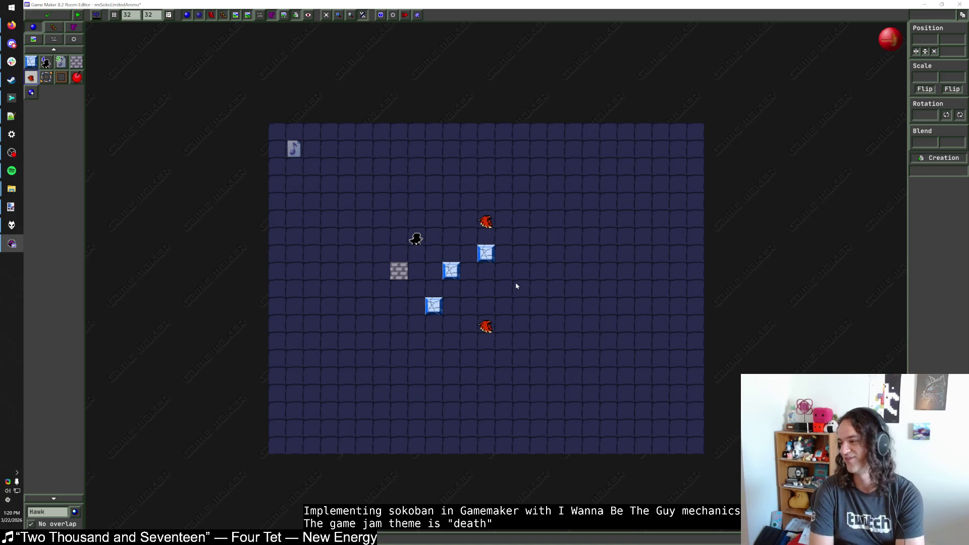
Place a new hawk beside the ice block in the room
middle_click(486, 327)
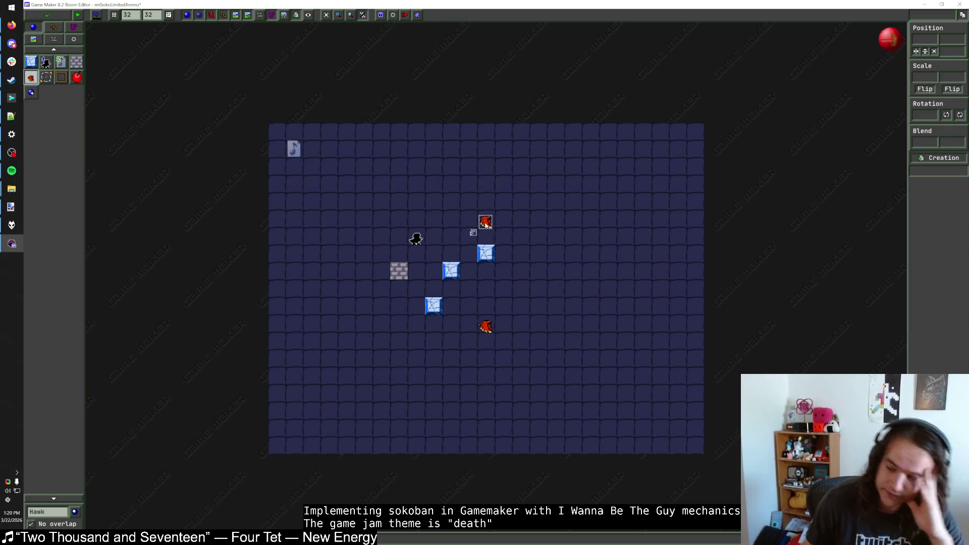
click(485, 224)
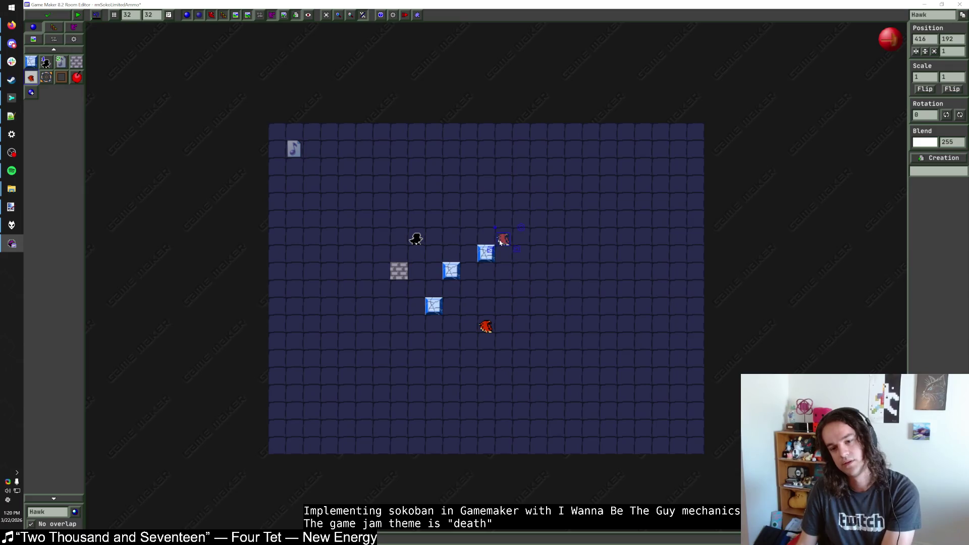
click(517, 231)
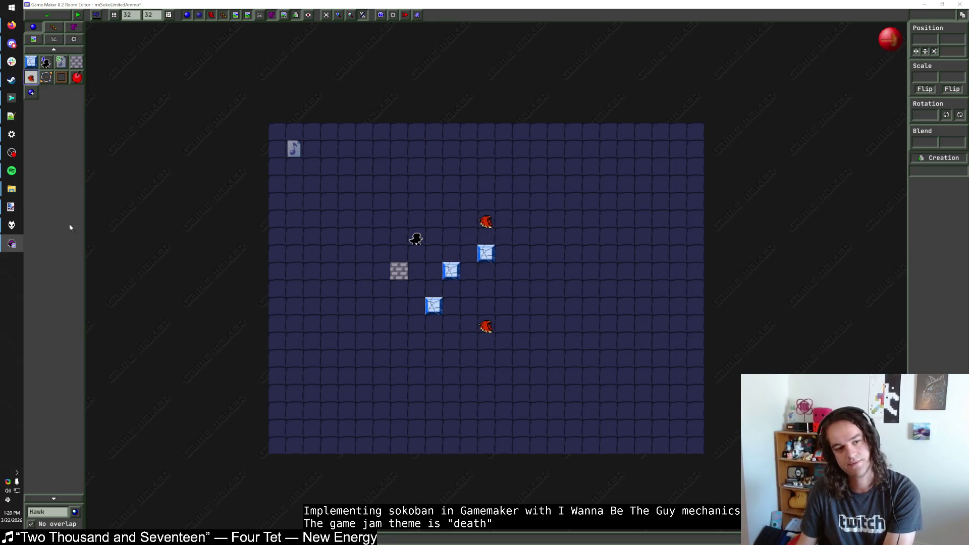
click(437, 275)
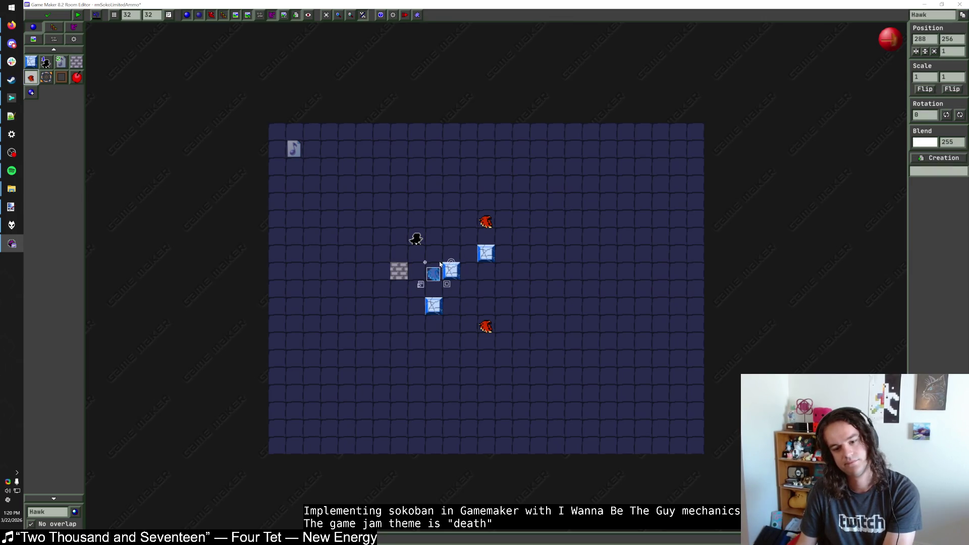
click(444, 245)
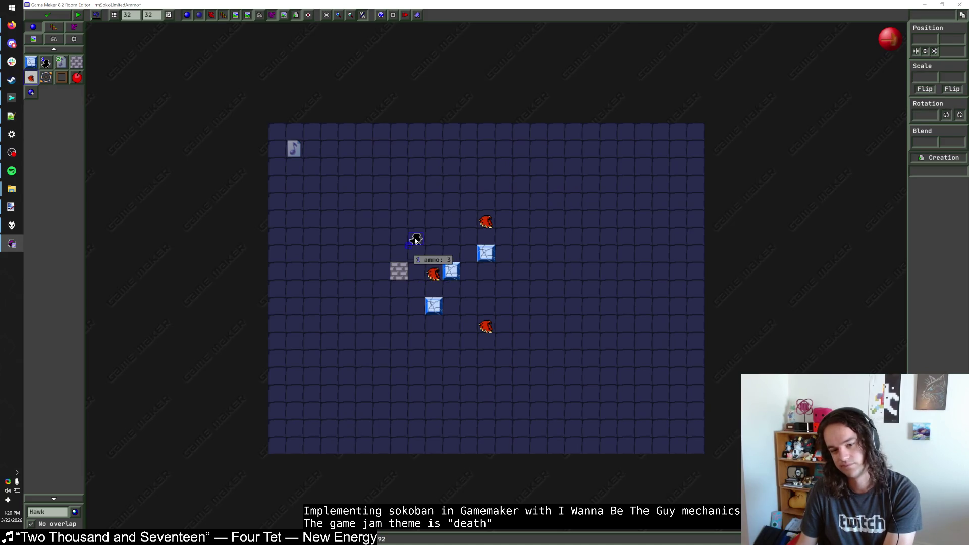
With Block1 active, move the new hawk and an ice block right, delete an ice block, and drop the upper hawk into its cell
click(30, 62)
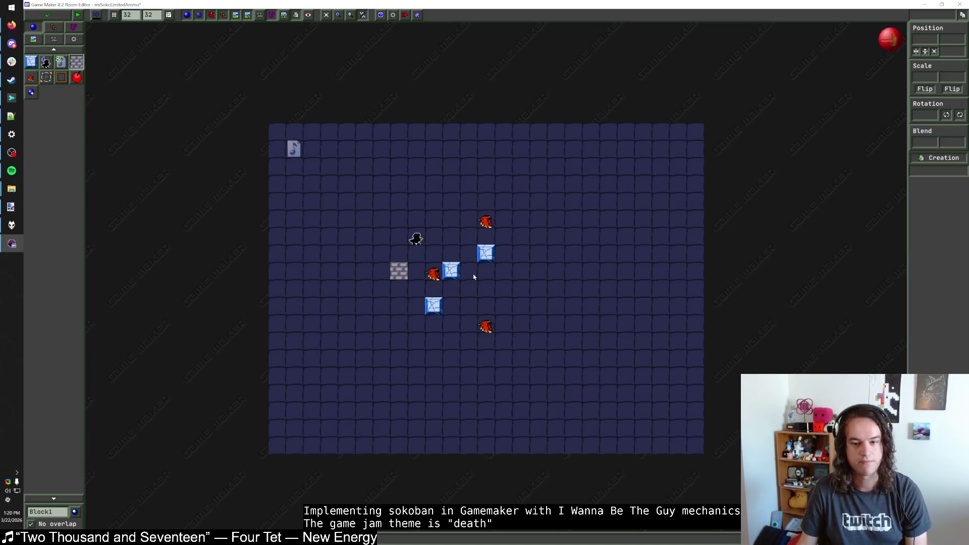
mouse_move(432, 304)
mouse_down()
mouse_move(555, 305)
mouse_move(433, 306)
mouse_up()
drag(433, 273, 519, 273)
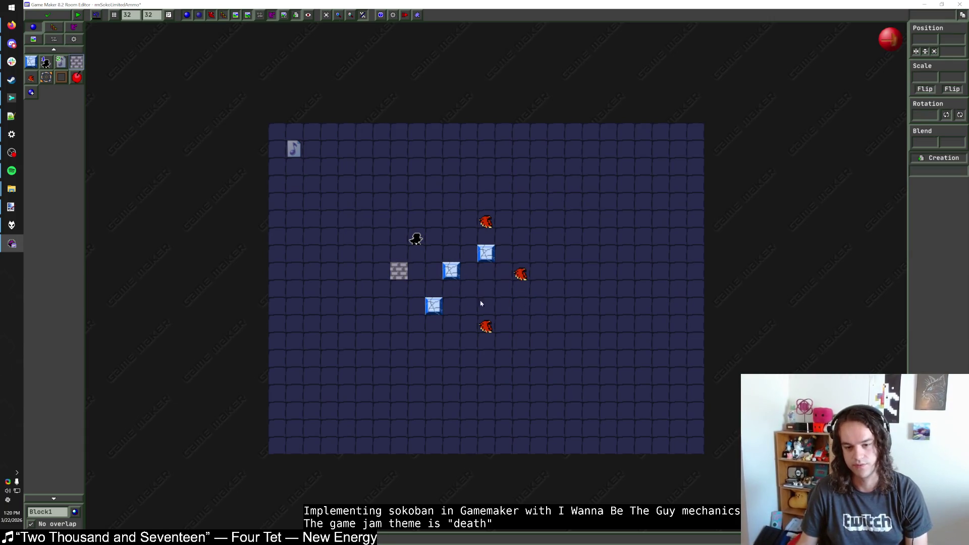
drag(440, 310, 546, 293)
click(538, 310)
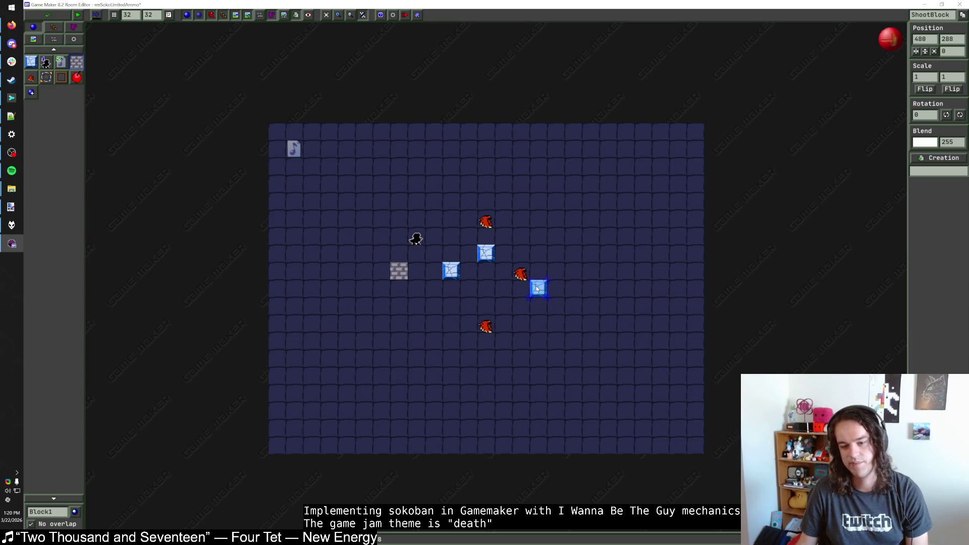
right_click(485, 253)
drag(487, 225, 487, 258)
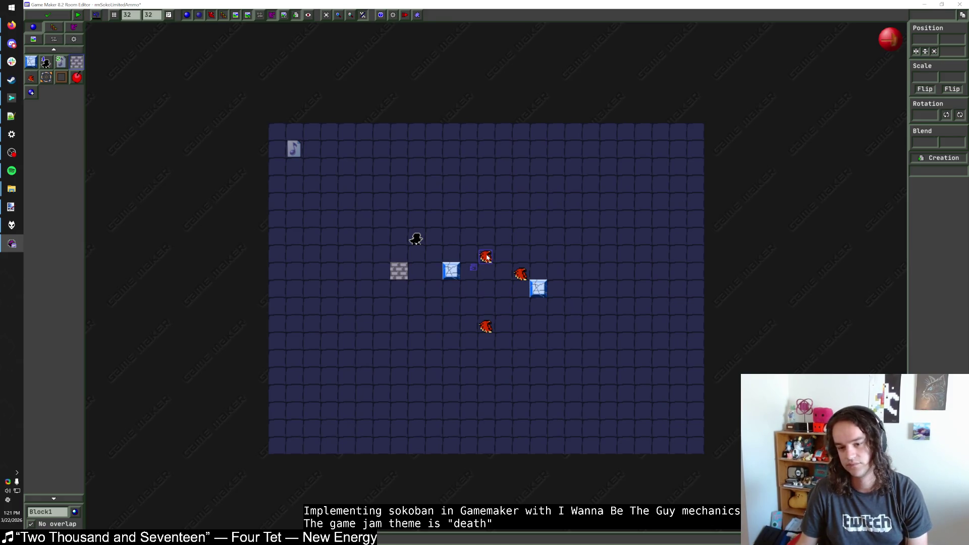
Nudge the lower and middle hawks up one cell and paint a stone row above them
click(490, 324)
key(Up)
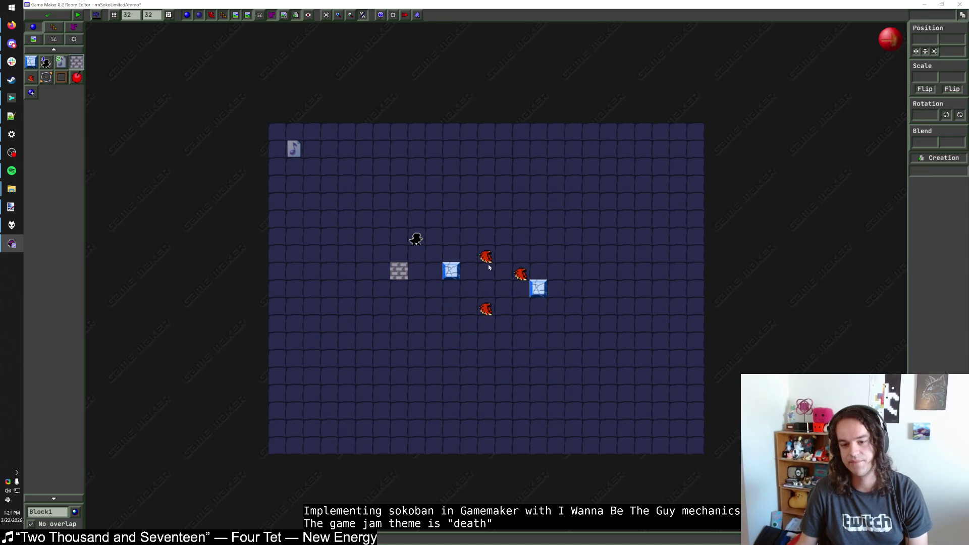
click(488, 263)
key(Up)
key(Down)
key(Down)
key(Up)
click(192, 121)
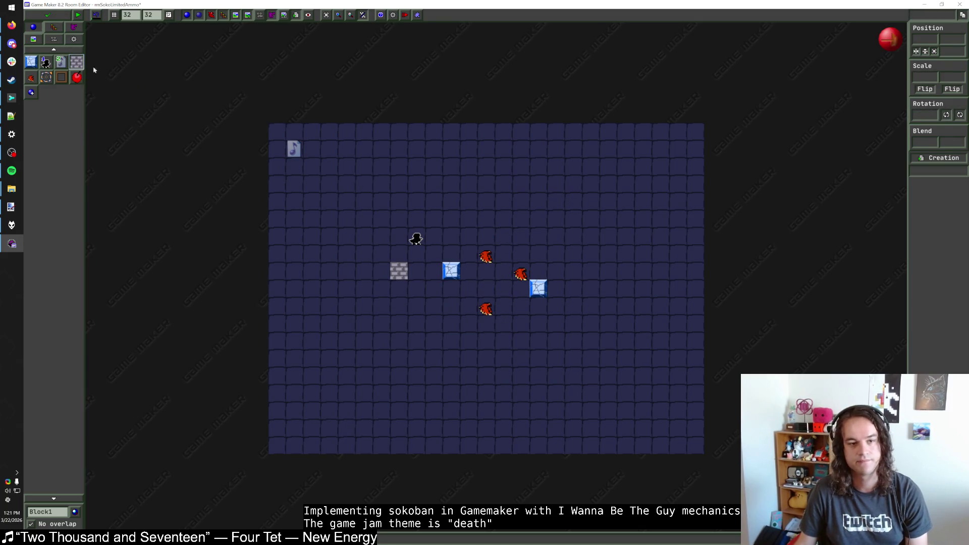
drag(513, 221, 429, 223)
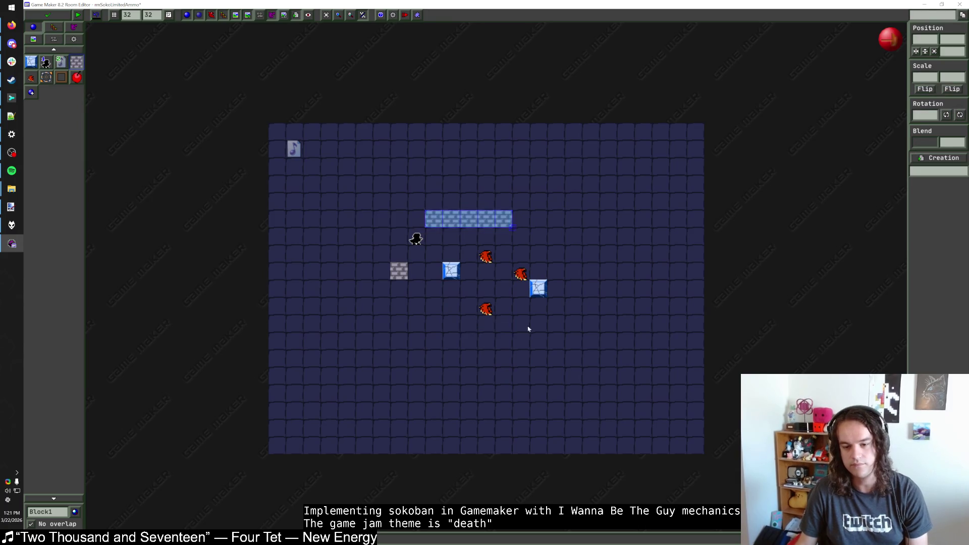
Duplicate the stone row below the hawks and remove the upper row's leftmost block
key(ctrl+c)
key(ctrl+v)
click(445, 326)
right_click(434, 219)
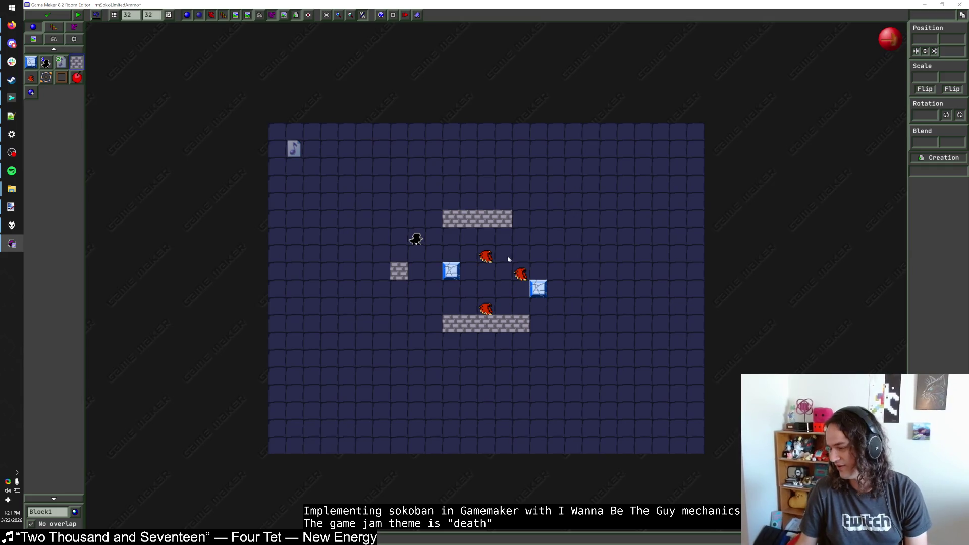
click(31, 78)
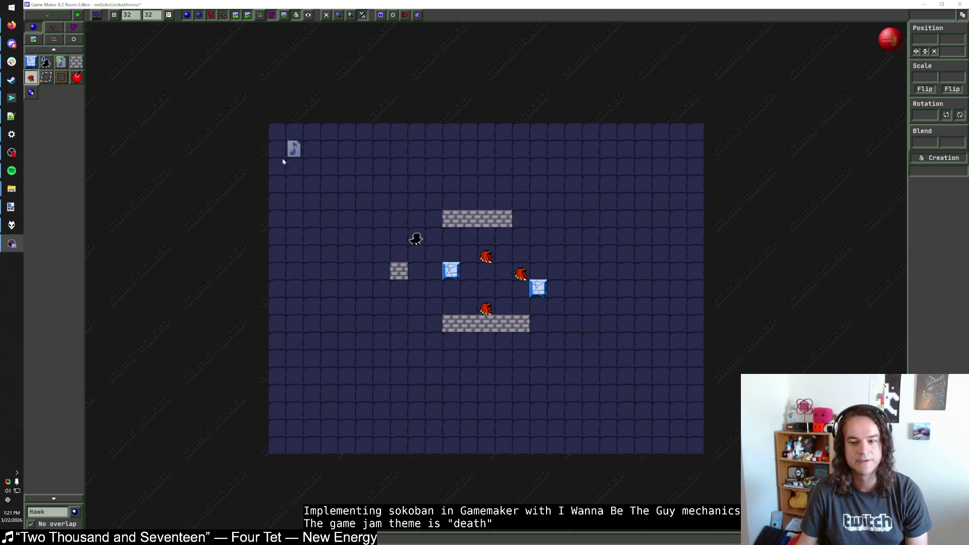
click(76, 62)
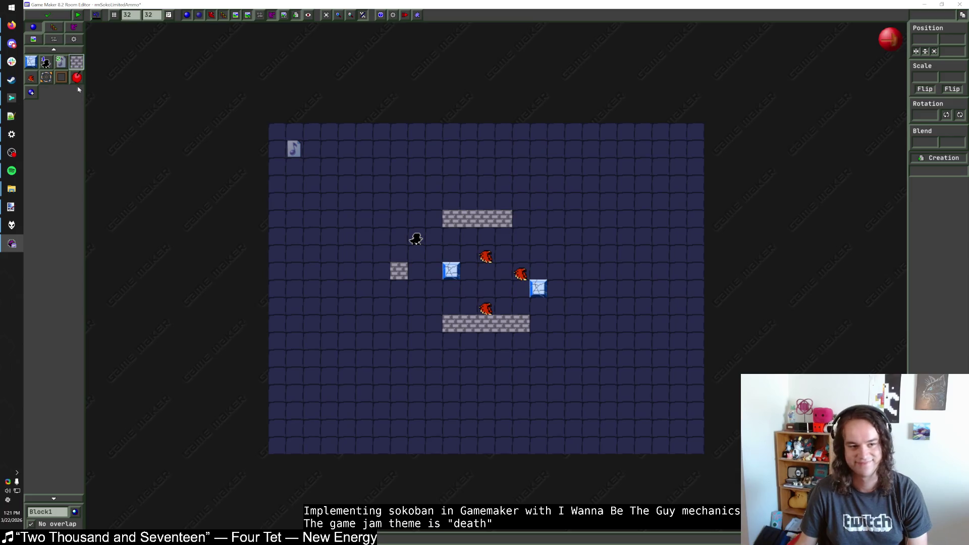
Shift the hawks and ice block upward, lining up the hawks and moving the ice block one cell left
mouse_move(485, 257)
mouse_down()
mouse_move(510, 312)
mouse_move(520, 311)
mouse_move(488, 310)
mouse_move(486, 292)
mouse_move(519, 274)
mouse_move(520, 256)
mouse_up()
drag(538, 288, 538, 252)
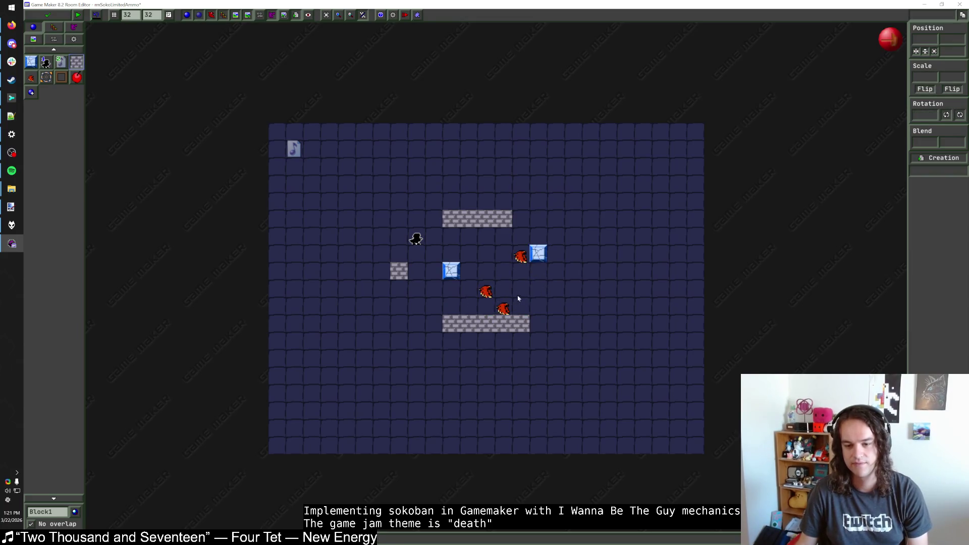
drag(504, 308, 504, 292)
drag(538, 252, 503, 253)
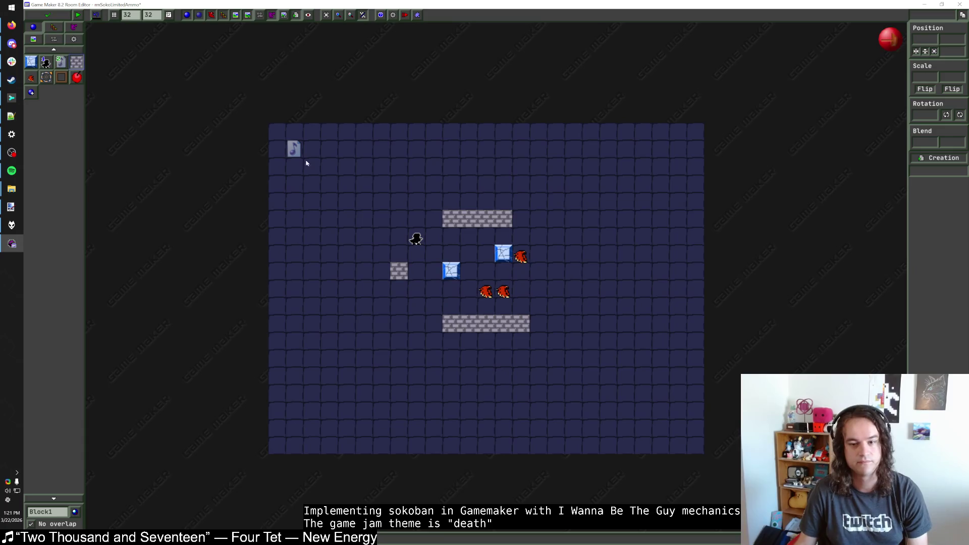
Extend the upper wall right and build the right wall and corner, closing it to the bottom wall
mouse_move(524, 222)
mouse_down()
mouse_move(546, 227)
mouse_move(560, 299)
mouse_up()
click(555, 236)
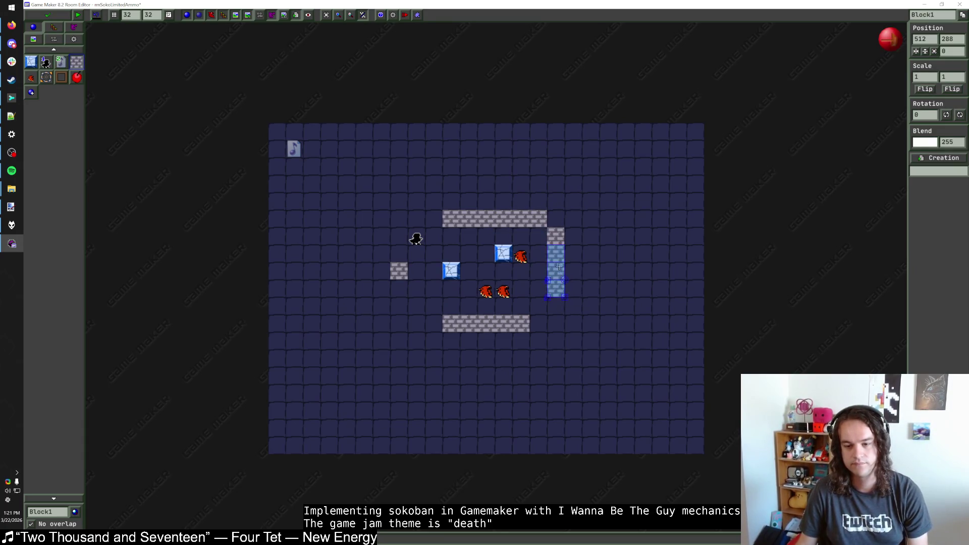
key(Escape)
right_click(559, 238)
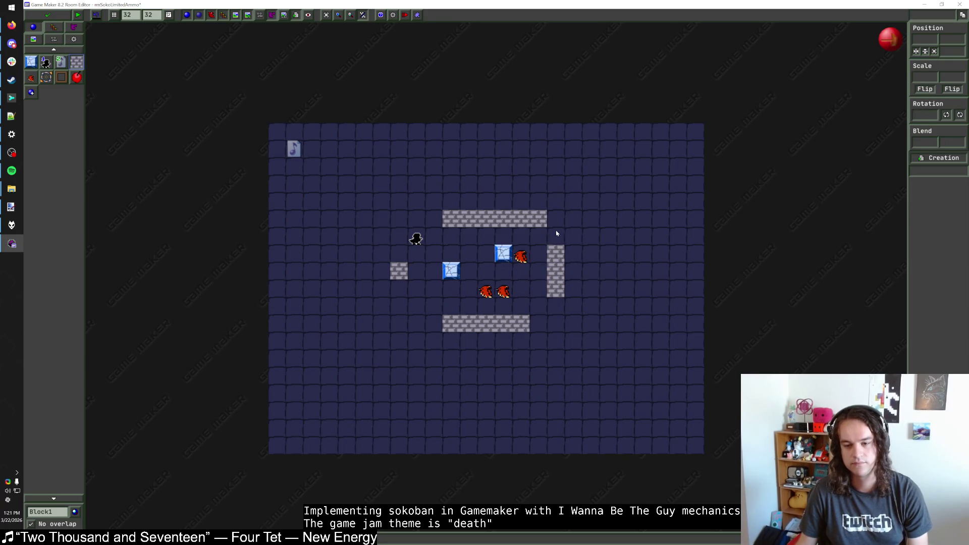
click(556, 232)
key(Escape)
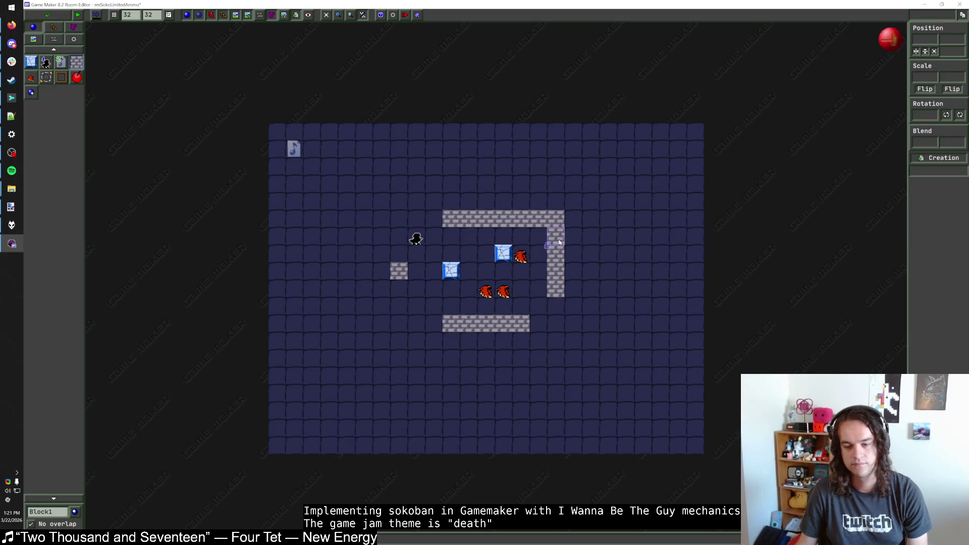
right_click(559, 242)
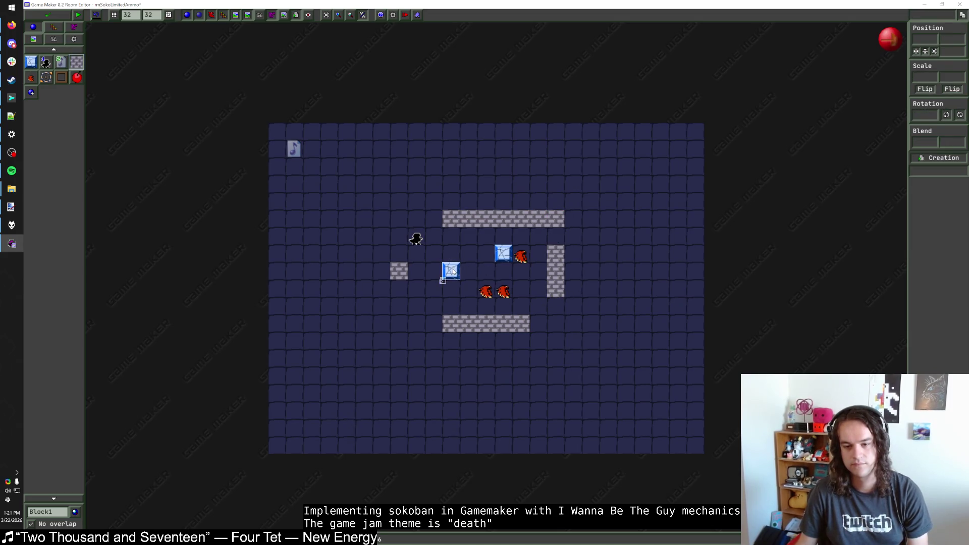
right_click(526, 321)
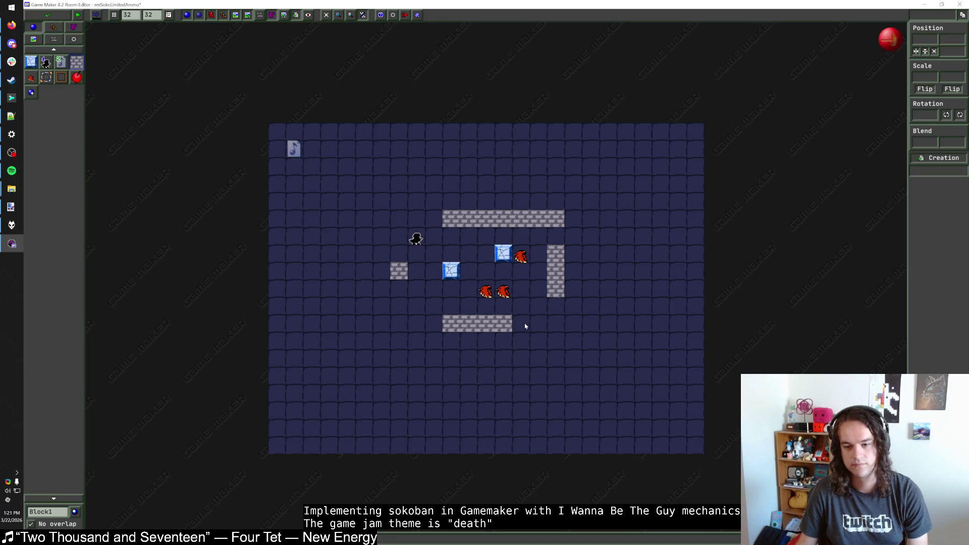
mouse_move(522, 330)
mouse_down()
mouse_move(542, 340)
mouse_move(557, 236)
mouse_up()
Delete the left ice block, paint the left wall column, remove a stray block, and move the player inside
right_click(451, 273)
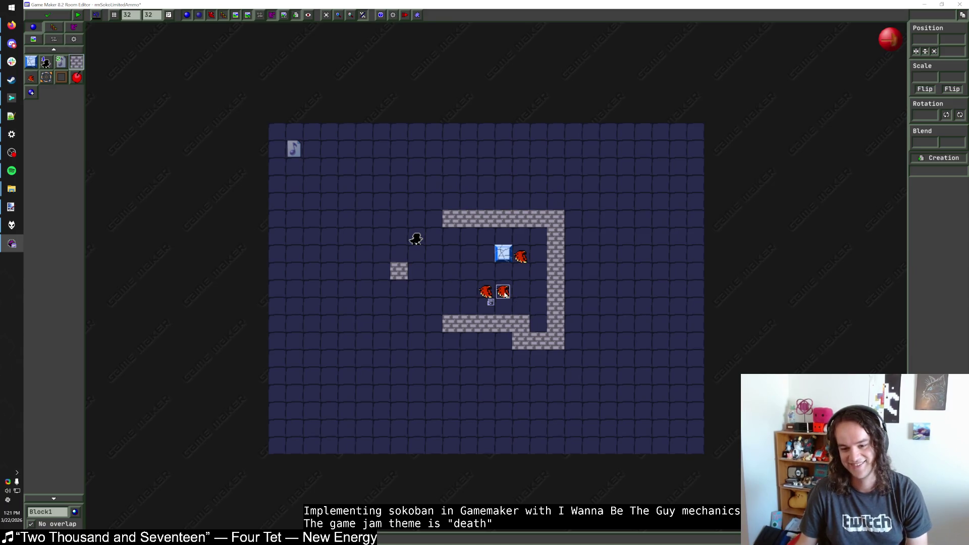
drag(434, 218, 435, 321)
key(ctrl+z)
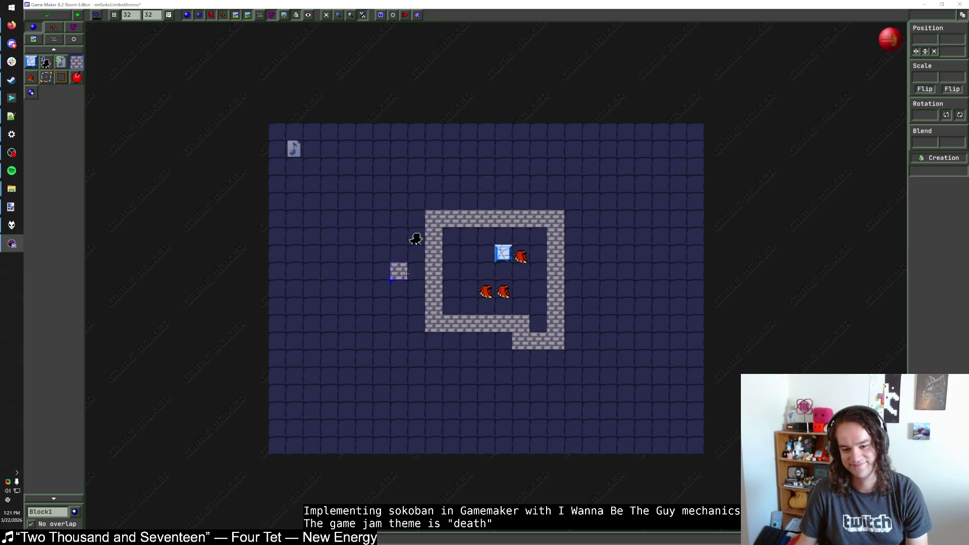
right_click(398, 271)
drag(416, 239, 468, 273)
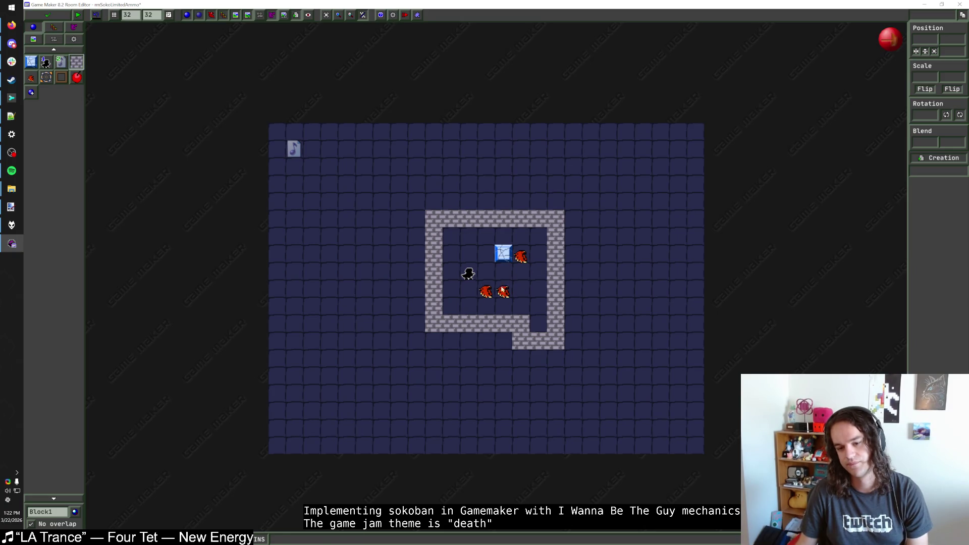
Move a hawk to the top-left corner and build an outward bay through a gap in the right wall
mouse_move(485, 290)
mouse_down()
mouse_move(469, 242)
mouse_move(453, 240)
mouse_up()
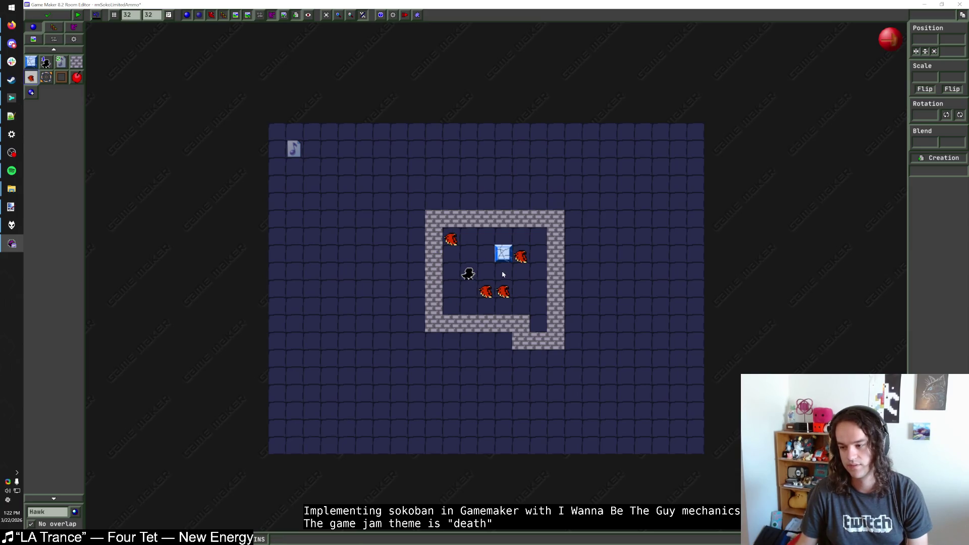
right_click(558, 289)
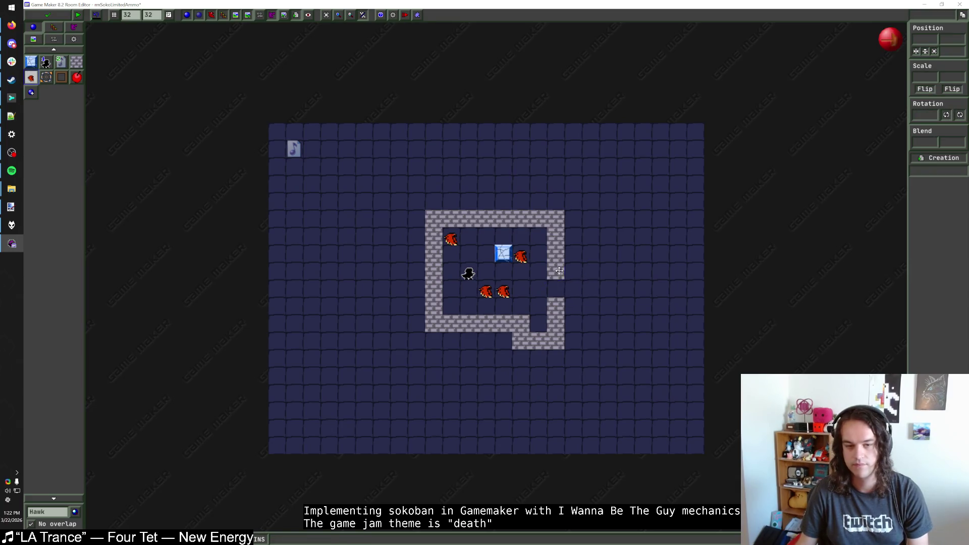
scroll(130, 86, up, 1)
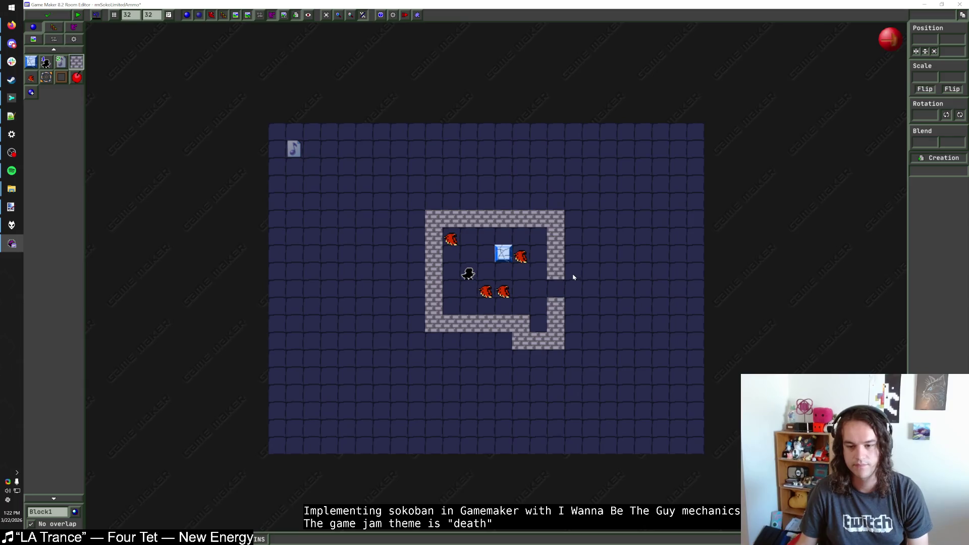
drag(573, 271, 573, 306)
right_click(537, 341)
click(536, 323)
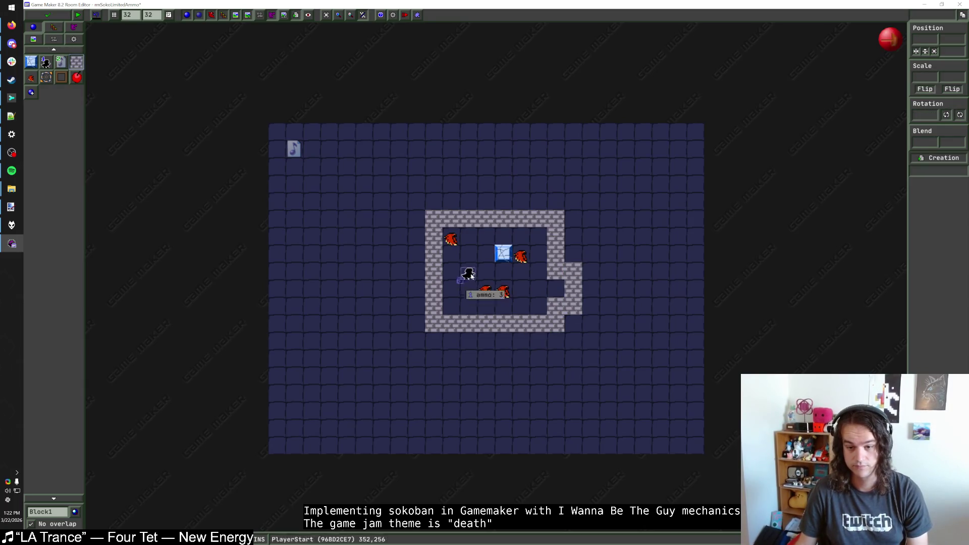
Shift the player and two hawks one cell right and remove the corner hawk and left-side wall blocks
mouse_move(469, 273)
mouse_down()
mouse_move(520, 292)
mouse_move(503, 291)
mouse_up()
right_click(451, 240)
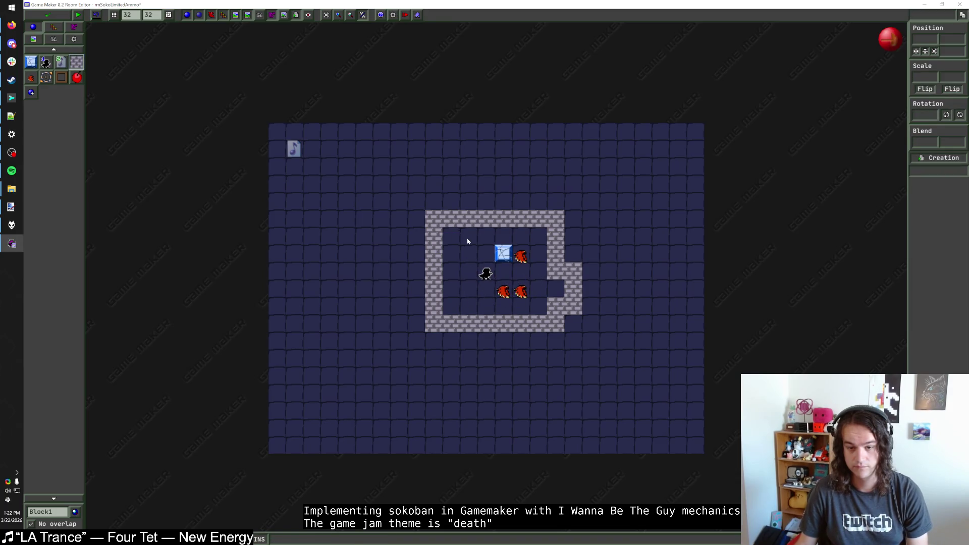
drag(467, 237, 467, 306)
click(451, 323)
right_click(450, 323)
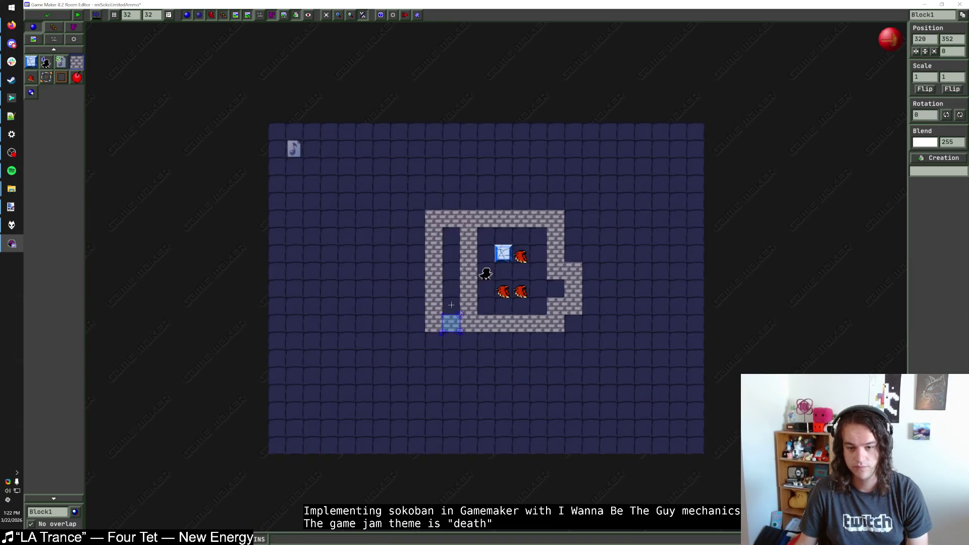
right_click(433, 282)
right_click(451, 218)
scroll(530, 275, up, 1)
scroll(530, 276, down, 1)
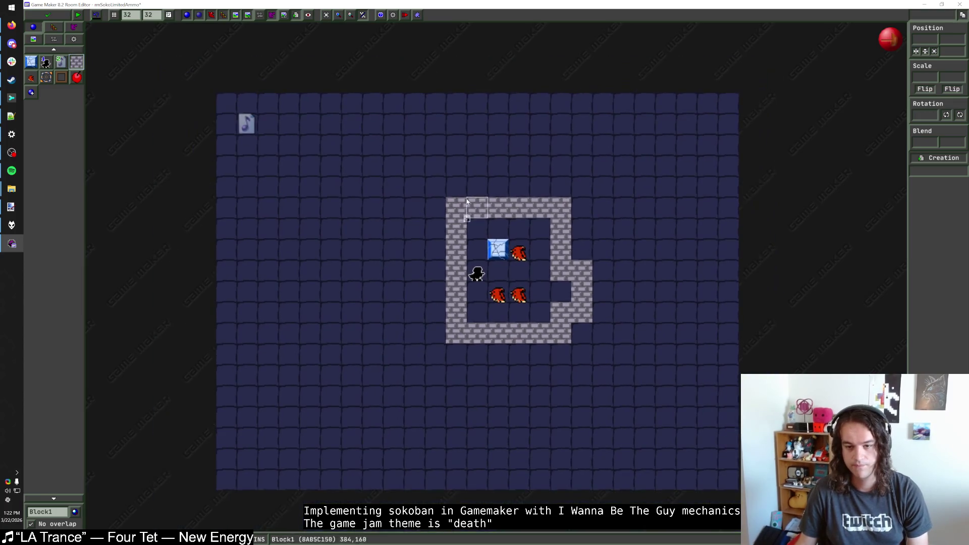
Box-select the entire room layout and nudge it left and down
drag(422, 171, 616, 346)
key(Left)
key(Left)
key(Left)
key(Right)
key(Down)
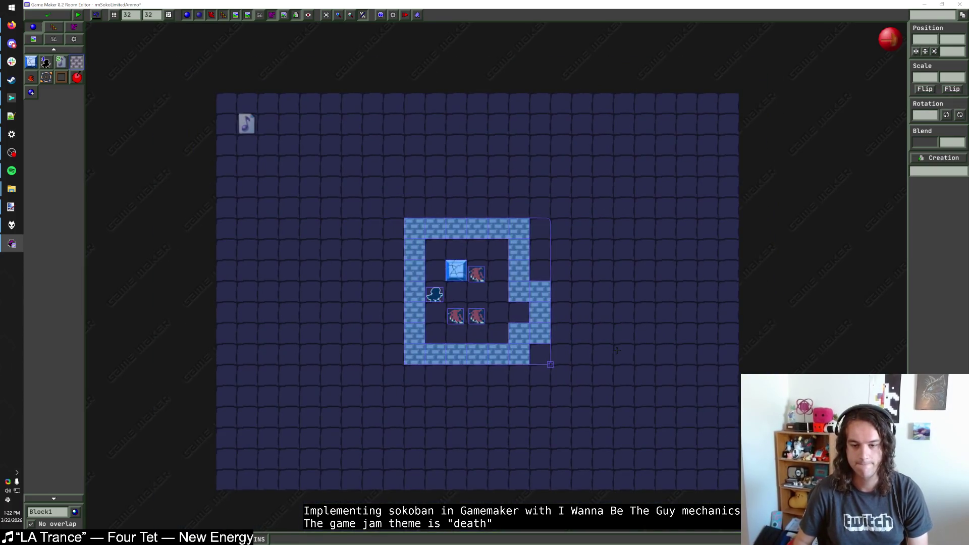
key(Escape)
Close the right wall with Block1 tiles from the bottom-right corner upward, and move the left wall one cell left
click(539, 354)
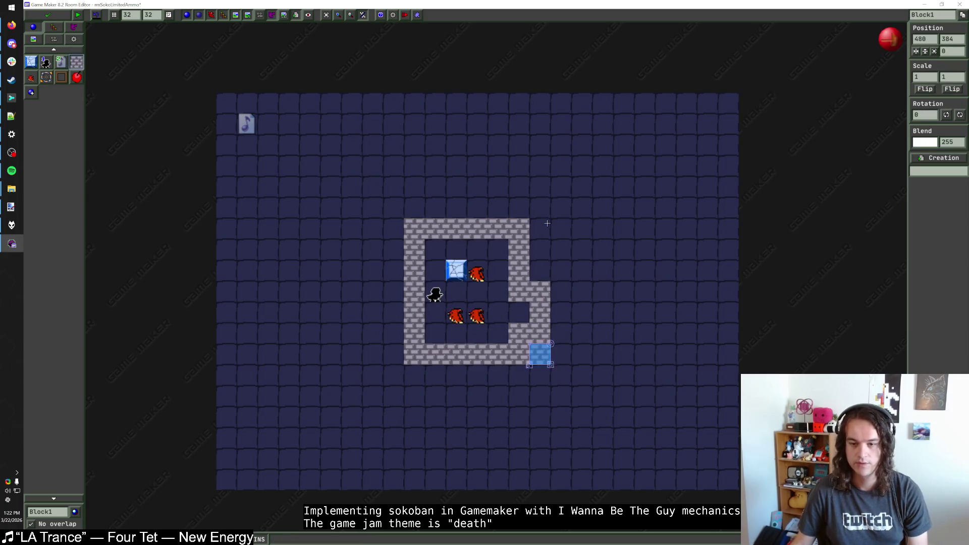
drag(543, 223, 543, 271)
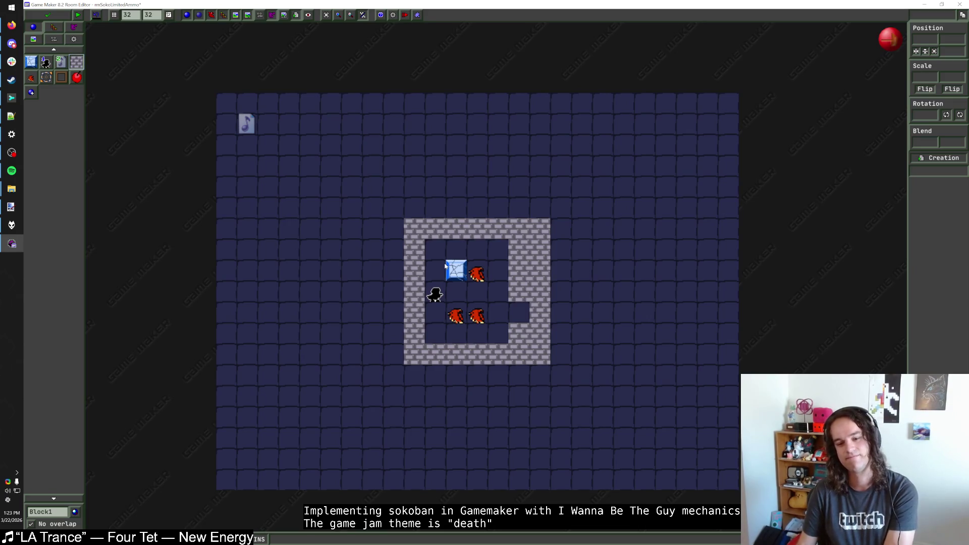
mouse_move(414, 248)
mouse_down()
mouse_move(414, 336)
mouse_move(392, 244)
mouse_up()
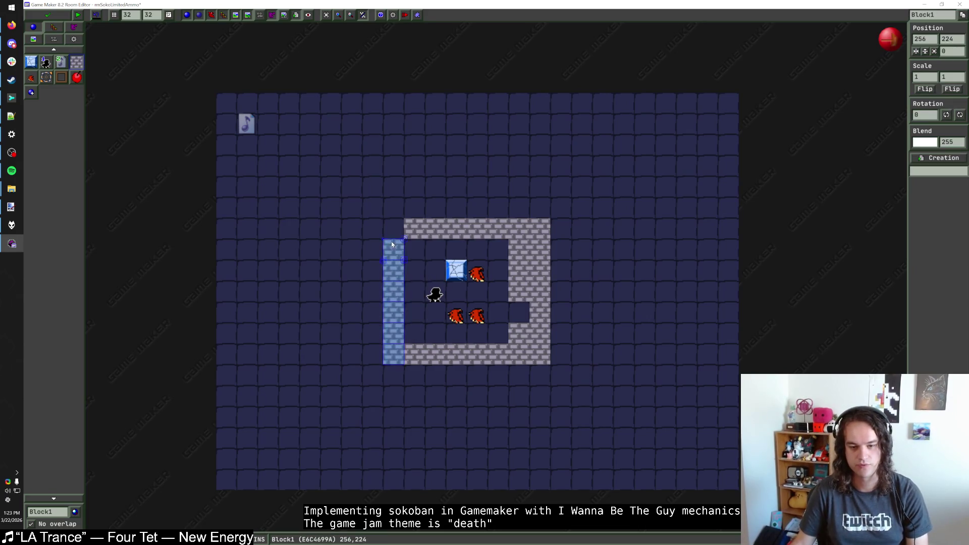
Move the PlayerStart one cell left and select Hawk in the object palette
click(429, 268)
drag(434, 297, 413, 297)
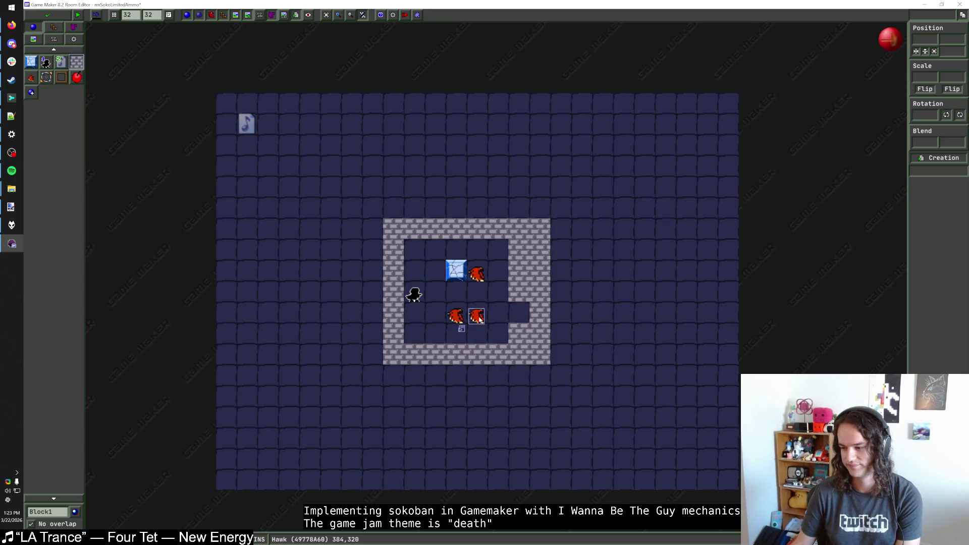
mouse_move(417, 298)
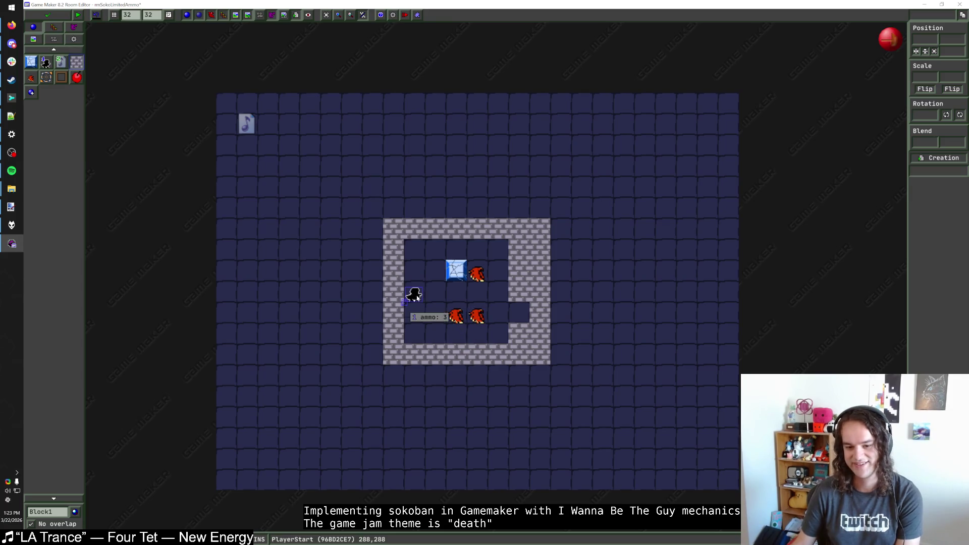
click(30, 77)
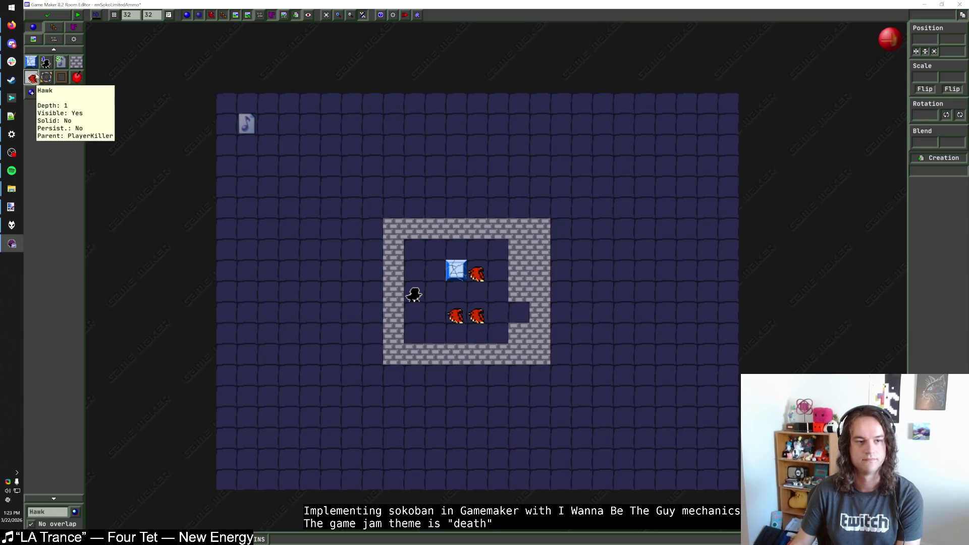
Try deleting a bottom wall tile to open a gap, then undo it
mouse_move(412, 294)
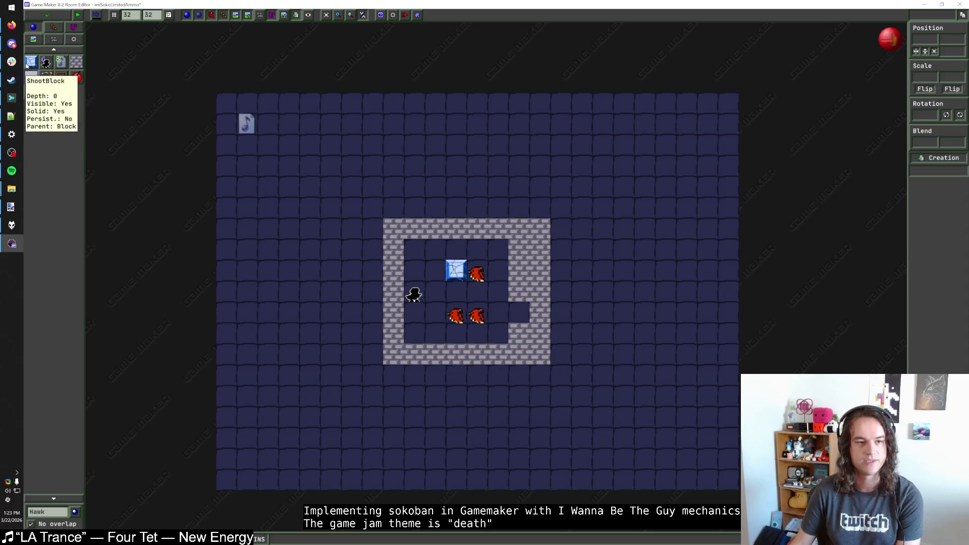
click(31, 62)
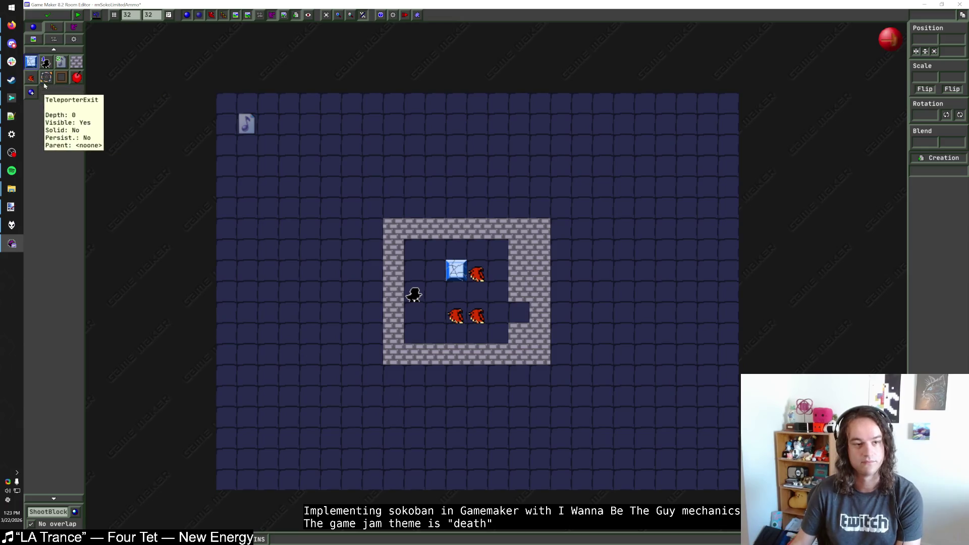
click(31, 77)
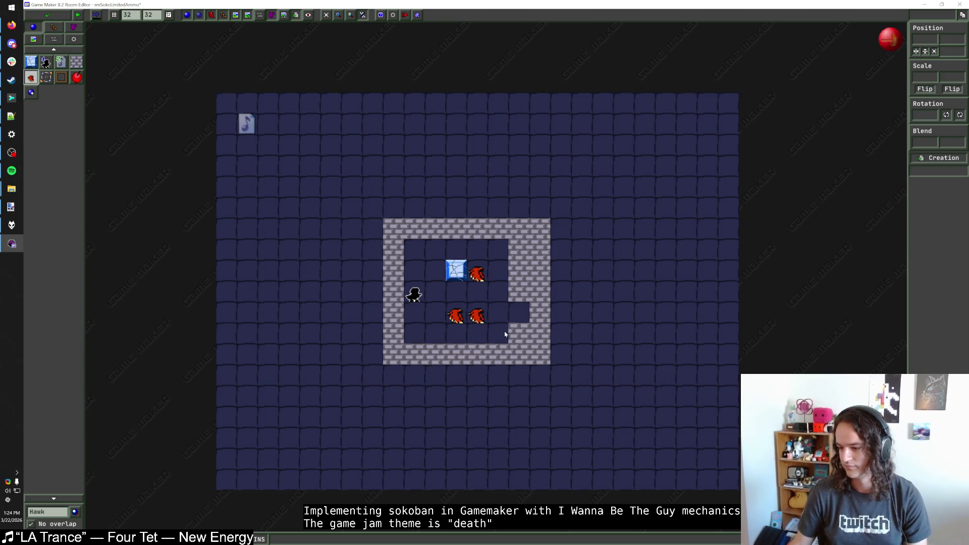
right_click(457, 355)
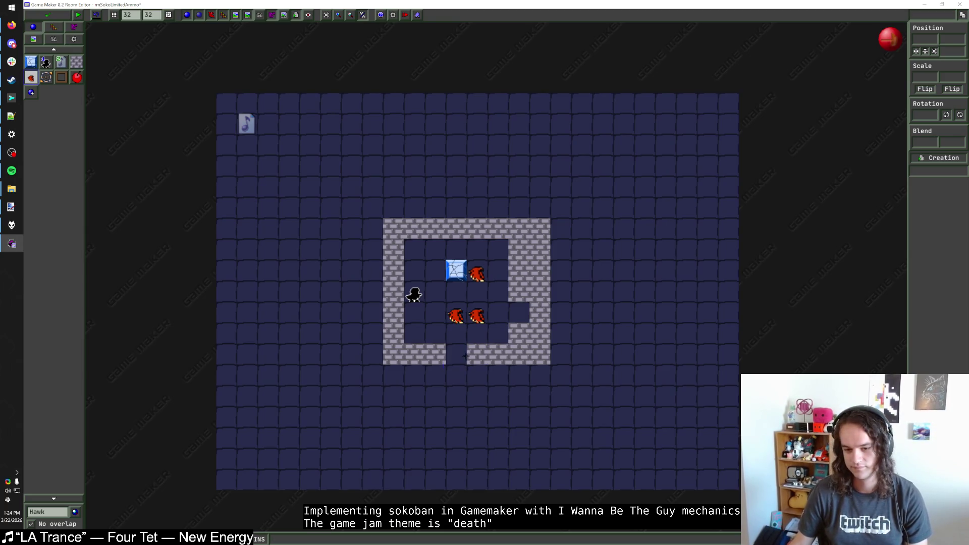
key(ctrl+z)
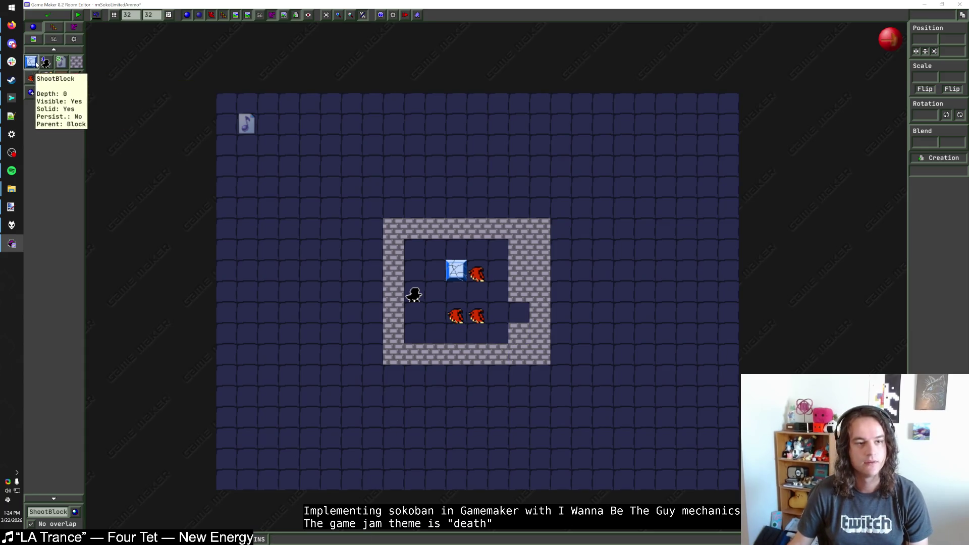
Replace the lower-right inner wall tile with an ice ShootBlock
click(31, 62)
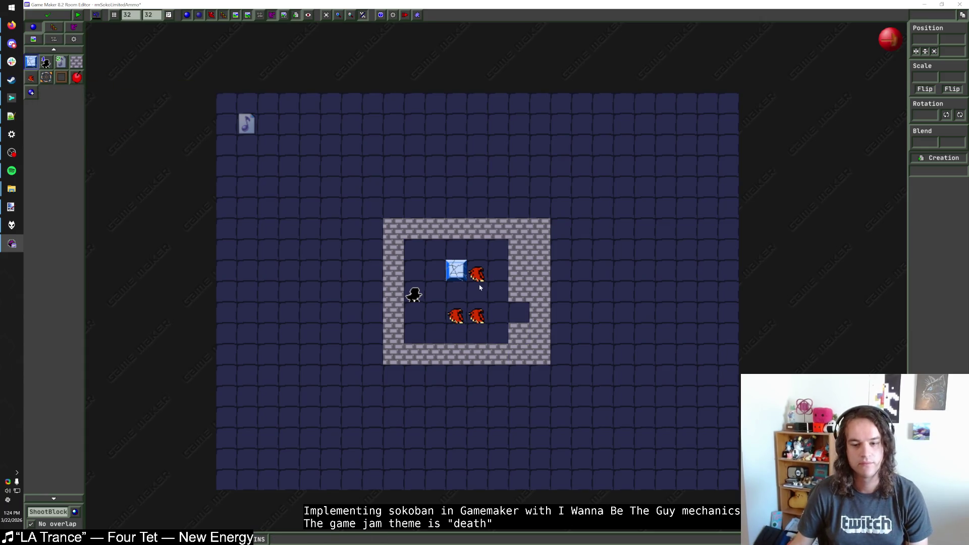
right_click(519, 334)
click(520, 334)
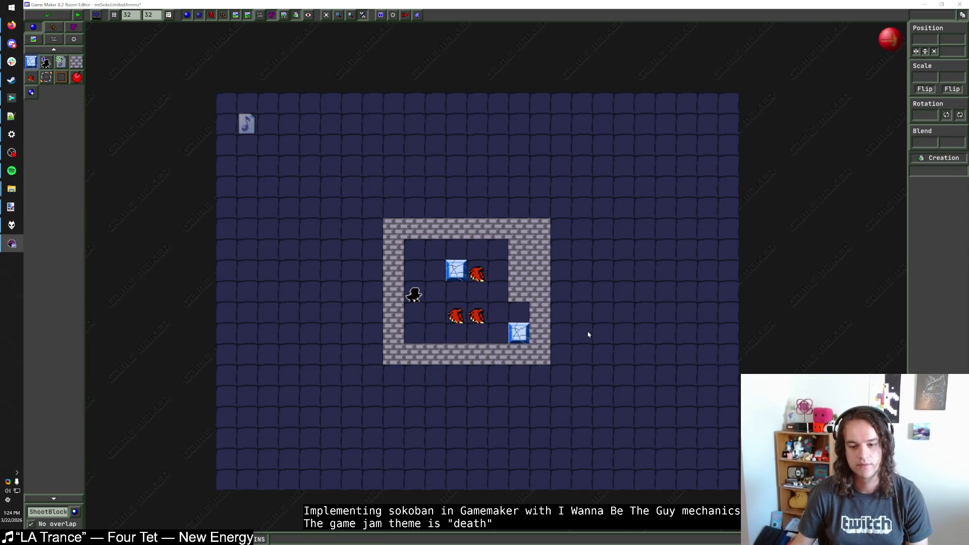
click(31, 77)
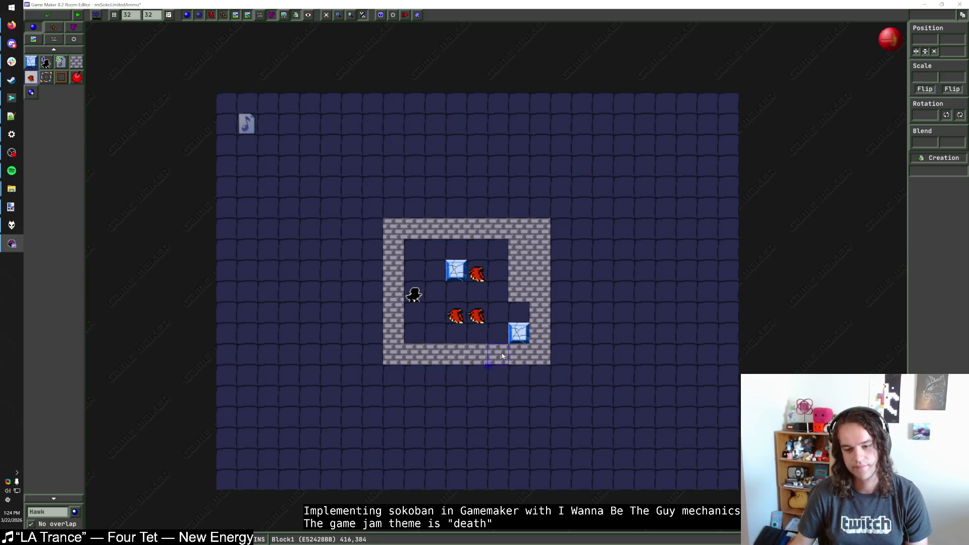
click(30, 61)
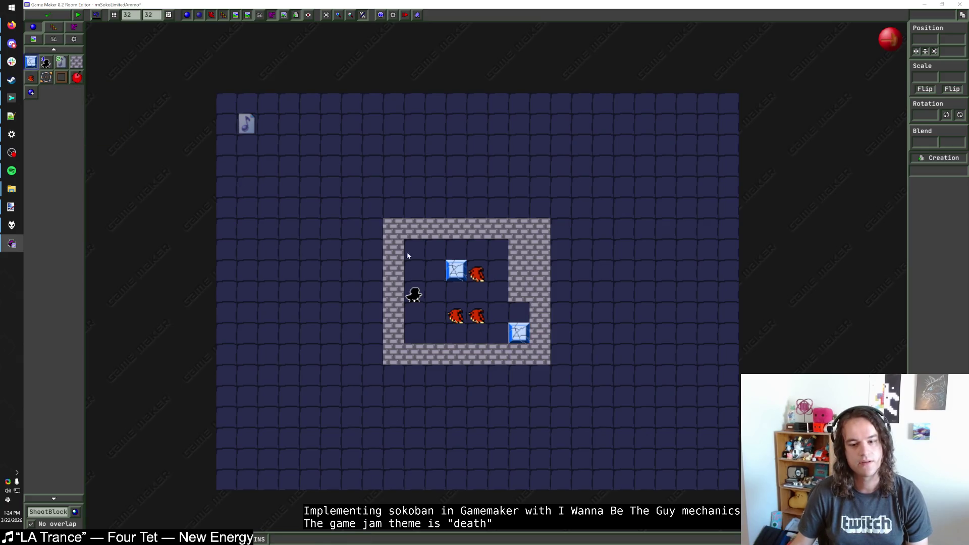
Move the ice block up one cell and push the left wall another column outward
click(519, 313)
right_click(518, 334)
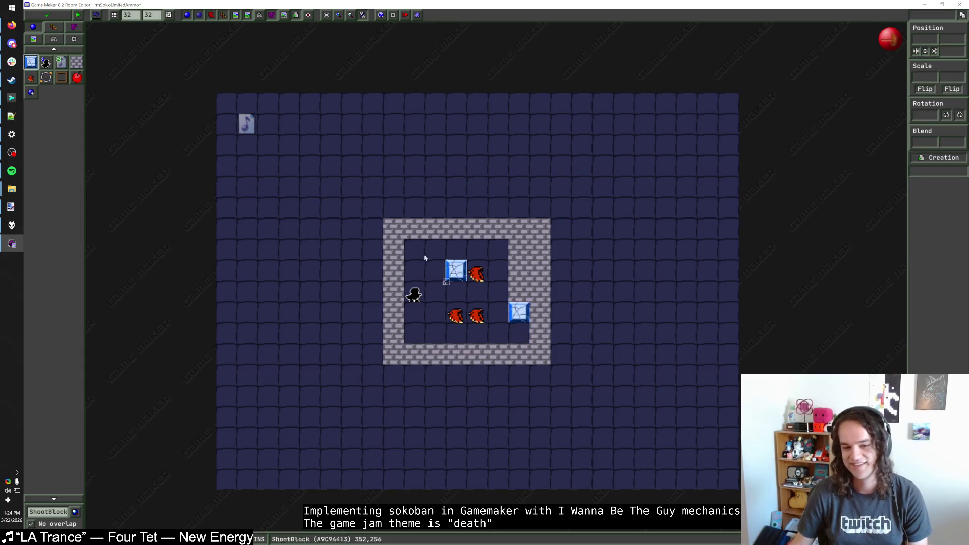
click(77, 61)
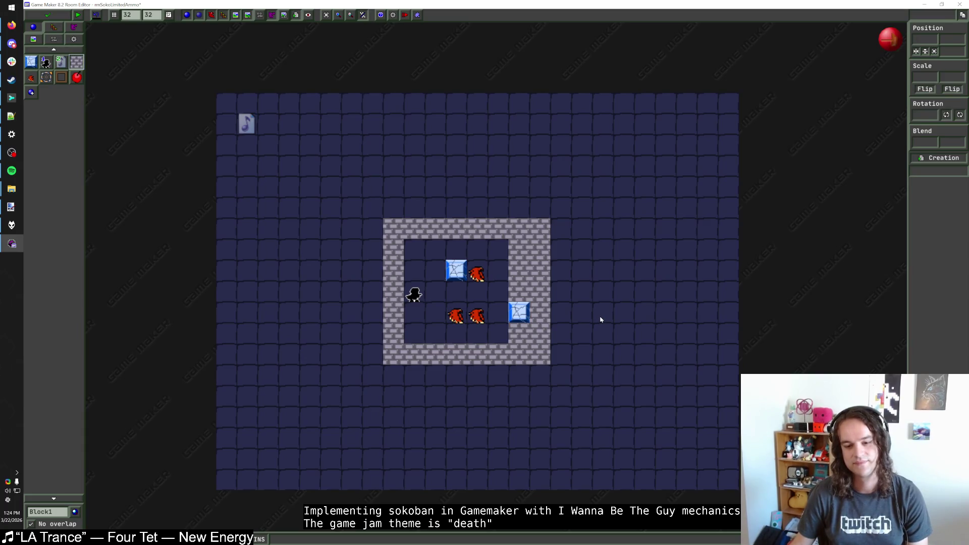
click(431, 272)
drag(374, 228, 373, 358)
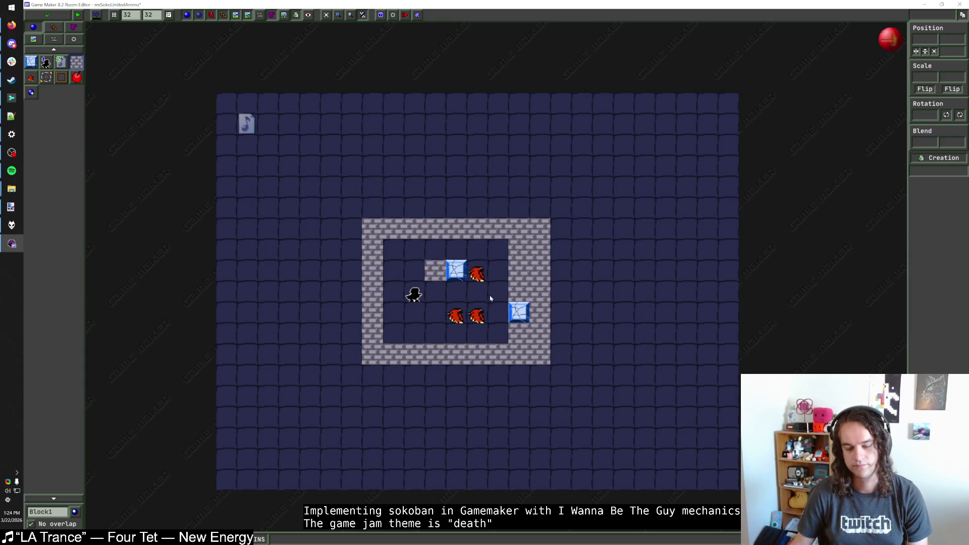
Move a hawk and the player start one cell left
drag(456, 316, 402, 299)
key(Escape)
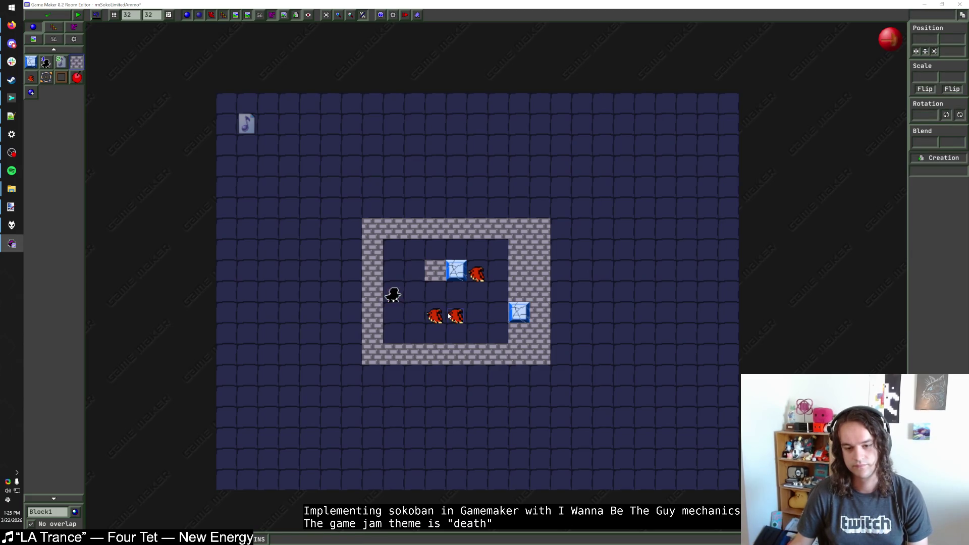
click(419, 317)
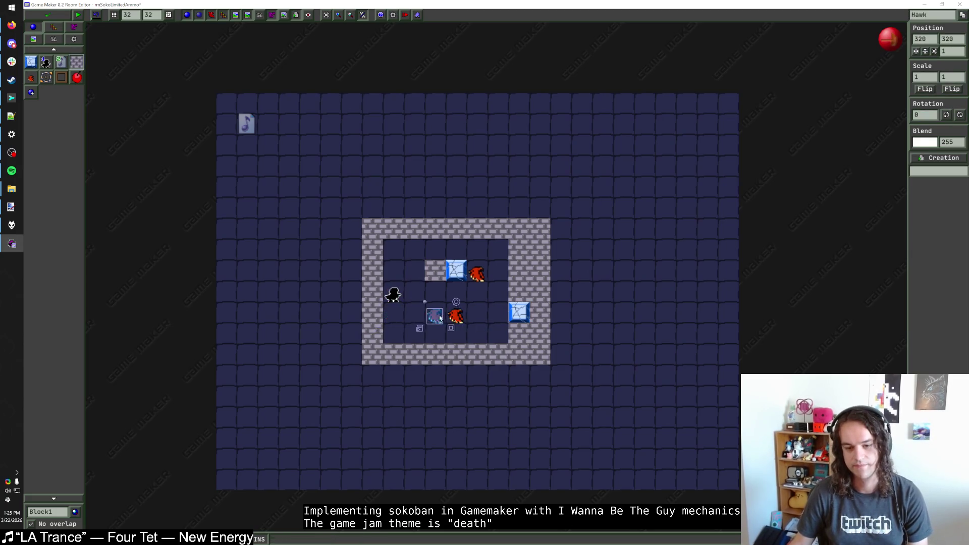
key(Escape)
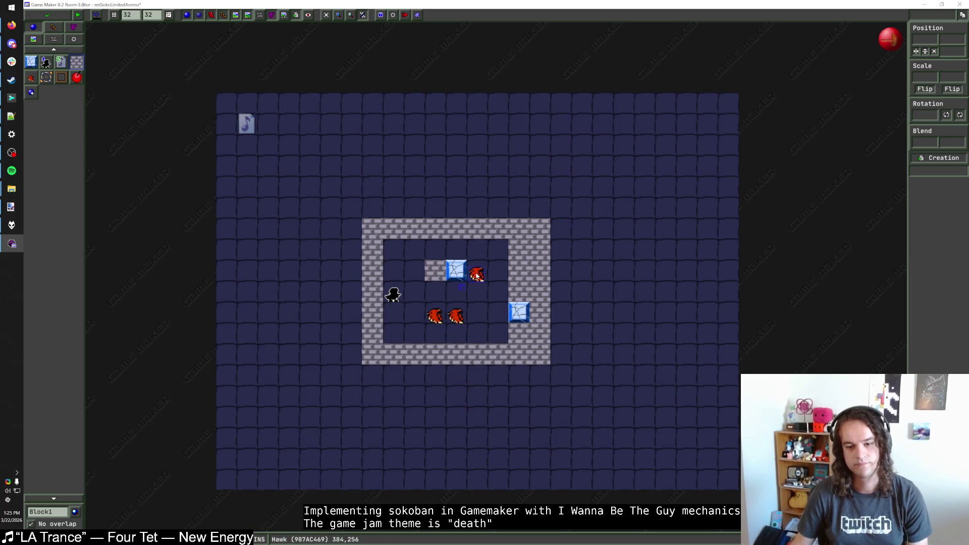
Replace the wall block beside the ice block with a second ShootBlock
right_click(435, 270)
click(31, 60)
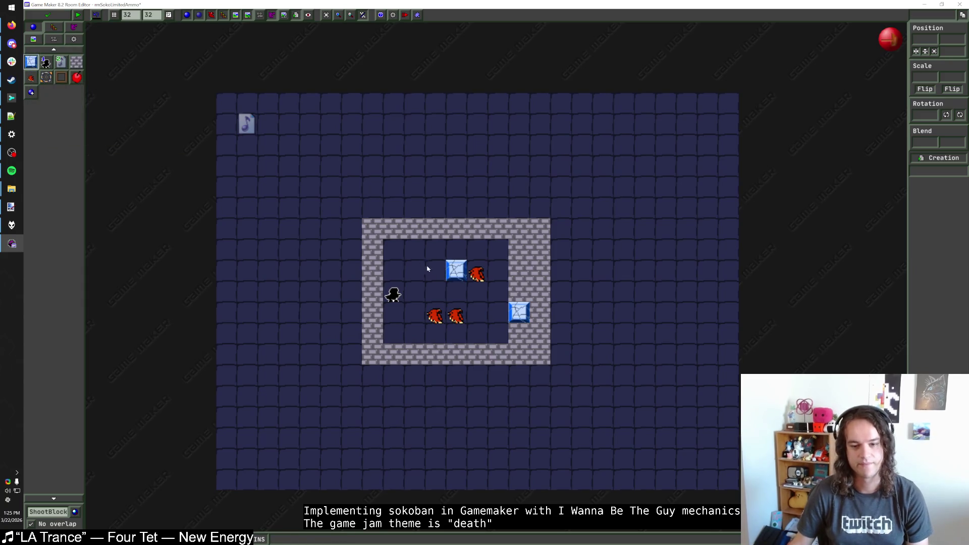
click(433, 270)
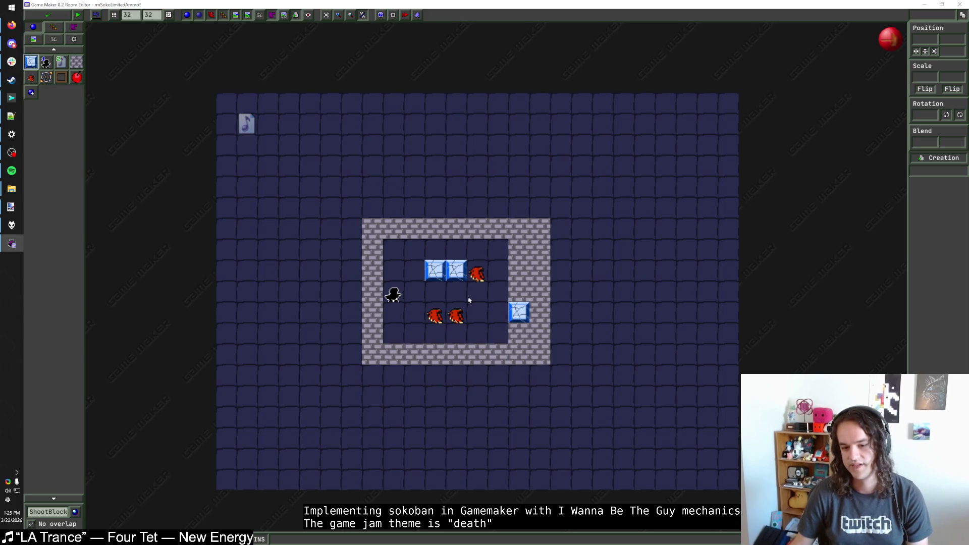
mouse_move(396, 295)
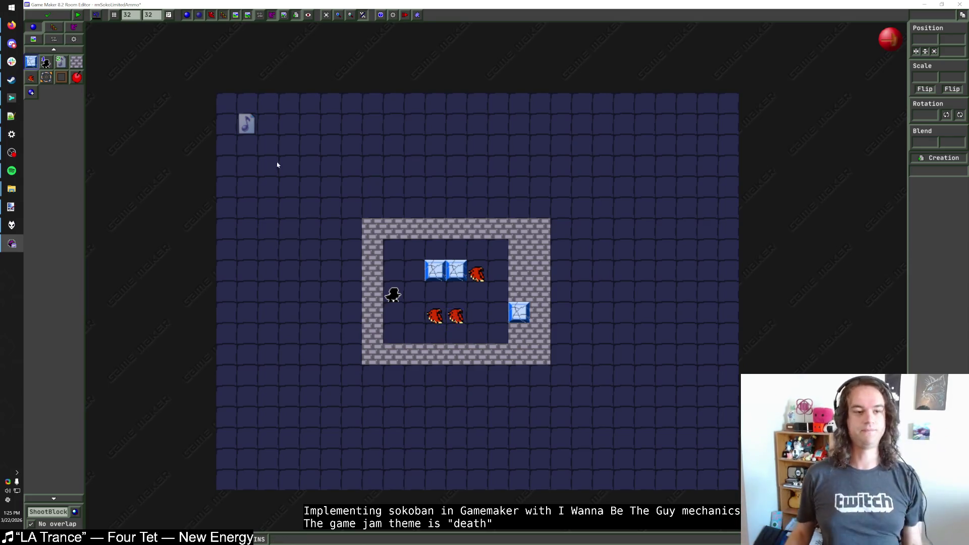
click(74, 66)
Lay a wall row above the top wall and realign the whole layout by one cell
drag(371, 215, 560, 207)
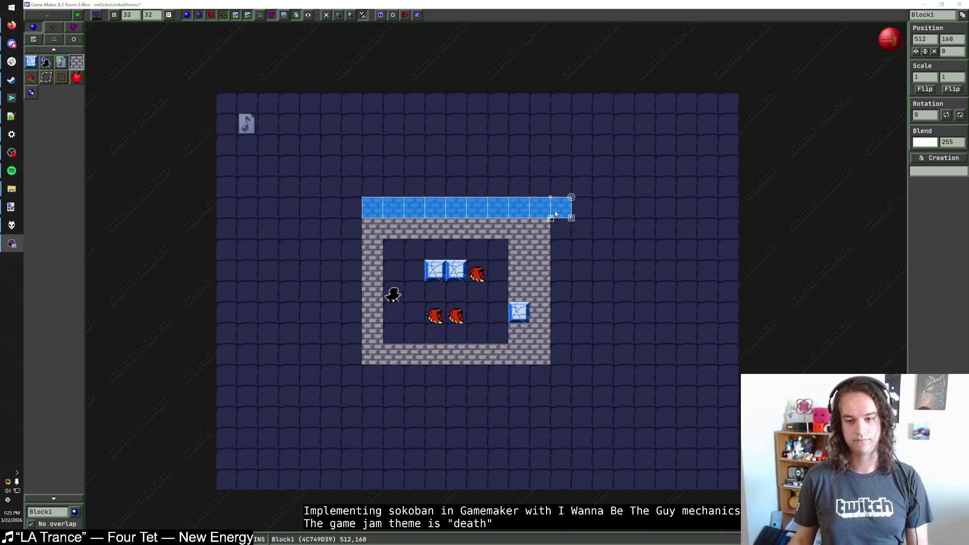
mouse_move(540, 378)
mouse_down()
mouse_move(355, 373)
mouse_move(347, 200)
mouse_move(550, 376)
mouse_up()
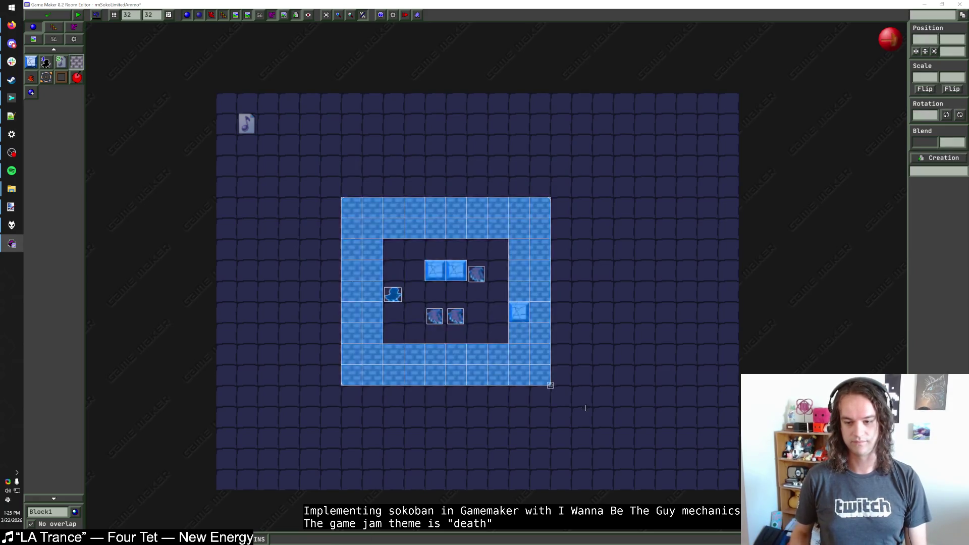
key(Right)
key(Right)
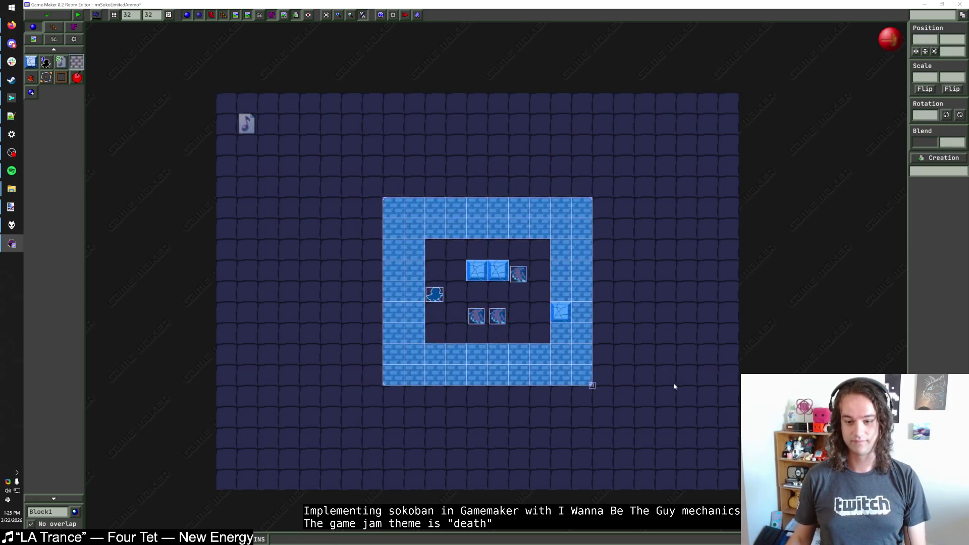
click(671, 396)
drag(611, 401, 367, 172)
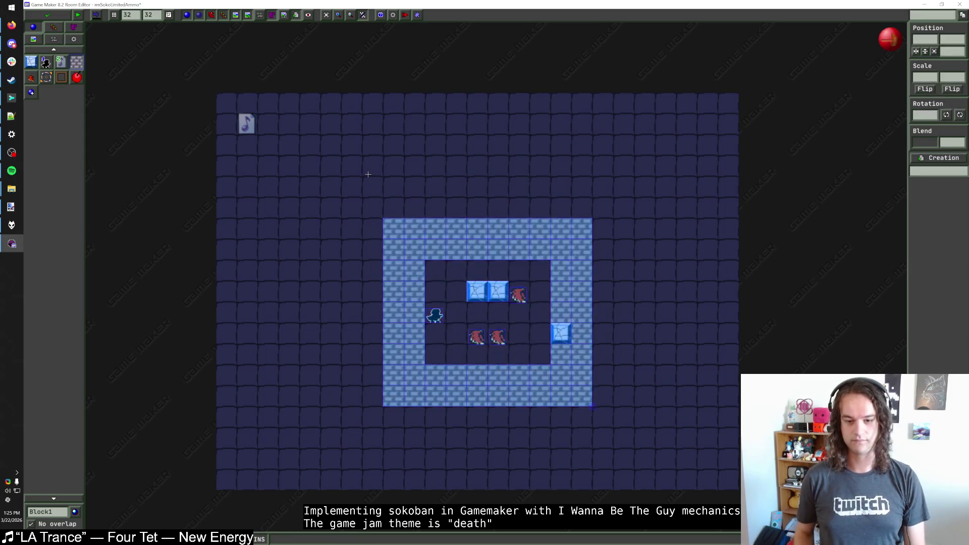
key(Left)
click(373, 166)
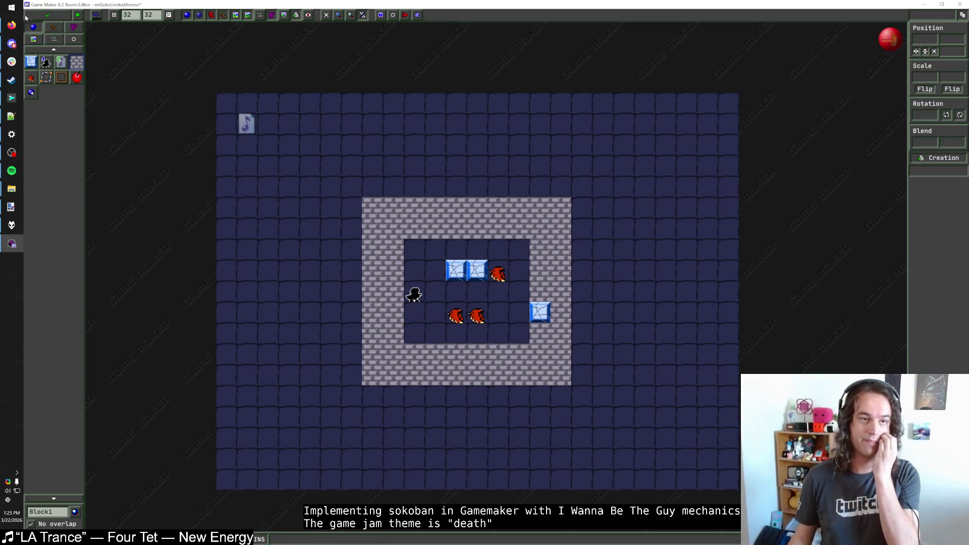
Save and close the room, test-run the game with F5, and close the hub room
click(47, 15)
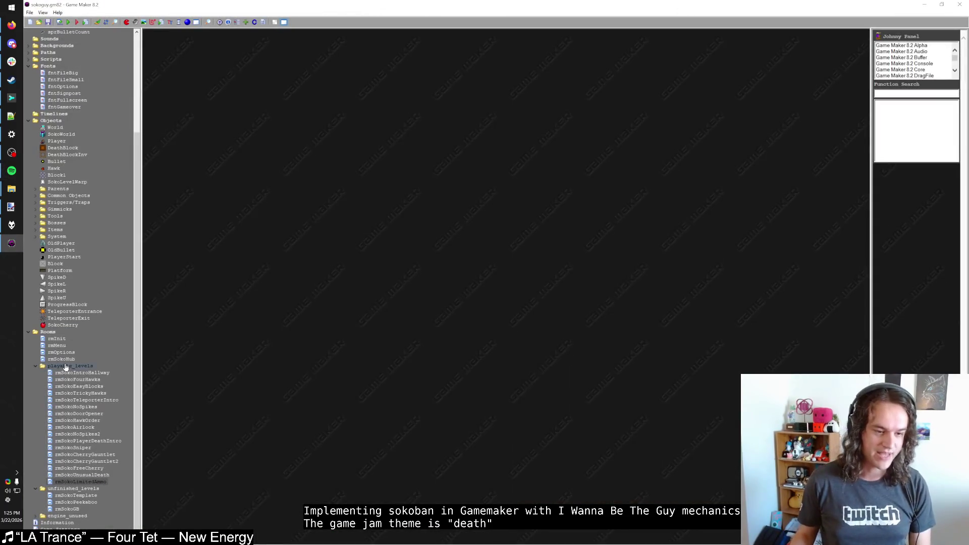
key(F5)
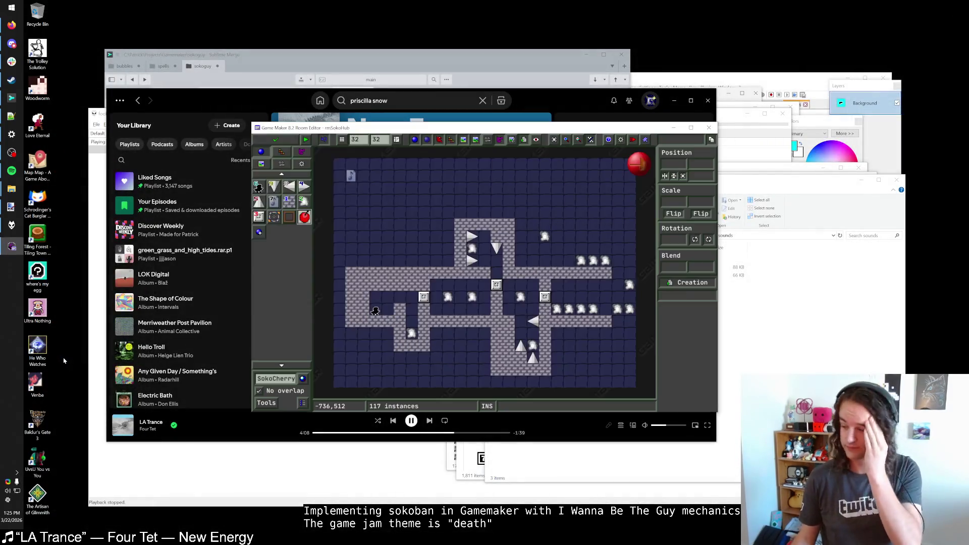
click(264, 140)
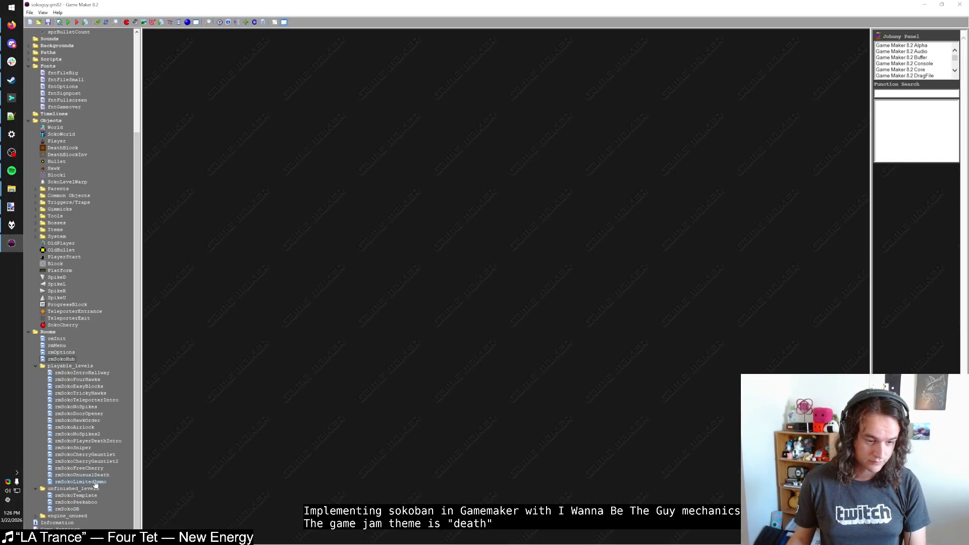
Open rmSokoLimitedAmmo full screen, inspect its lower-left hawk, and close the room
key(F5)
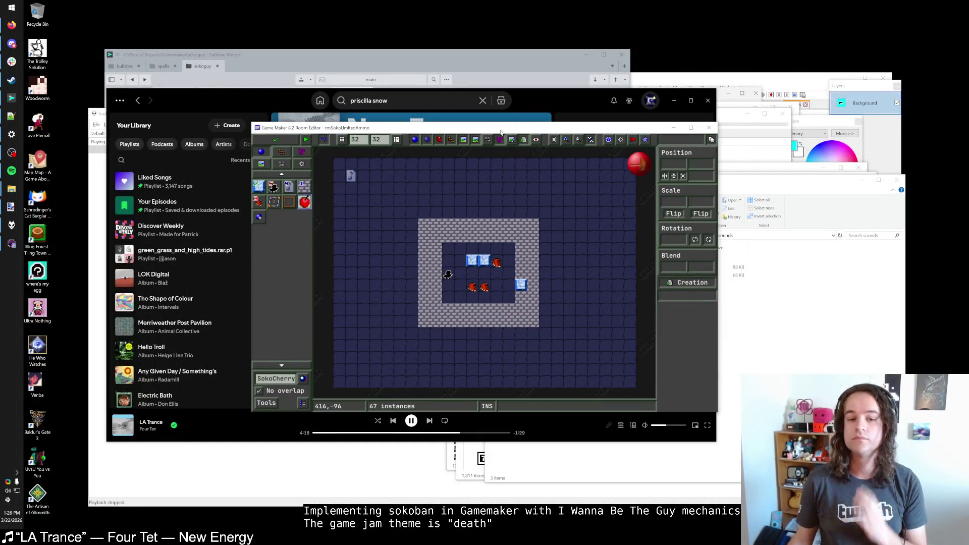
double_click(501, 130)
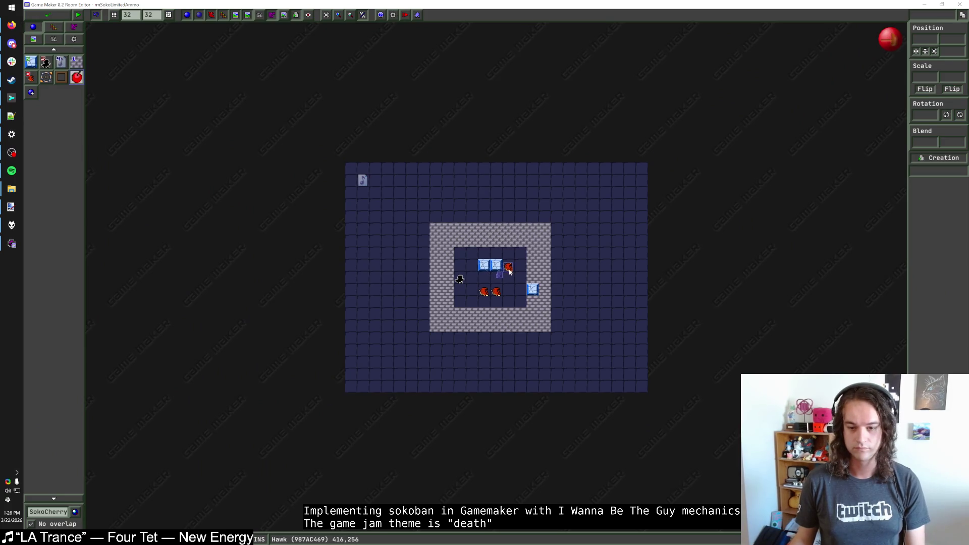
scroll(508, 270, up, 1)
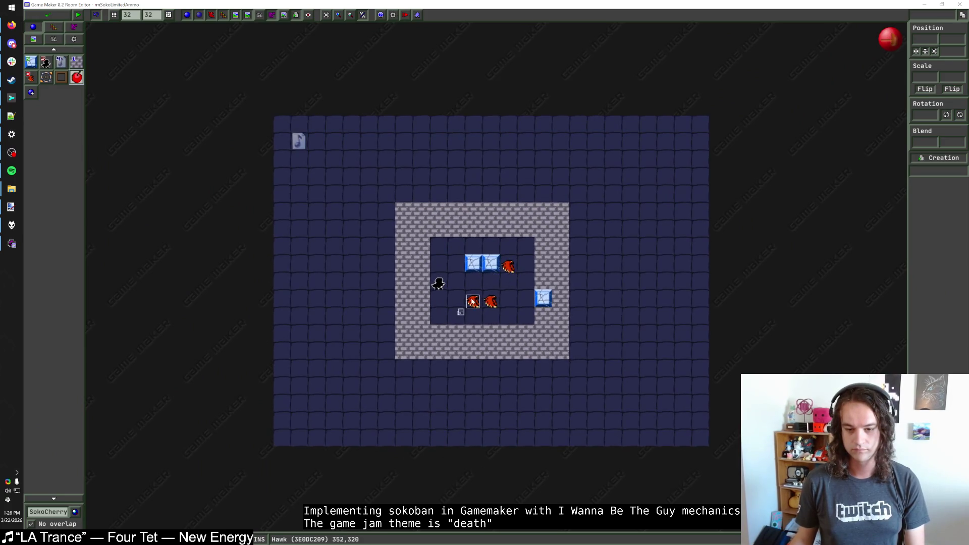
right_click(473, 301)
key(Escape)
click(47, 15)
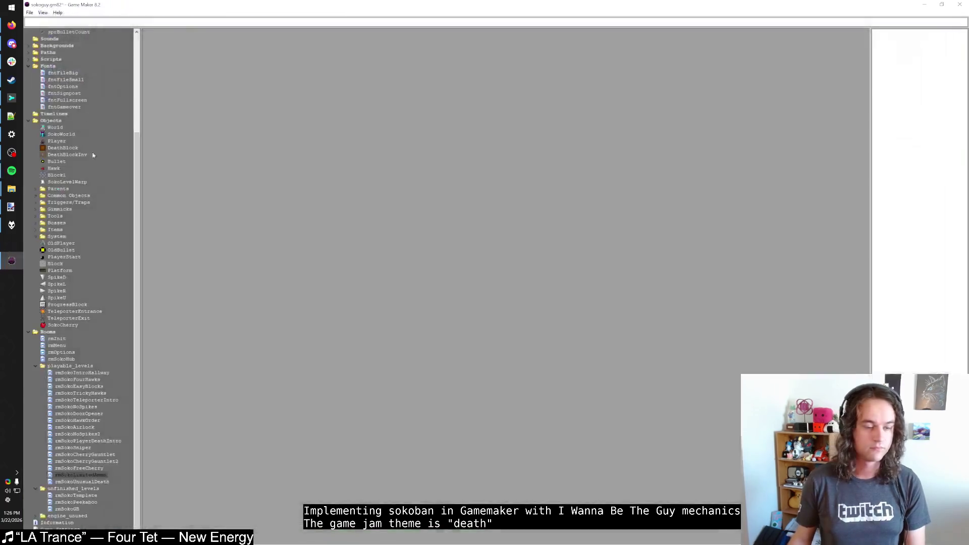
Add x_speed = 0 and y_speed = 0 to Hawk's Create event code
double_click(69, 168)
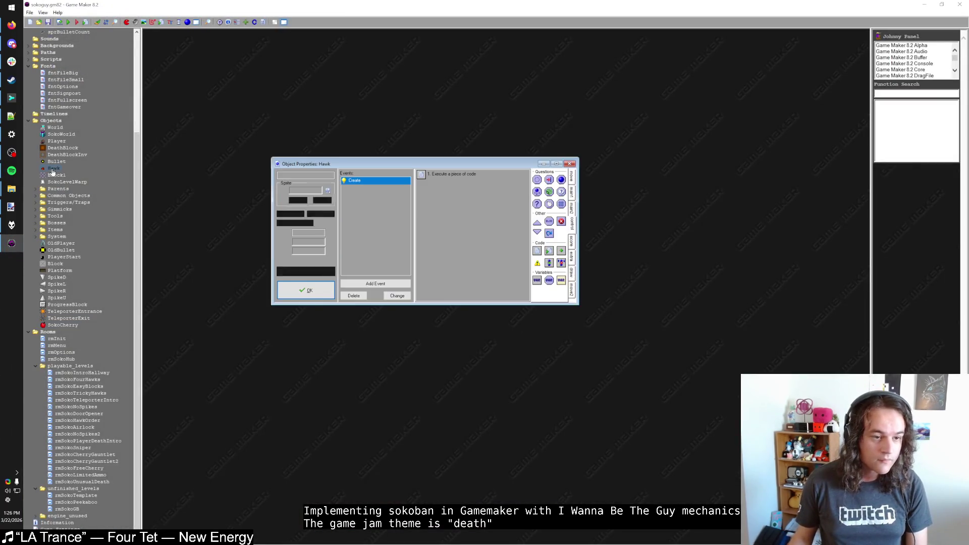
double_click(398, 180)
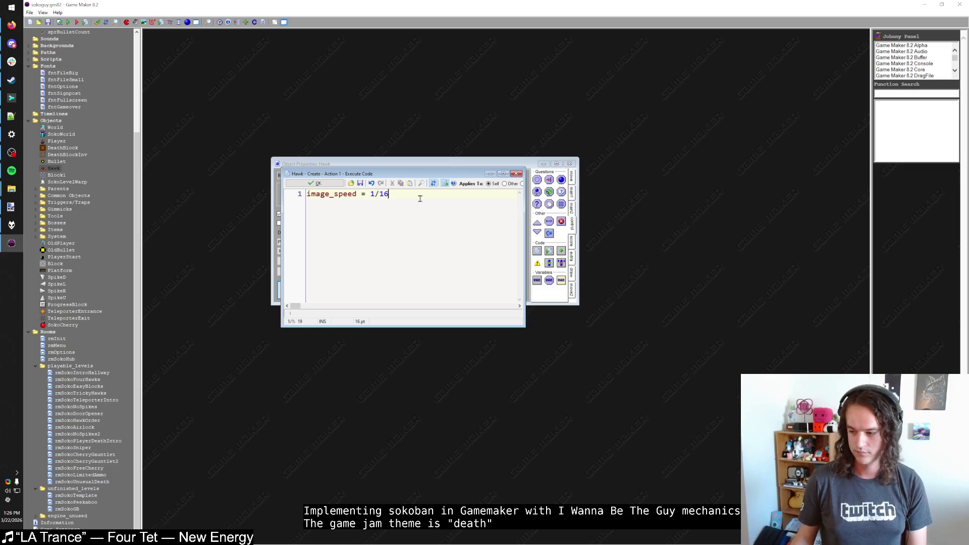
key(Return)
text(x_)
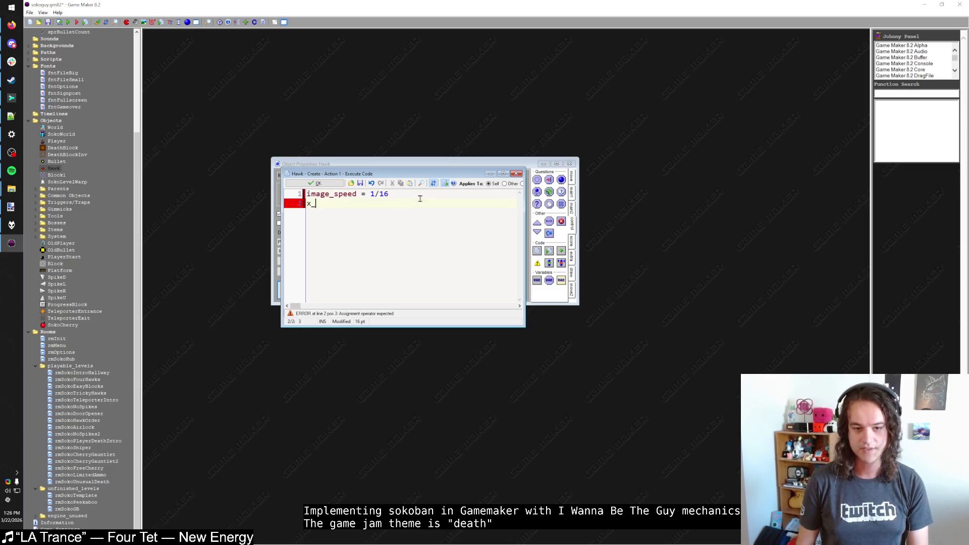
text(speed = 0 y_speed = 0)
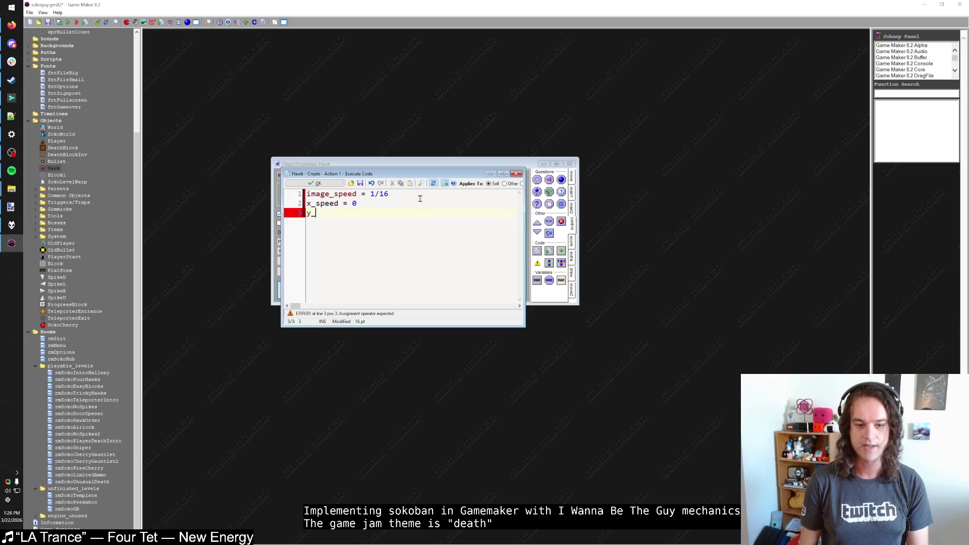
click(336, 185)
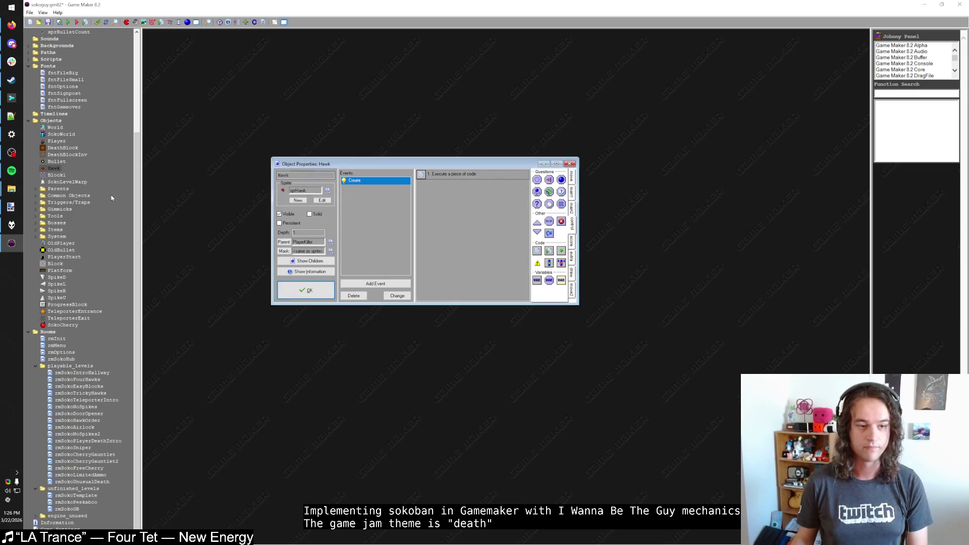
View DeathBlock's Room Start code for reference
double_click(59, 148)
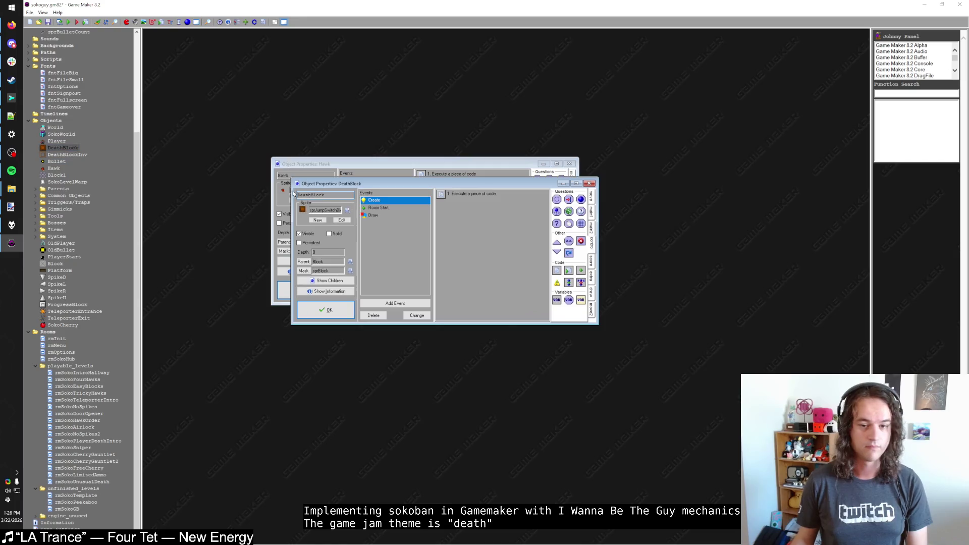
double_click(446, 194)
click(335, 202)
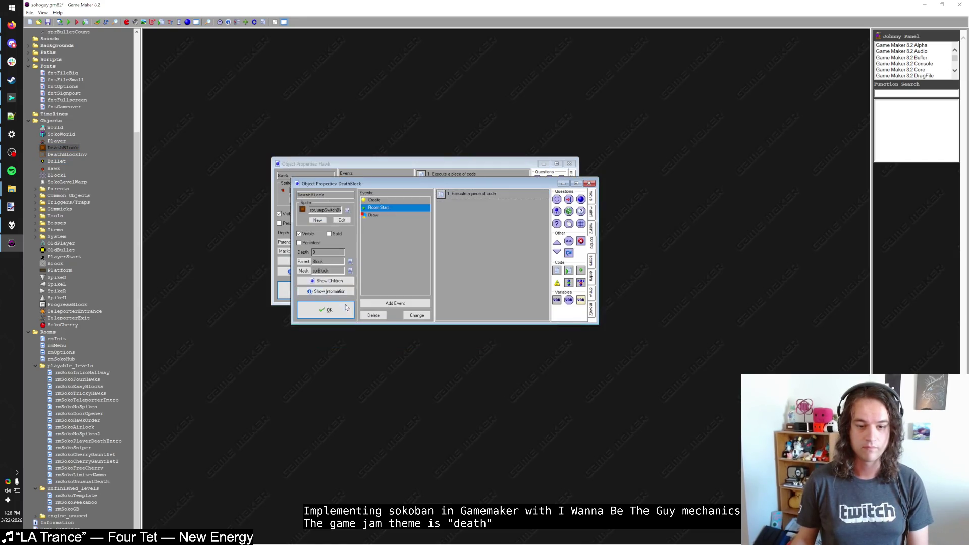
click(326, 310)
Add an Other > Room Start event to Hawk with a pasted Execute Code action
click(381, 286)
click(517, 251)
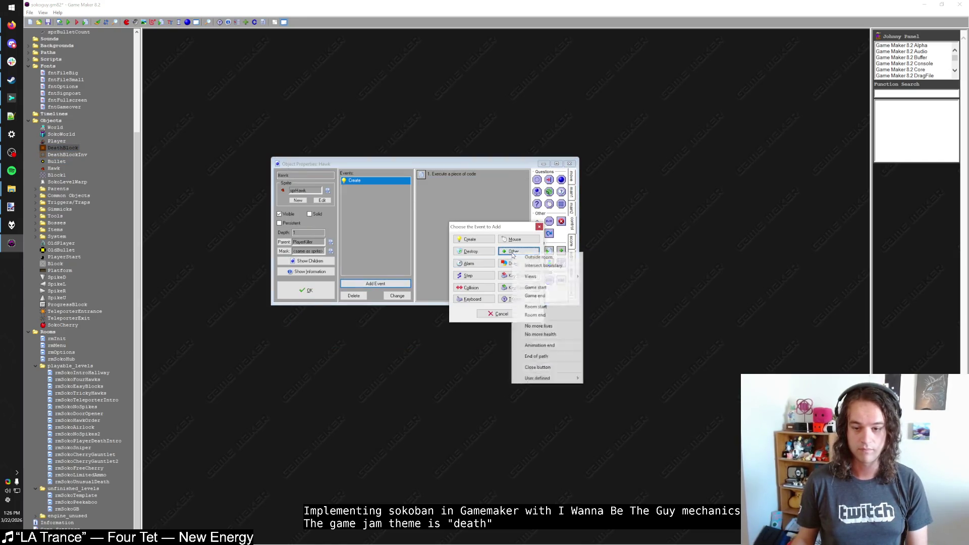
click(535, 307)
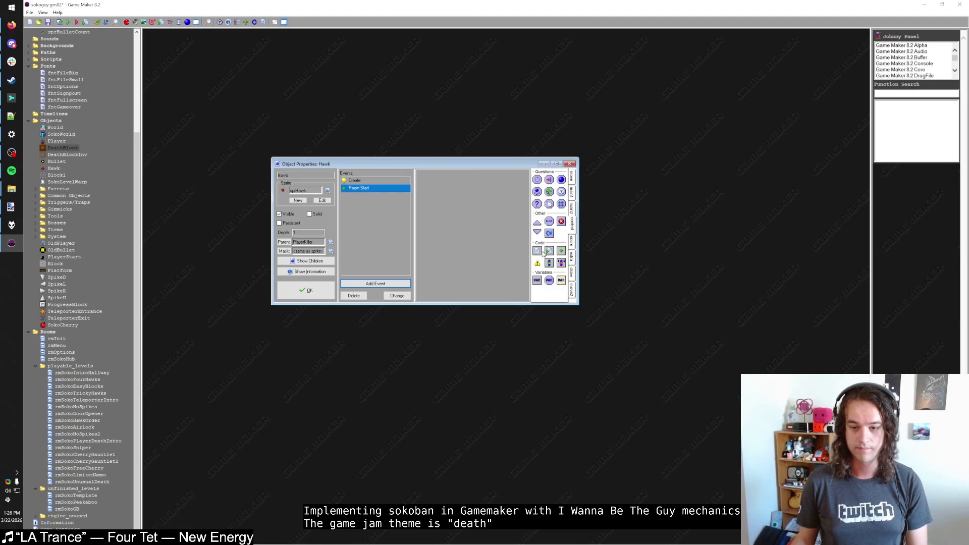
drag(561, 251, 422, 250)
text(//field requirement: number)
Edit the Room Start comments to declare x_speed and y_speed fields, then close Hawk
key(Return)
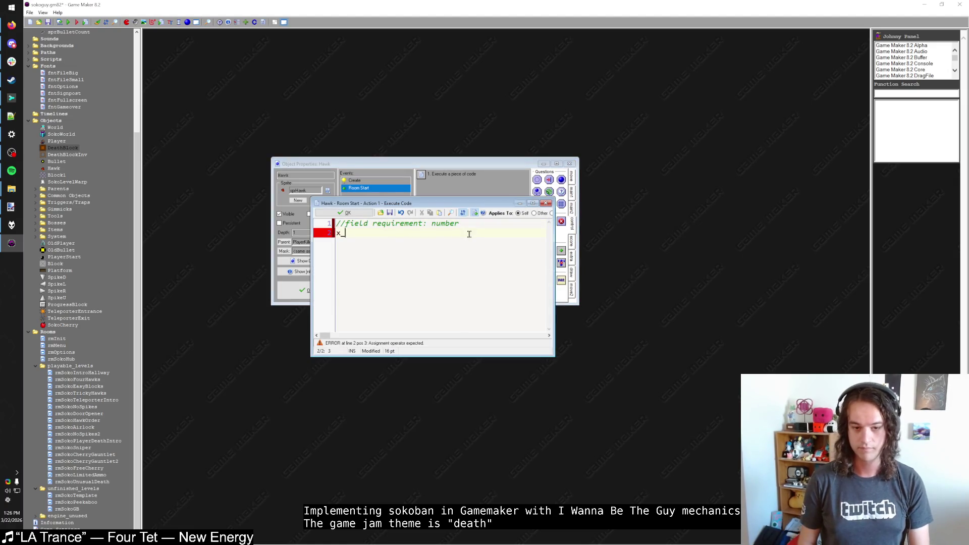
double_click(408, 225)
text(x_speed)
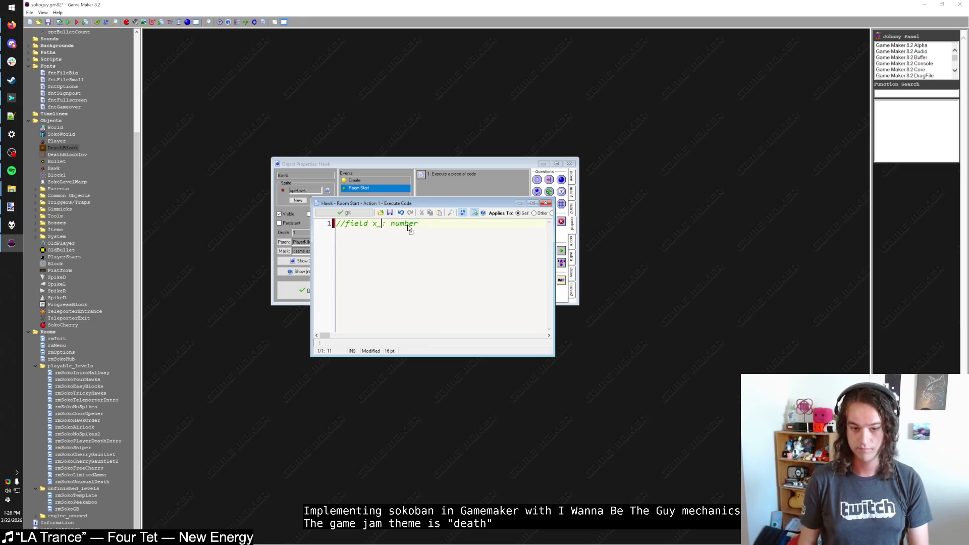
key(ctrl+a)
key(ctrl+c)
key(End)
key(Return)
key(ctrl+v)
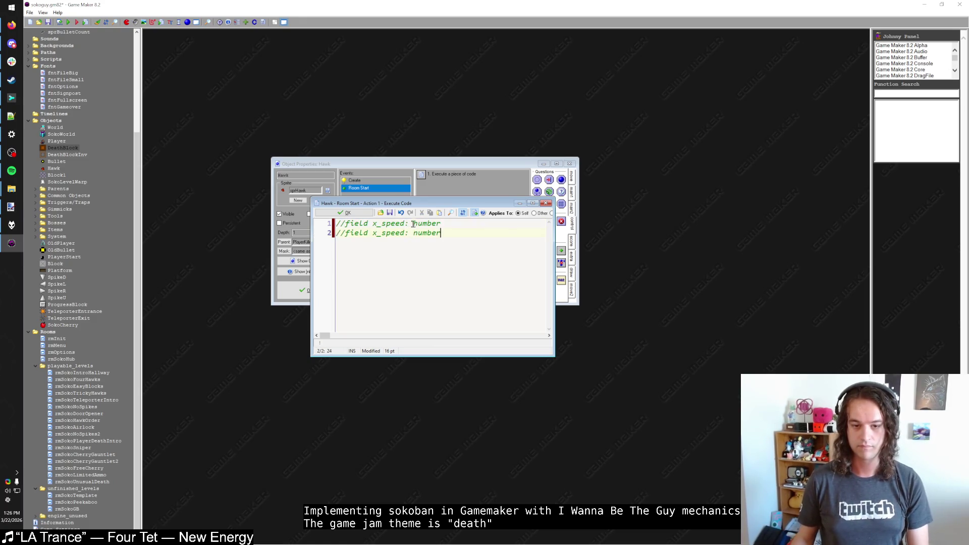
drag(378, 234, 368, 234)
text(y)
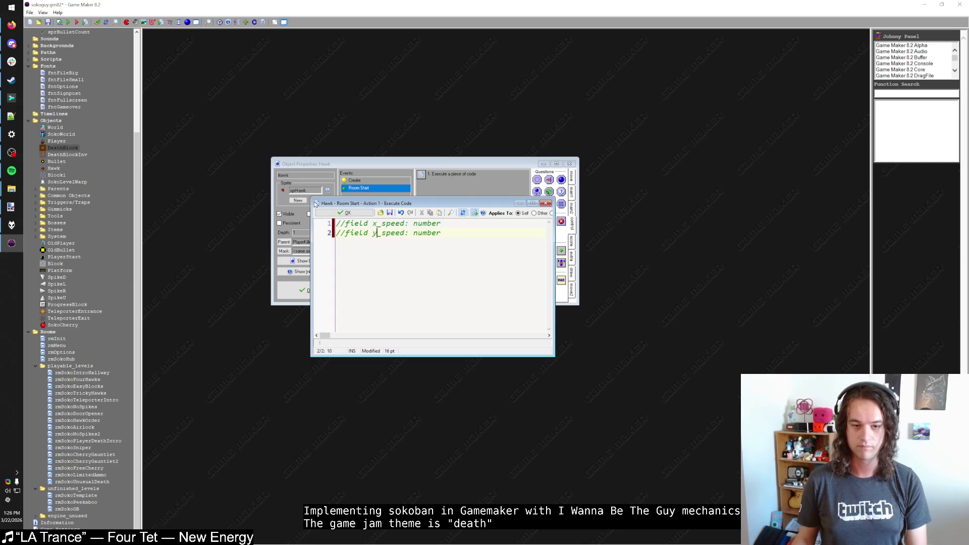
click(315, 203)
click(333, 269)
click(313, 288)
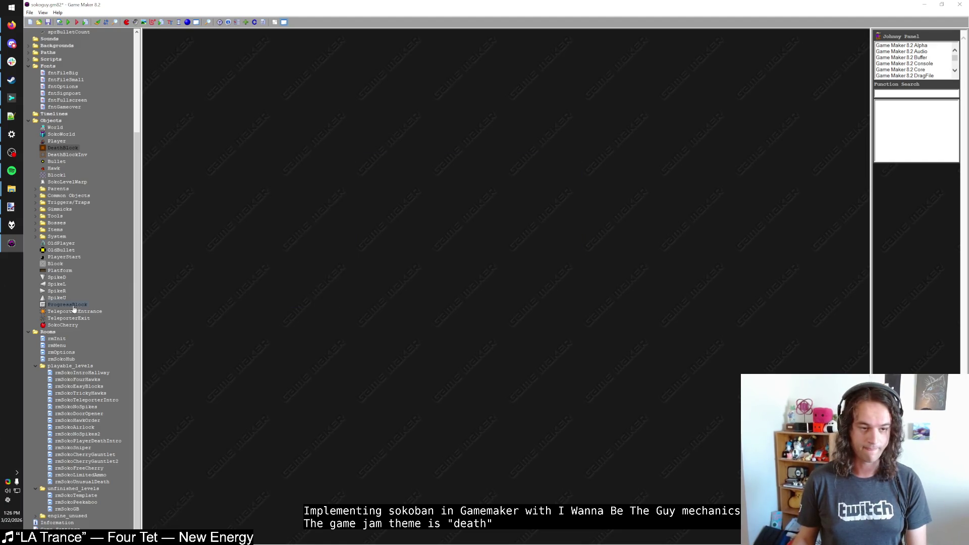
Open the Step event code of the SokoWorld object
double_click(61, 134)
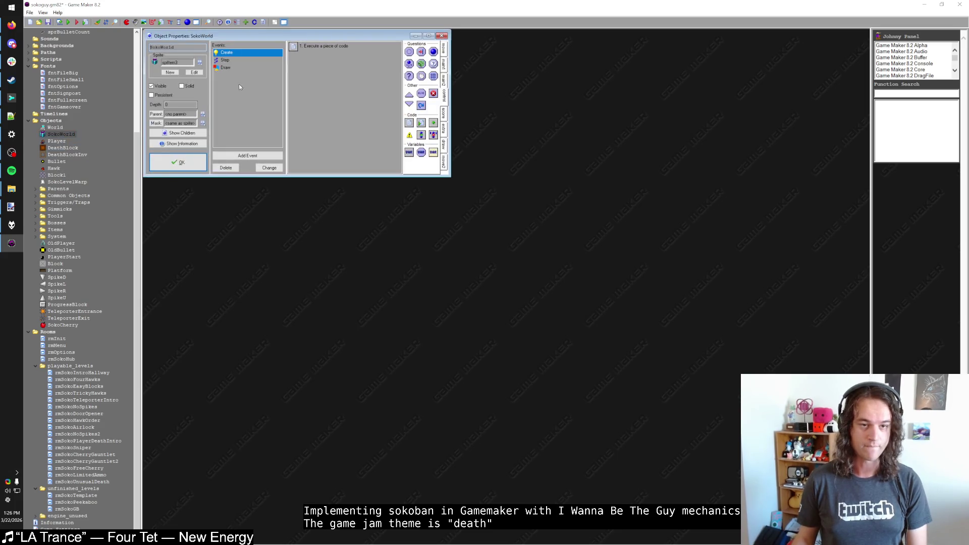
click(225, 59)
double_click(318, 46)
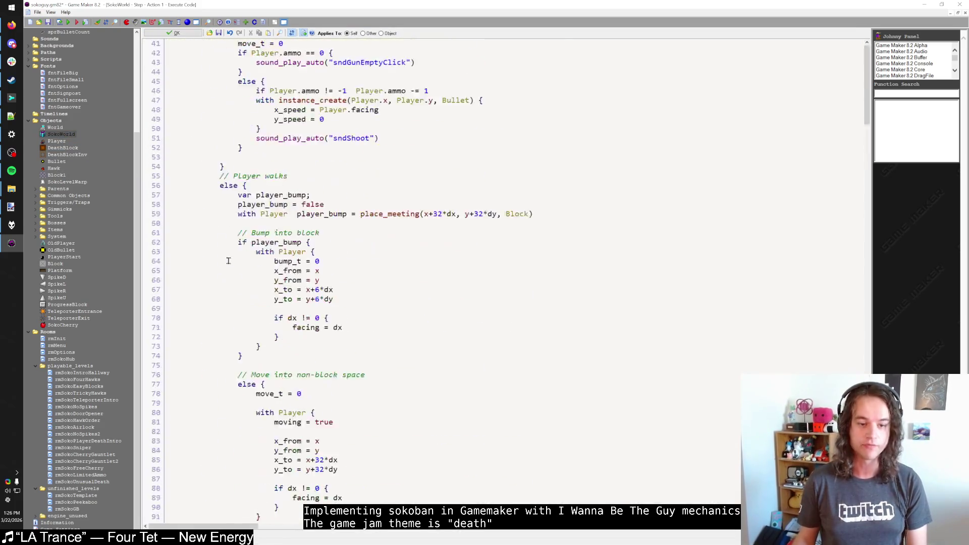
Duplicate the 'with SokoCherry' movement block and rename the copy to Hawk
scroll(228, 260, down, 20)
scroll(228, 266, down, 7)
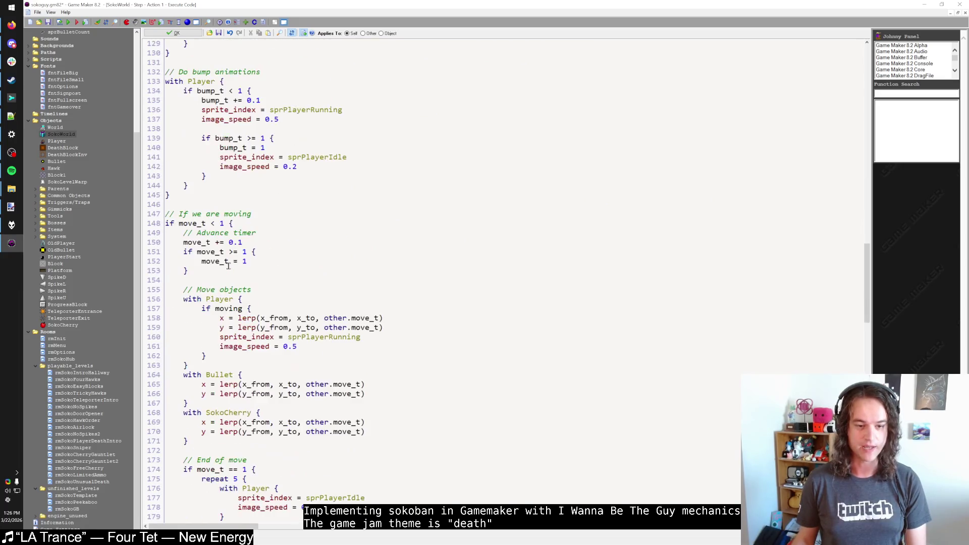
scroll(229, 266, down, 4)
drag(167, 337, 181, 302)
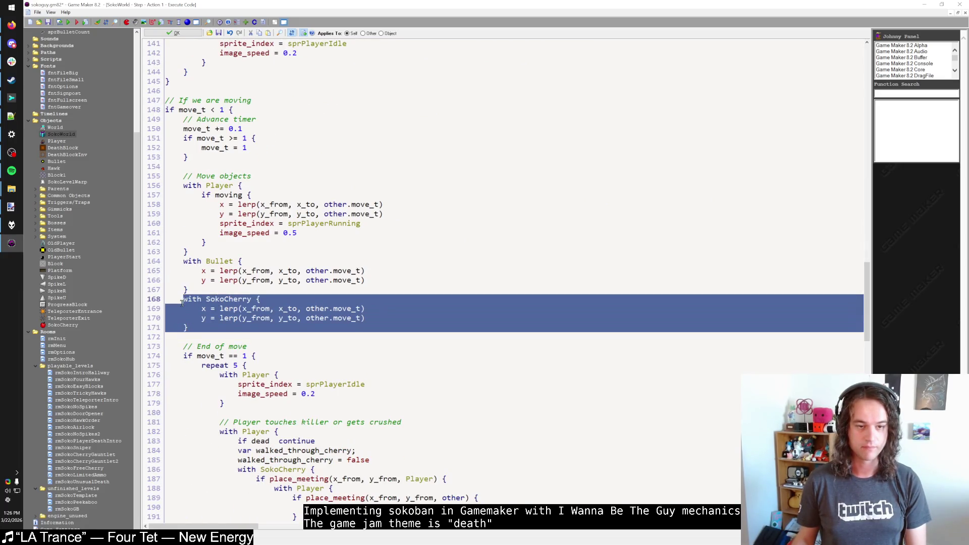
key(ctrl+c)
click(199, 331)
key(Return)
key(ctrl+v)
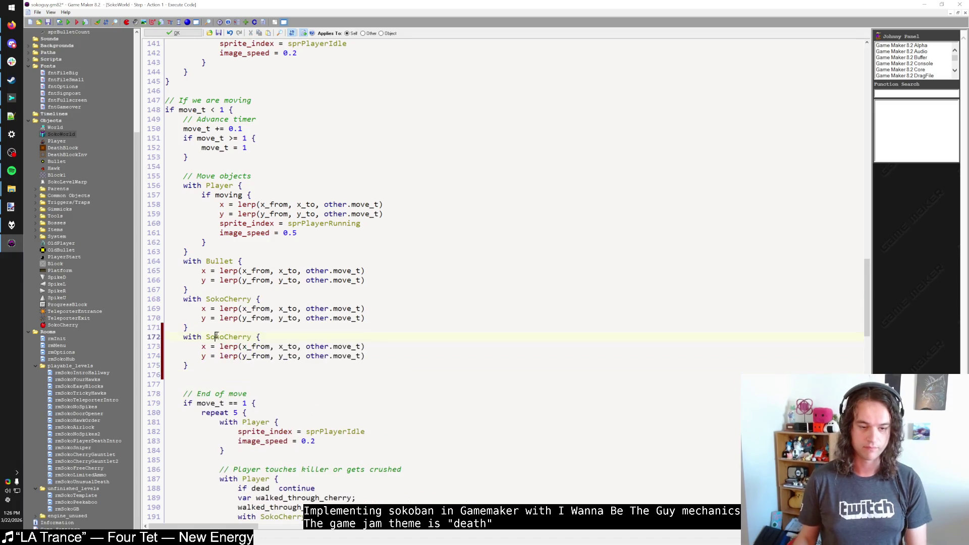
double_click(218, 337)
text(Hawk)
Review the cherry movement variables and the 'with SokoCherry' block by selecting them
scroll(221, 336, up, 19)
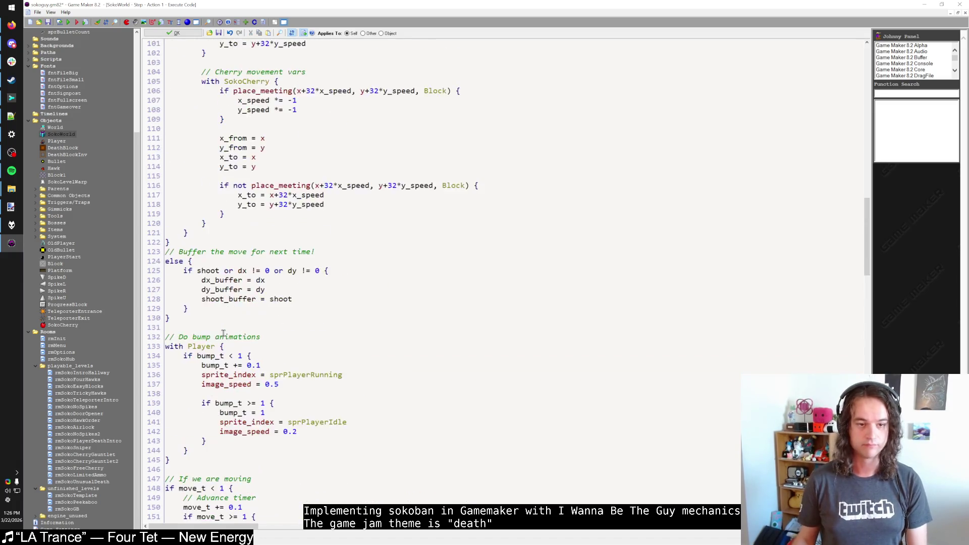
scroll(223, 333, up, 1)
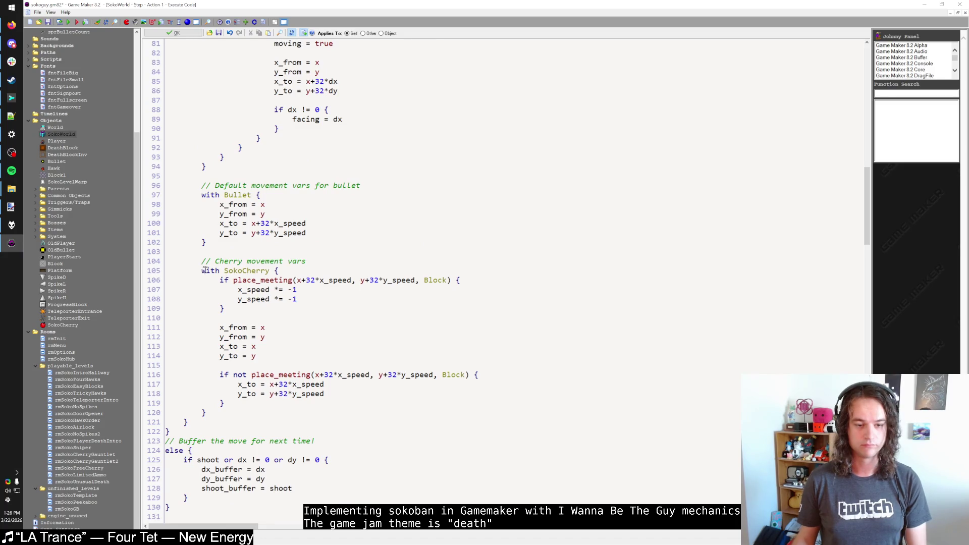
drag(204, 263, 223, 414)
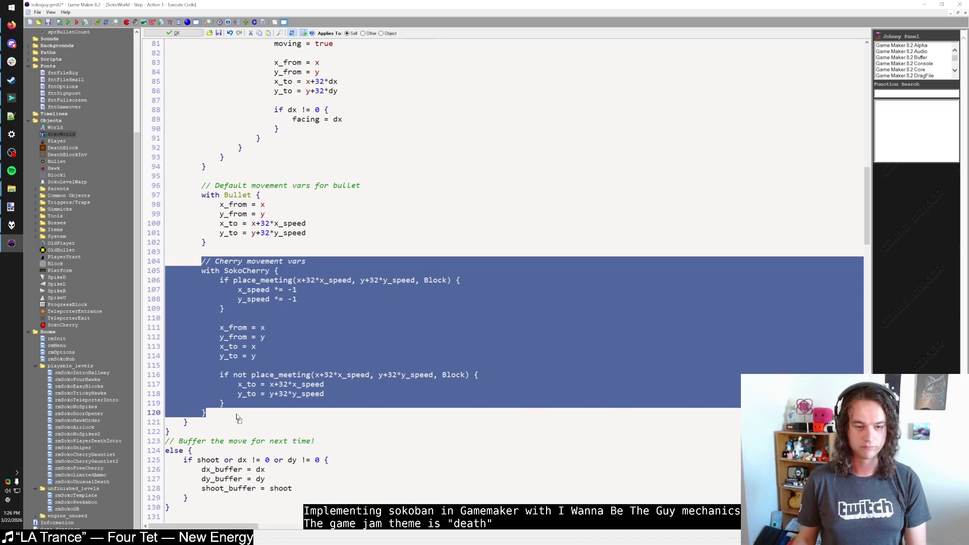
click(237, 418)
click(312, 263)
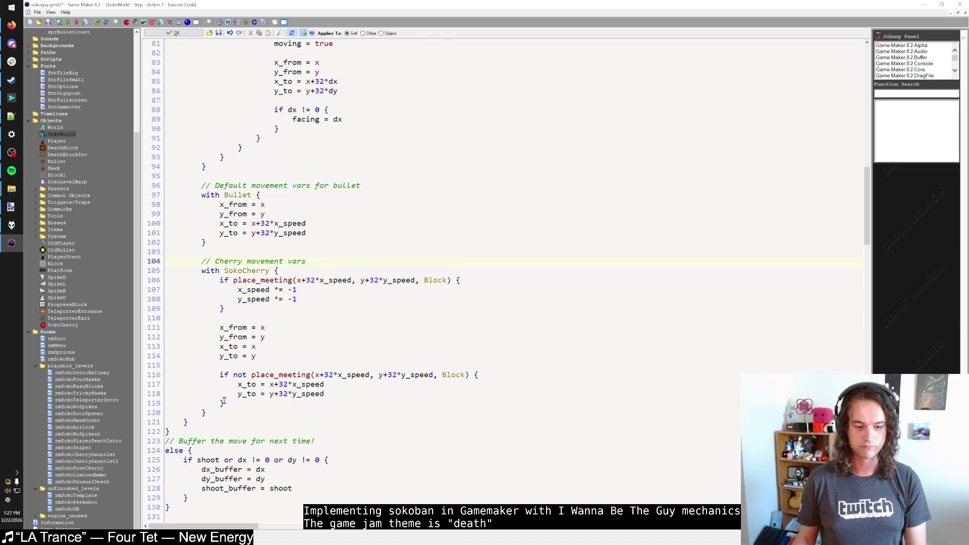
drag(207, 413, 201, 271)
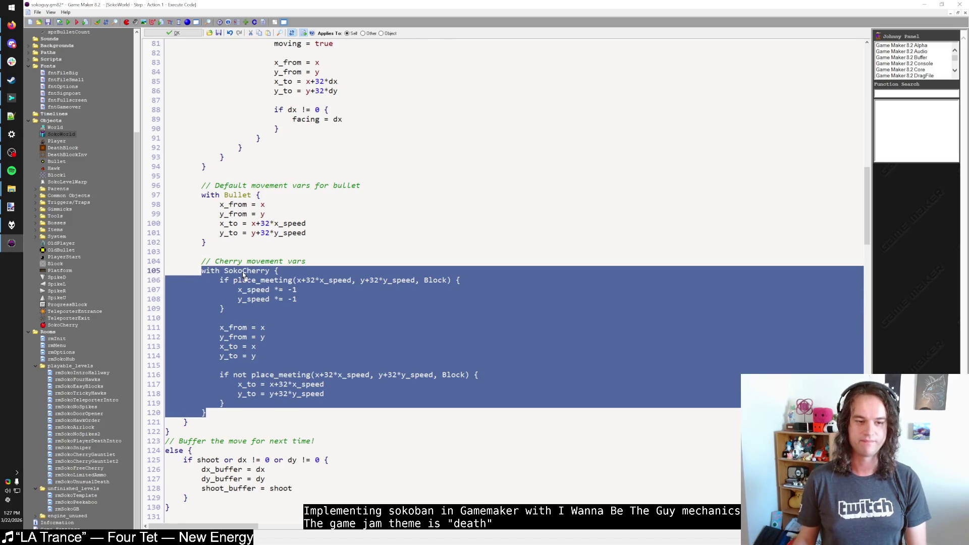
click(247, 271)
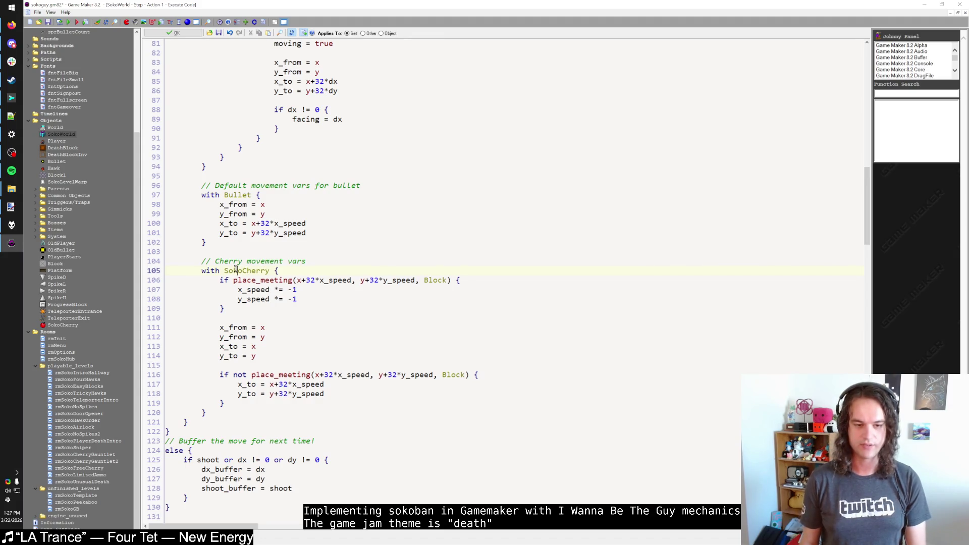
Save the Step code, close SokoCherry's properties, and open the Hawk object
key(ctrl+s)
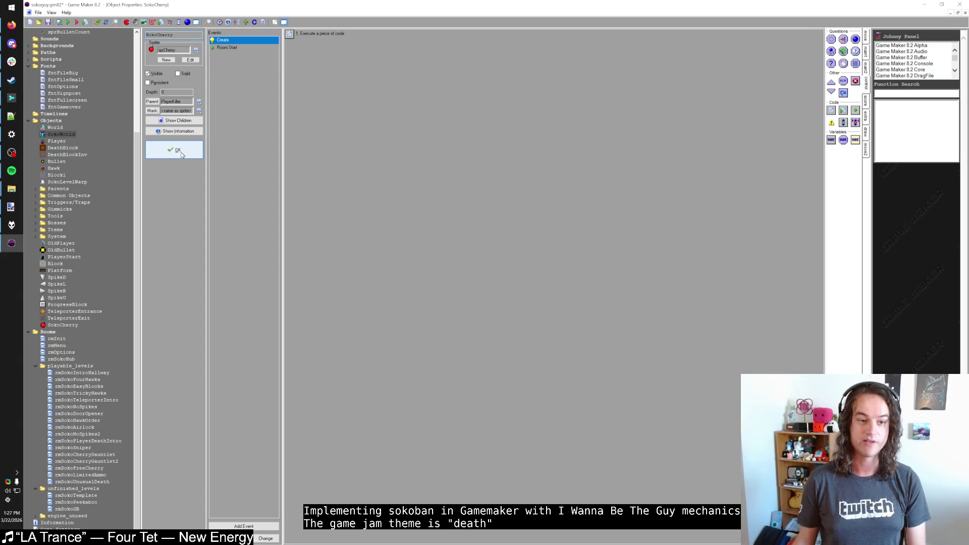
click(180, 153)
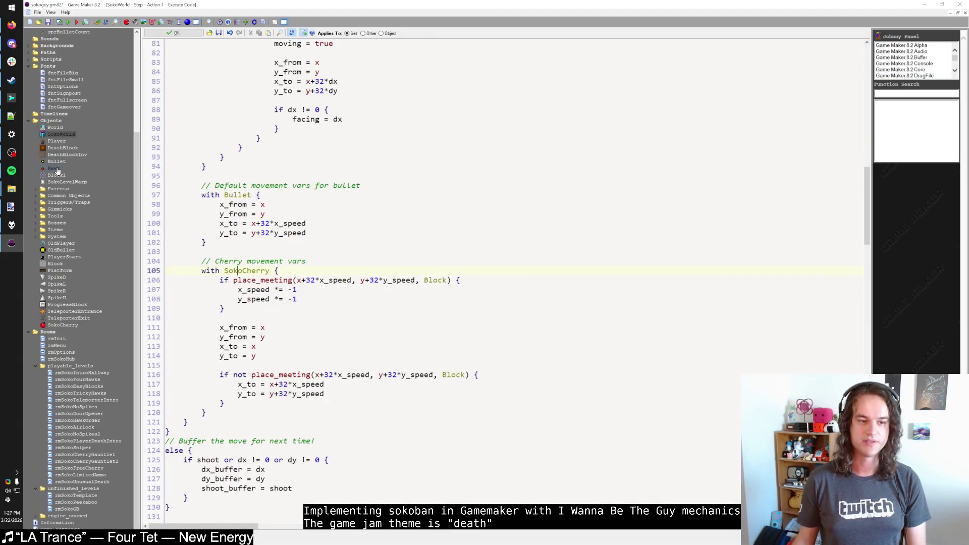
double_click(57, 171)
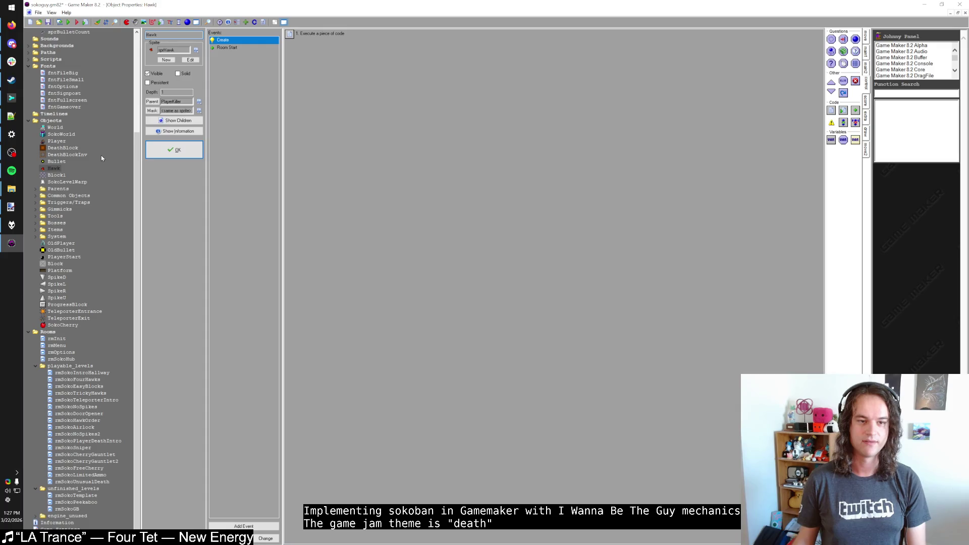
Inspect Hawk's Create code and SokoCherry's Room Start code
double_click(320, 33)
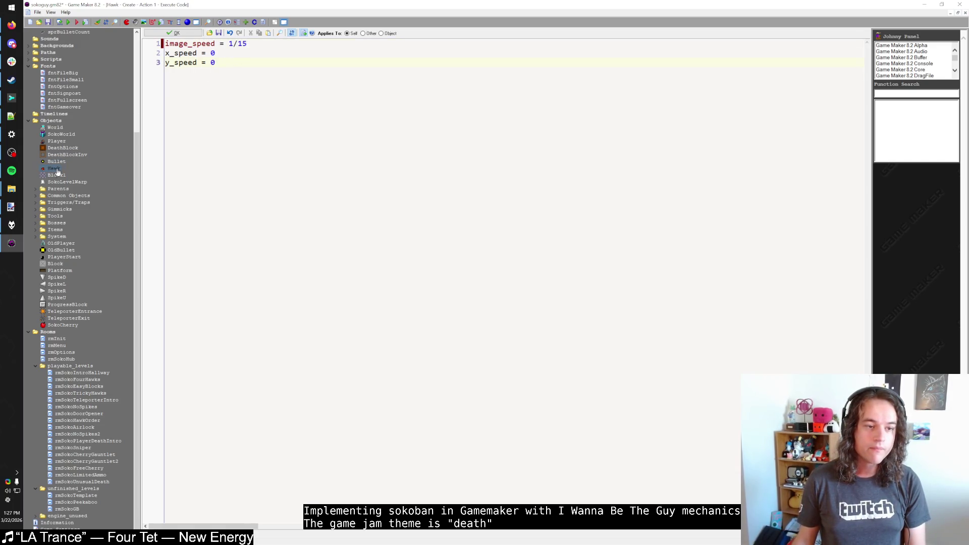
double_click(69, 326)
click(227, 47)
click(311, 34)
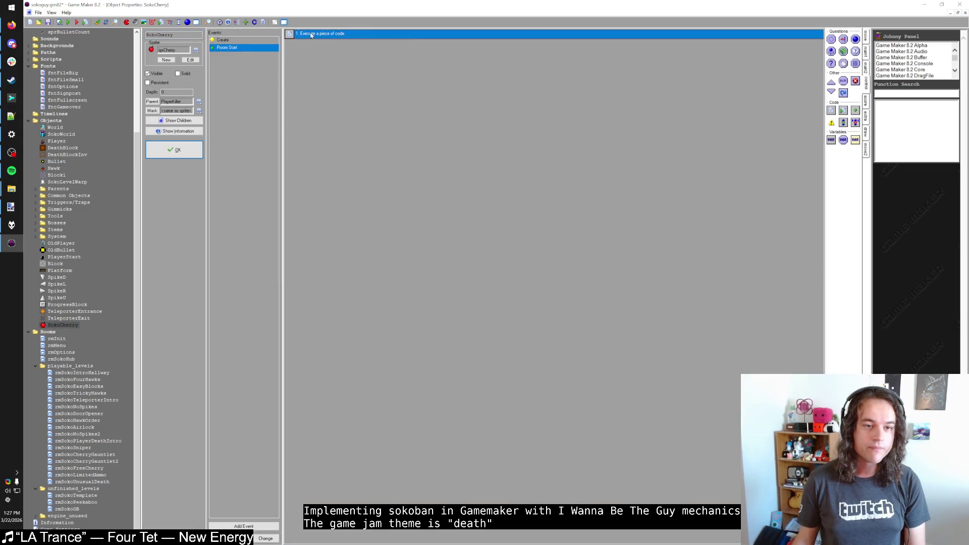
double_click(311, 34)
click(174, 32)
click(174, 150)
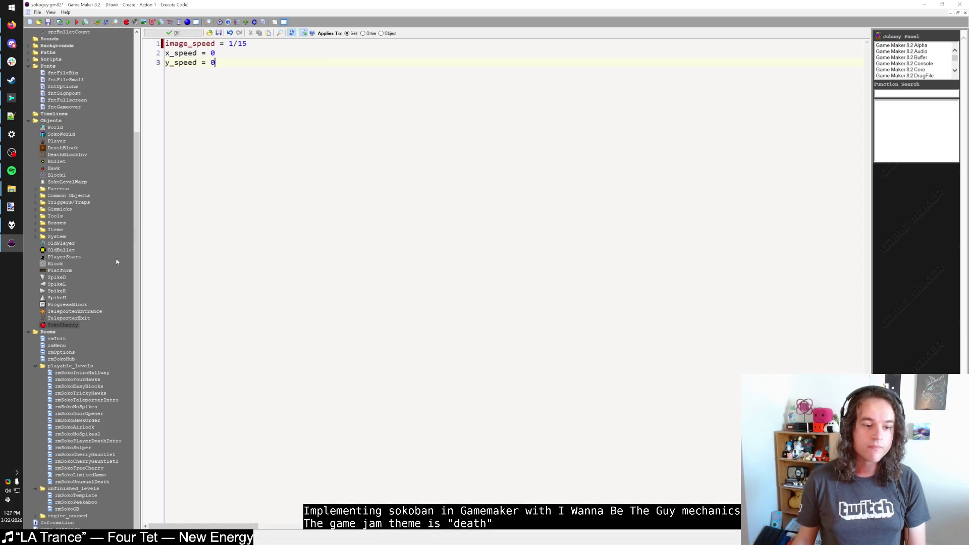
Review Hawk's Room Start and Create code, cancelling a deletion of the Create event
double_click(53, 168)
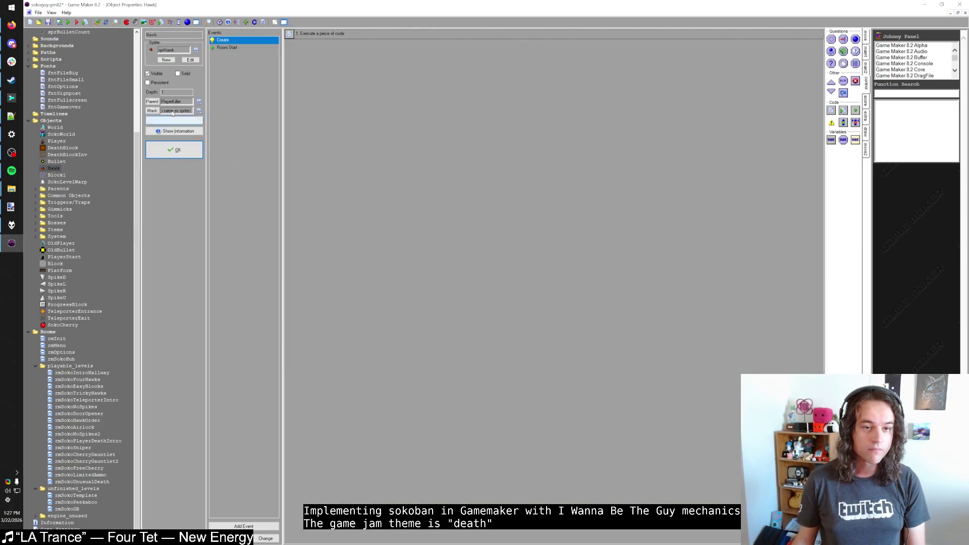
click(250, 49)
double_click(308, 36)
click(171, 36)
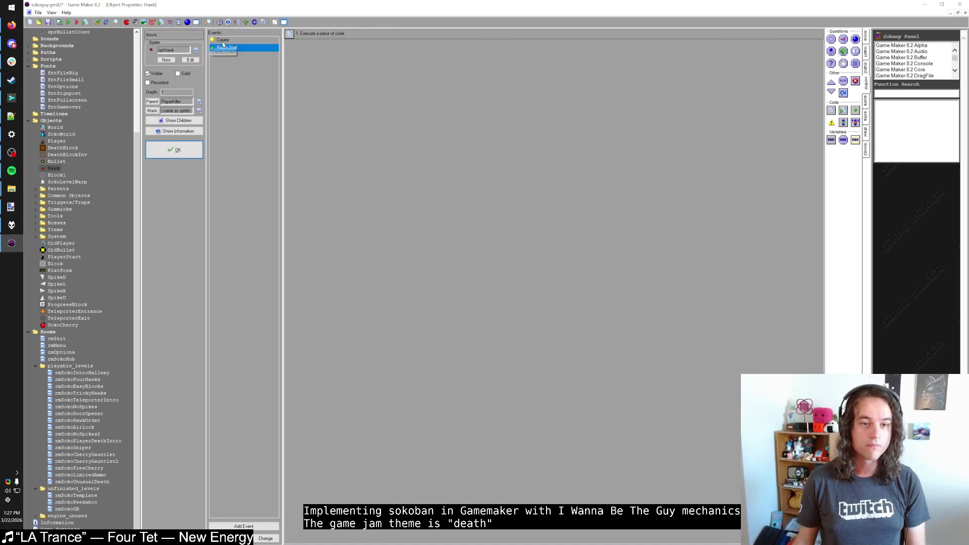
click(255, 42)
double_click(305, 37)
click(174, 33)
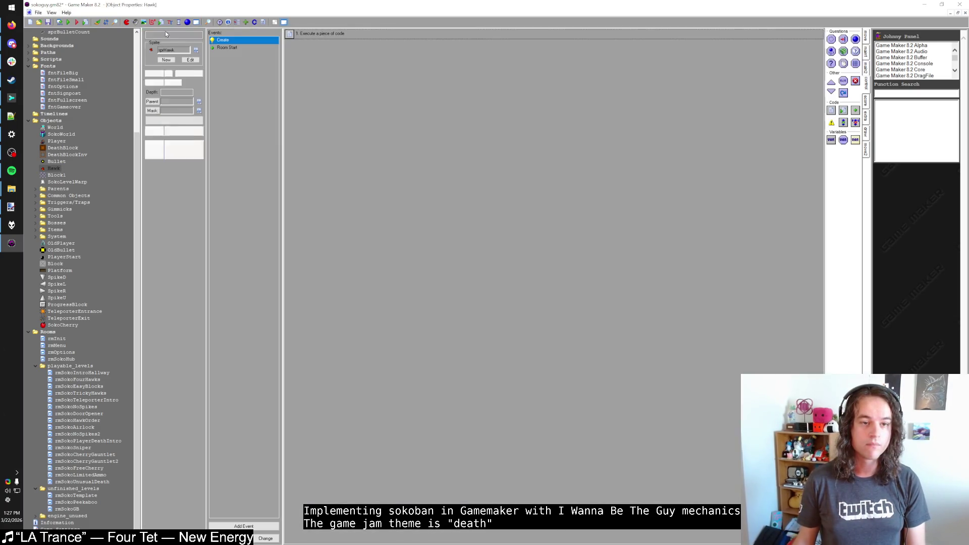
right_click(266, 41)
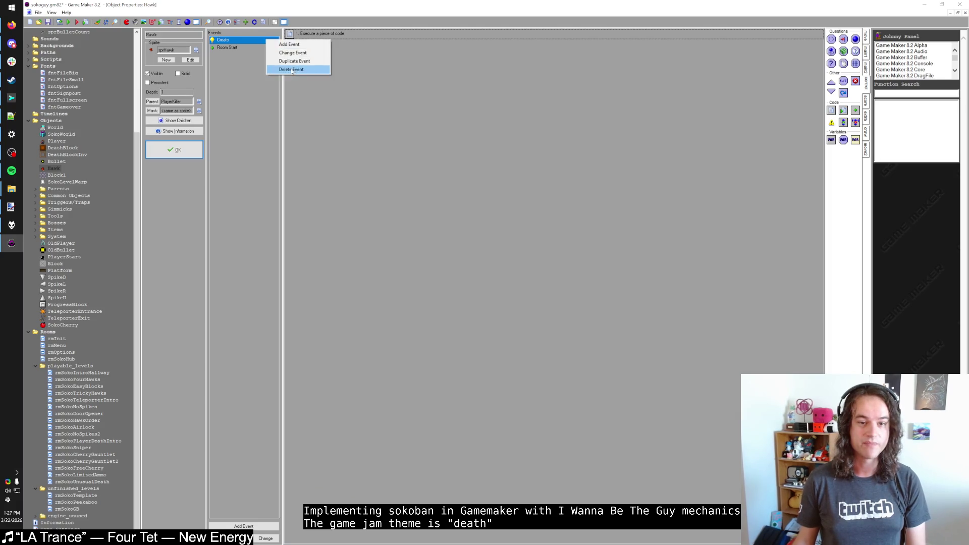
click(295, 71)
click(557, 292)
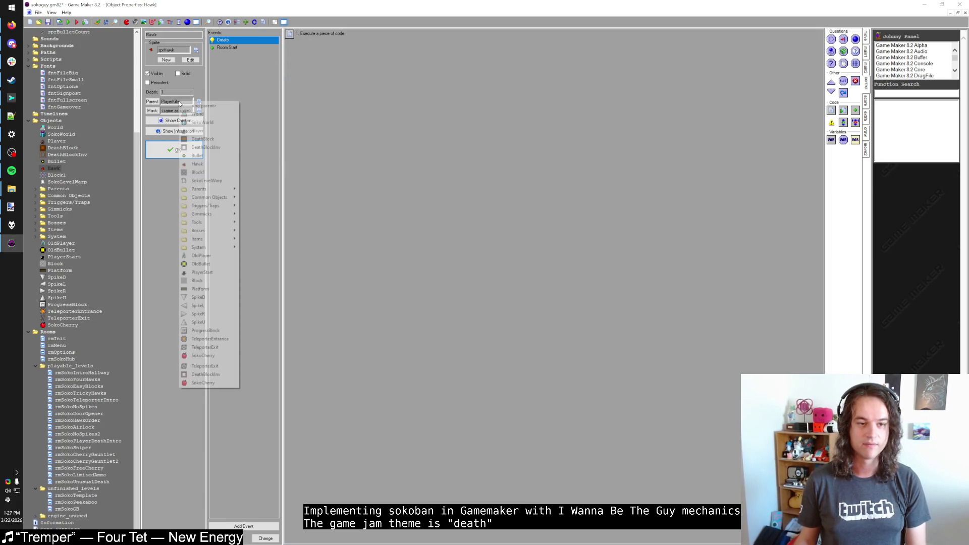
Set Hawk's parent object to SokoCherry and confirm
click(180, 102)
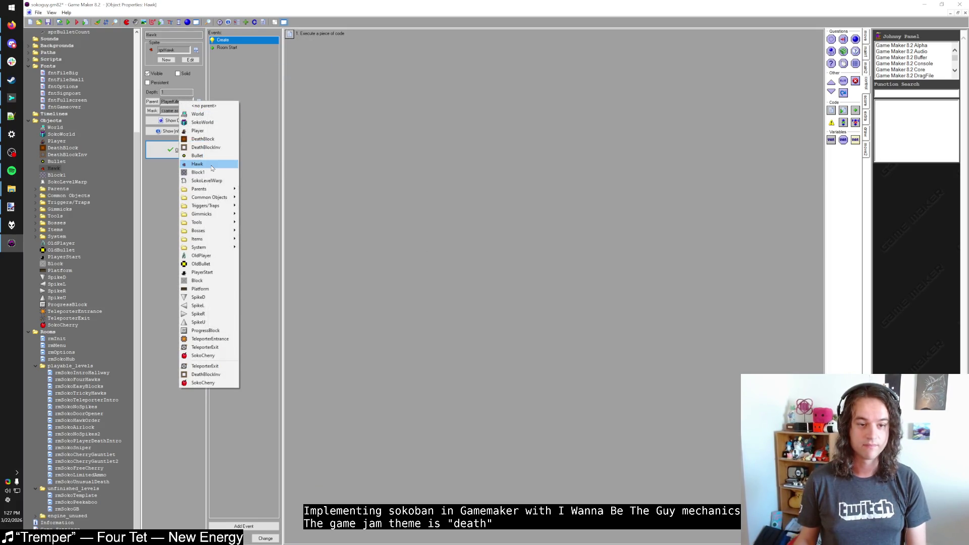
click(212, 356)
click(175, 148)
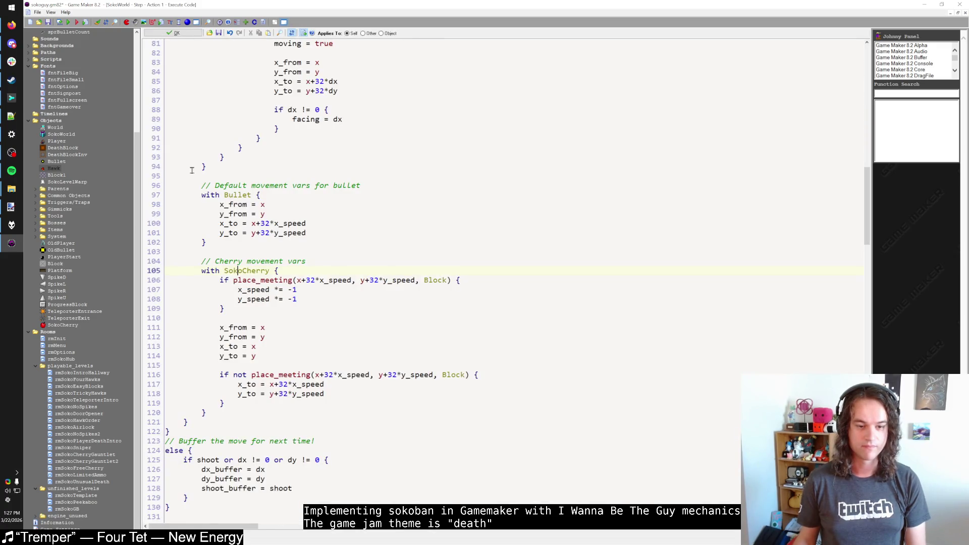
Delete the 'with Hawk' block (lines 172–175) from SokoWorld's Step code
scroll(192, 170, down, 20)
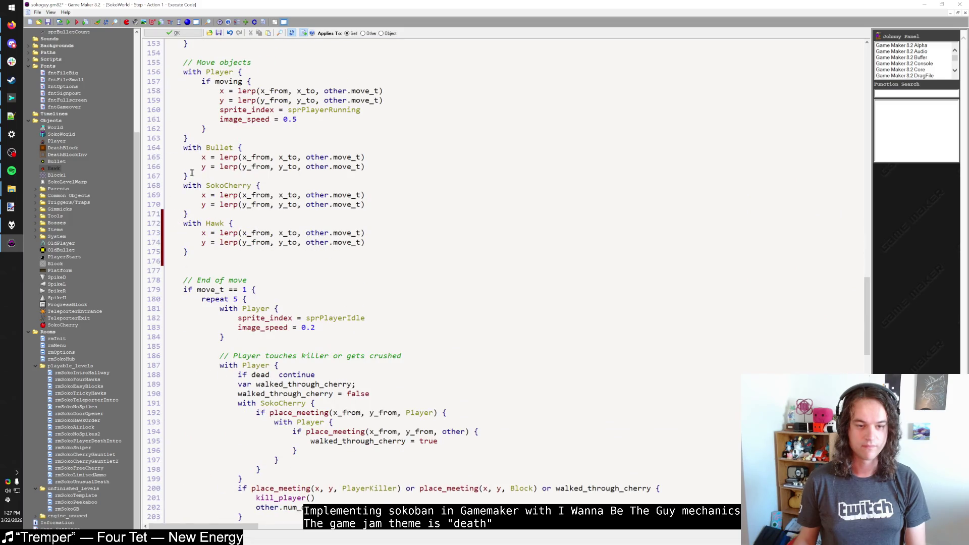
drag(196, 253, 189, 214)
key(BackSpace)
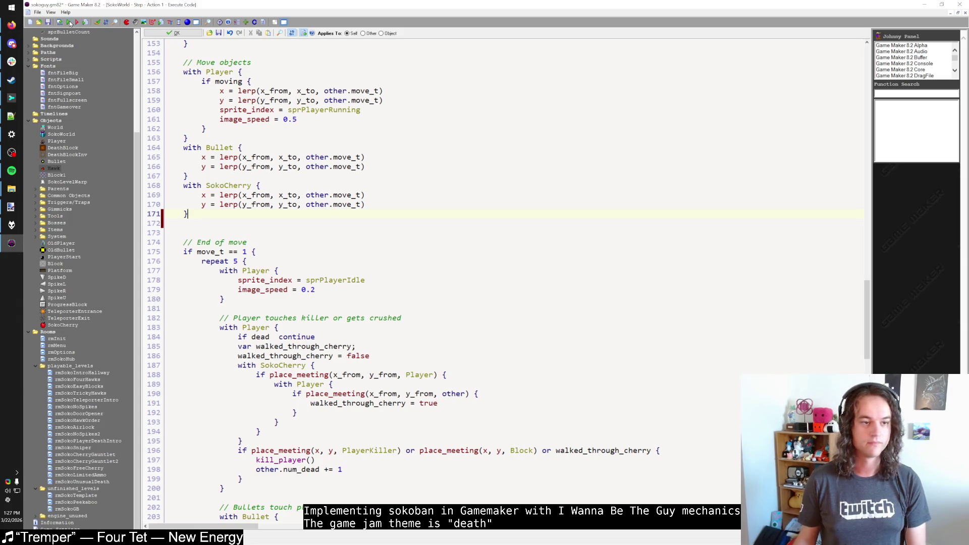
click(11, 171)
Bring Spotify forward and browse the New Energy album
scroll(388, 287, down, 5)
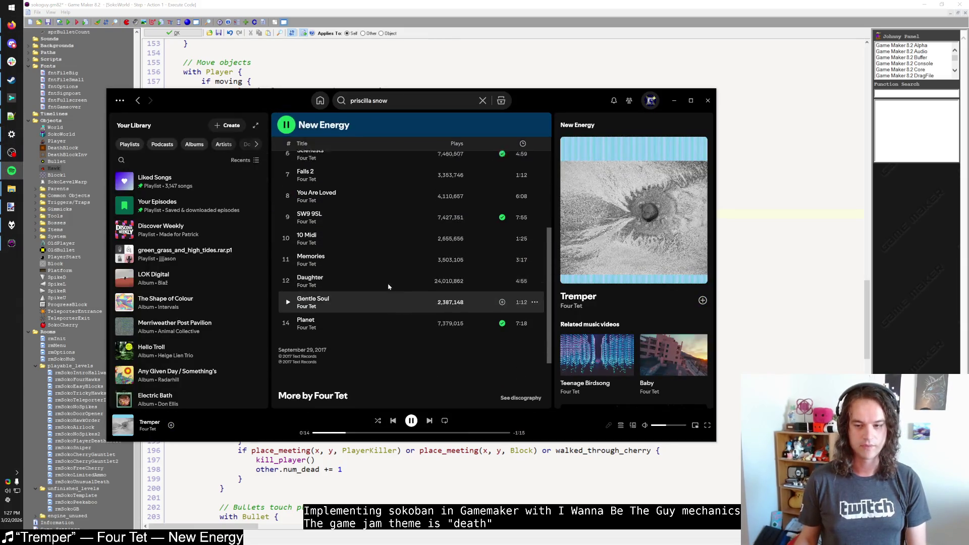
scroll(389, 286, up, 3)
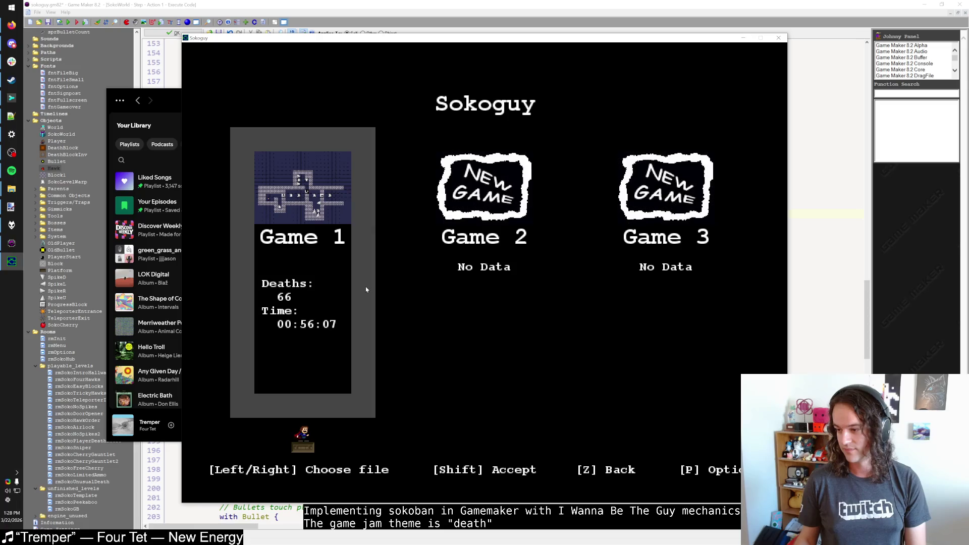
click(170, 100)
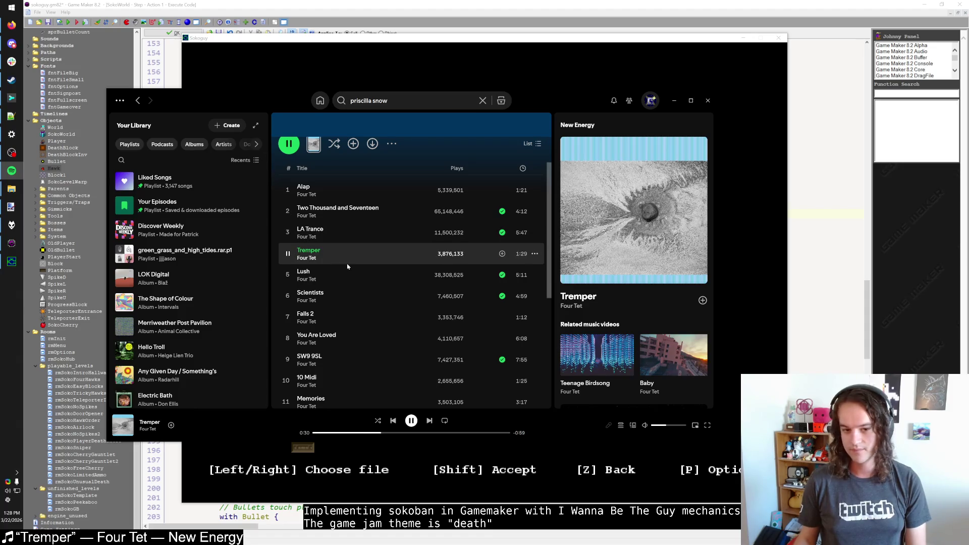
scroll(347, 266, up, 2)
scroll(348, 263, down, 6)
scroll(350, 259, up, 6)
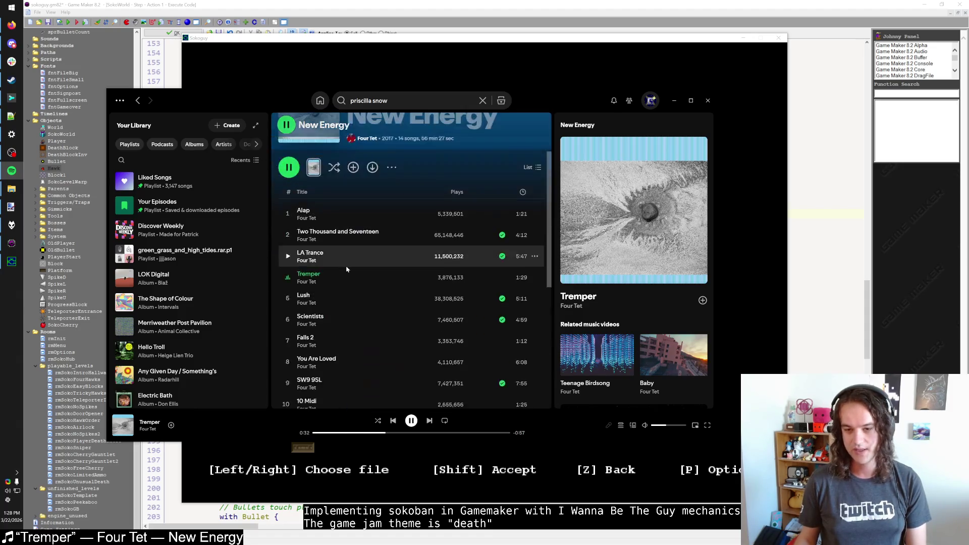
Search Spotify for 'only listening', dismiss suggestions, and return to the Sokoguy game
click(405, 103)
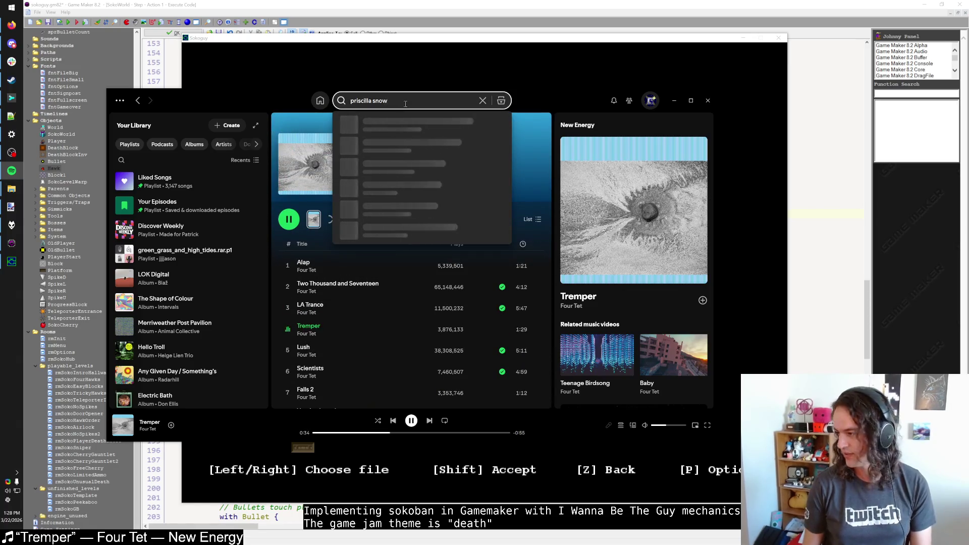
text(only listening)
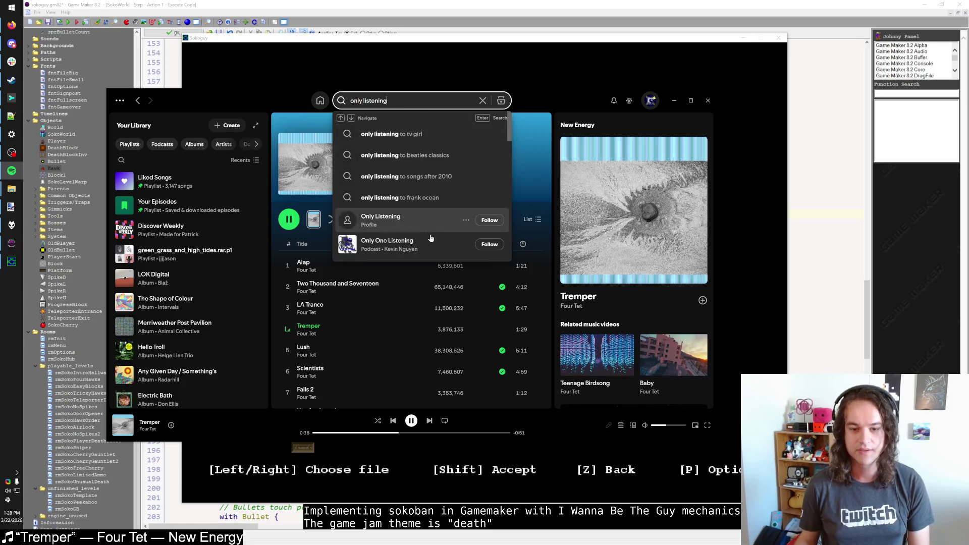
scroll(429, 240, down, 3)
scroll(431, 241, down, 2)
click(538, 107)
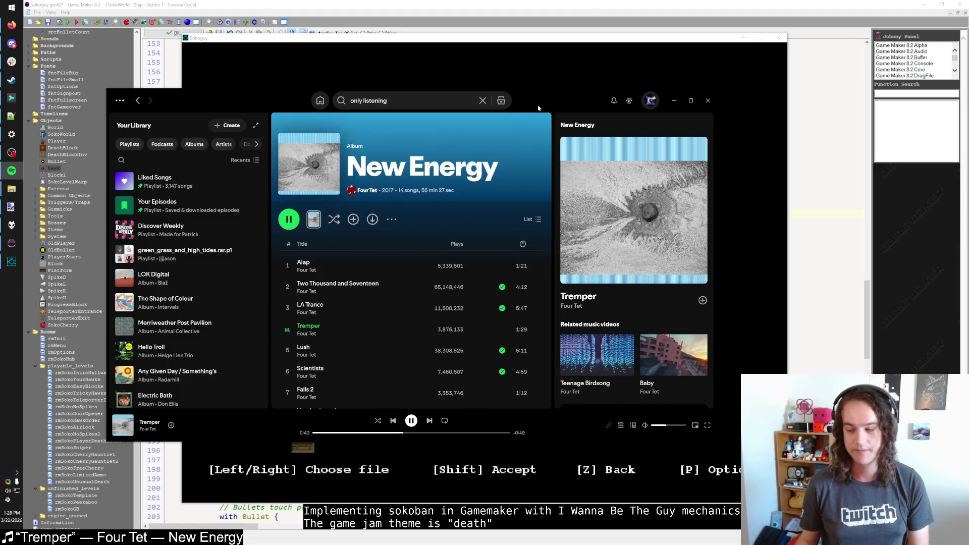
click(543, 82)
key(shift)
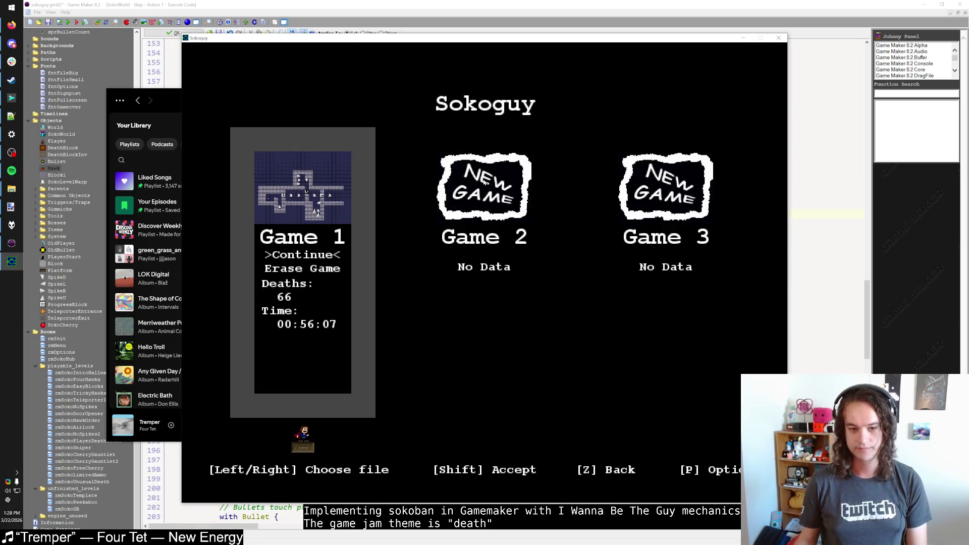
Continue save Game 1, enter the cherries-and-hawk level, restart, and move up
key(shift)
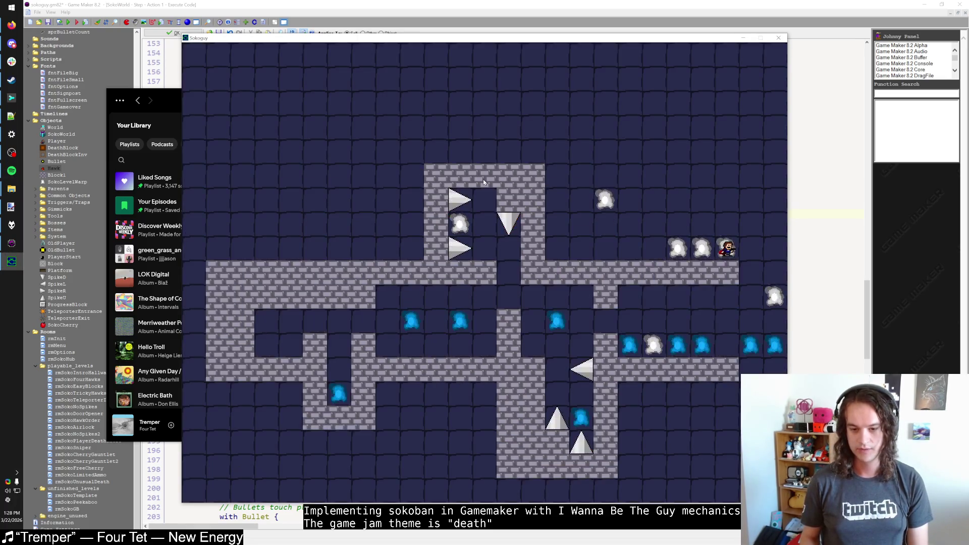
key(shift)
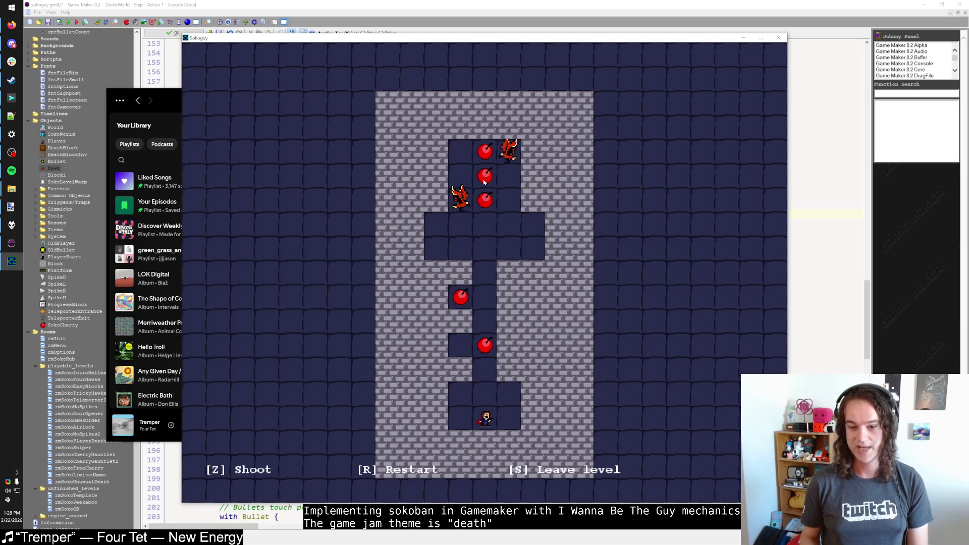
key(r)
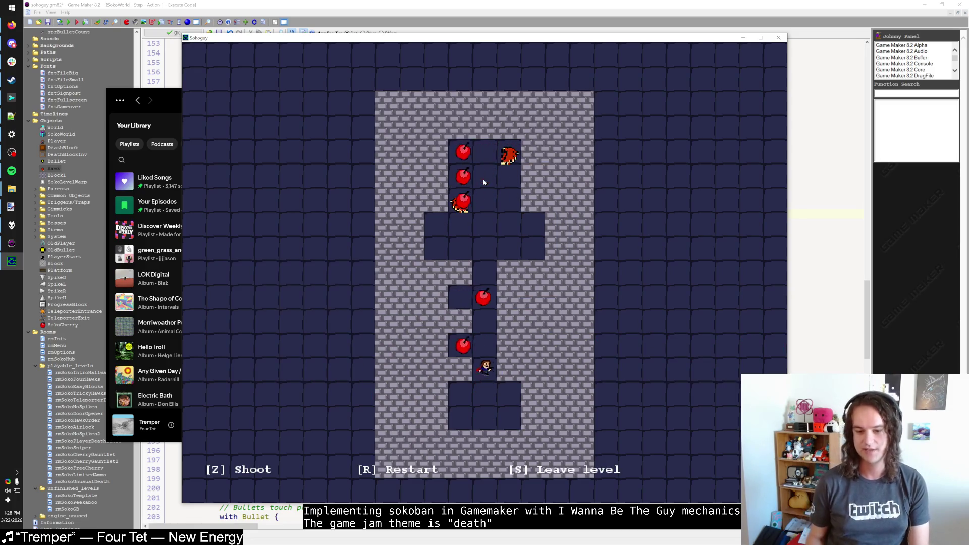
key(Up)
key(Up)
key(Up)
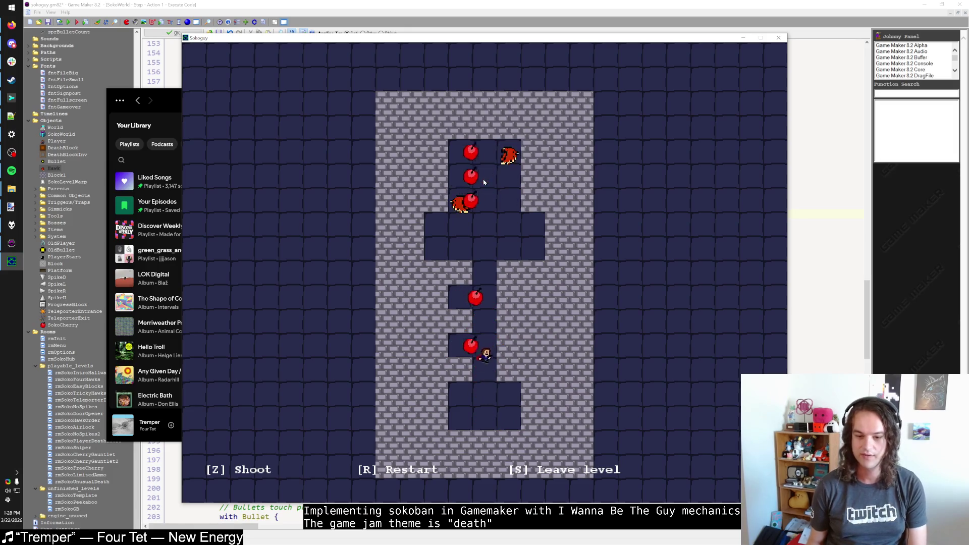
key(Up)
key(Up)
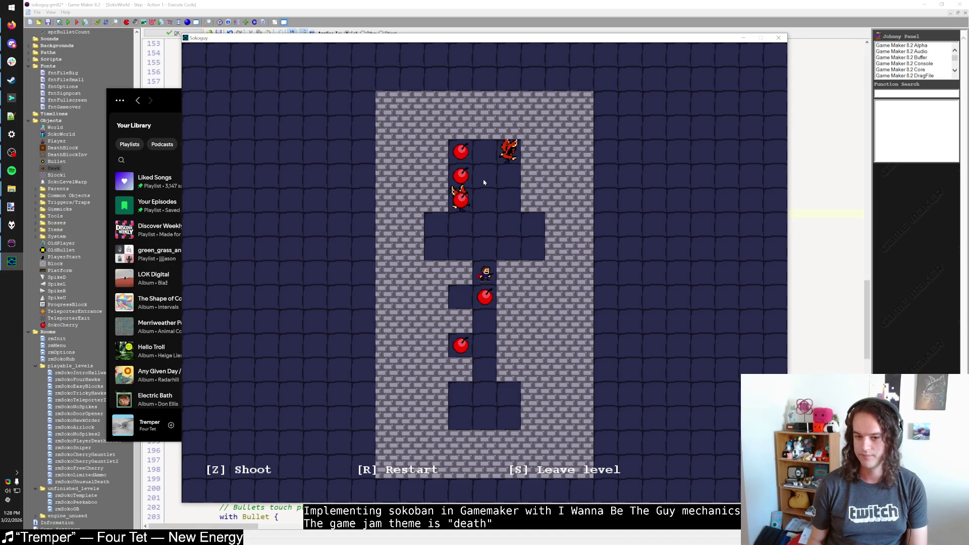
key(Up)
key(Up)
Shoot the hawk with Z, move around, and exit back to the hub
key(Right)
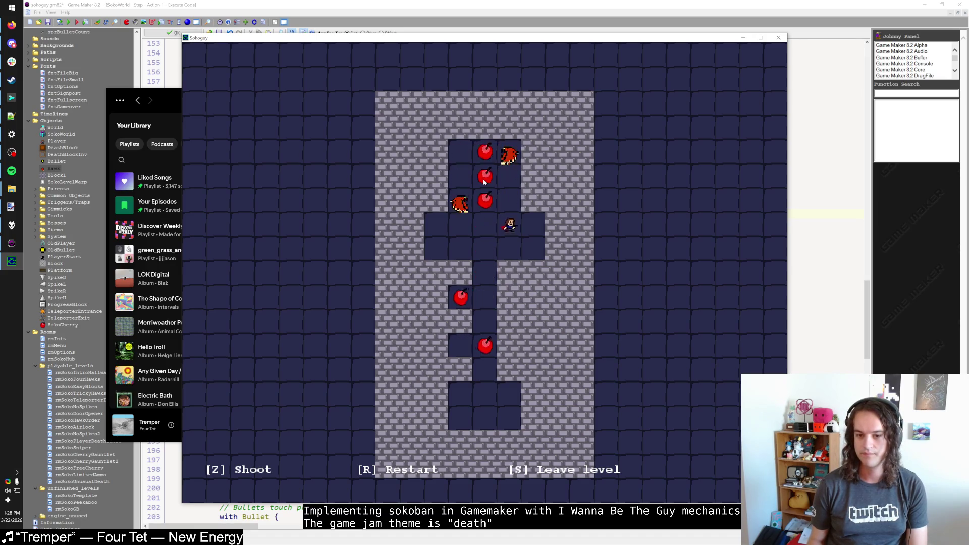
key(z)
key(Left)
key(Left)
key(Left)
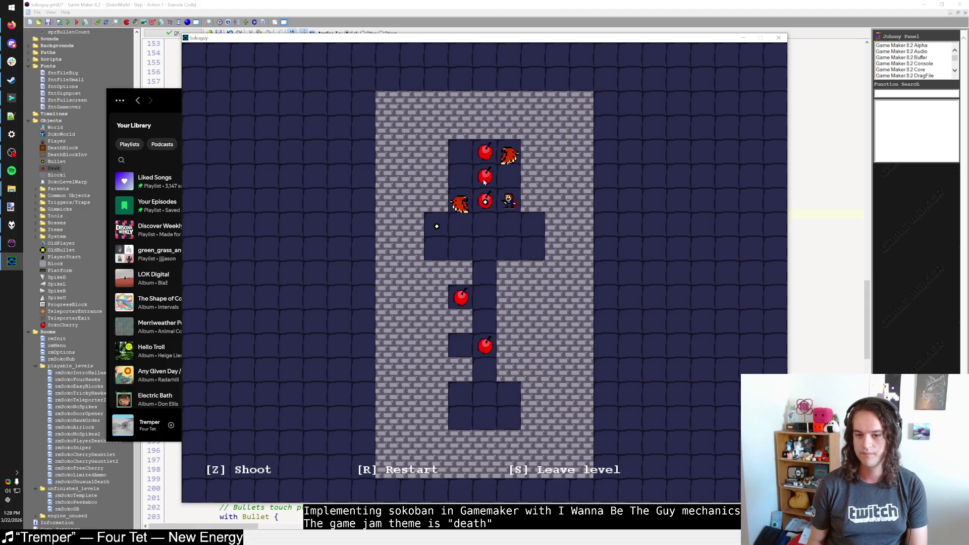
key(Right)
key(z)
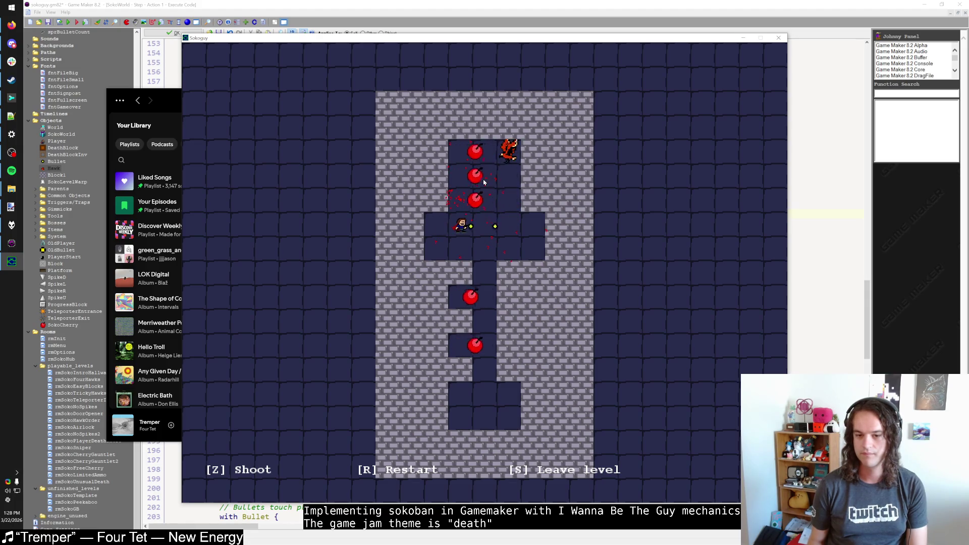
key(Up)
key(Up)
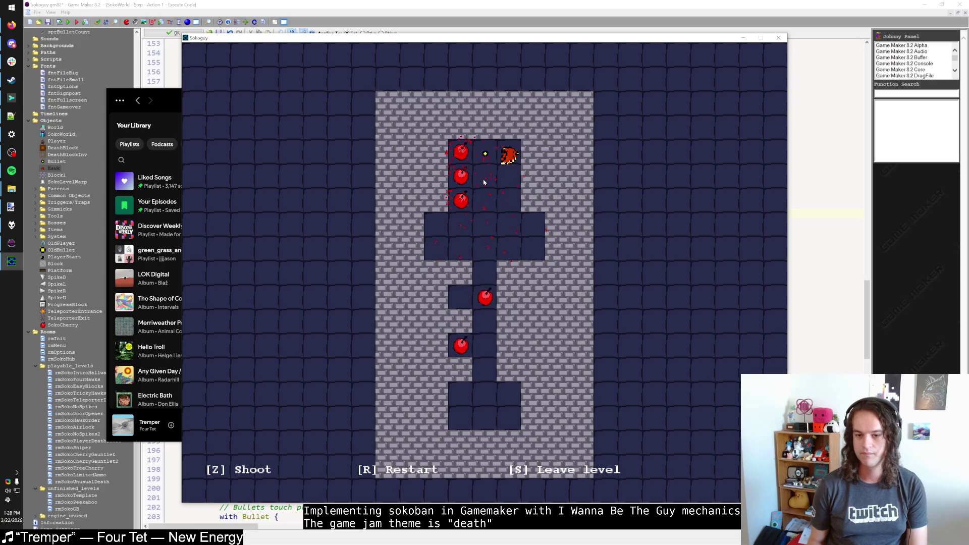
key(s)
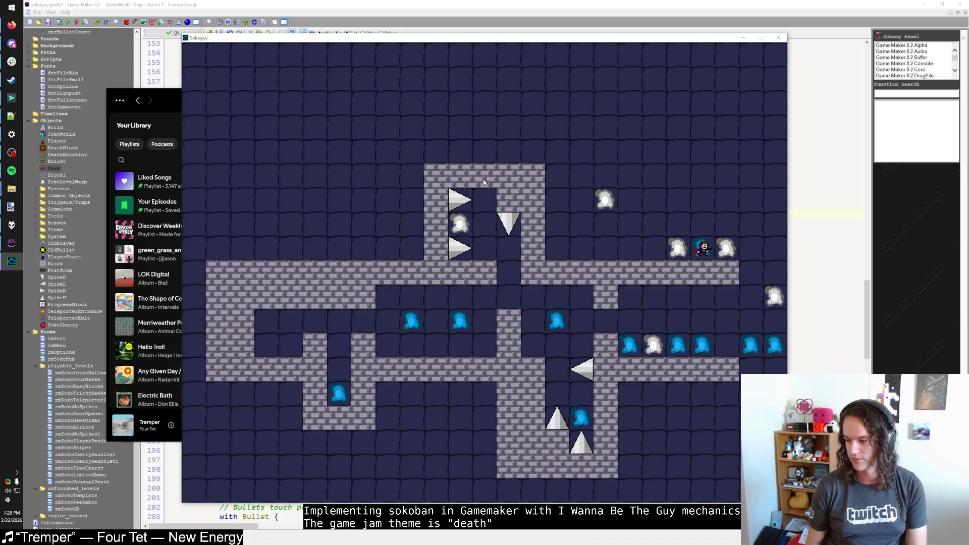
Switch to the DuckDuckGo results for 'only listening portponky'
key(alt+Tab)
key(alt+Tab)
key(alt+Tab)
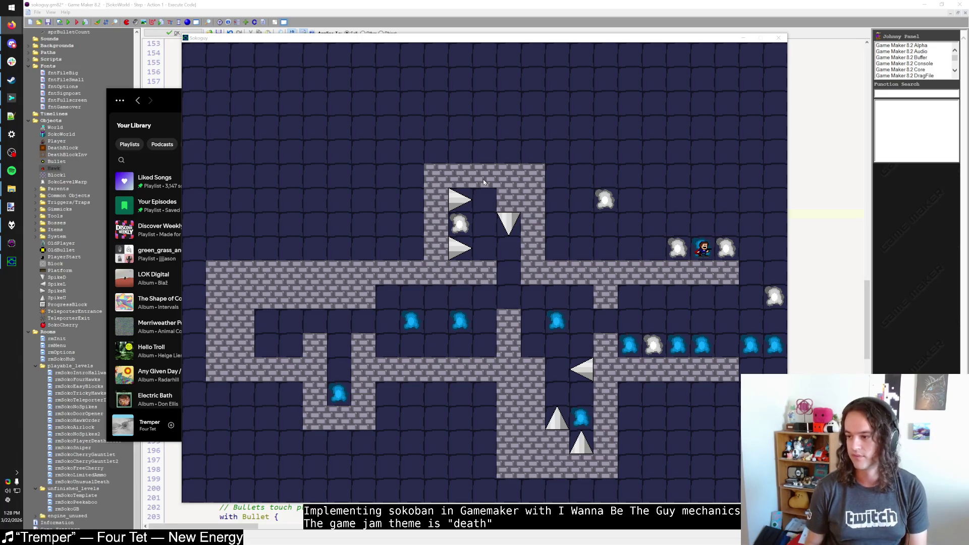
key(alt+Tab)
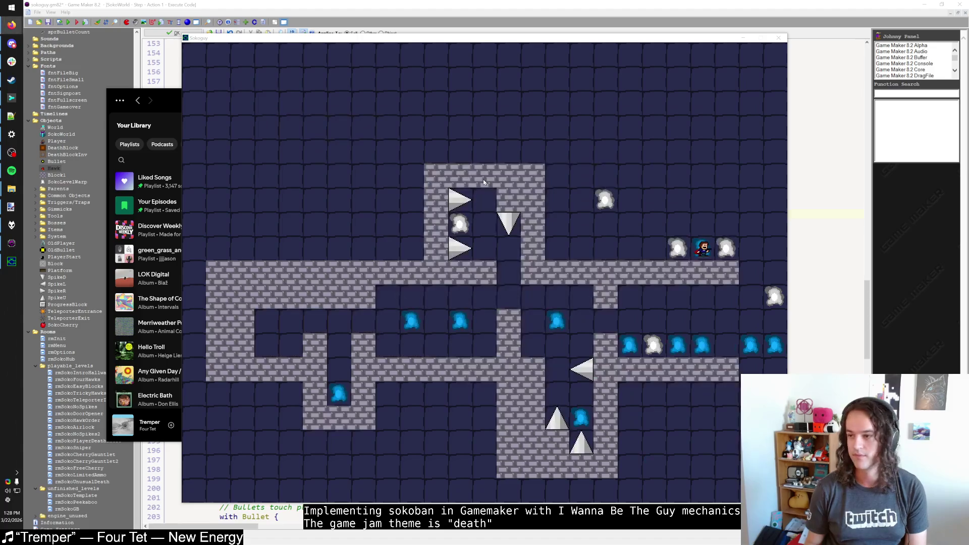
key(alt+Tab)
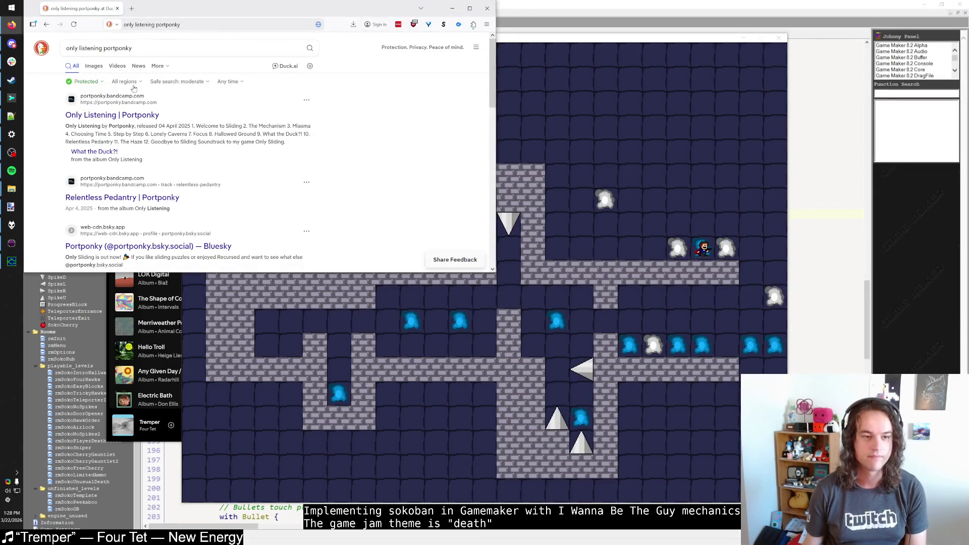
Open Portponky's Only Listening album on Bandcamp and scroll its 12-track list
click(132, 115)
drag(262, 18, 426, 113)
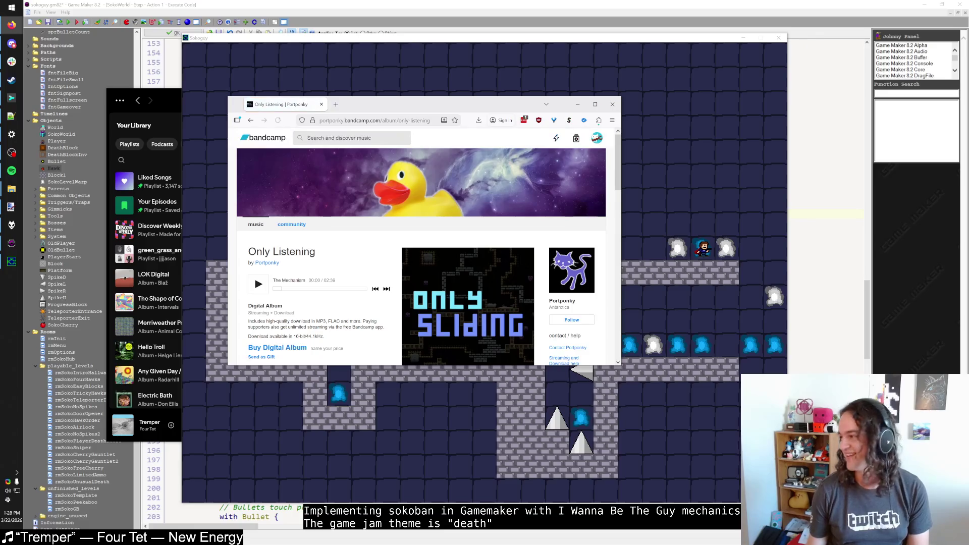
scroll(365, 284, down, 4)
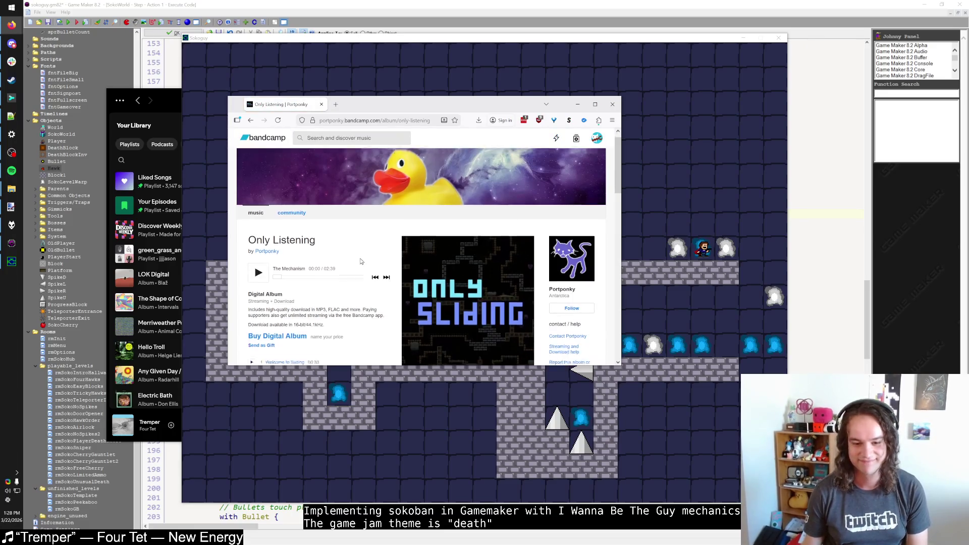
scroll(361, 258, up, 1)
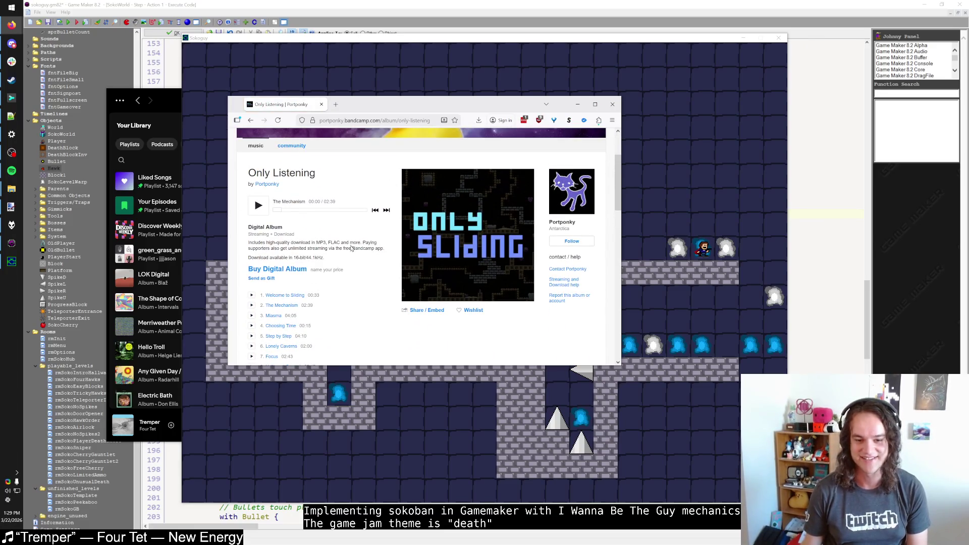
scroll(352, 248, down, 3)
Minimize Spotify and the browser to return to Sokoguy
click(12, 171)
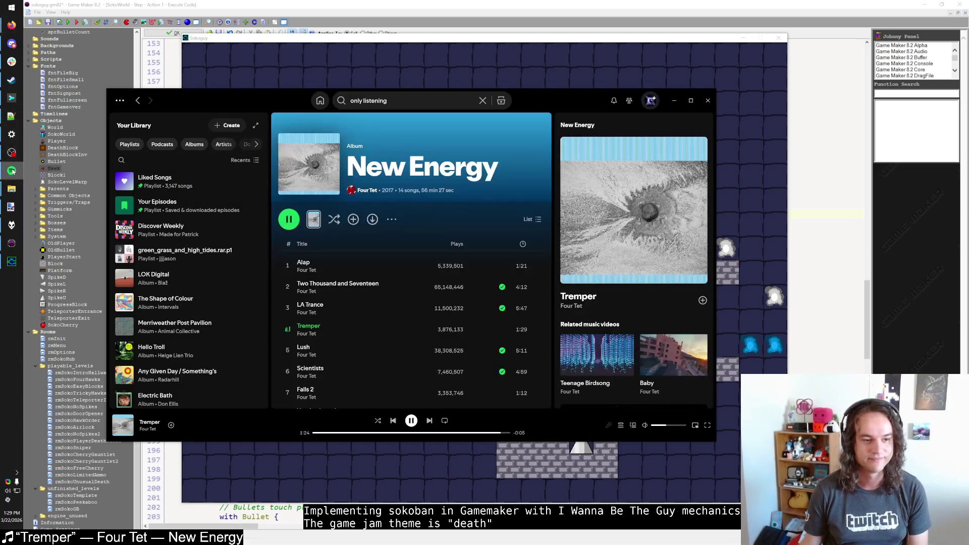
click(10, 172)
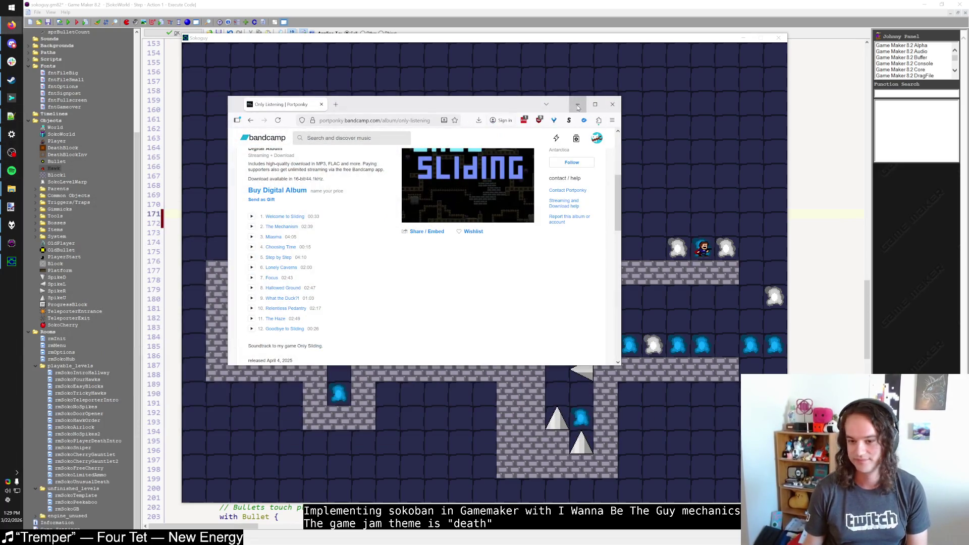
click(578, 106)
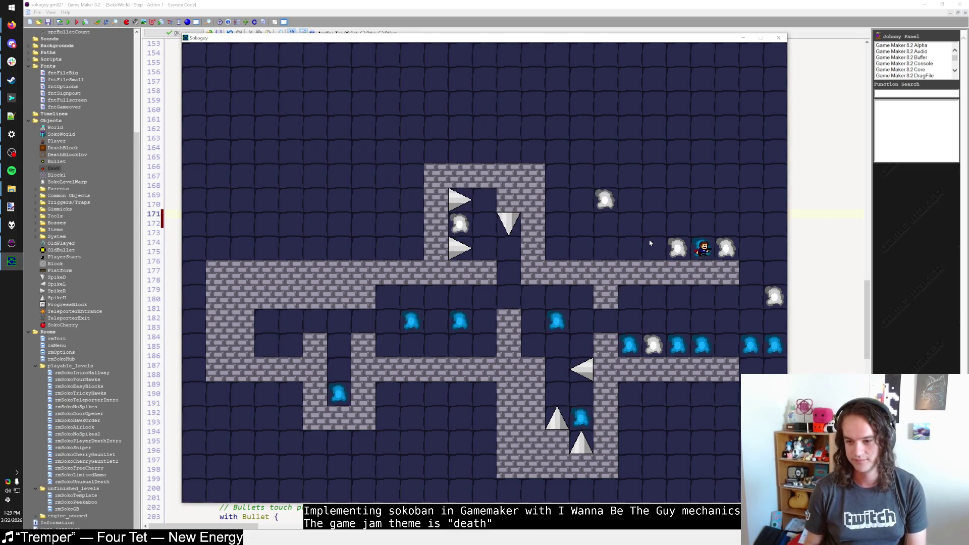
Play the cracked-ice level, fire left, and walk into the hawk to test collision
key(Right)
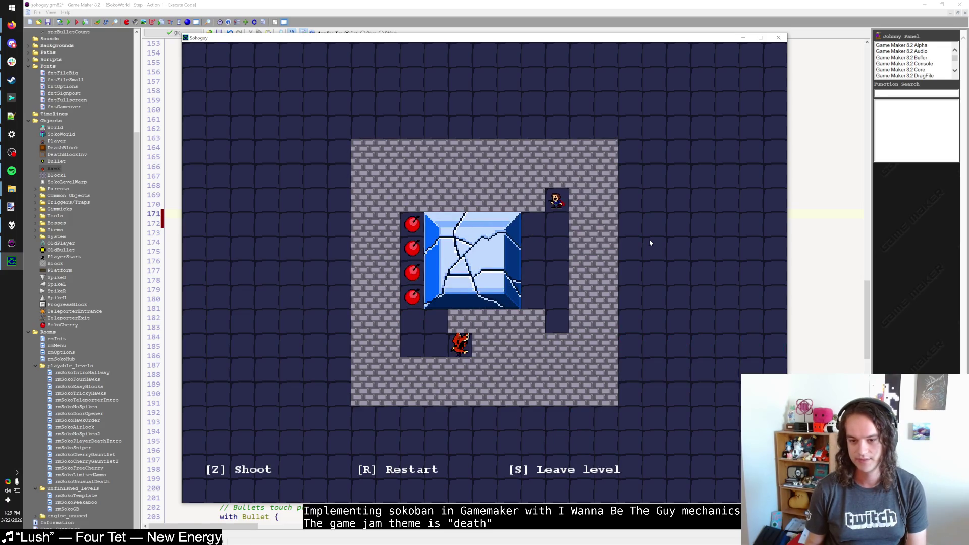
key(Down)
key(Down)
key(Down)
key(Down)
key(Left)
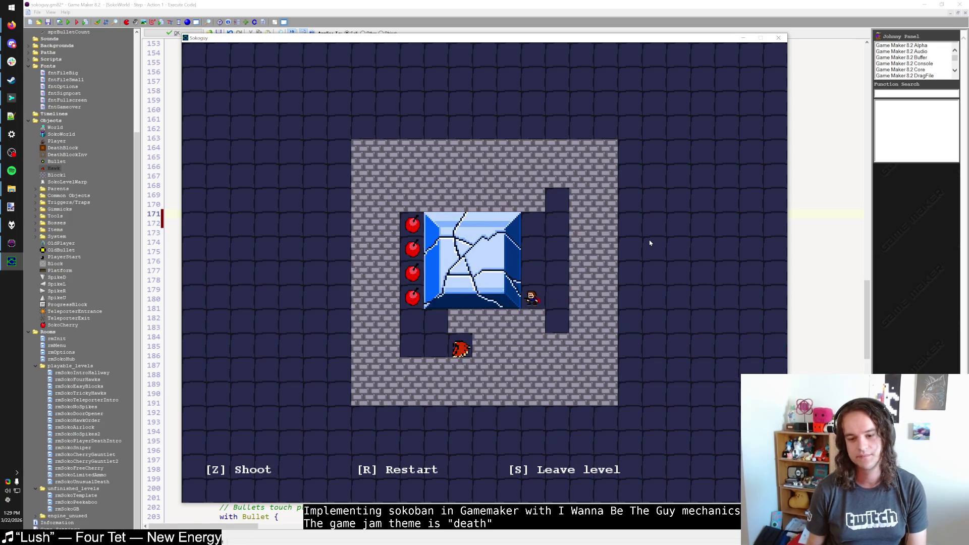
key(Right)
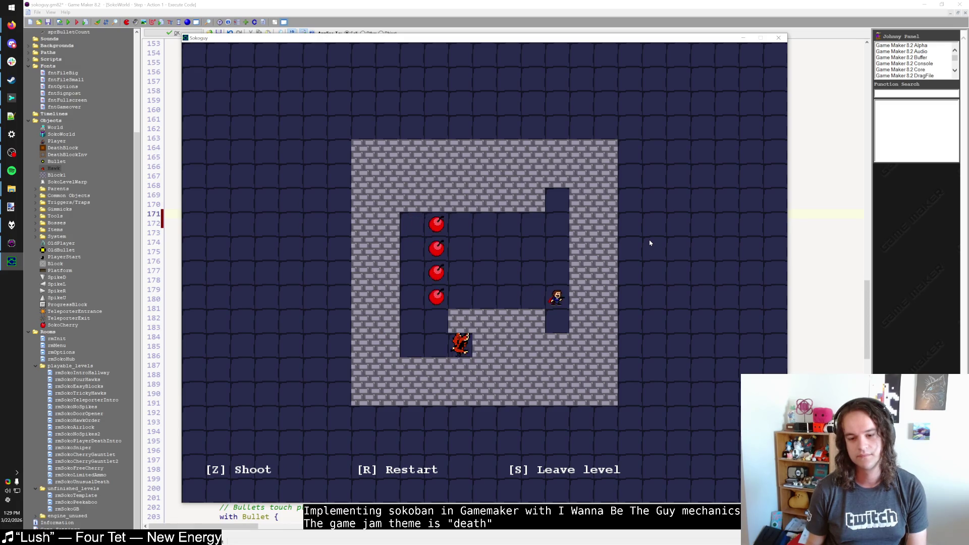
key(Down)
key(Left)
key(z)
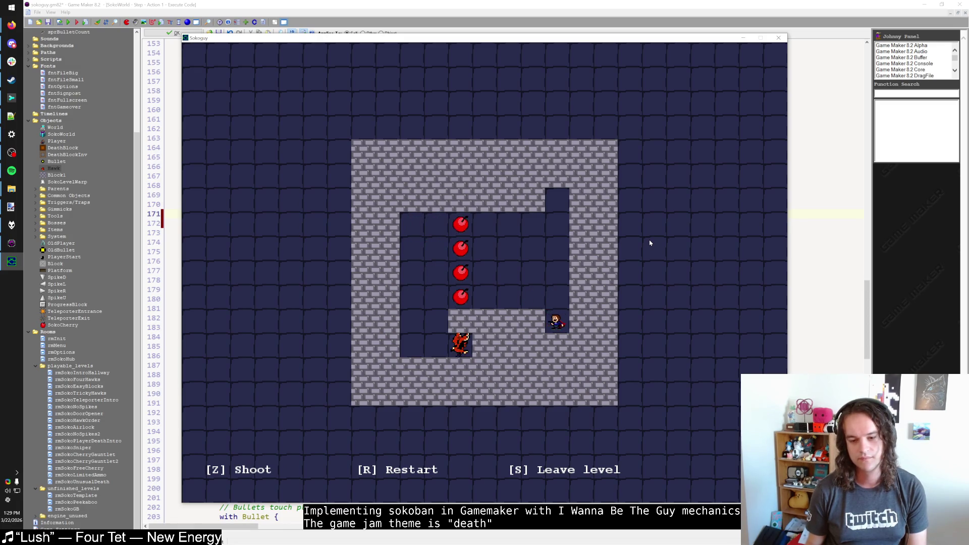
key(Up)
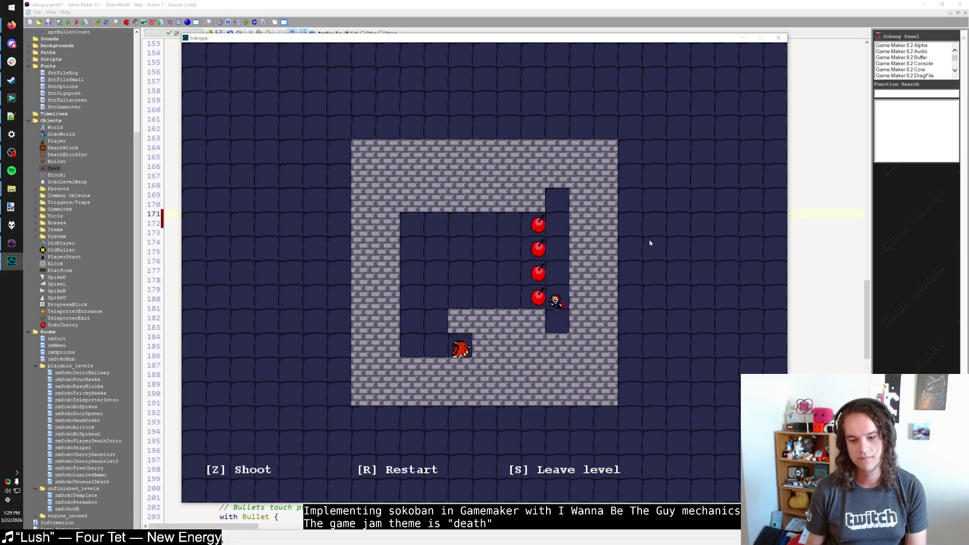
key(Left)
key(Left)
key(Left)
key(Left)
key(Left)
key(Down)
key(Down)
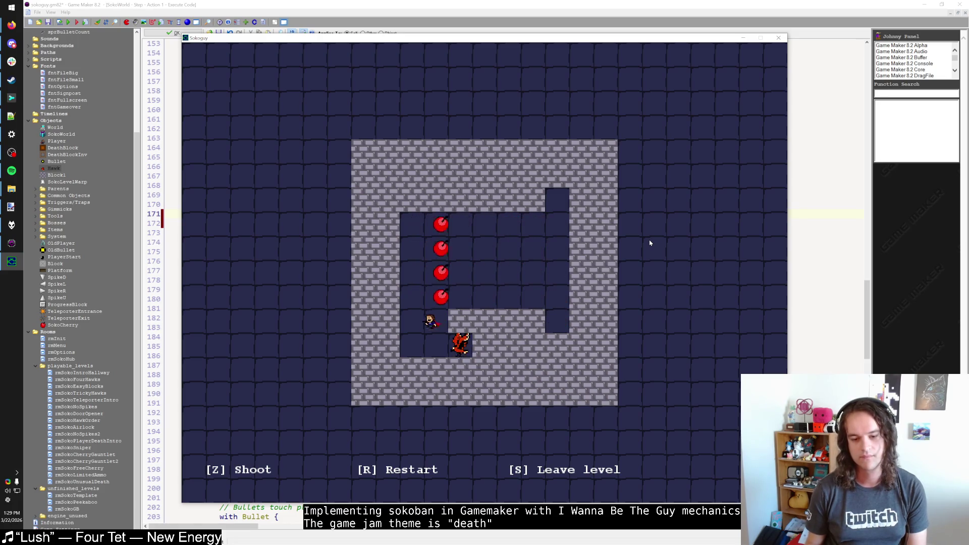
key(Left)
key(Right)
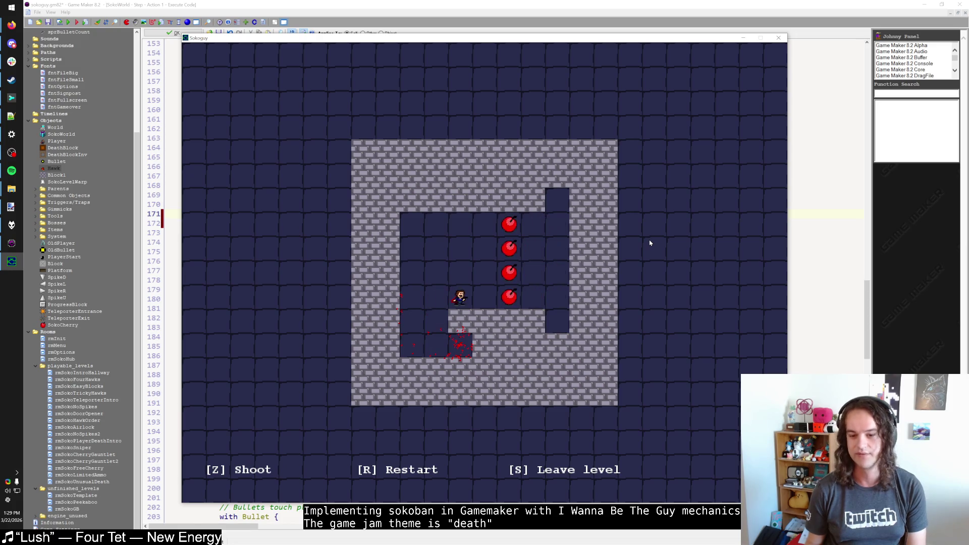
key(s)
Cross the hub into the cherry level, shooting right while moving below the hawk
key(Up)
key(Right)
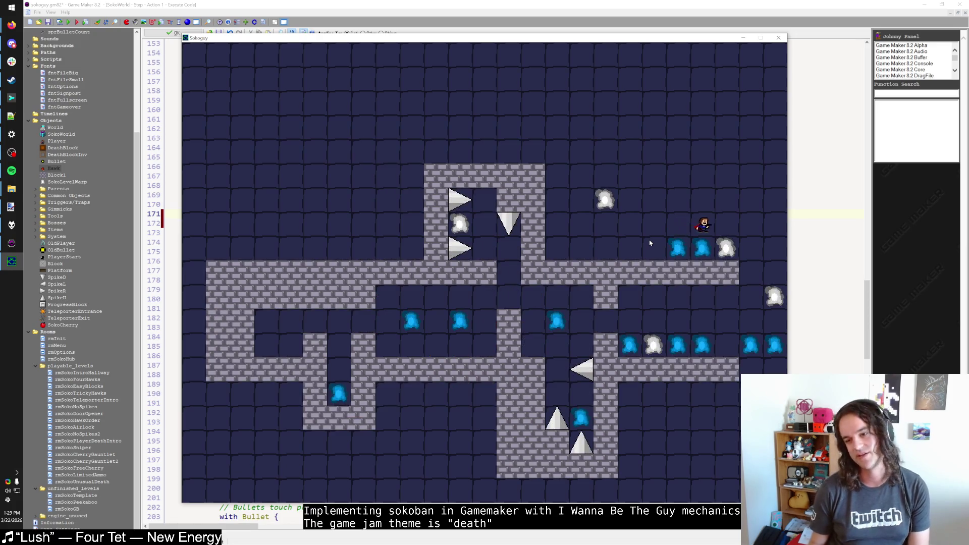
key(Right)
key(Down)
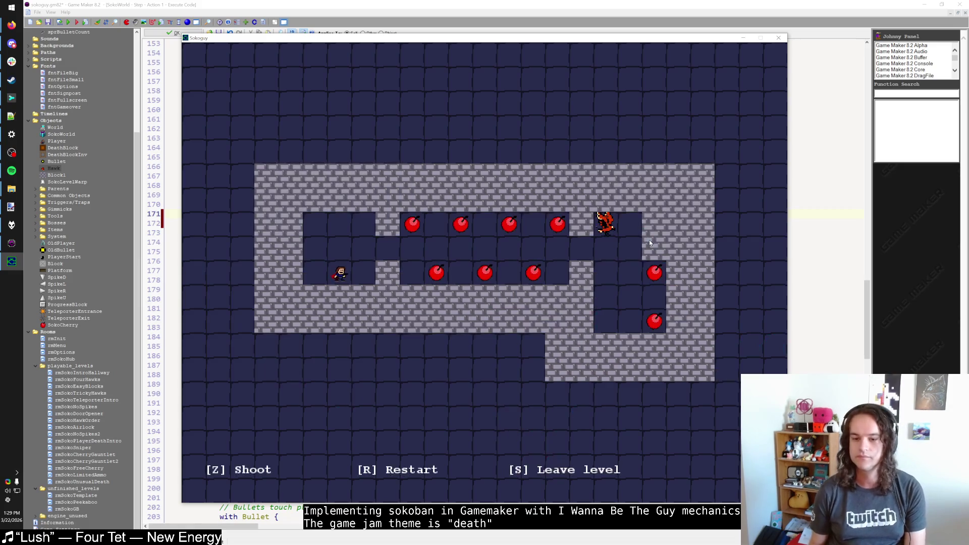
key(Right)
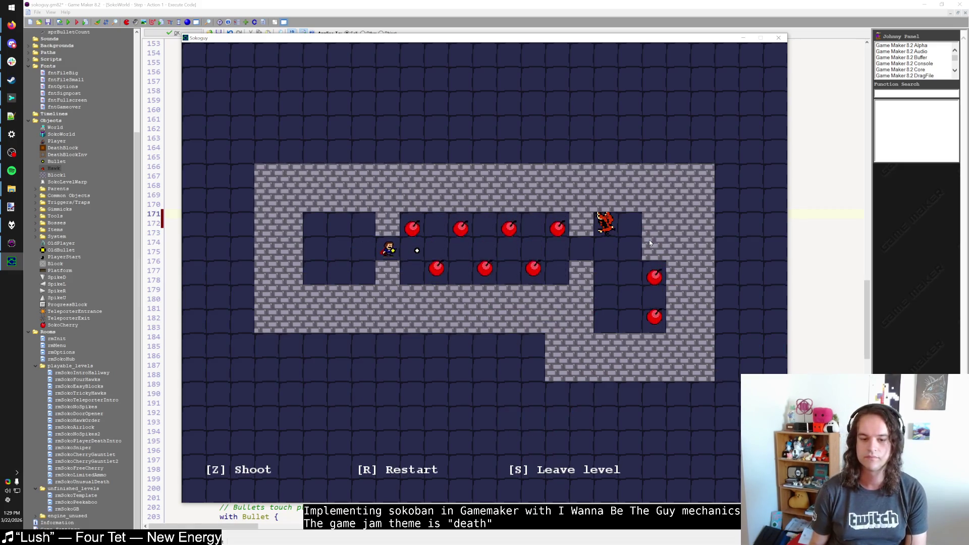
key(Right)
key(z)
key(Right)
key(Right)
key(Right)
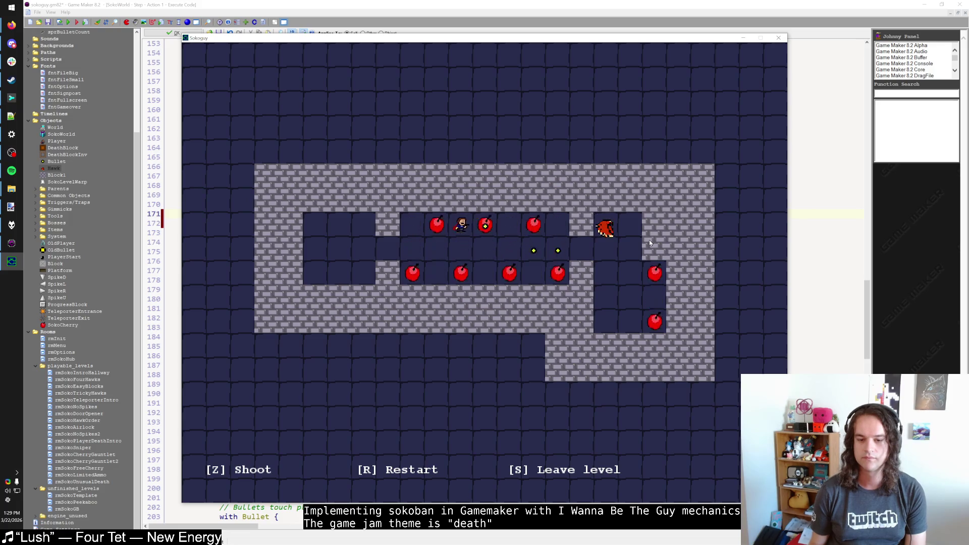
key(z)
key(Right)
key(Right)
key(Right)
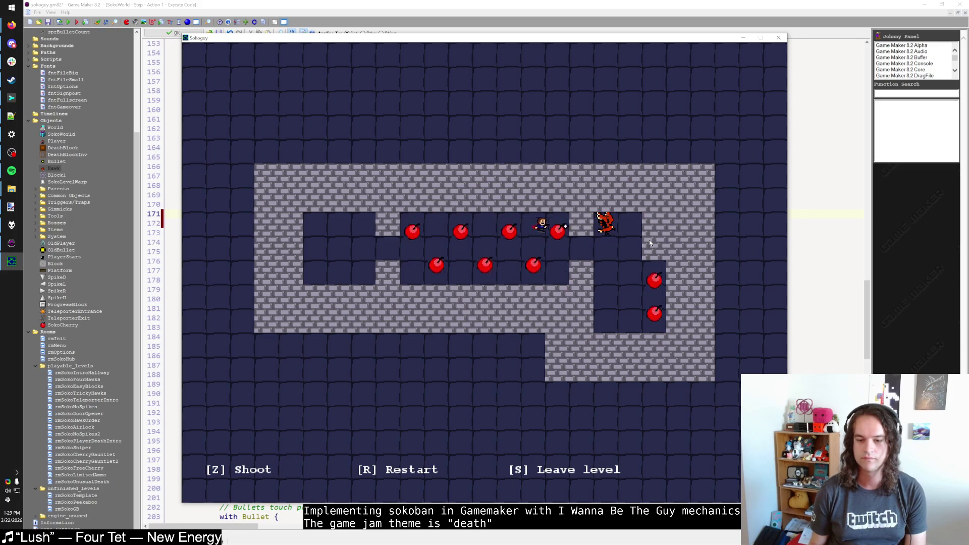
key(Down)
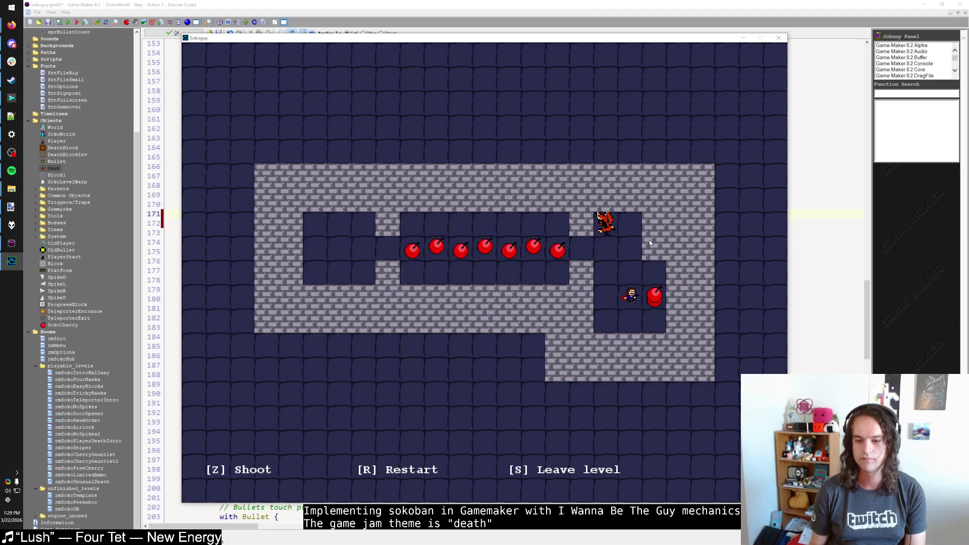
key(shift)
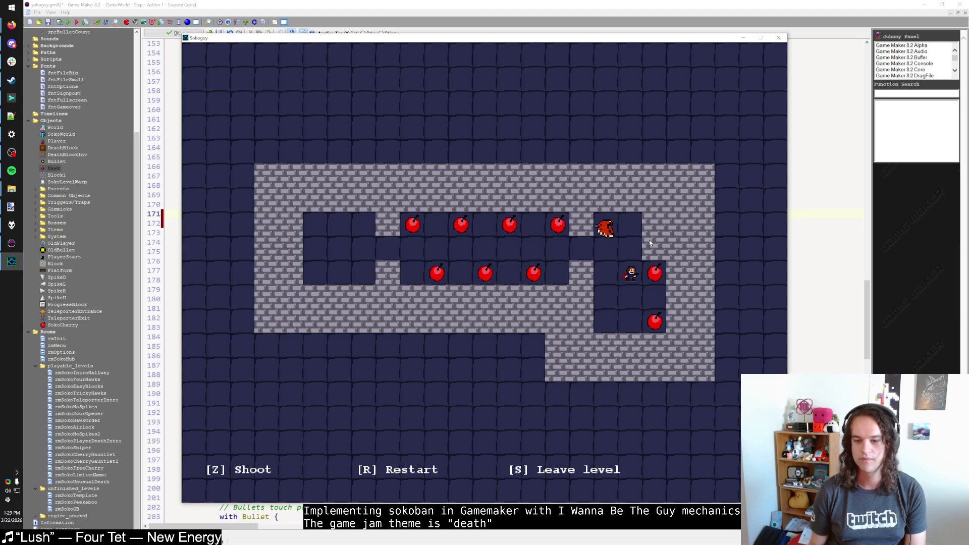
Fire at the hawk again, exit the cherry level, and enter the small hawk room
key(Down)
key(z)
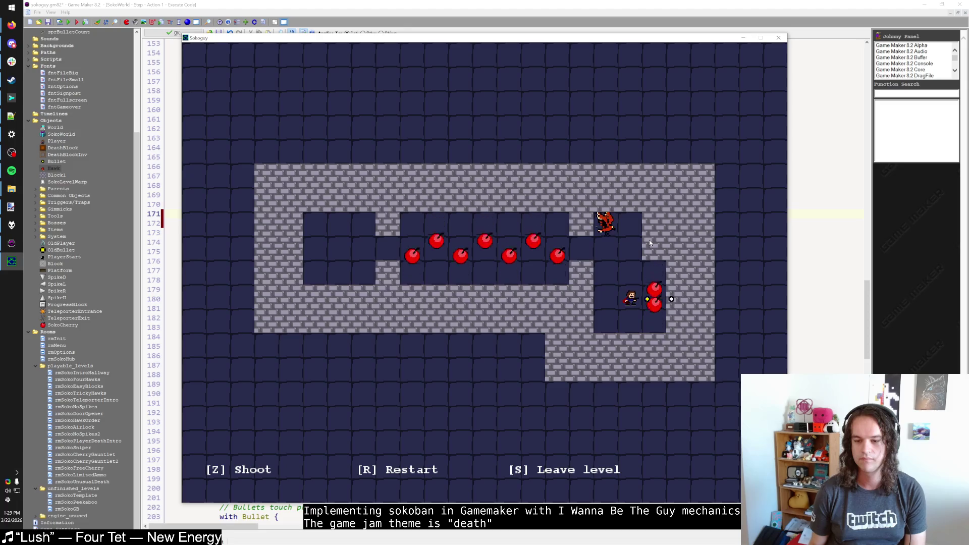
key(Up)
key(Up)
key(Up)
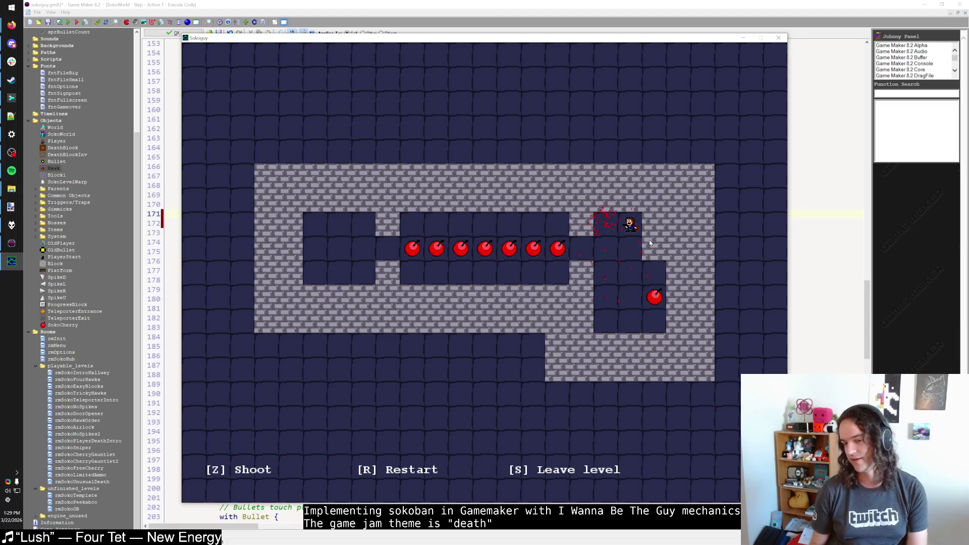
key(Down)
key(Left)
key(Left)
key(Left)
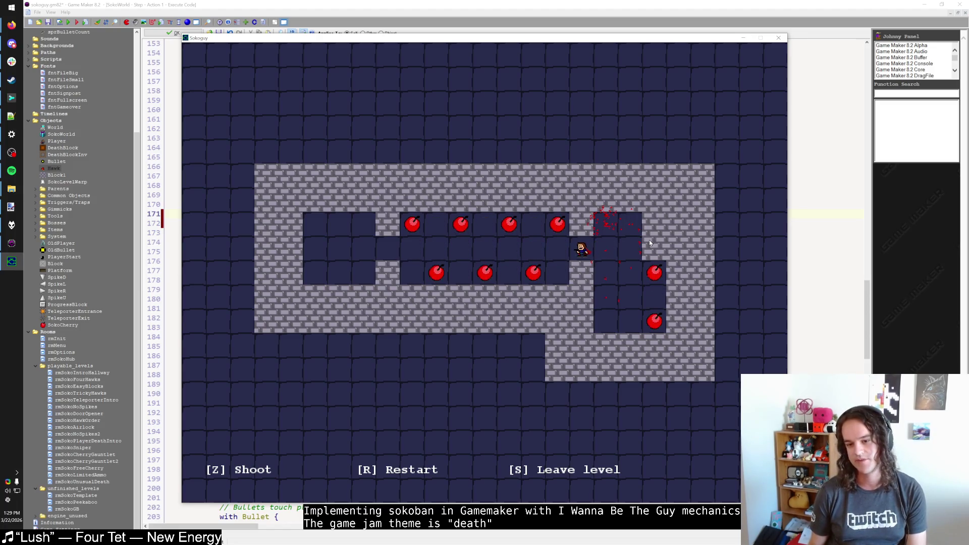
key(z)
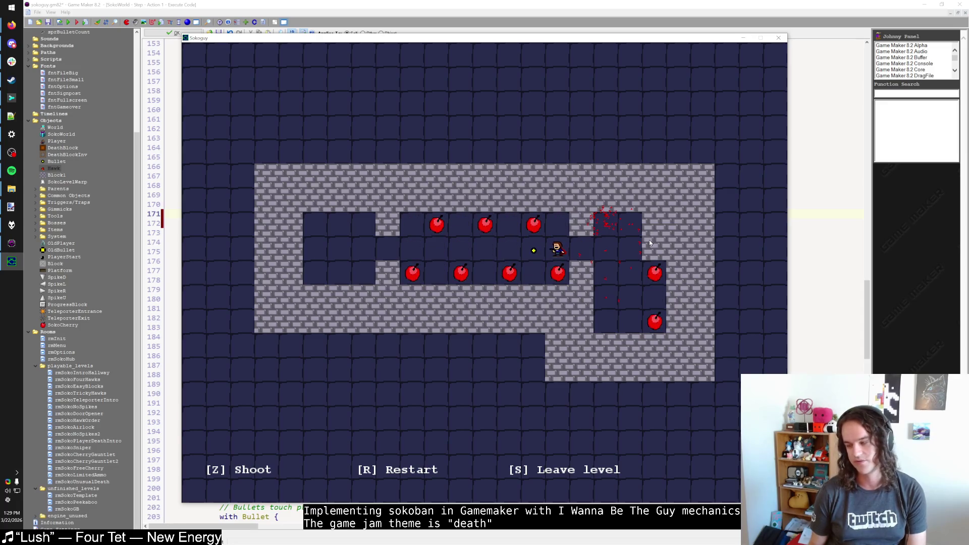
key(s)
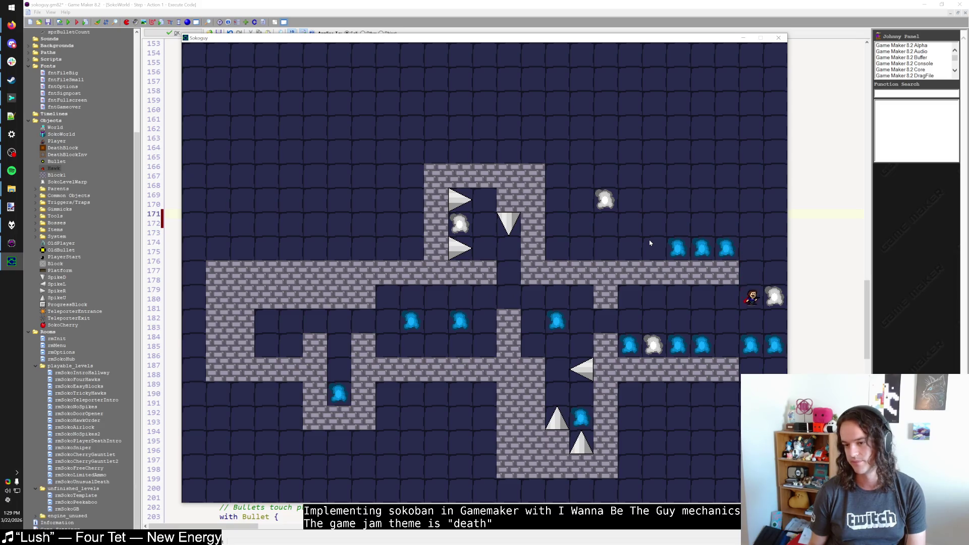
key(Right)
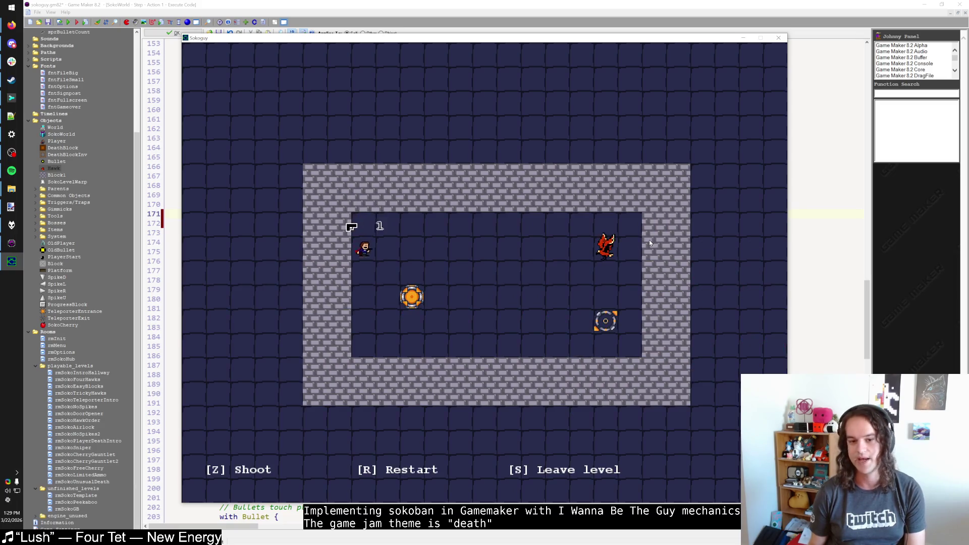
Play the test run: fire the single bullet, restart, move, then end the game
key(Right)
key(Right)
key(z)
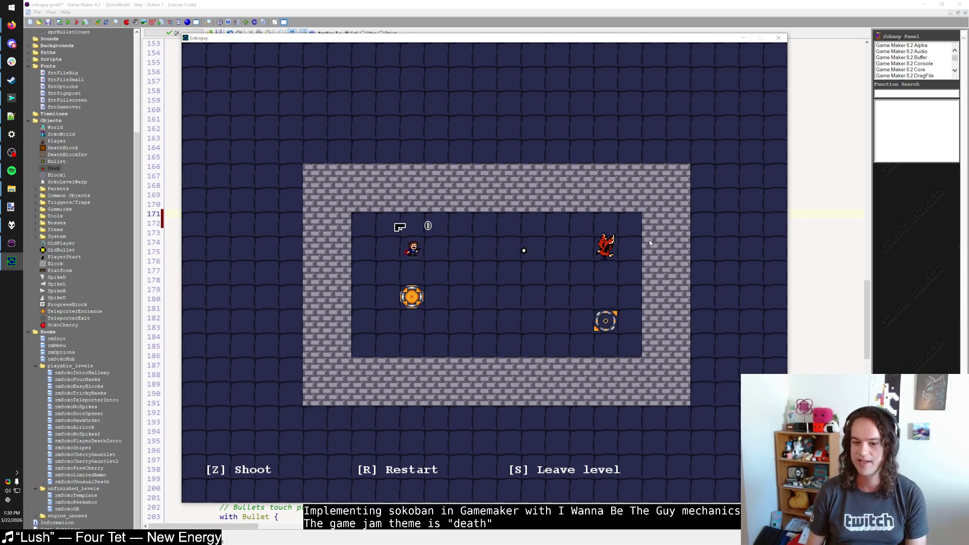
key(r)
key(Right)
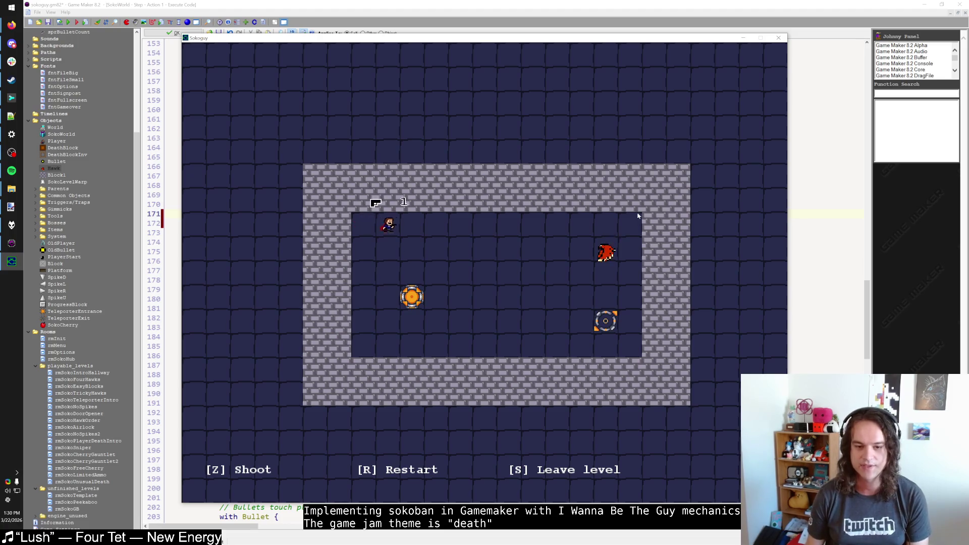
key(Right)
key(Down)
key(Down)
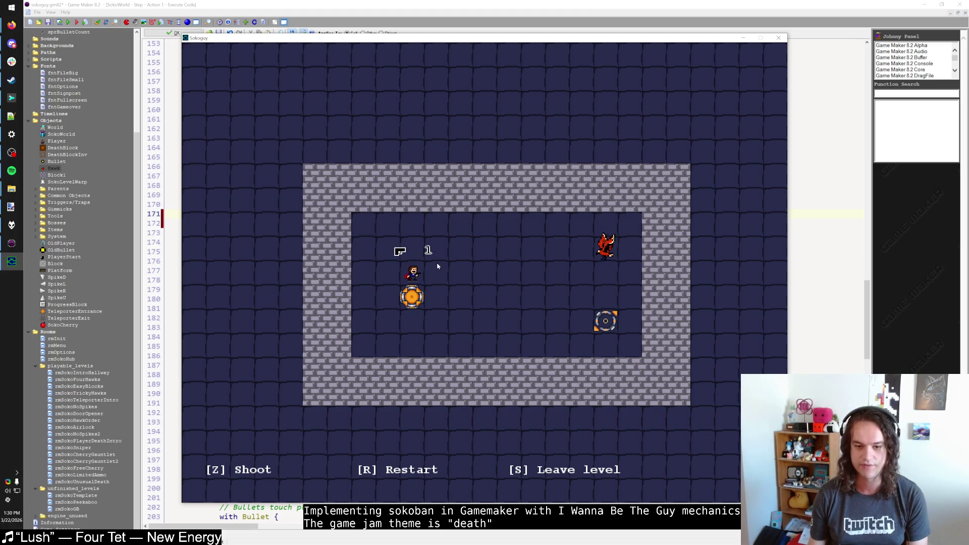
key(Escape)
key(Escape)
key(Return)
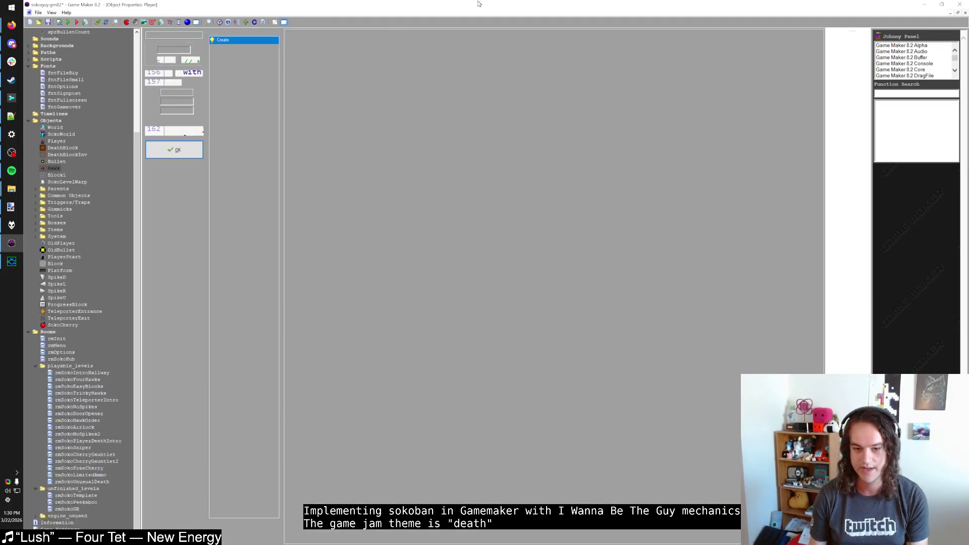
In Player's Draw code, change the line-20 offset from 16 to 8
double_click(321, 35)
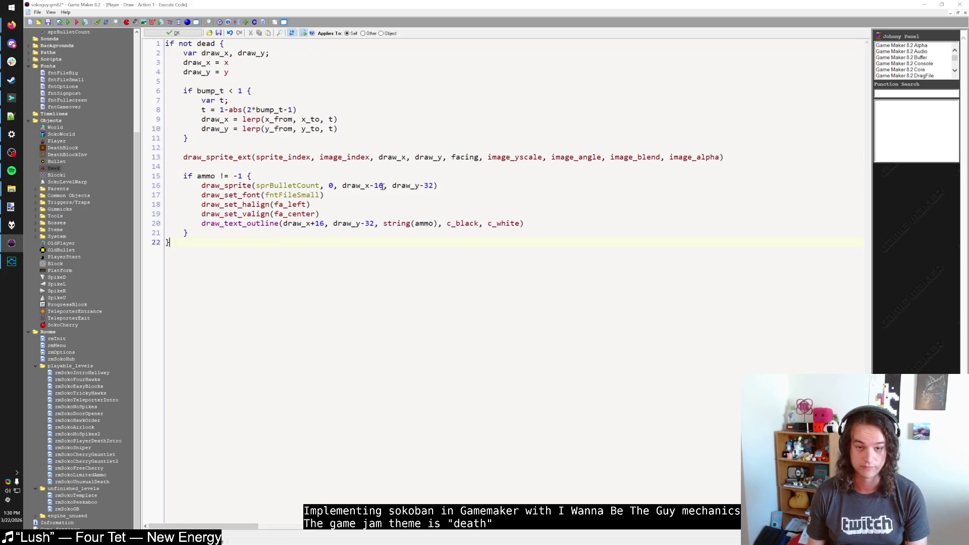
key(alt+Tab)
key(alt+Tab)
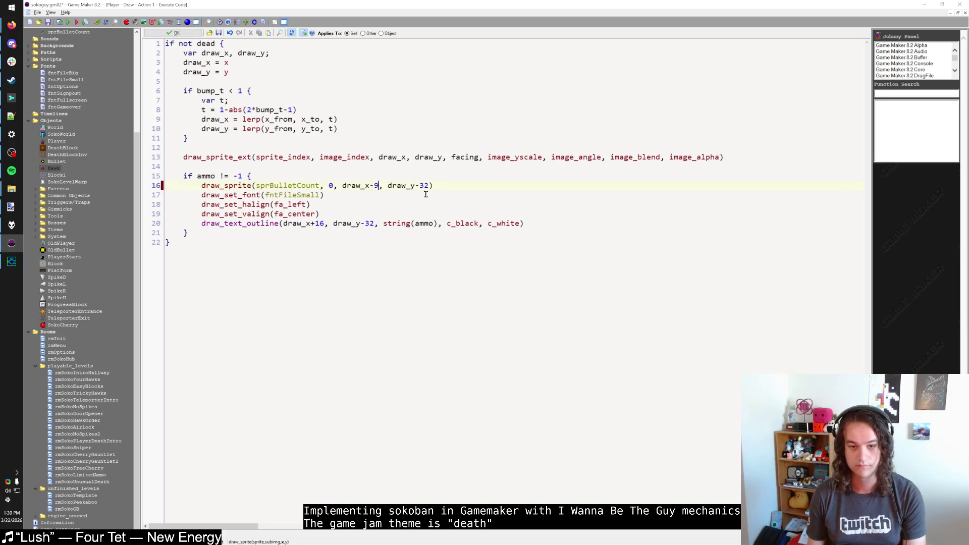
double_click(319, 223)
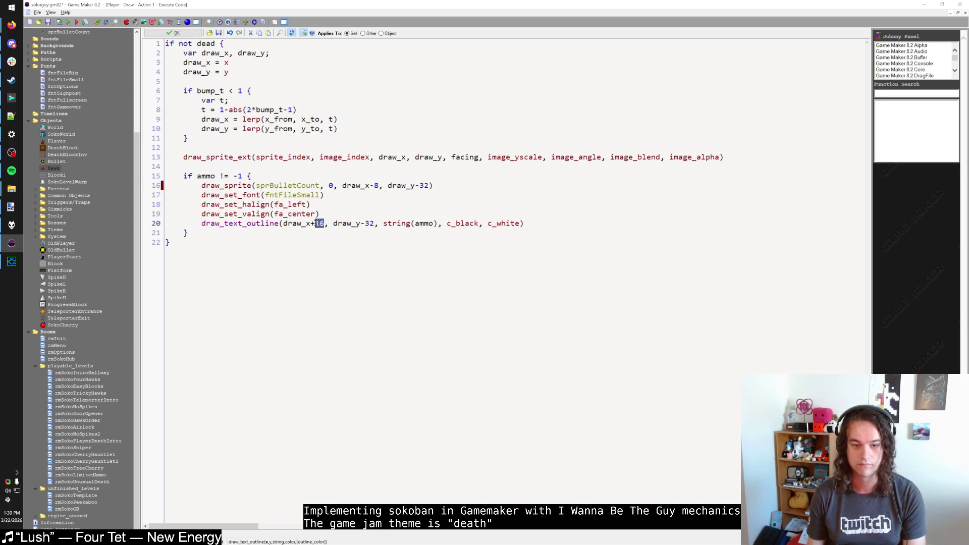
text(8)
Test the new offsets by firing and moving the player, then close the game
key(alt+Tab)
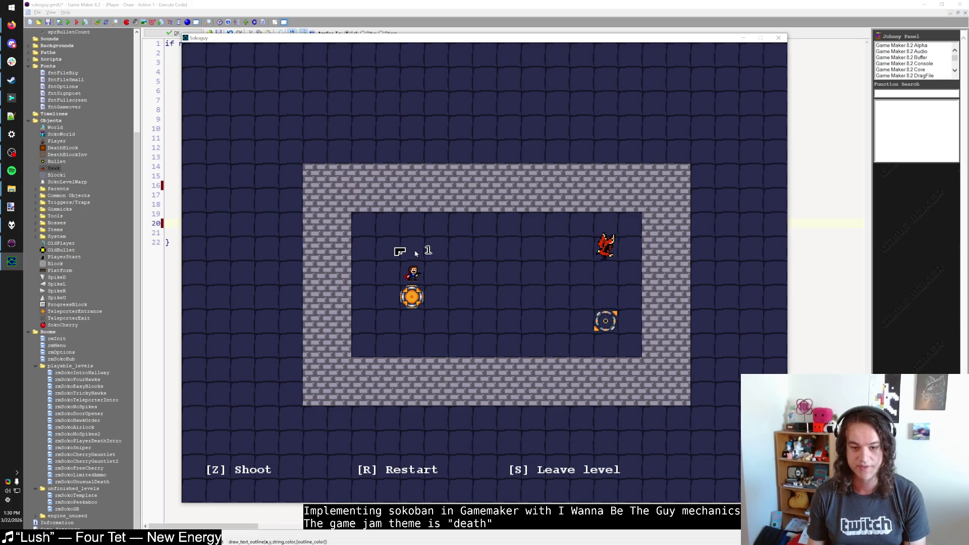
key(z)
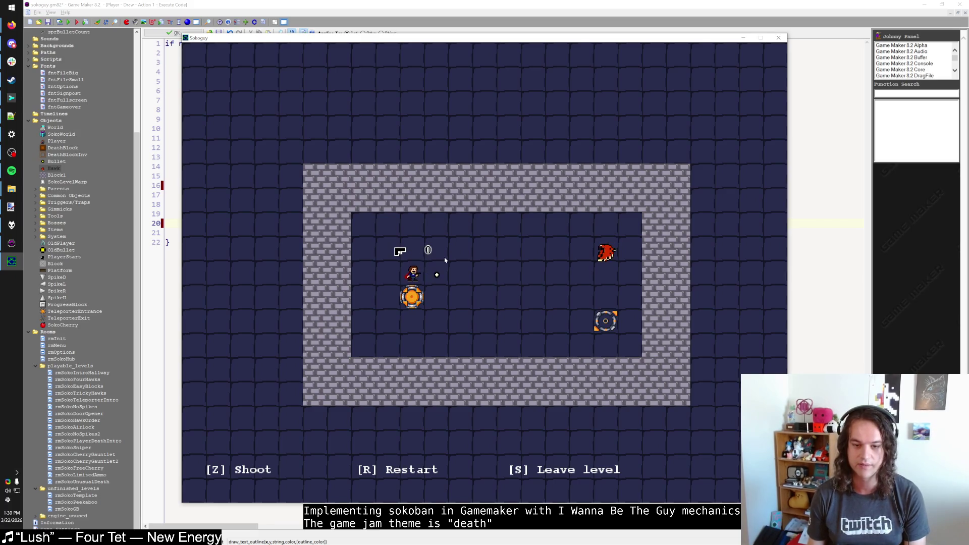
key(Right)
key(Down)
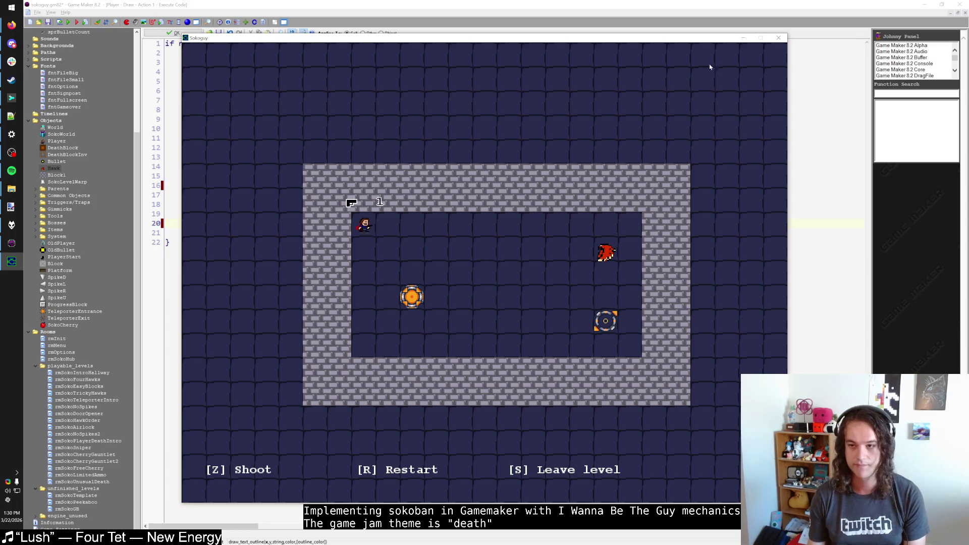
click(778, 38)
Replace the line-20 offset of 32 with 16, then close the Draw code and Player window
double_click(424, 185)
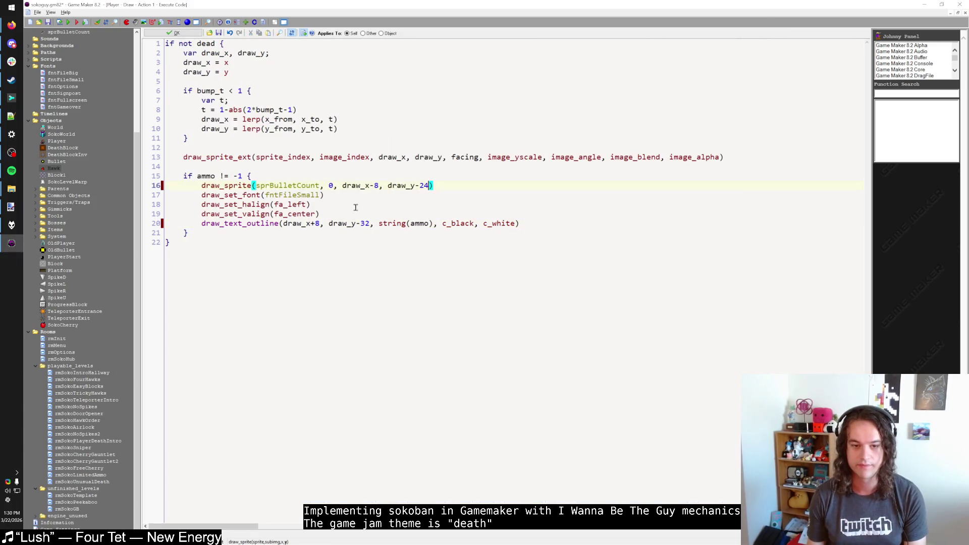
double_click(364, 223)
text(16)
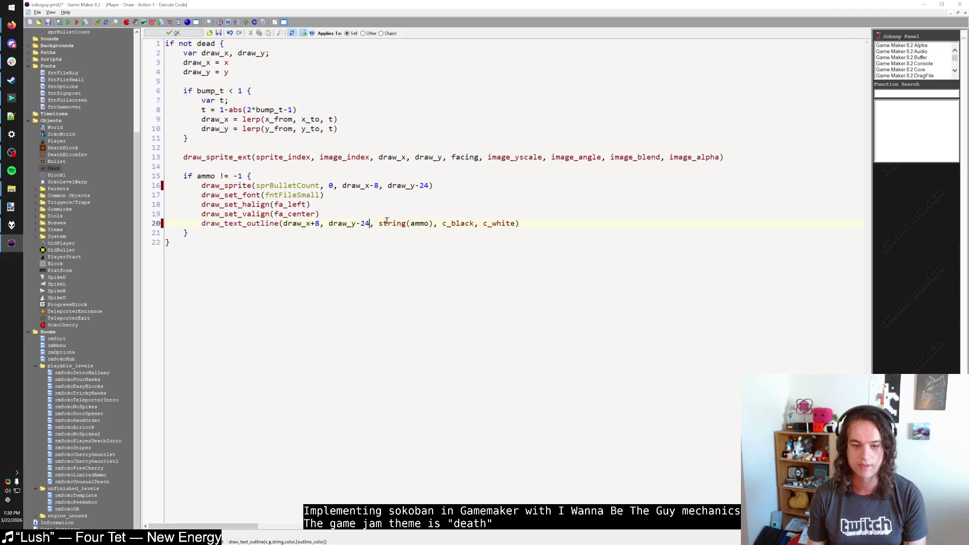
click(156, 128)
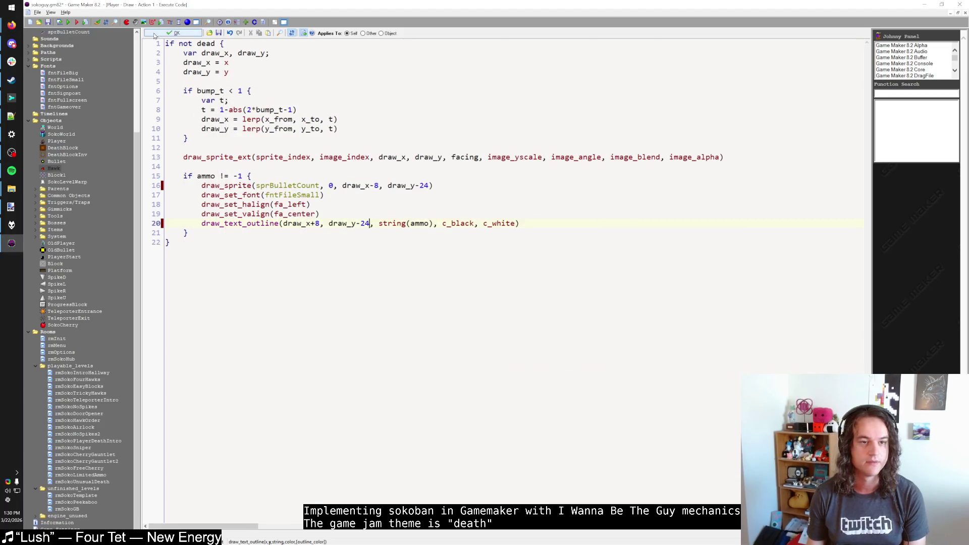
click(173, 33)
click(167, 153)
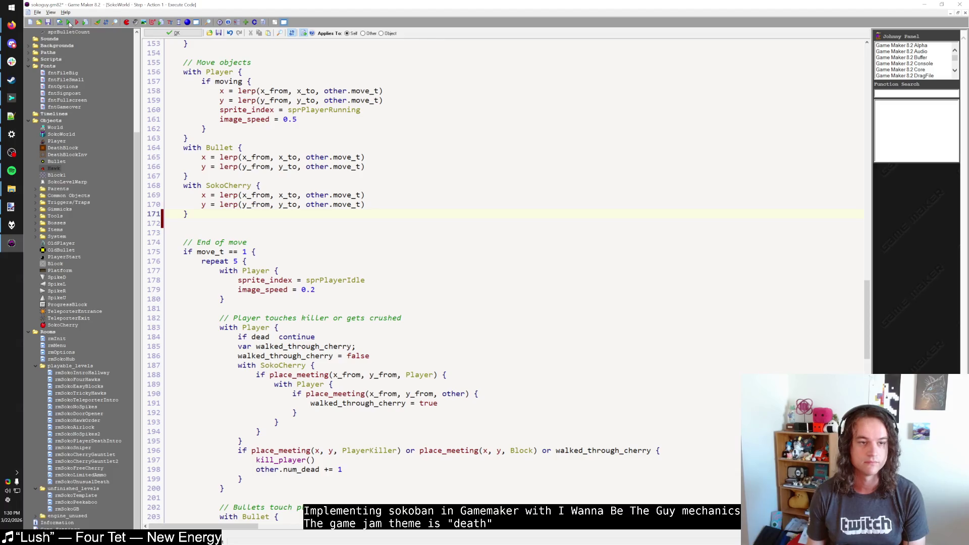
click(63, 353)
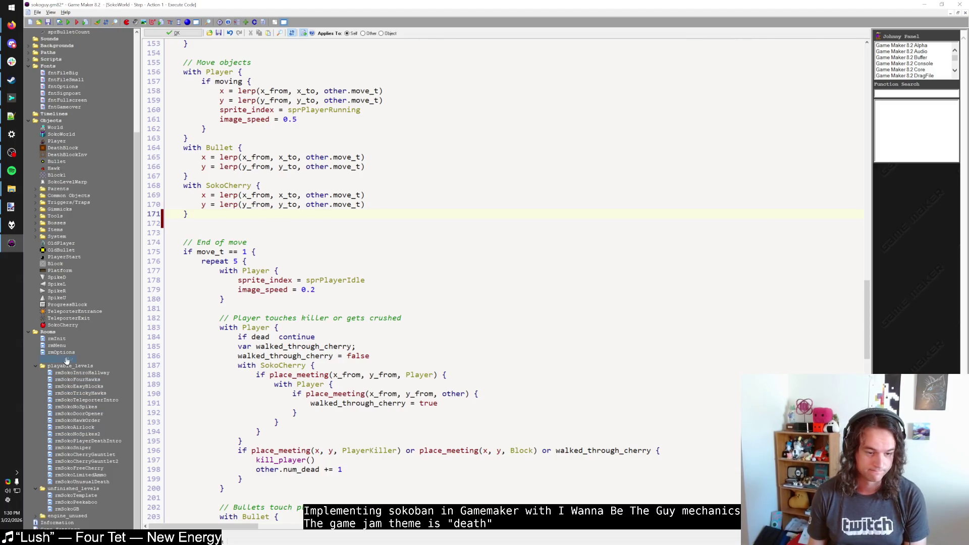
Add a level warp beside the upper warps in rmSokoHub, leading to rmSokoLimitedAmmo
key(F5)
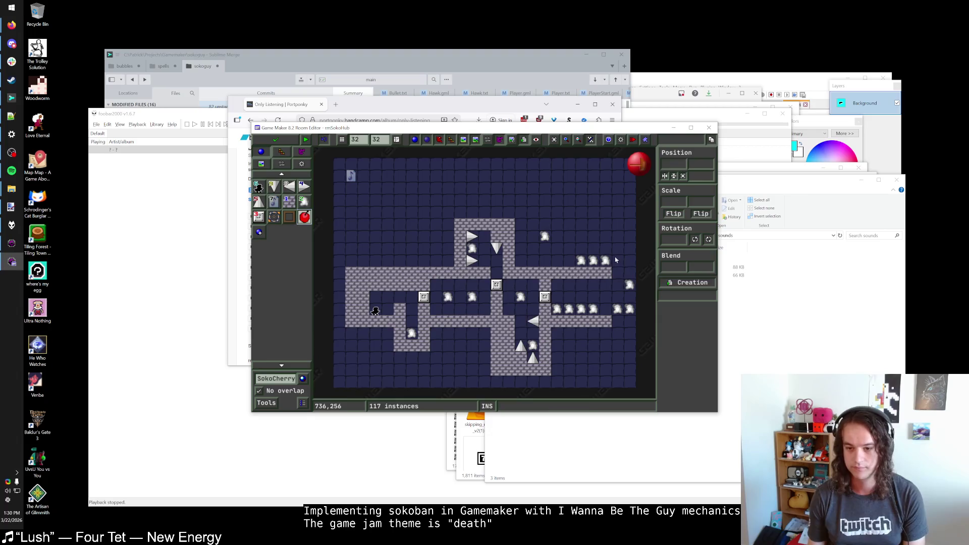
click(628, 285)
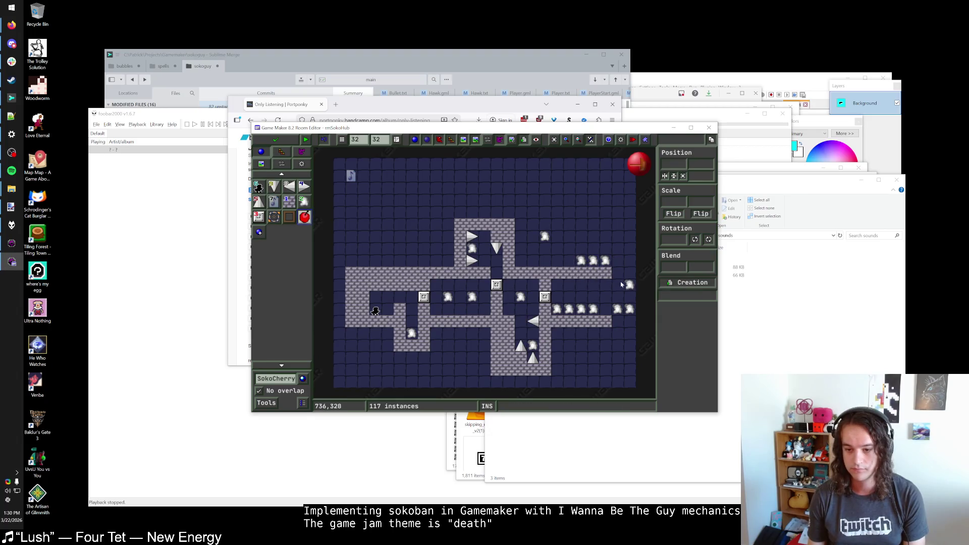
mouse_move(628, 285)
mouse_down()
mouse_move(605, 268)
mouse_move(545, 260)
mouse_up()
right_click(545, 260)
click(578, 285)
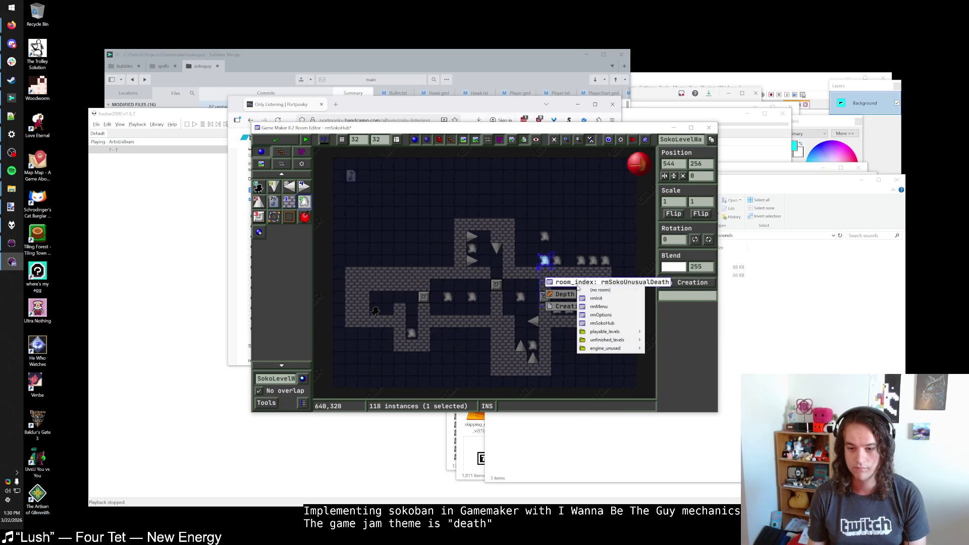
mouse_move(615, 341)
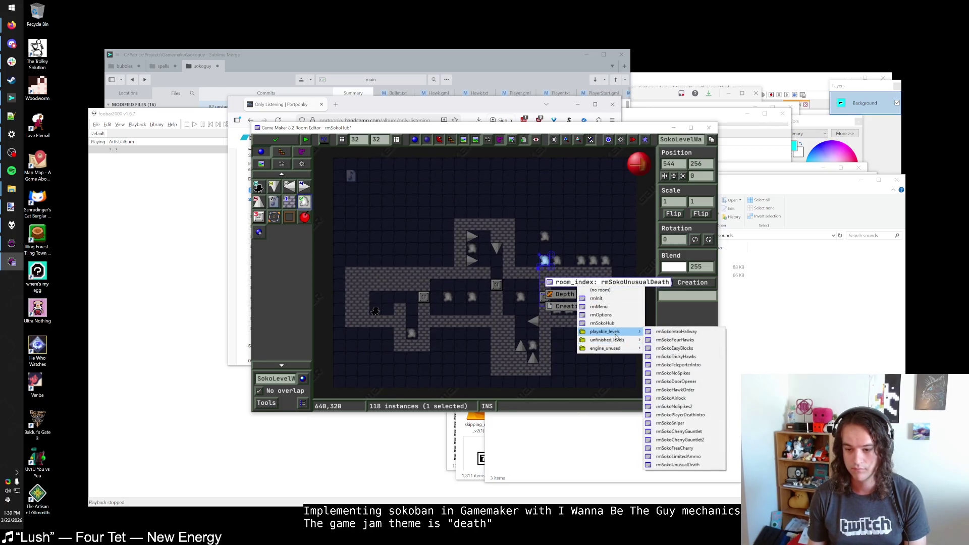
click(676, 457)
click(575, 245)
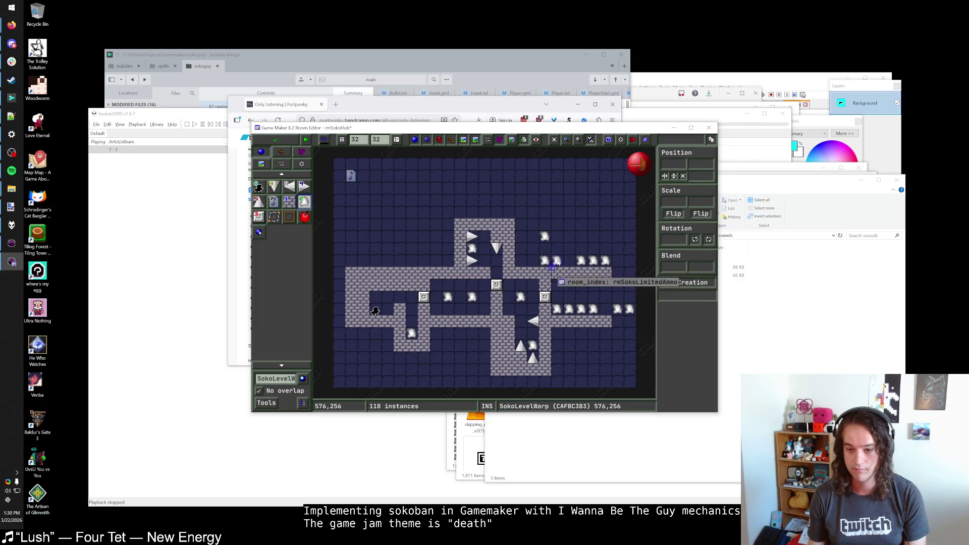
Undo an accidental warp move and close the room editor, keeping the changes
mouse_move(545, 261)
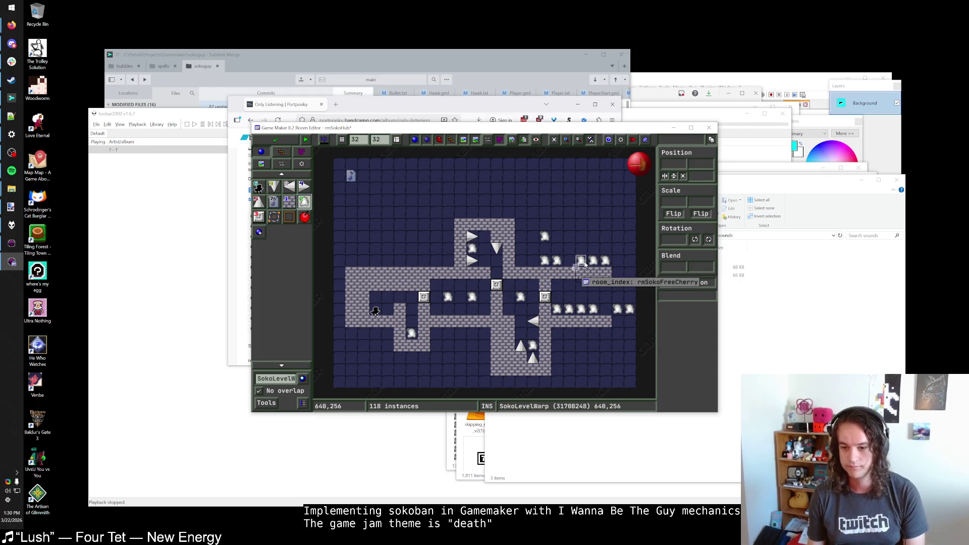
mouse_move(604, 262)
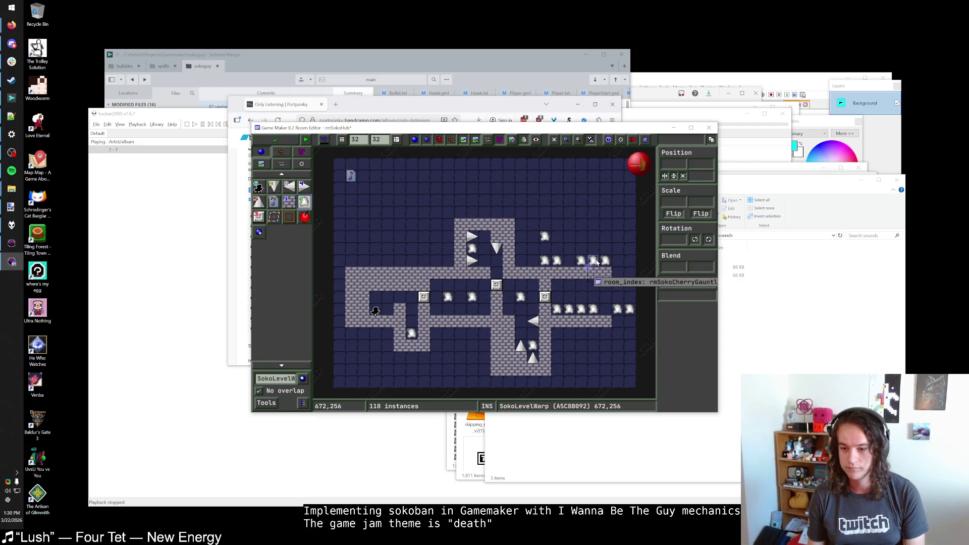
drag(596, 262, 574, 242)
key(ctrl+z)
key(ctrl+z)
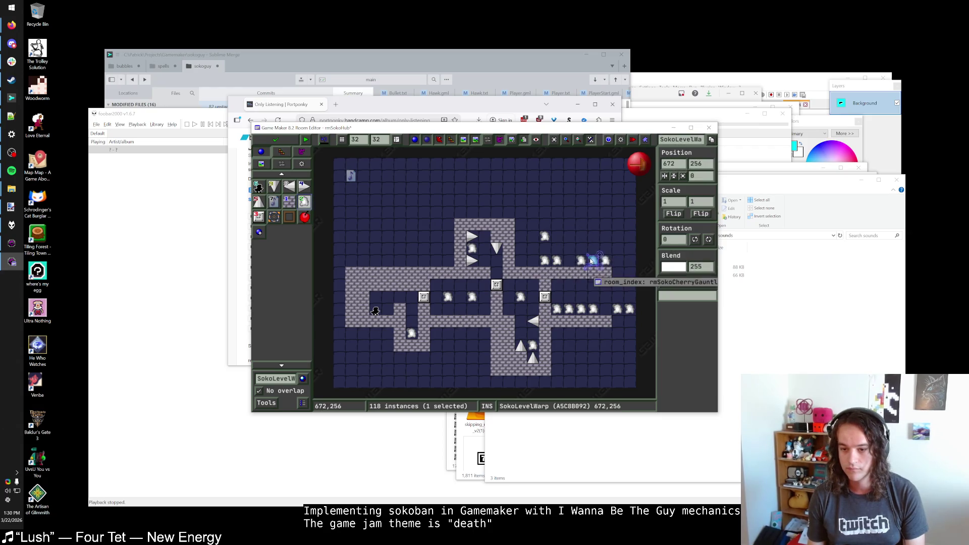
mouse_move(616, 309)
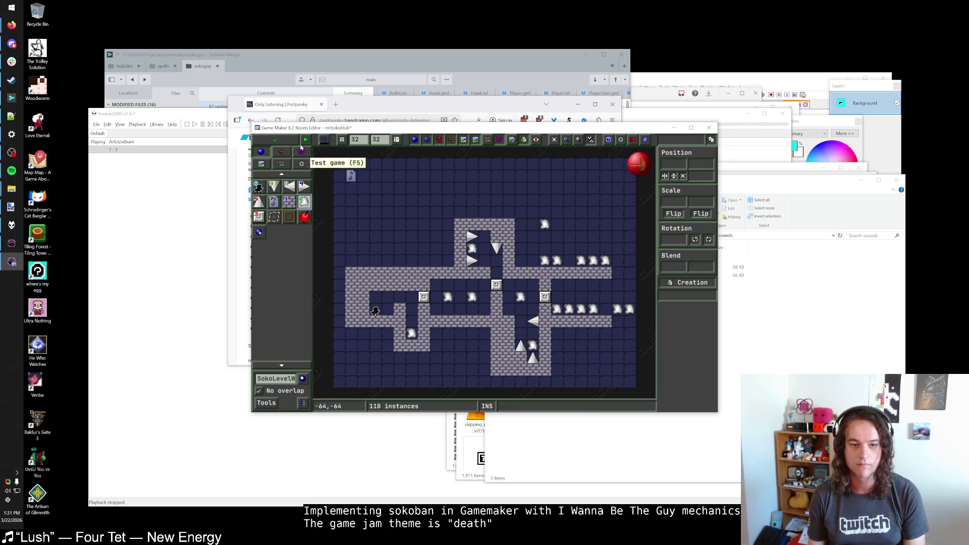
click(277, 139)
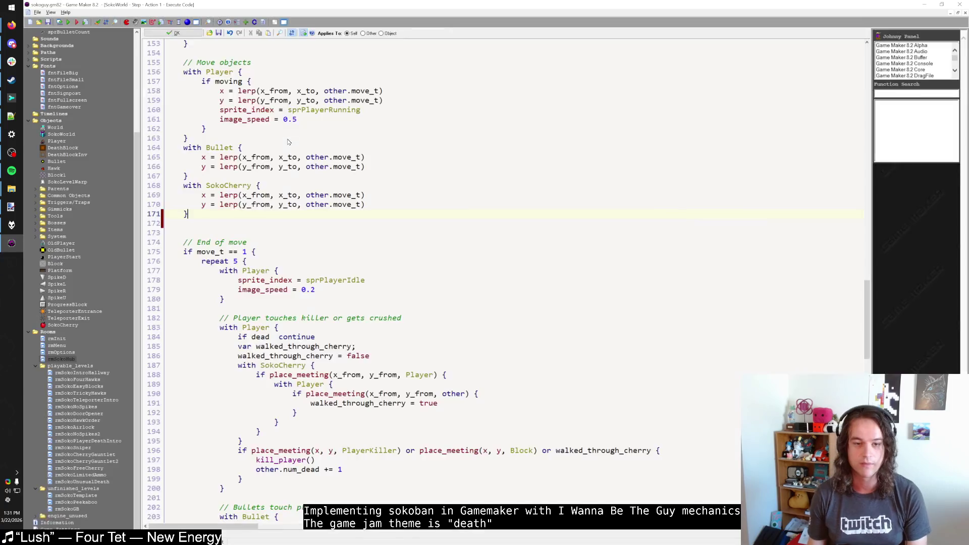
Run the game and pick a save file to start
right_click(66, 362)
key(Escape)
click(69, 22)
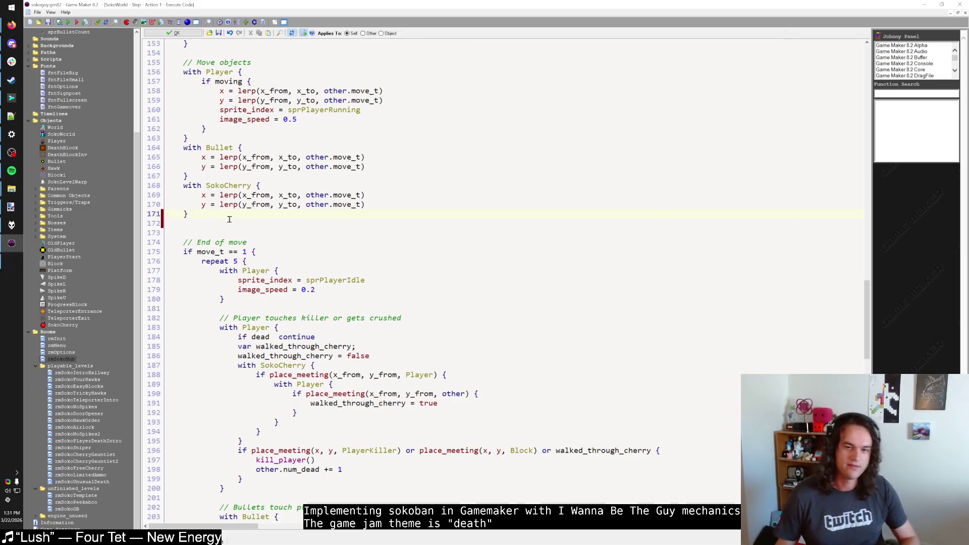
key(shift)
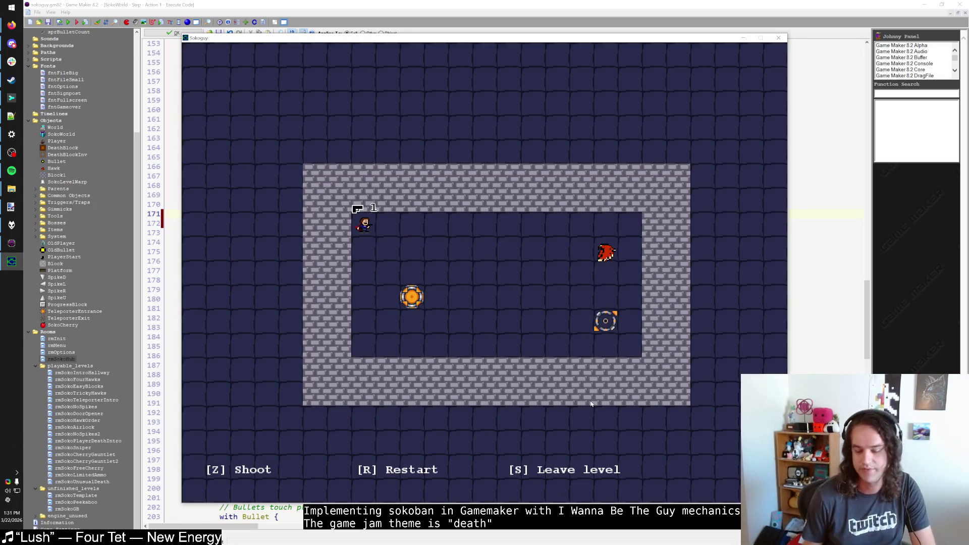
Walk through the teleporter, restart, fire at the hawk, and leave for the hub
key(Down)
key(Right)
key(Right)
key(Right)
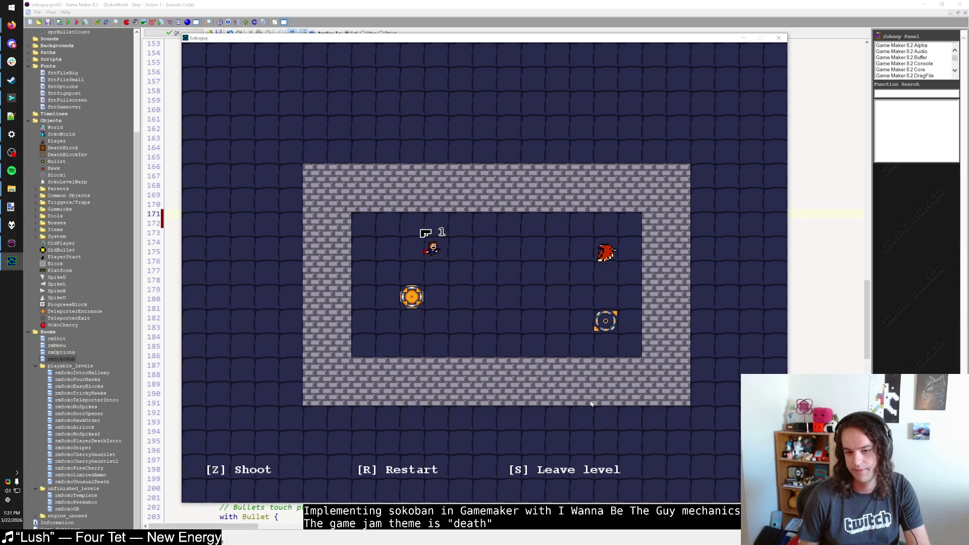
key(Right)
key(Down)
key(Down)
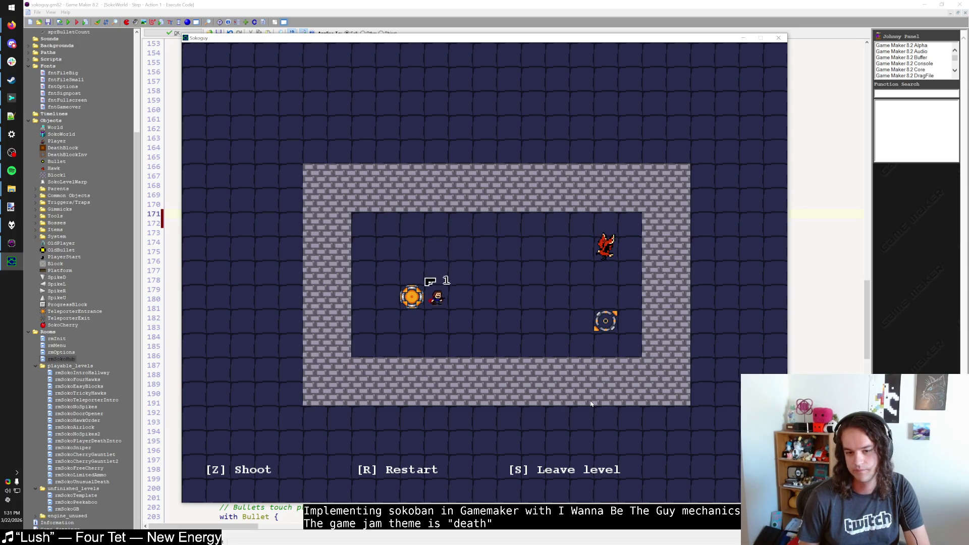
key(Left)
key(Left)
key(r)
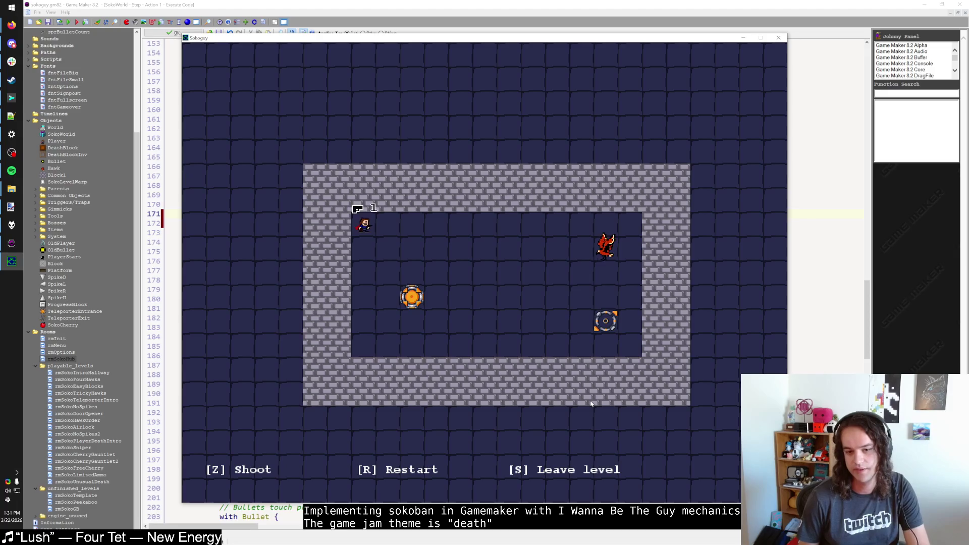
key(Down)
key(Right)
key(Right)
key(z)
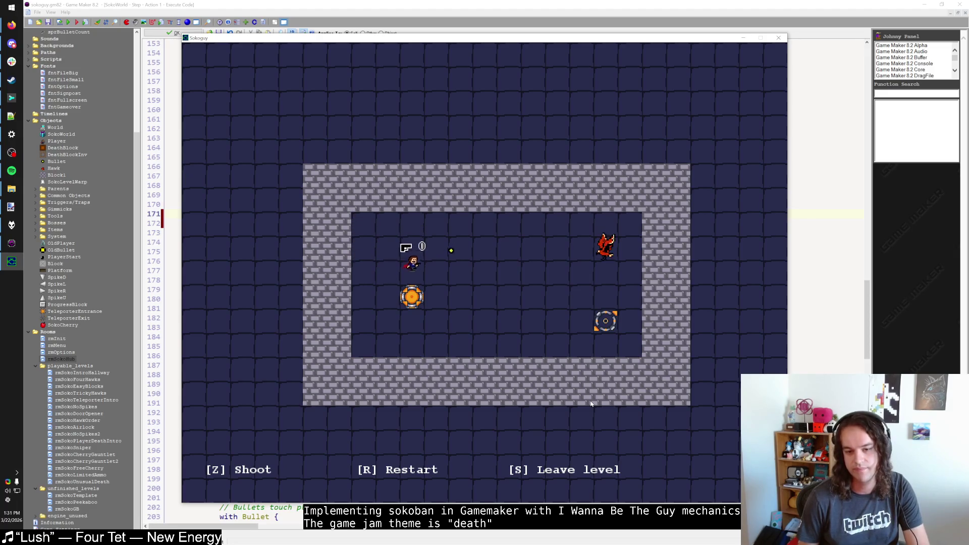
key(Down)
key(Up)
key(Up)
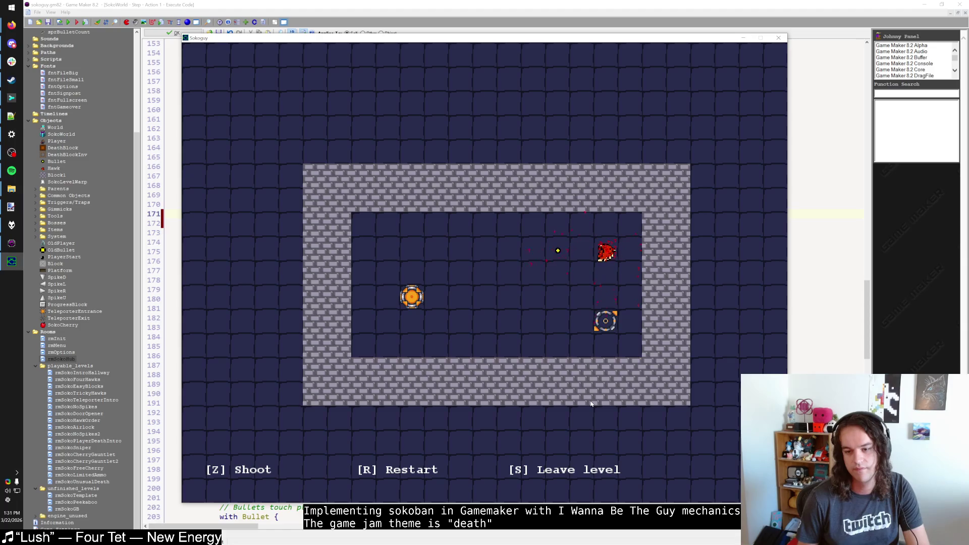
key(s)
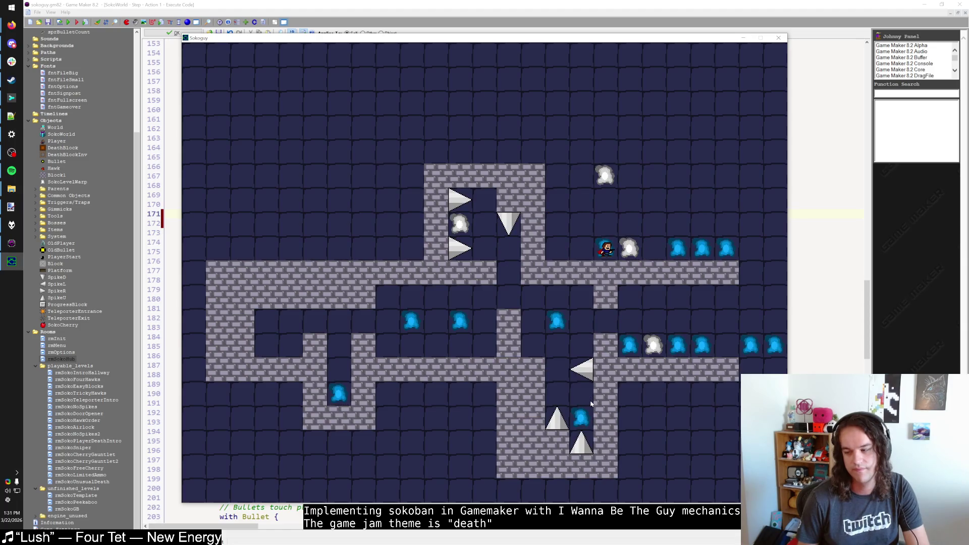
Re-enter the level, move and fire a bullet, restart, then return to the hub
key(Up)
key(Right)
key(Down)
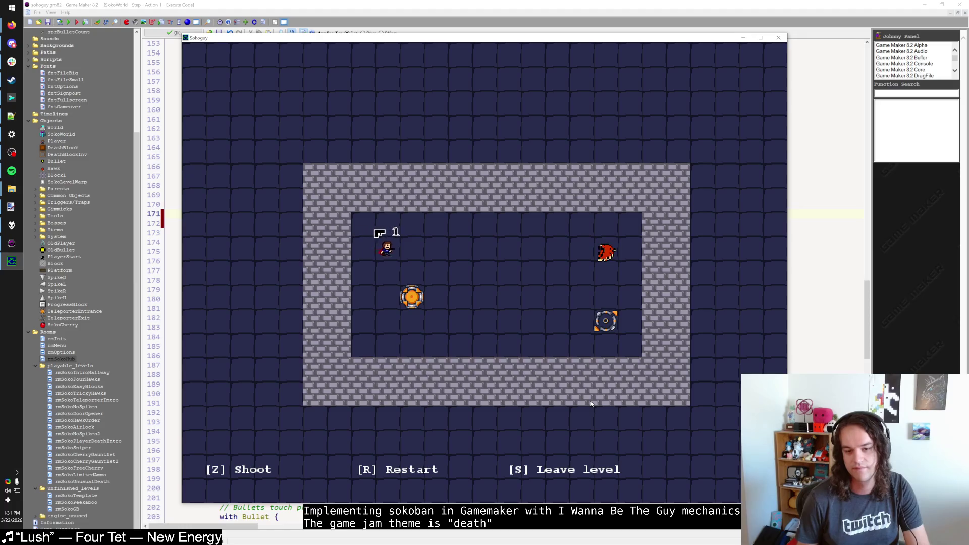
key(Right)
key(z)
key(Right)
key(Down)
key(r)
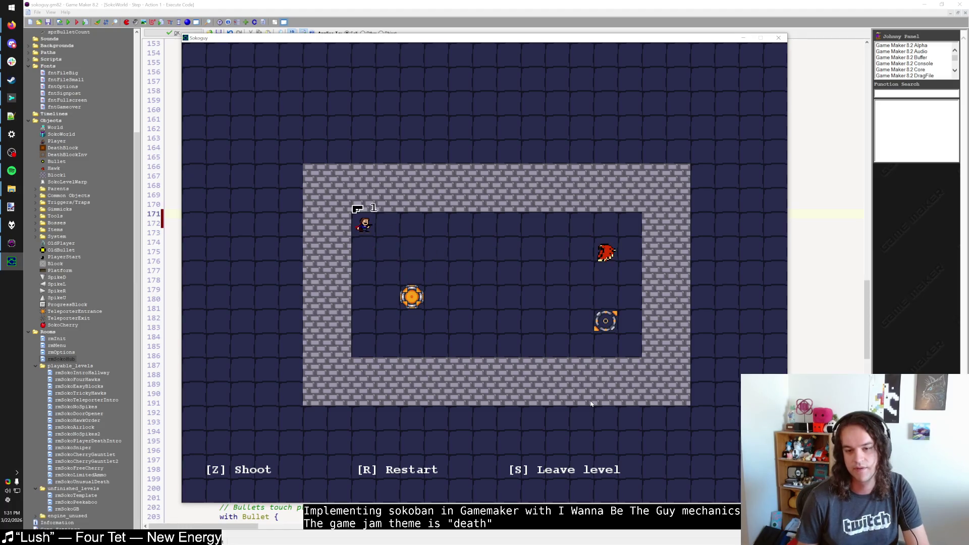
key(s)
Enter the three-hawk level, spend all the ammo, and restart
key(Up)
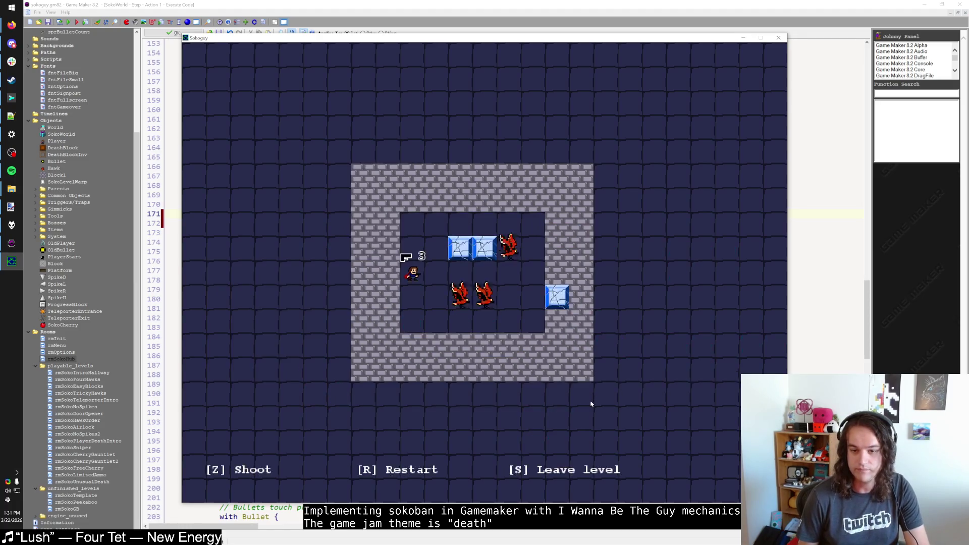
key(z)
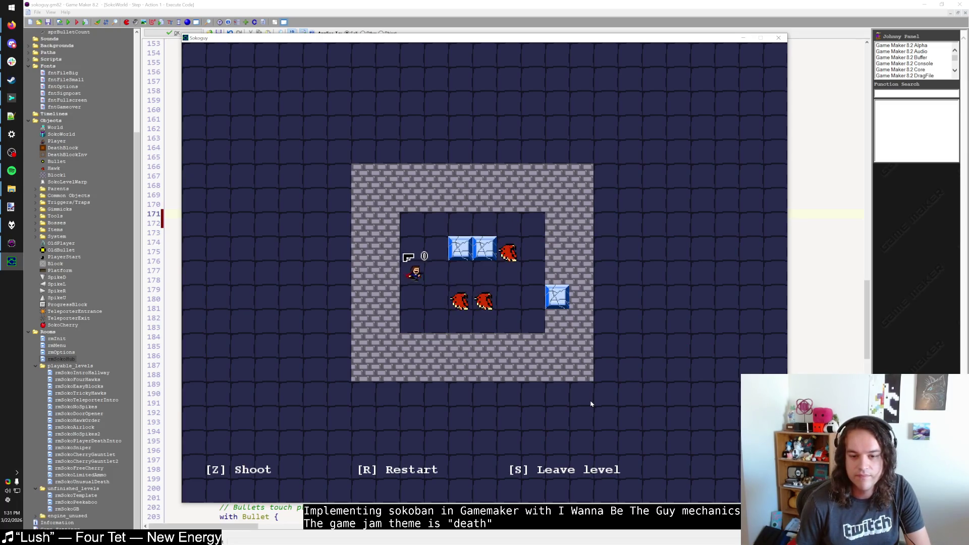
key(Right)
key(Right)
key(r)
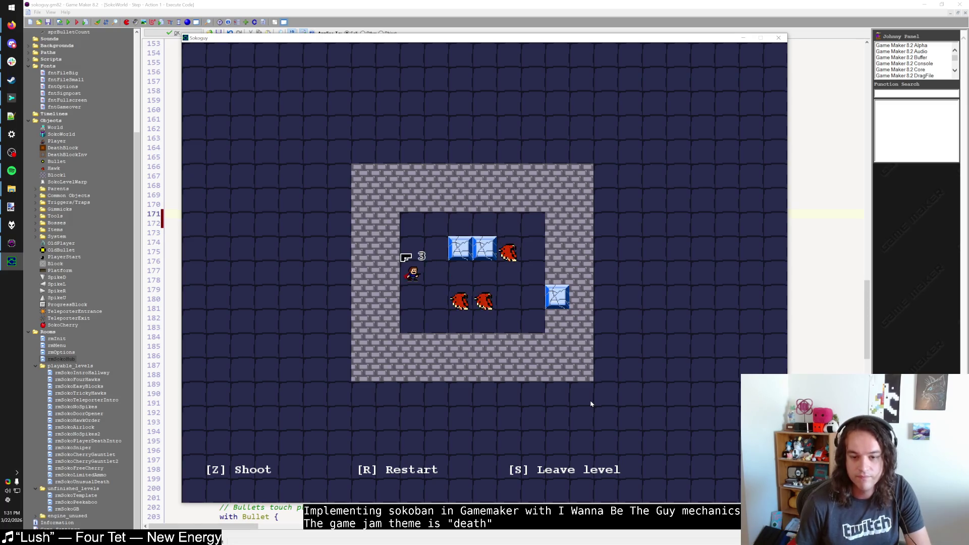
Shoot the lower-right ice block, restart, and close the game window
key(Right)
key(Right)
key(Right)
key(Right)
key(Right)
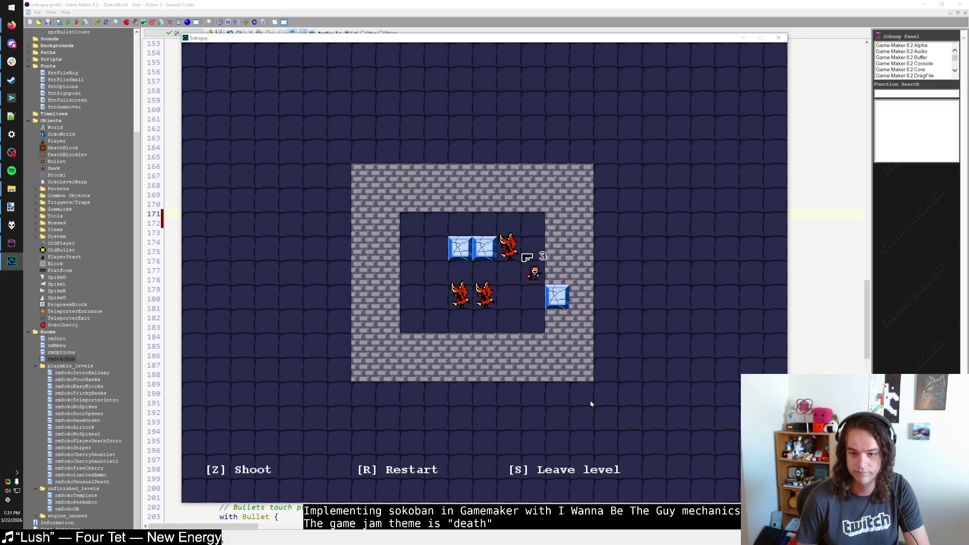
key(Down)
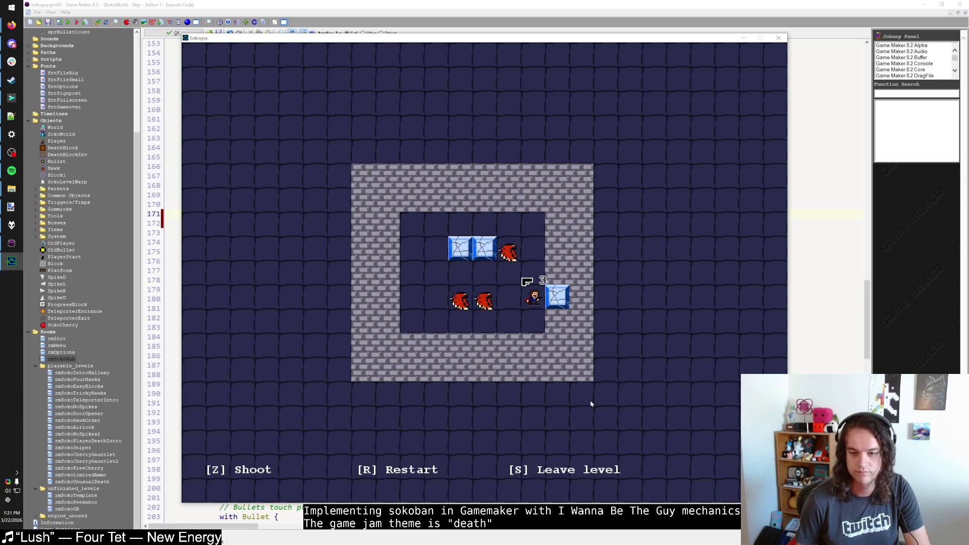
key(Up)
key(Left)
key(Left)
key(Left)
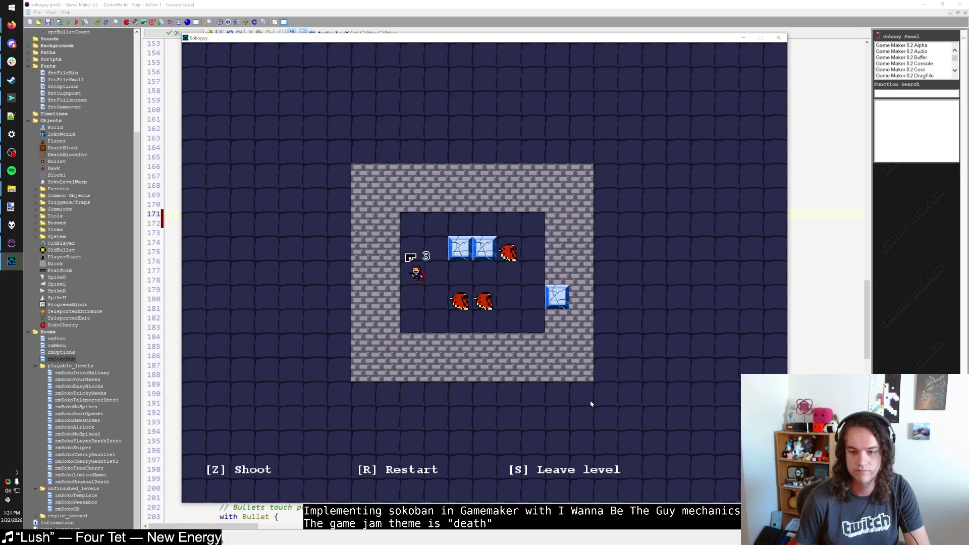
key(Right)
key(Right)
key(Down)
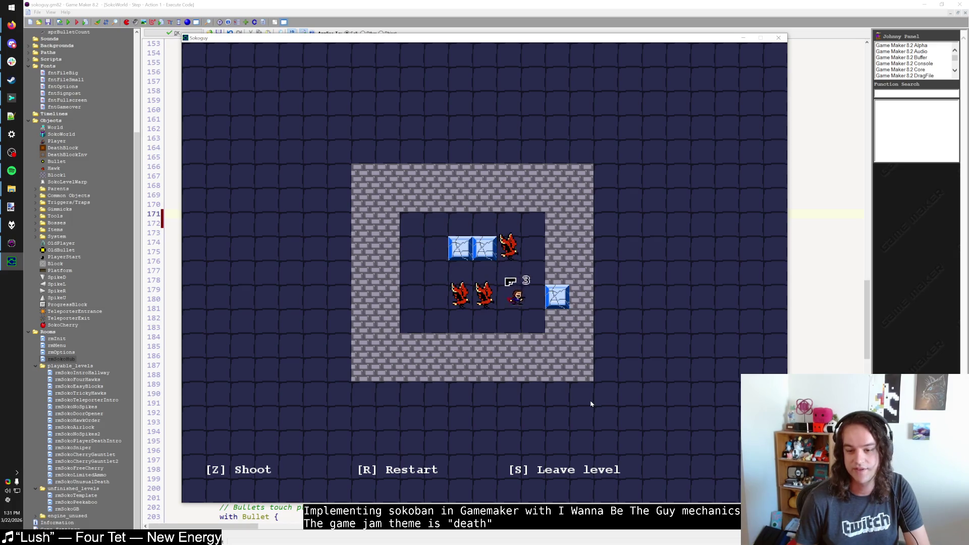
key(z)
key(Up)
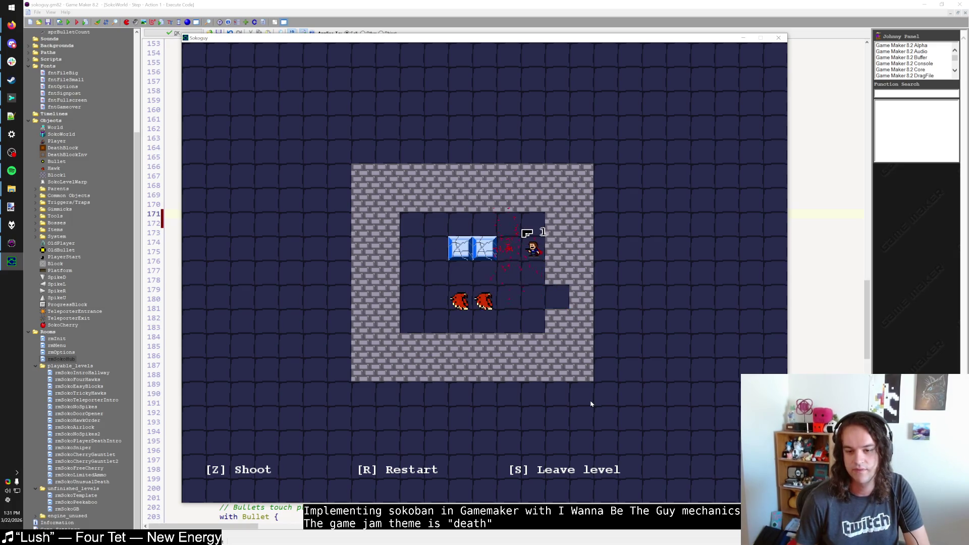
key(r)
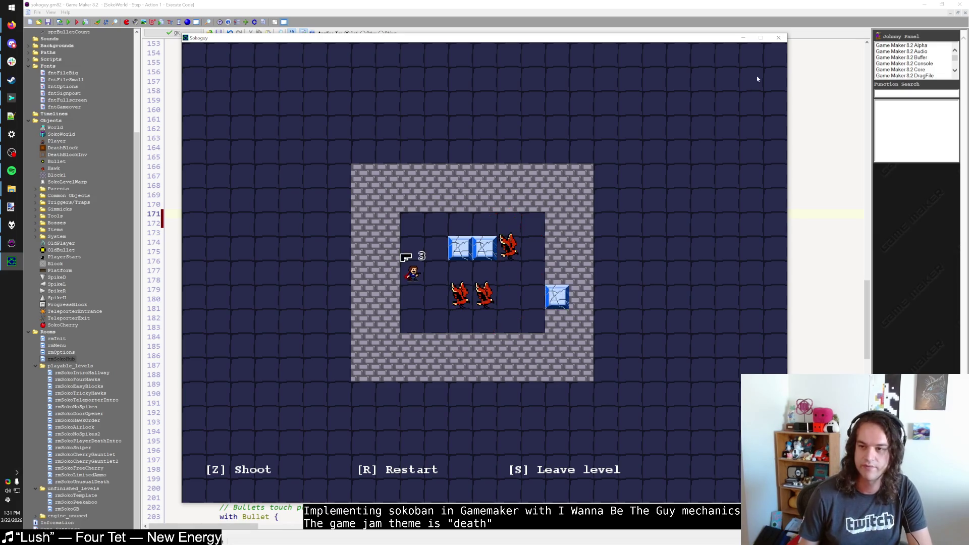
click(778, 38)
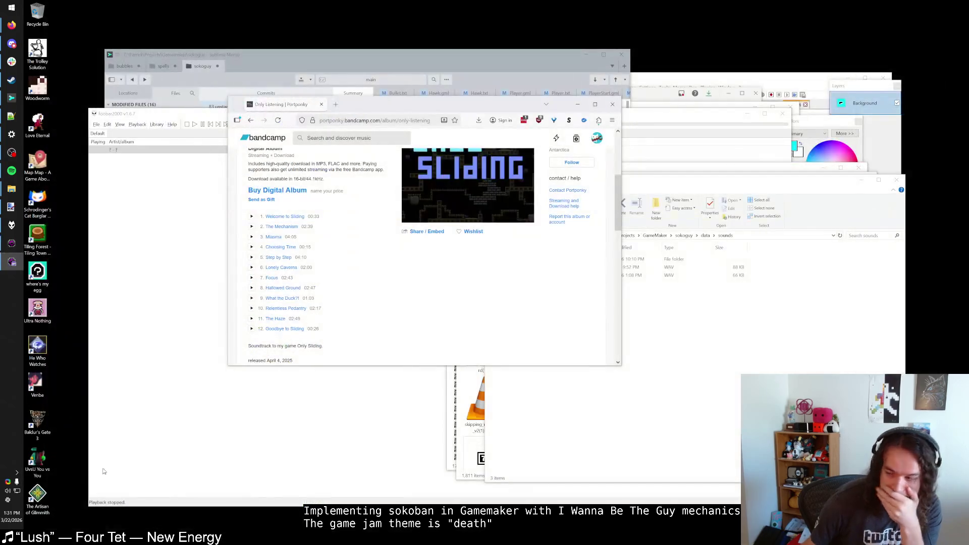
Give one hawk instance x_speed 1, save the room, and run the game
right_click(469, 304)
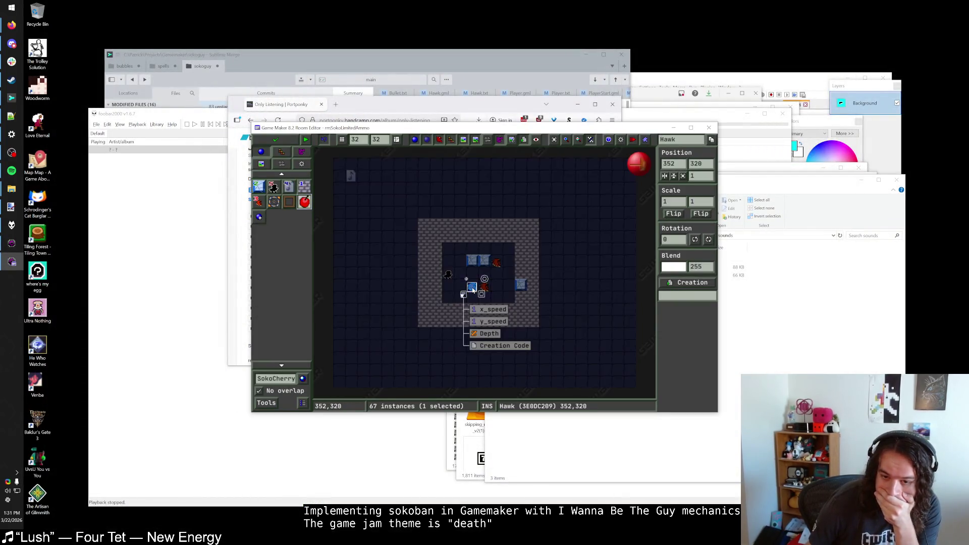
click(491, 321)
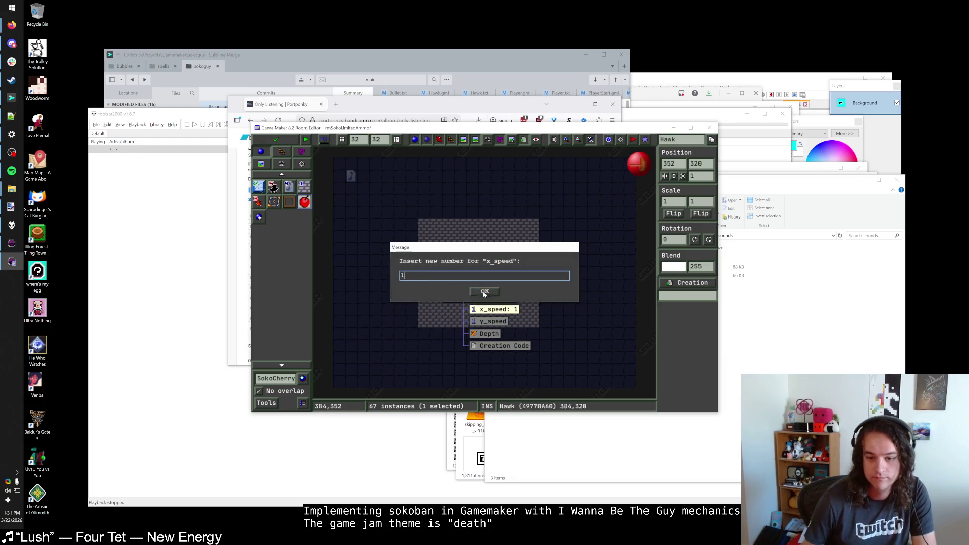
click(484, 290)
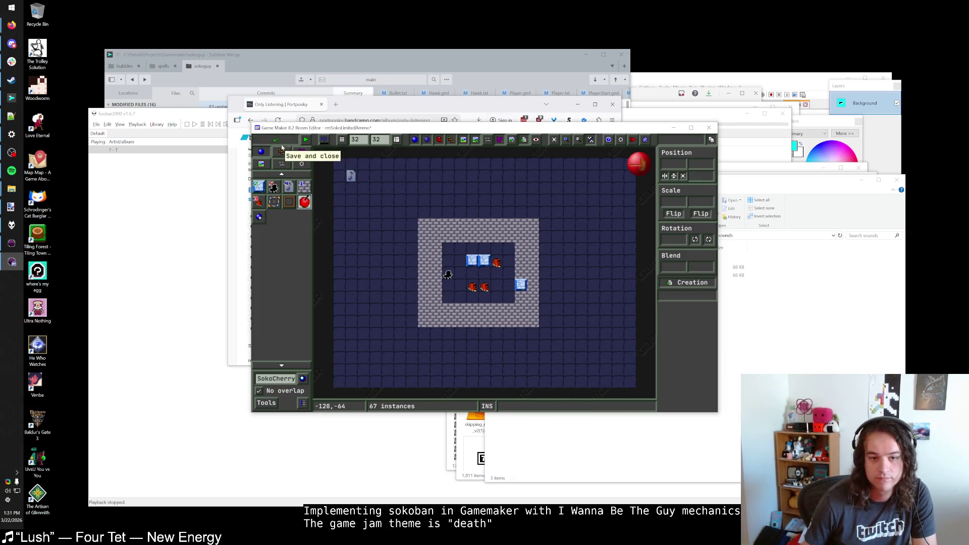
click(275, 139)
click(61, 24)
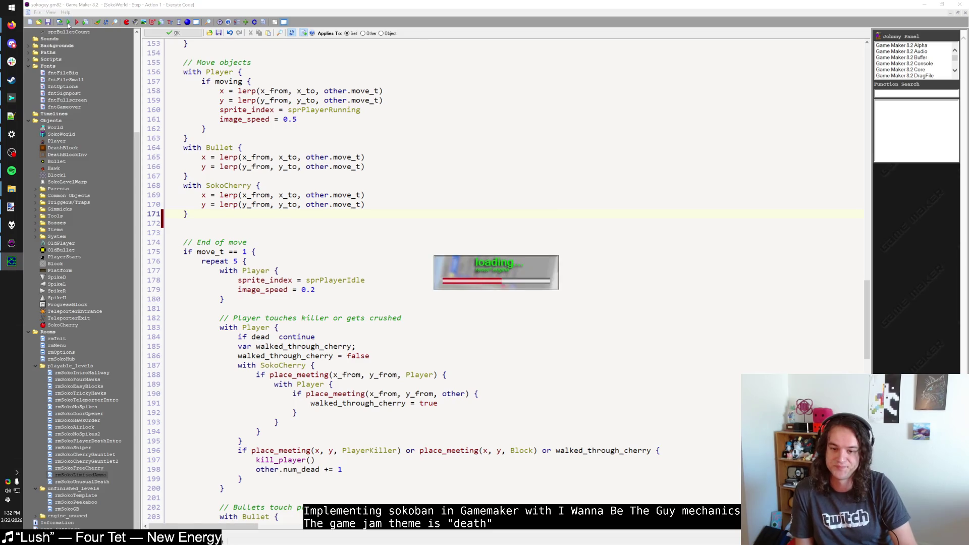
key(shift)
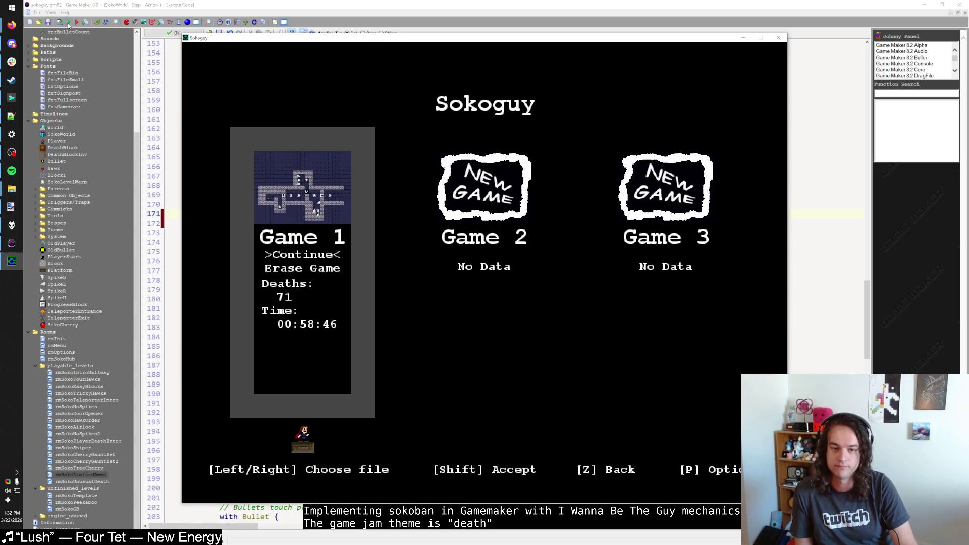
key(shift)
key(Right)
key(Right)
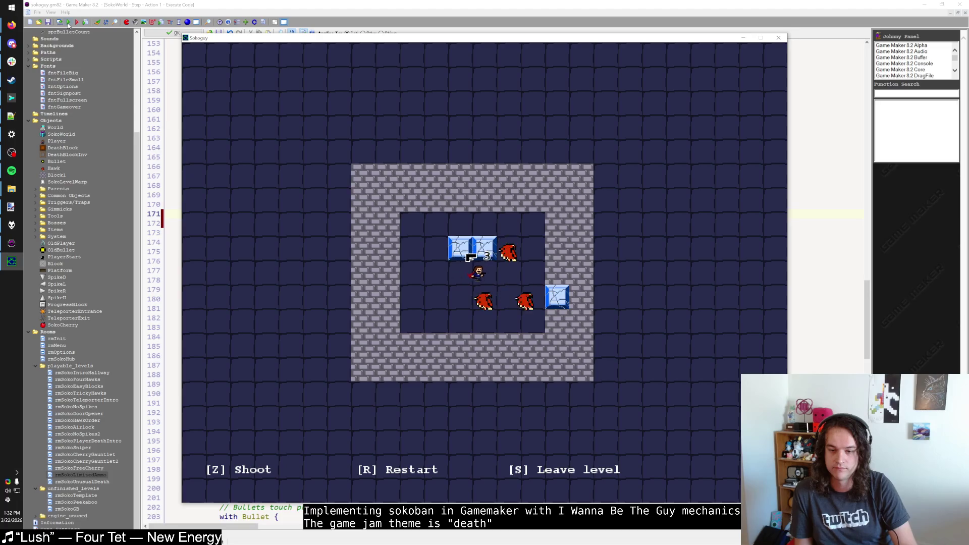
key(Left)
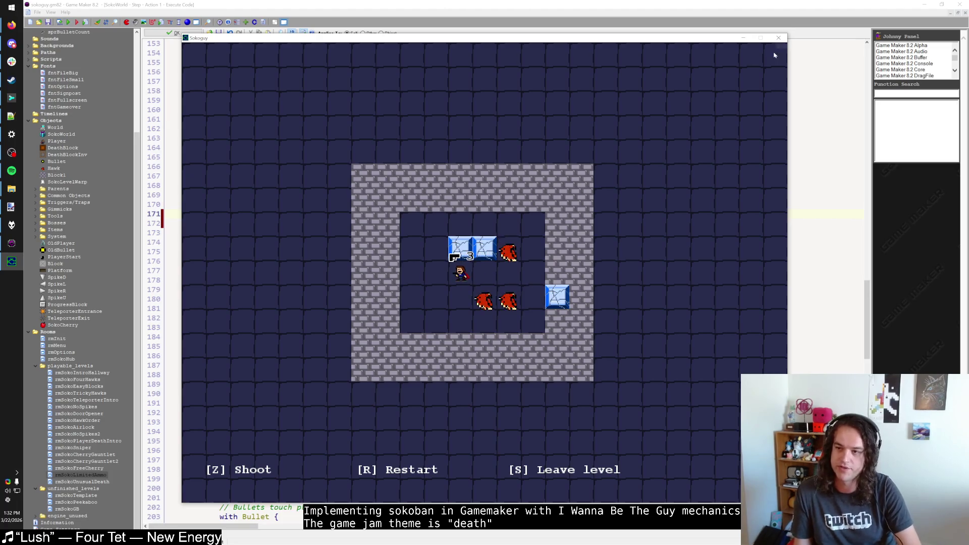
click(778, 41)
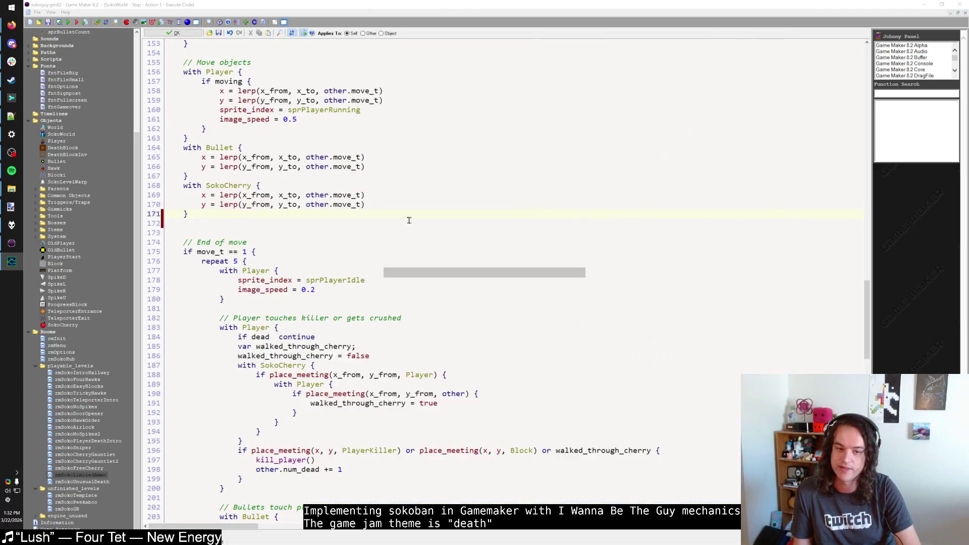
Reopen SokoWorld's Step code through the resource lookup and scroll through it
click(173, 34)
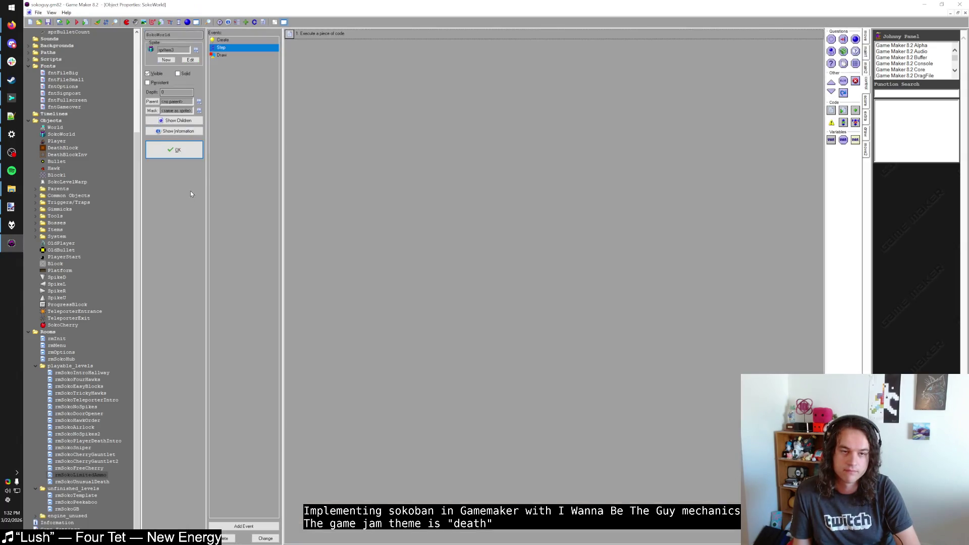
click(178, 185)
key(ctrl+alt+f)
text(SokoWo)
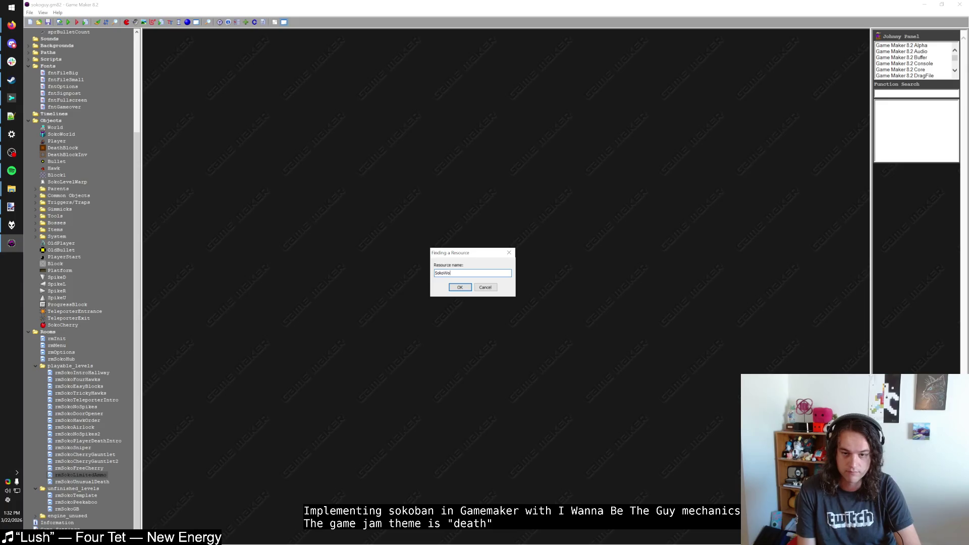
key(Return)
double_click(395, 149)
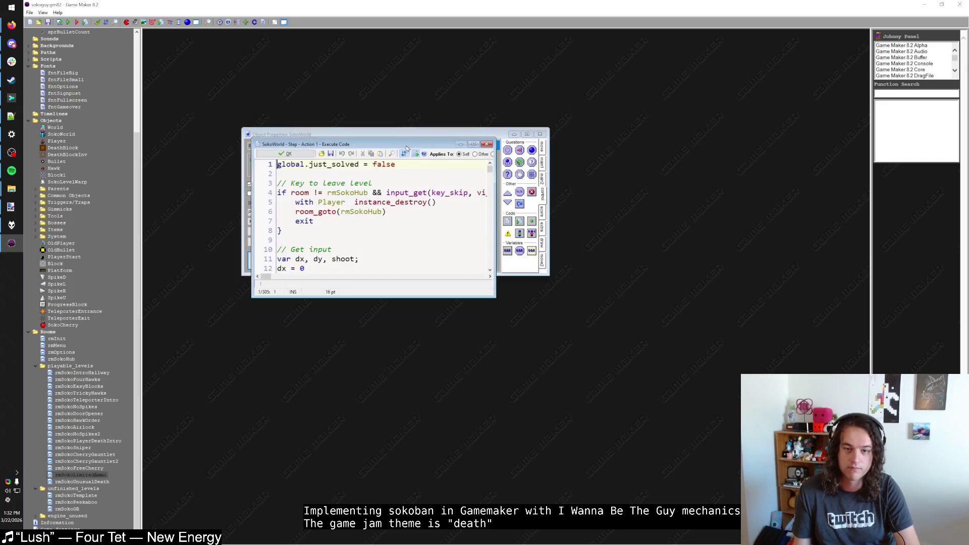
scroll(365, 234, down, 20)
scroll(365, 233, down, 8)
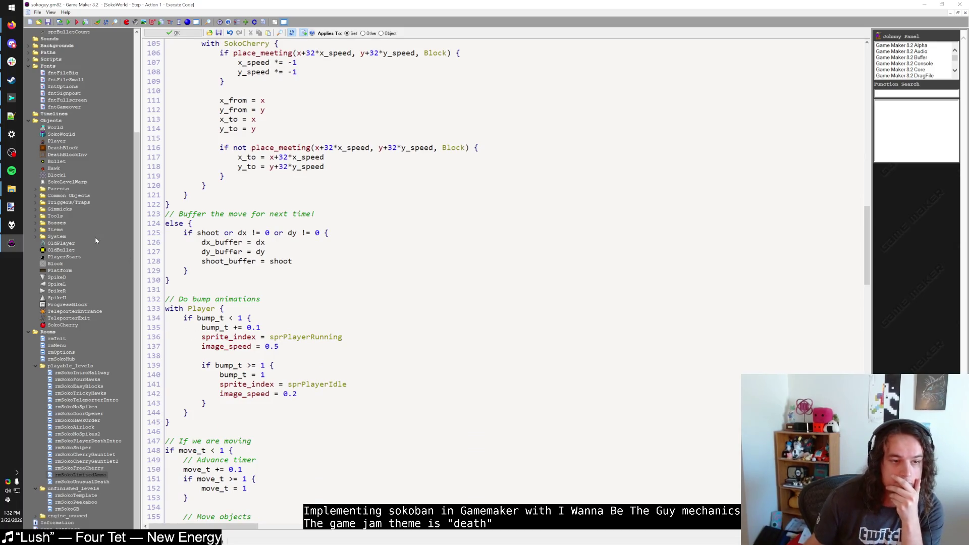
Add a Draw event to the Hawk object
double_click(54, 168)
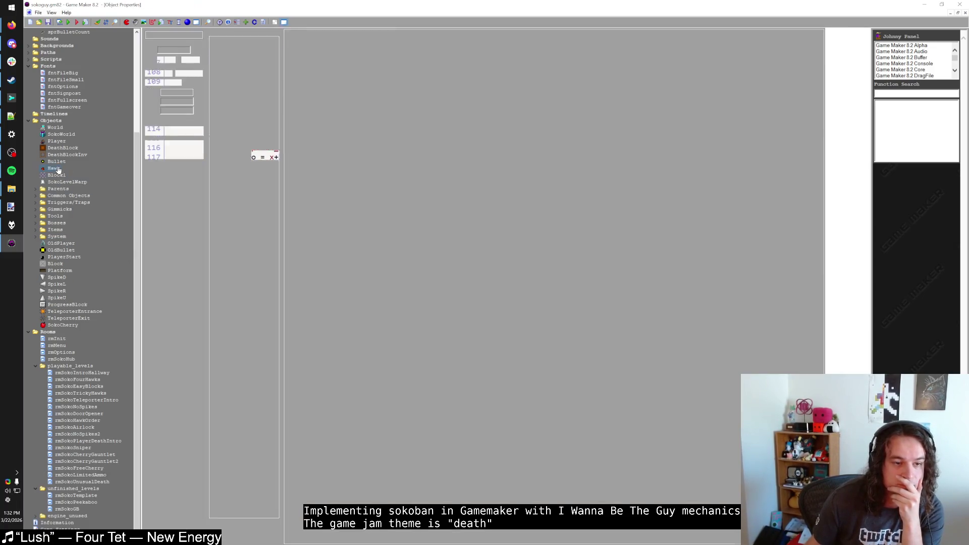
click(244, 526)
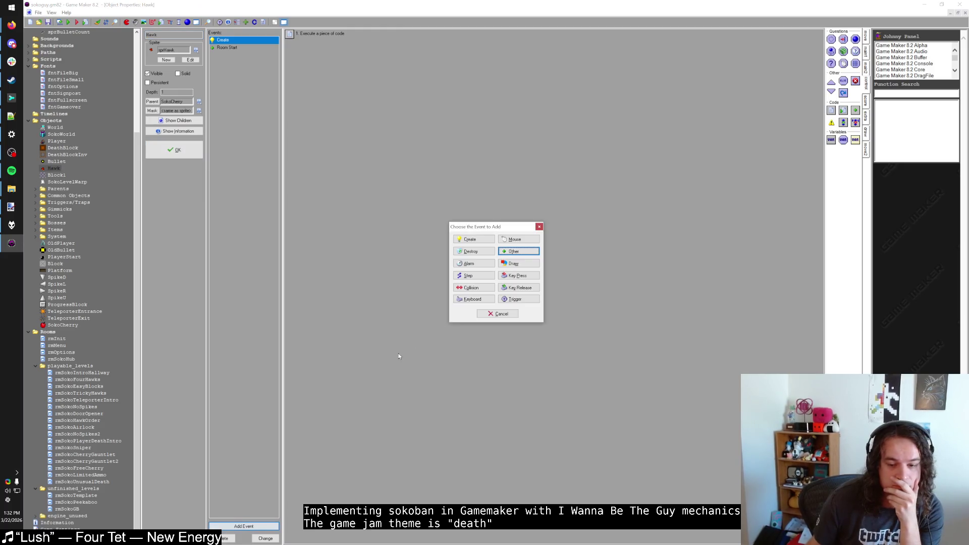
click(513, 263)
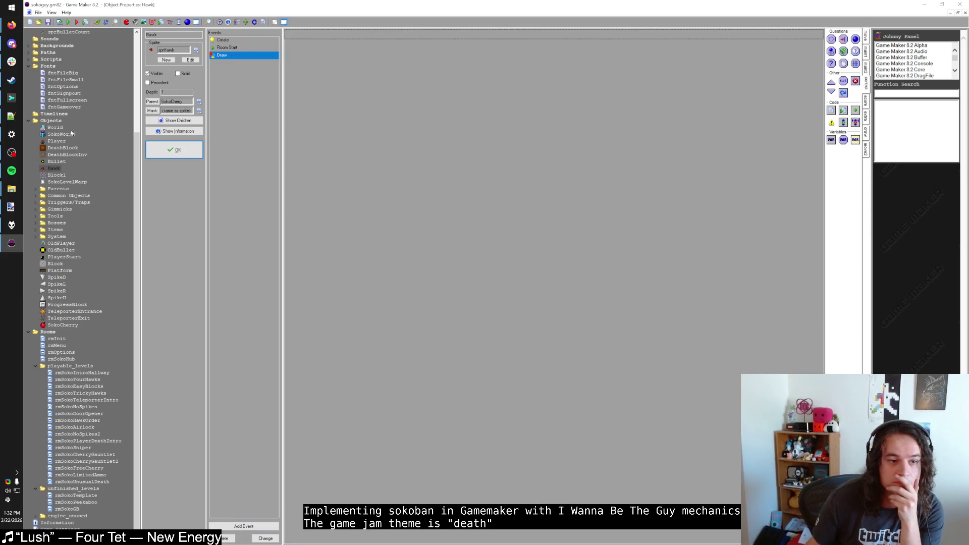
Look over the Player object's Create code, then close it
double_click(57, 141)
double_click(405, 76)
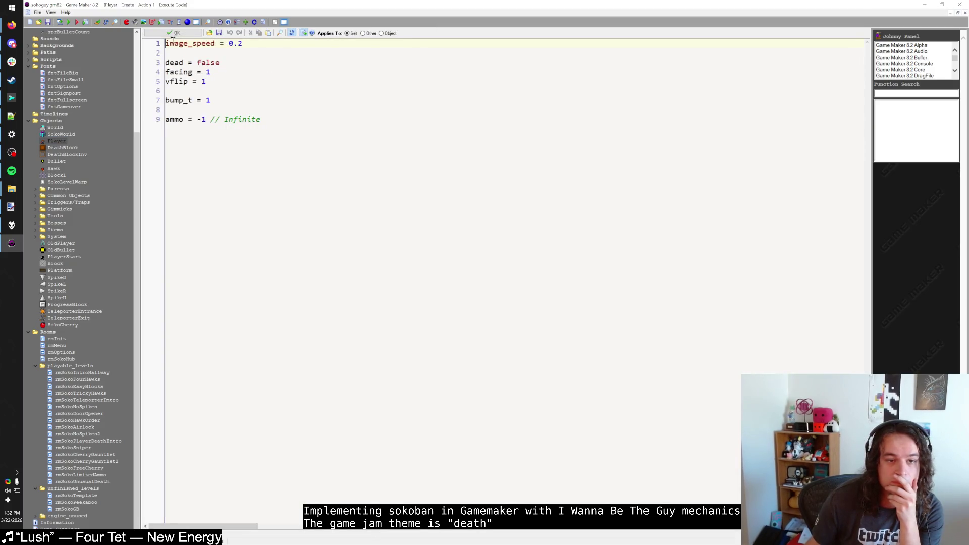
click(174, 32)
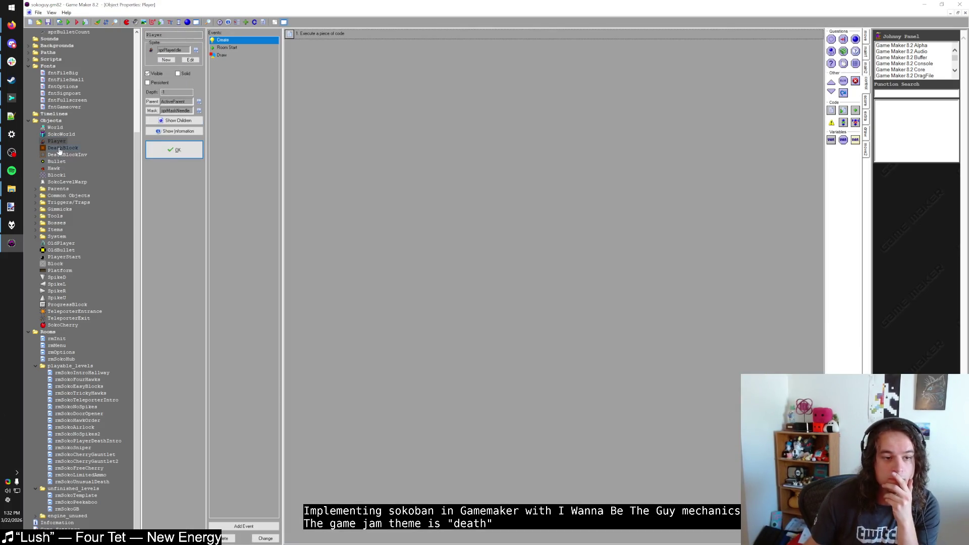
click(58, 305)
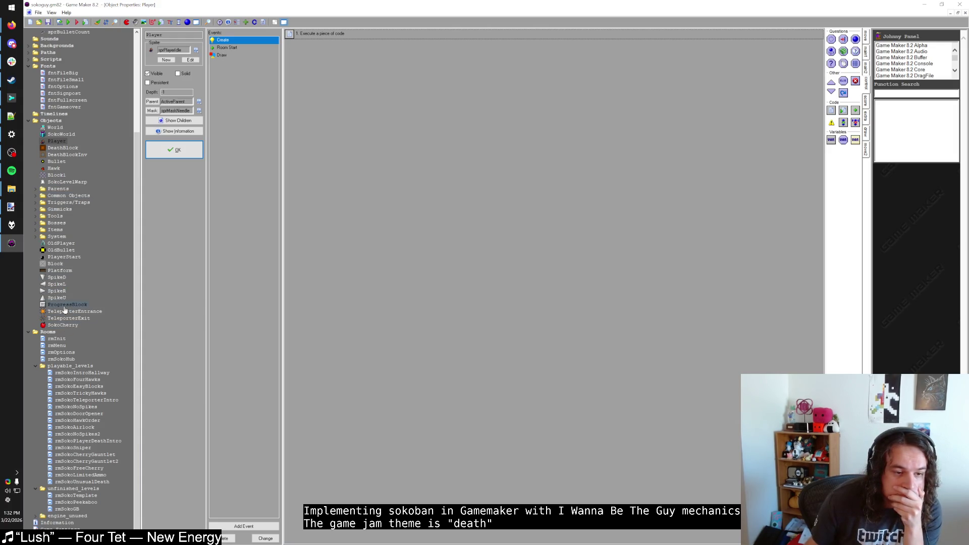
Add 'flip = 1' to Hawk's Create code and save it
double_click(55, 169)
click(255, 40)
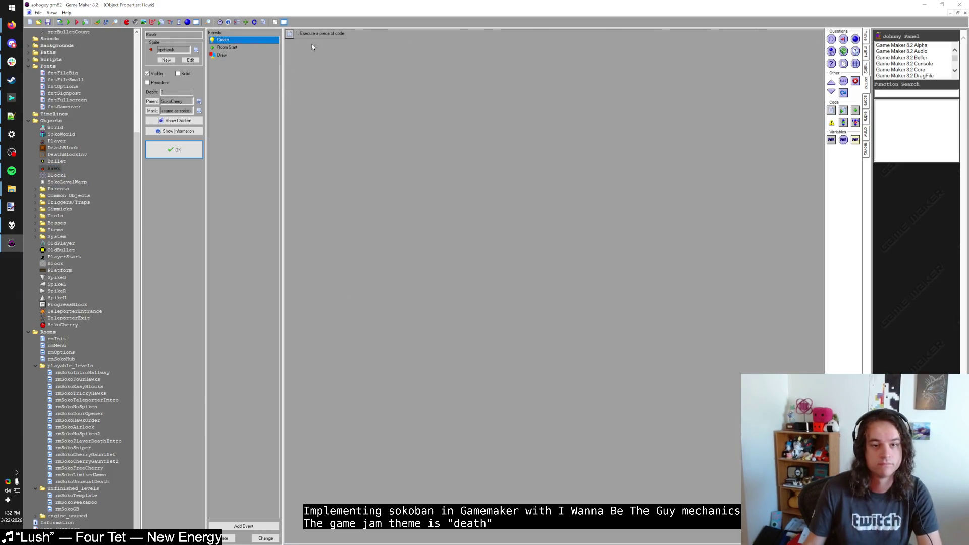
double_click(311, 34)
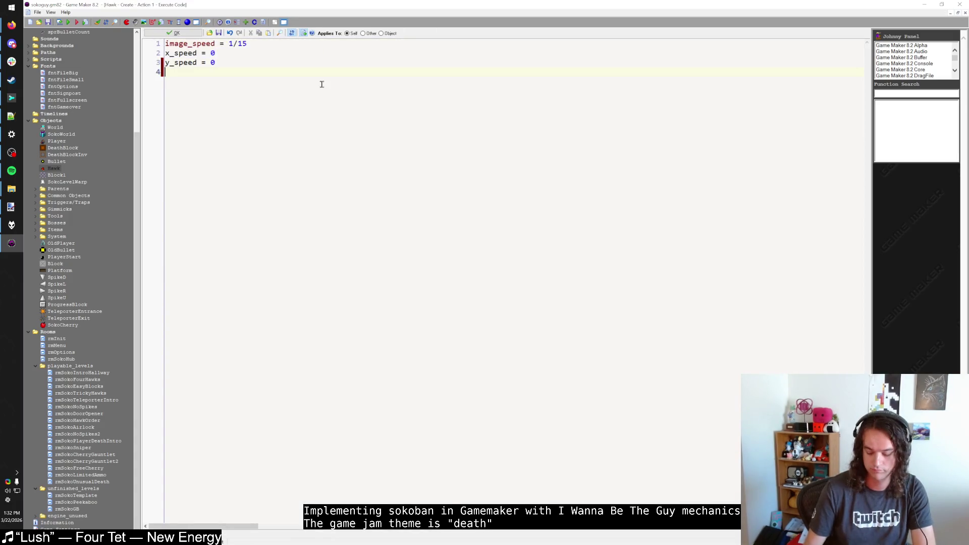
text(flip)
text( = 1)
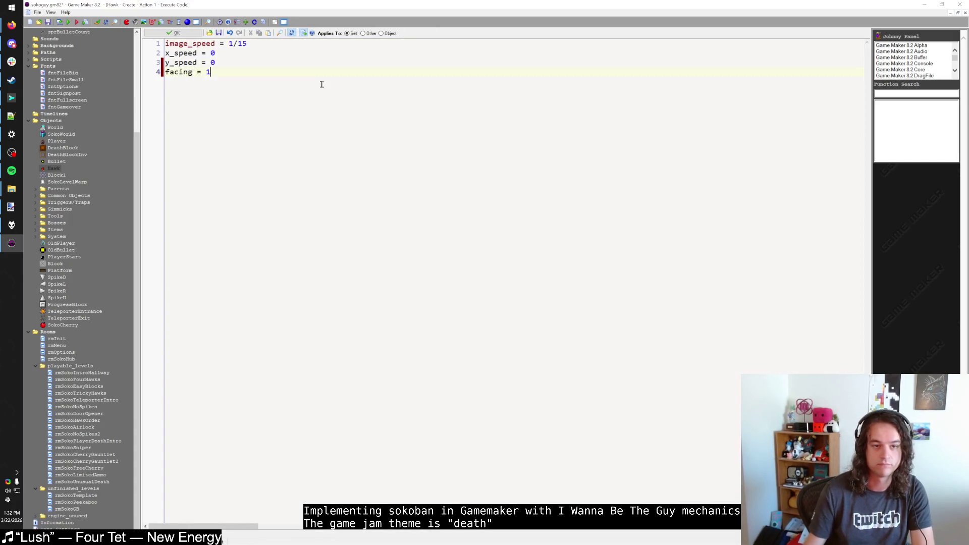
click(185, 36)
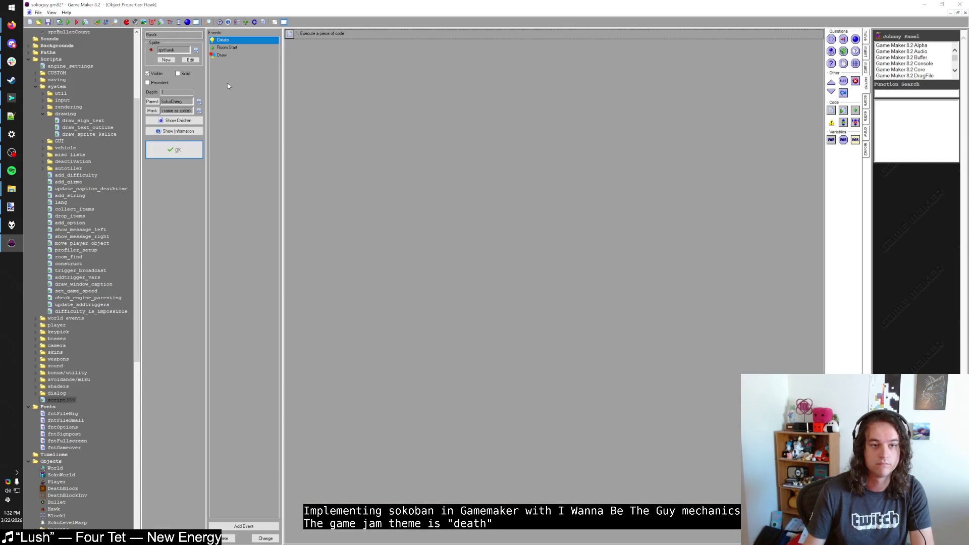
Add a code action to the Hawk's Draw event, start drafting a variable line, then close the object
drag(831, 110, 753, 111)
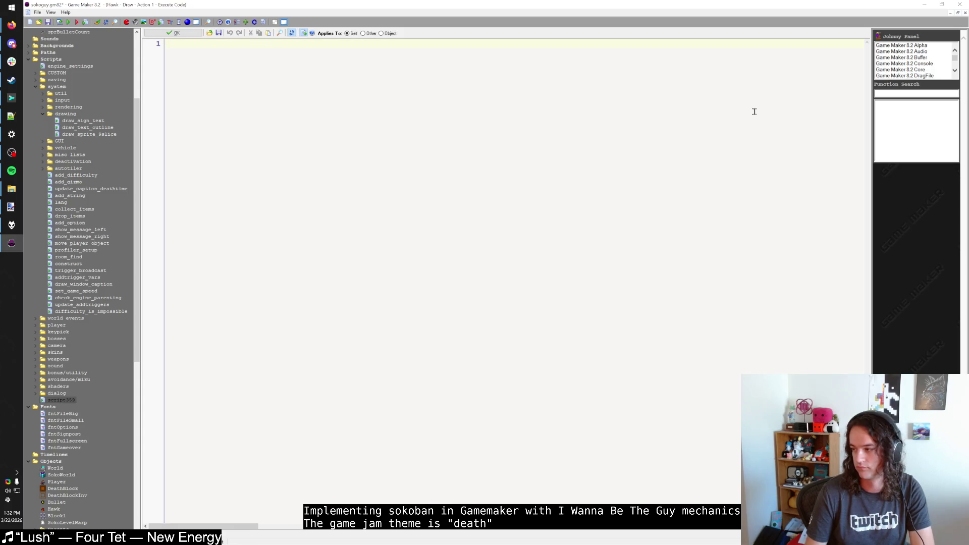
text(var x_scale)
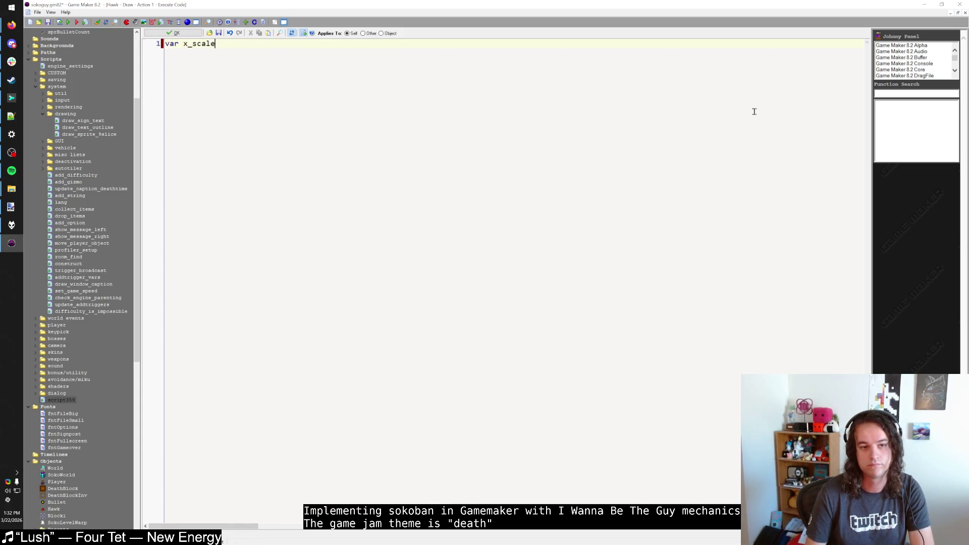
key(BackSpace)
key(BackSpace)
key(BackSpace)
key(BackSpace)
key(BackSpace)
key(BackSpace)
key(BackSpace)
text(draw_x = x)
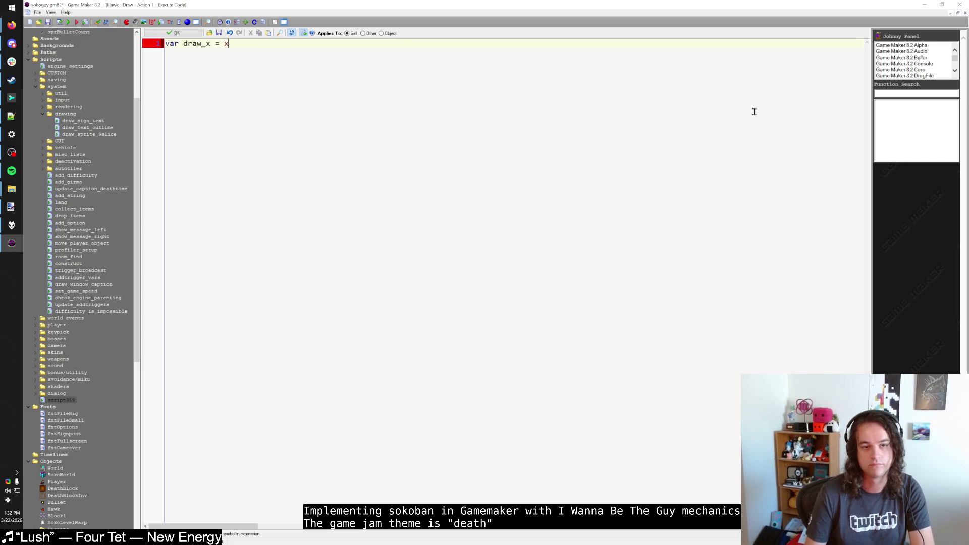
key(BackSpace)
key(BackSpace)
key(BackSpace)
text(draw)
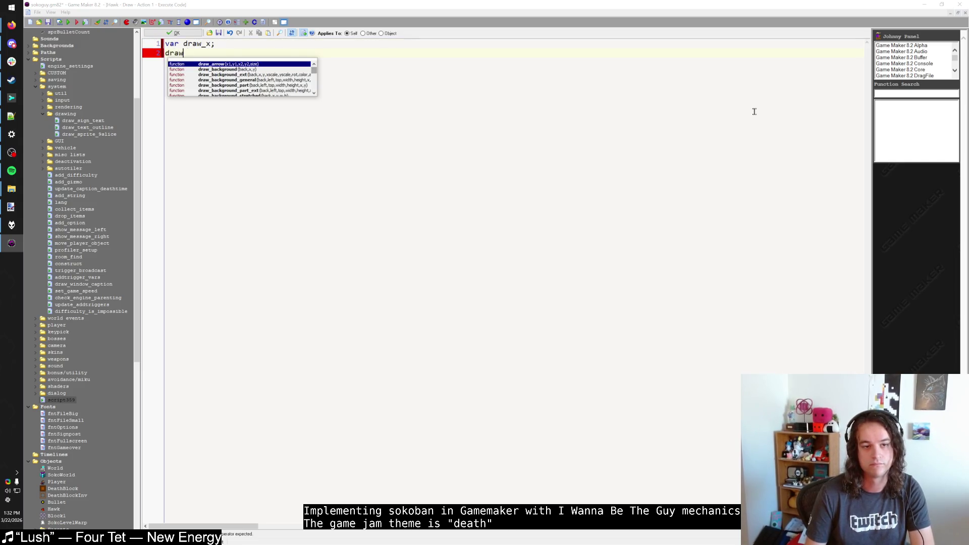
text(s)
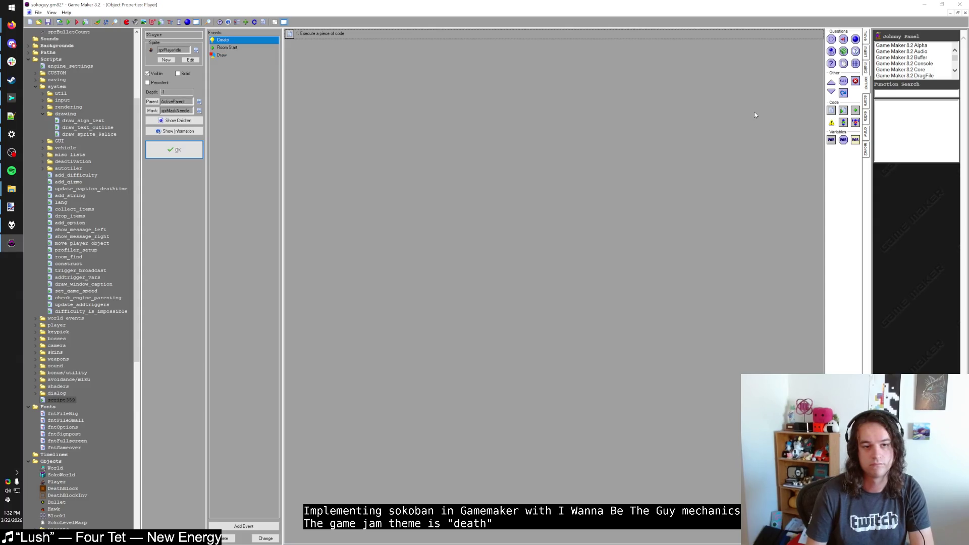
click(174, 150)
Reopen the Hawk's Draw code action through Find Resource (Ctrl+Alt+F) searching for Hawk
key(ctrl+alt+f)
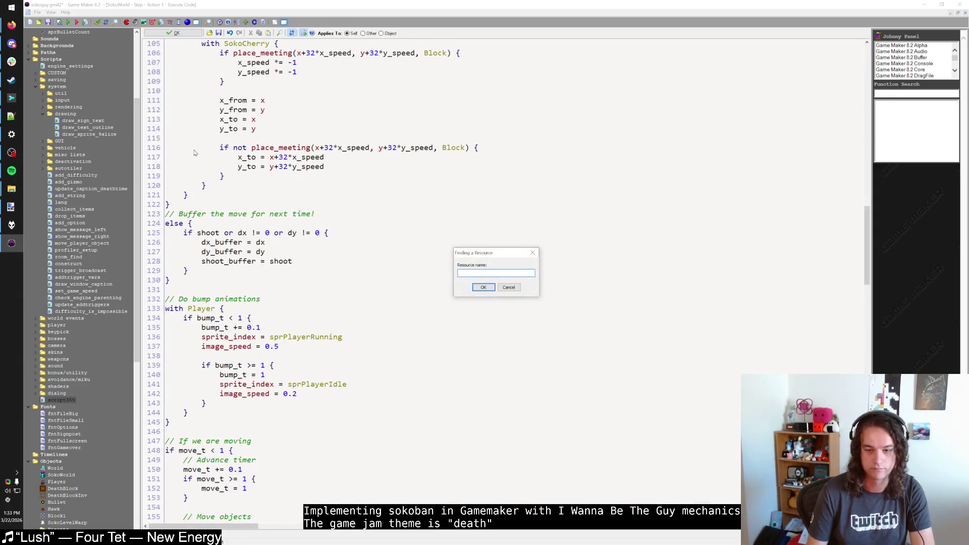
text(Hawk)
key(Return)
click(243, 57)
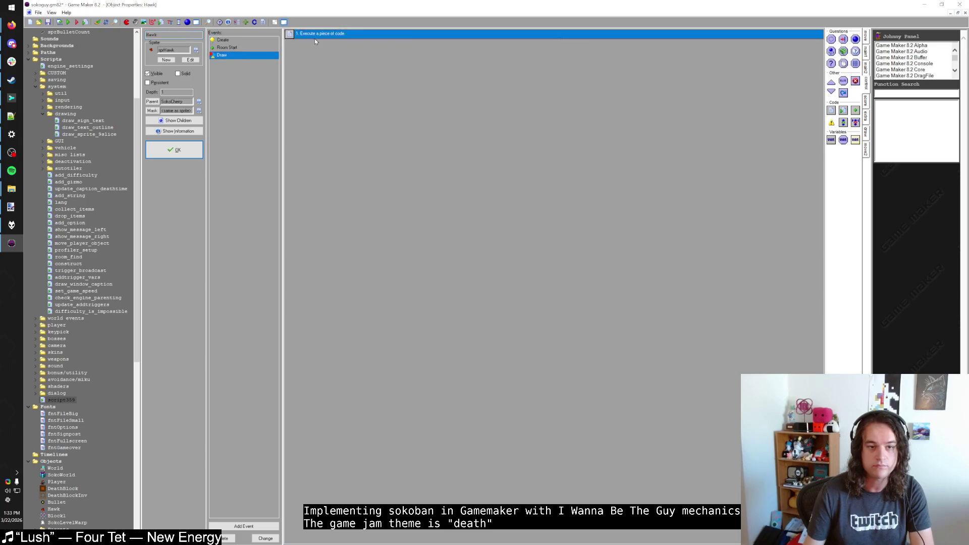
double_click(314, 39)
Try a draw_x_scale = facing variable, then remove it and select all the code to start over
key(Return)
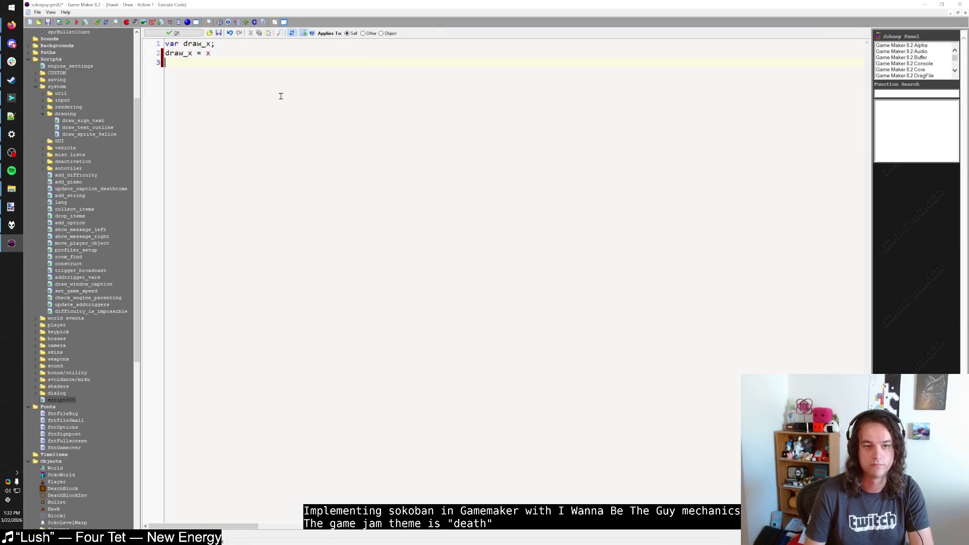
text(var)
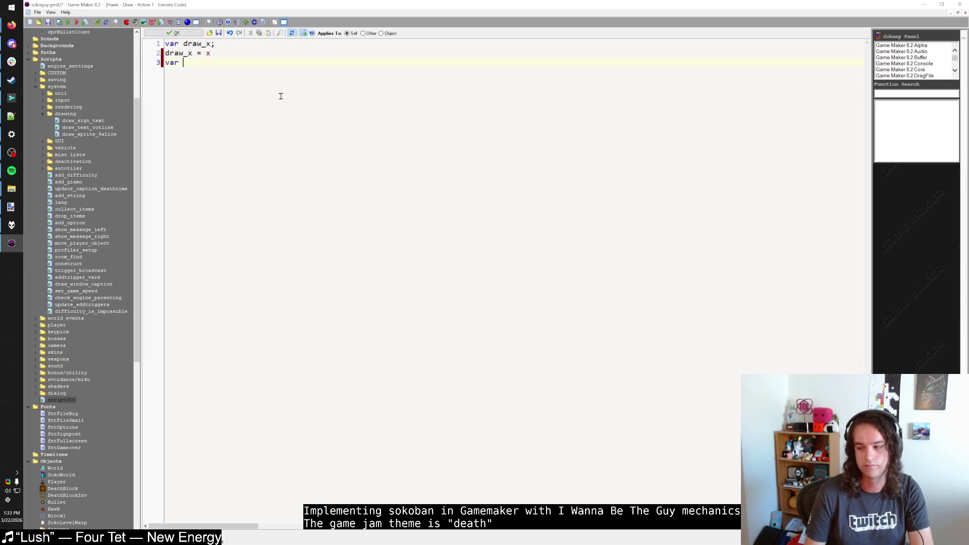
key(BackSpace)
key(BackSpace)
key(BackSpace)
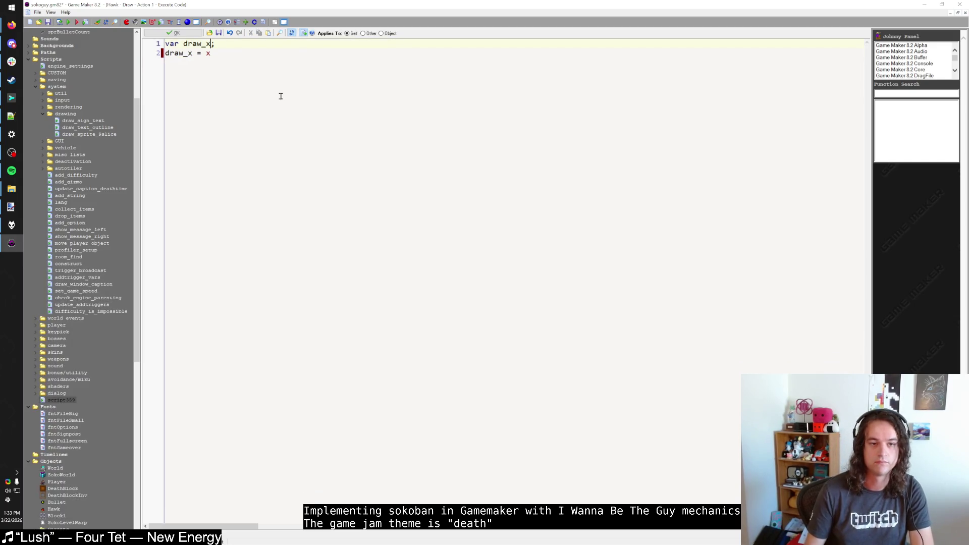
key(Up)
text(, draw_x_)
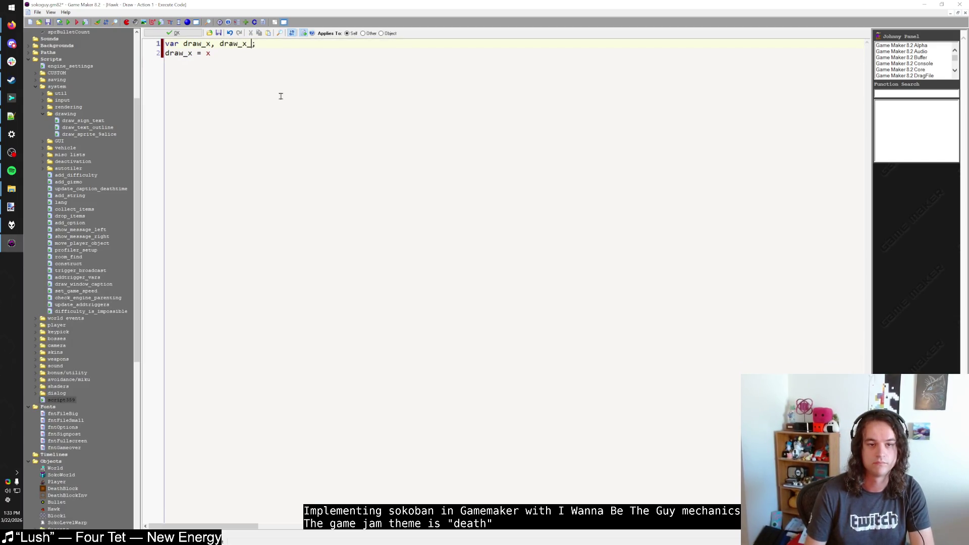
text(scale)
key(Down)
key(Return)
text(draw_x)
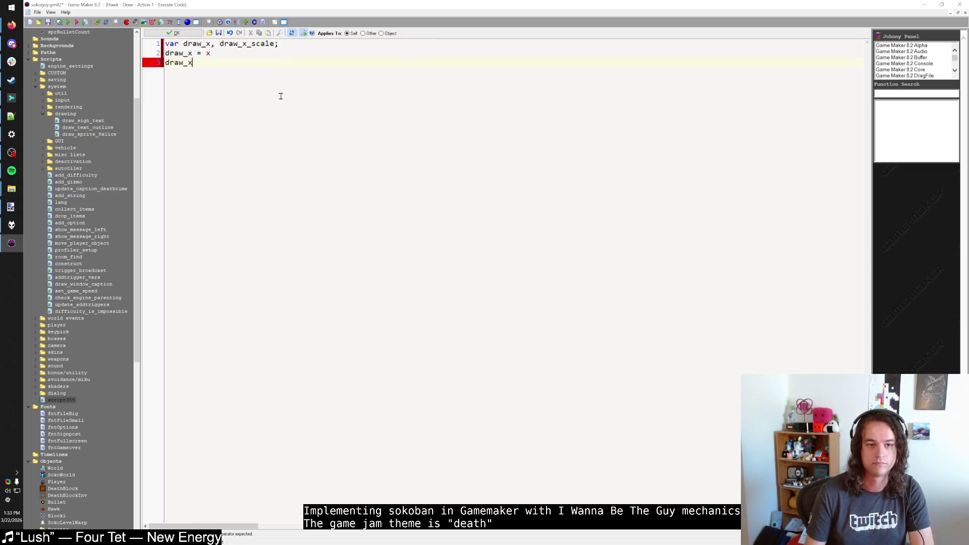
text(_scale = )
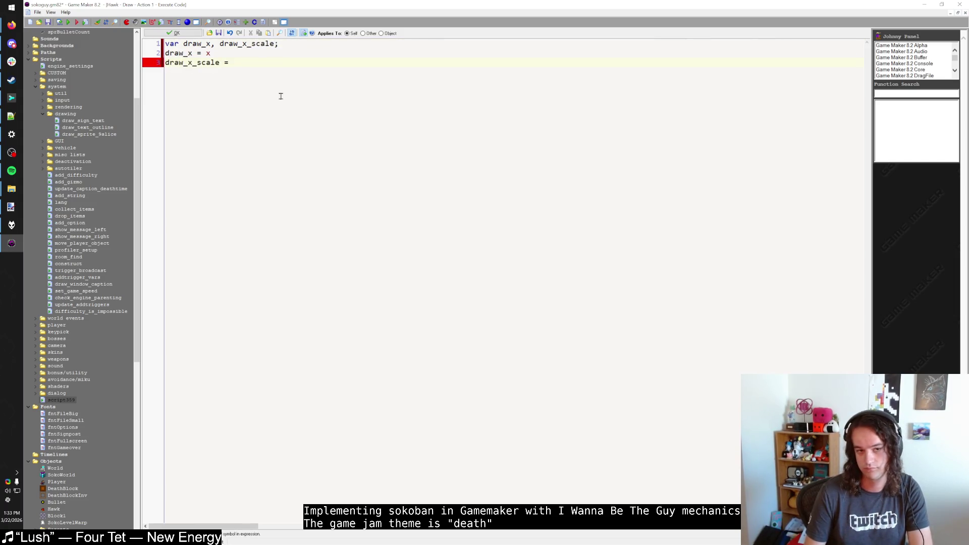
text(facing)
key(BackSpace)
key(BackSpace)
key(BackSpace)
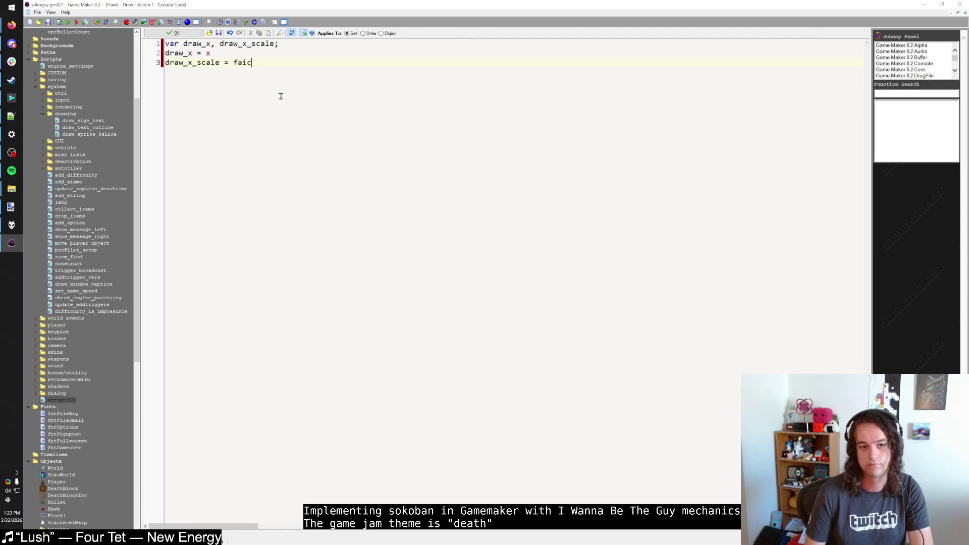
text(cing)
key(shift+Home)
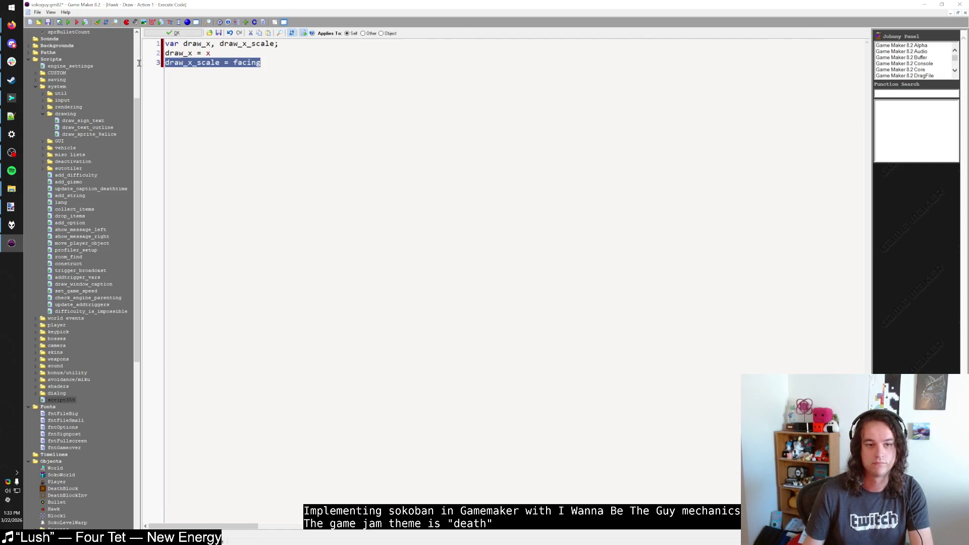
key(BackSpace)
key(BackSpace)
drag(275, 43, 206, 44)
key(BackSpace)
click(231, 65)
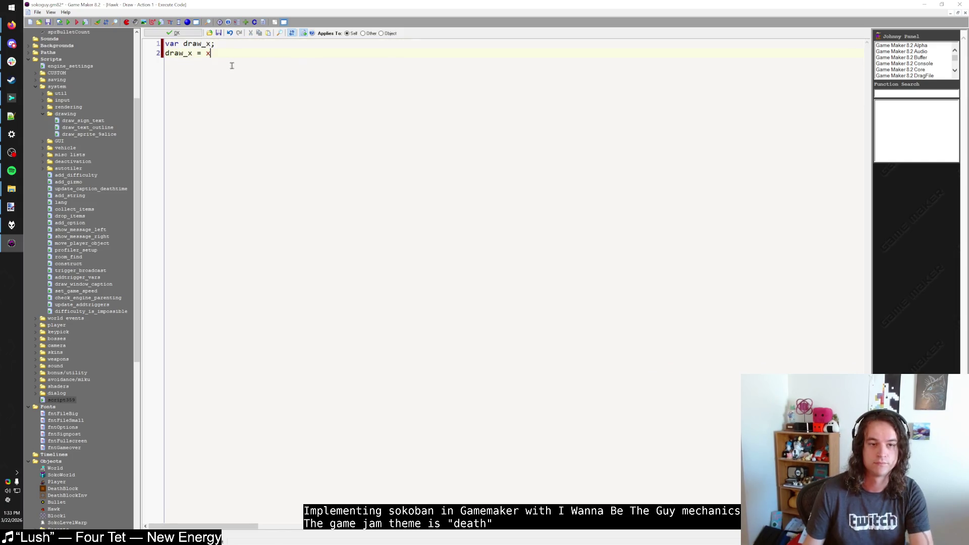
key(Return)
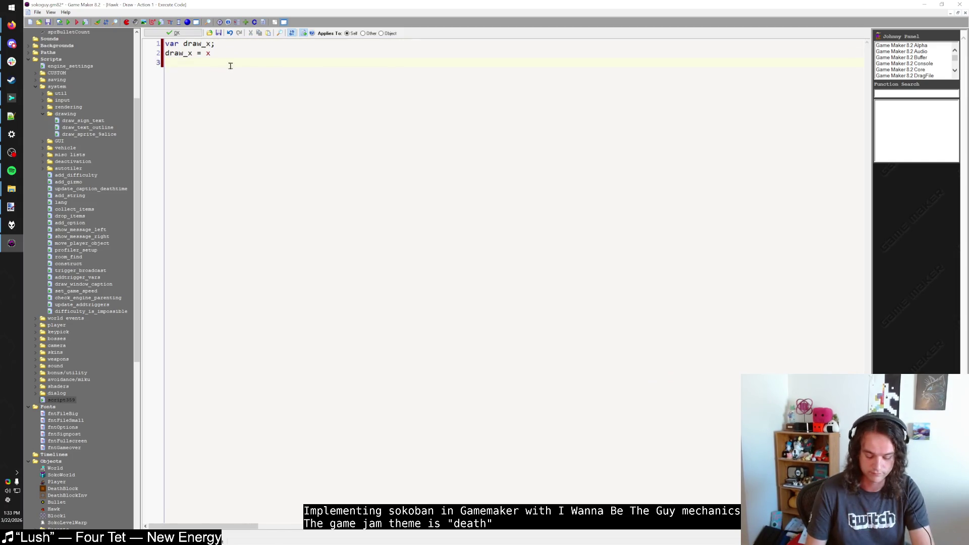
key(ctrl+a)
Write an if facing == 1 { } else { } skeleton in the Draw code
text(if )
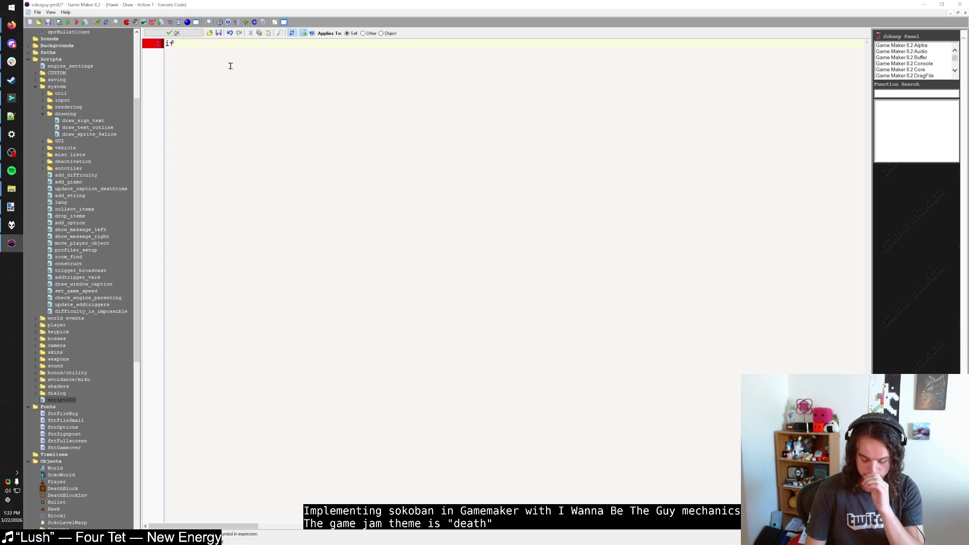
text(facing == 1)
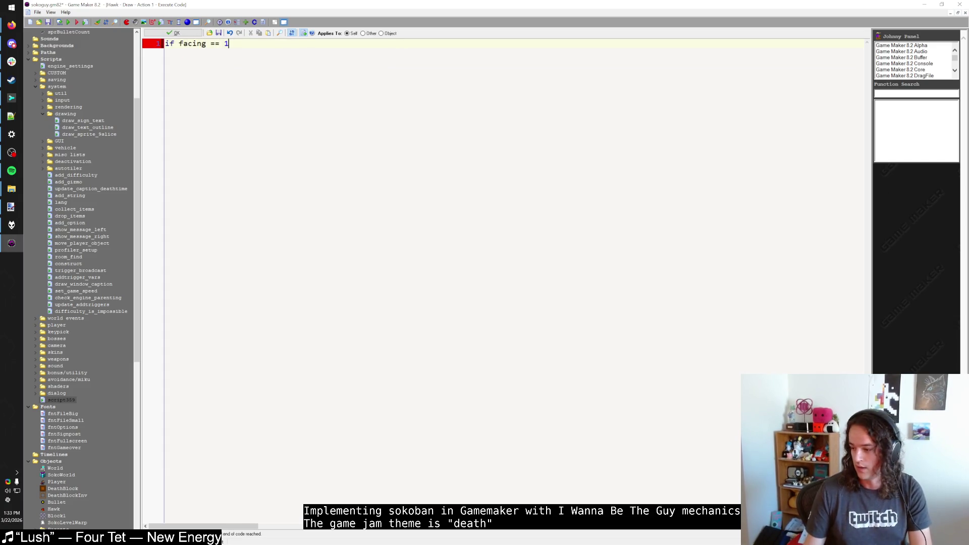
key(alt+Tab)
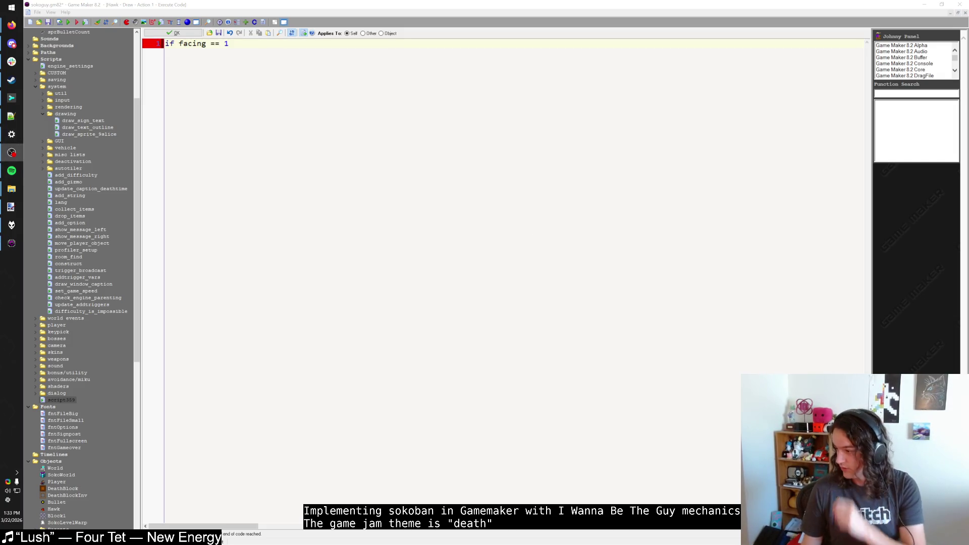
click(352, 111)
text({)
key(Return)
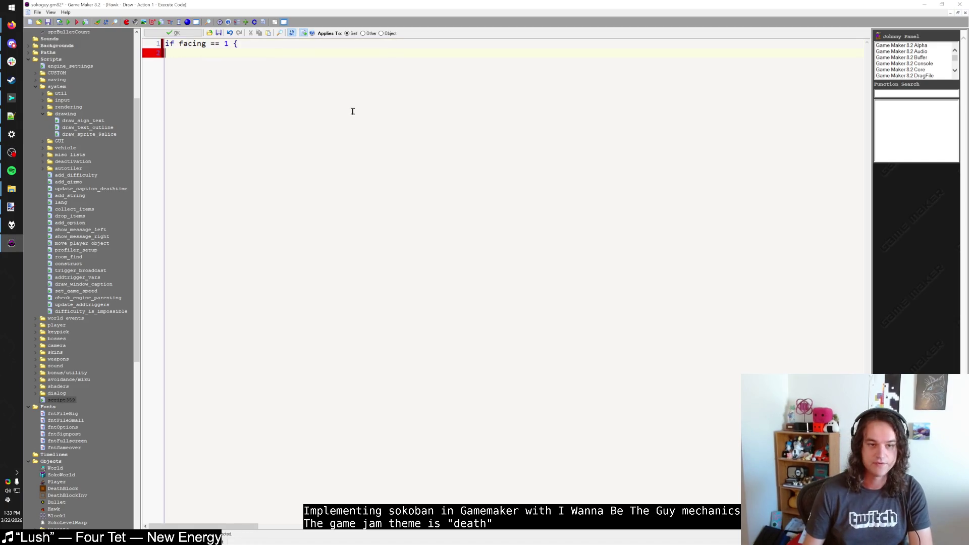
text(})
key(Return)
text(else {)
key(Return)
text(})
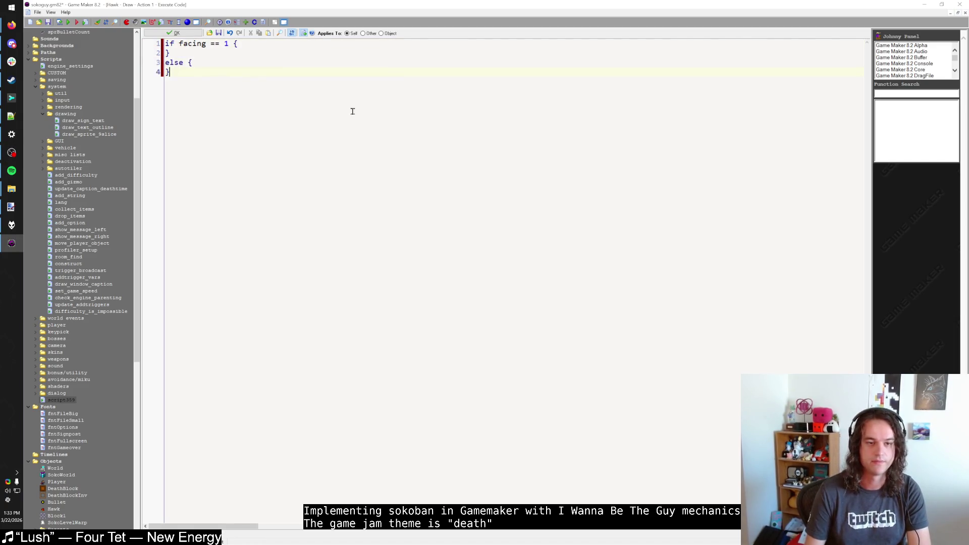
key(Return)
key(Tab)
Draft and then delete a draw_sprite_ext call and a draw_self line inside the if block
text(draw_)
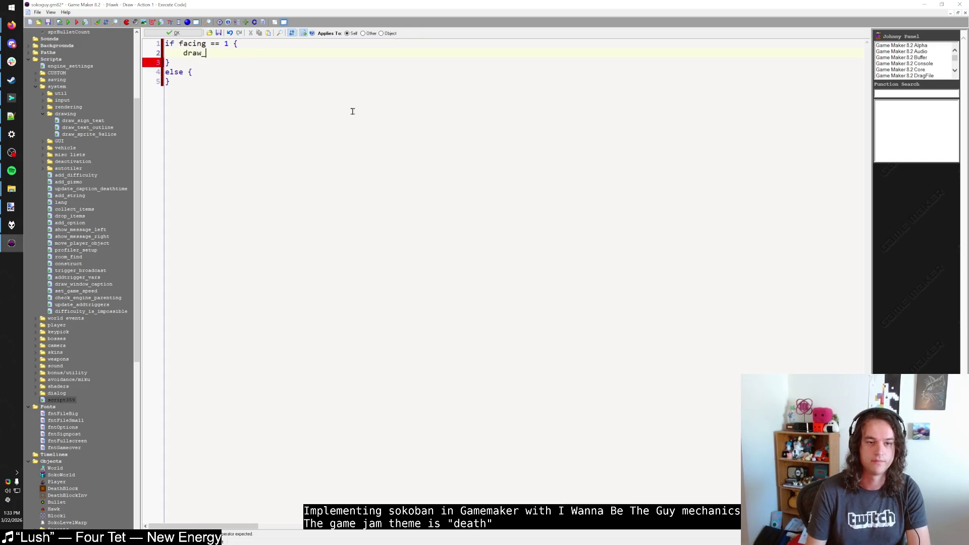
text(sprite_ext(sprite_iun)
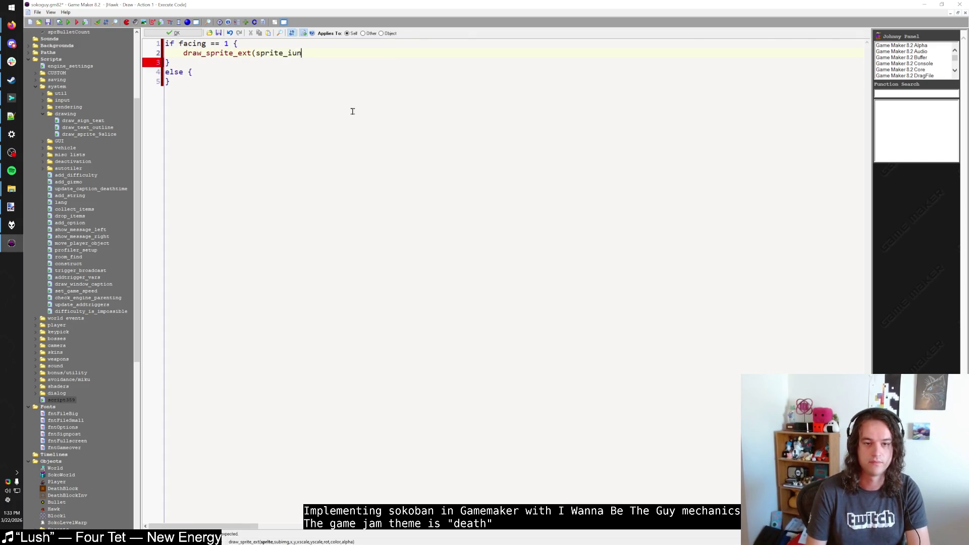
key(BackSpace)
key(BackSpace)
key(BackSpace)
key(shift+Home)
key(BackSpace)
key(Tab)
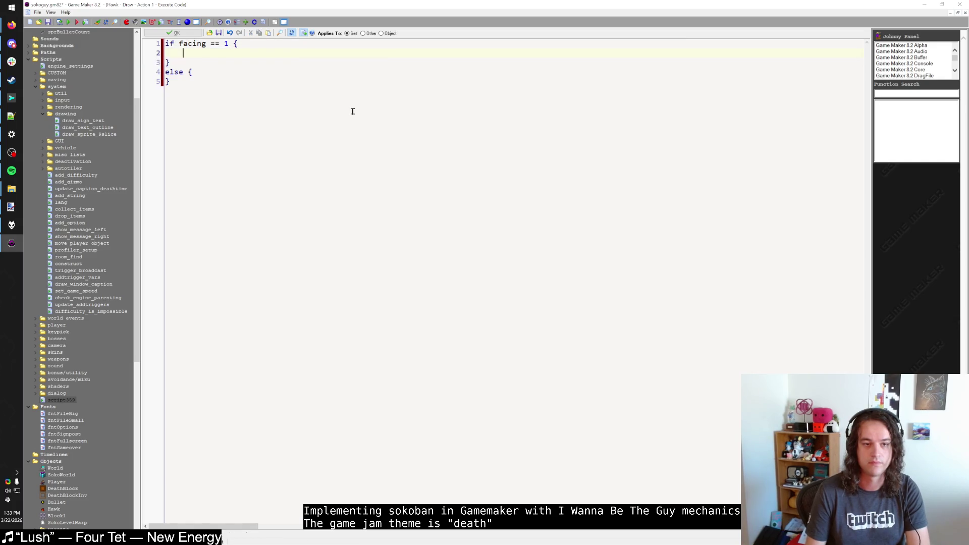
text(draw_self)
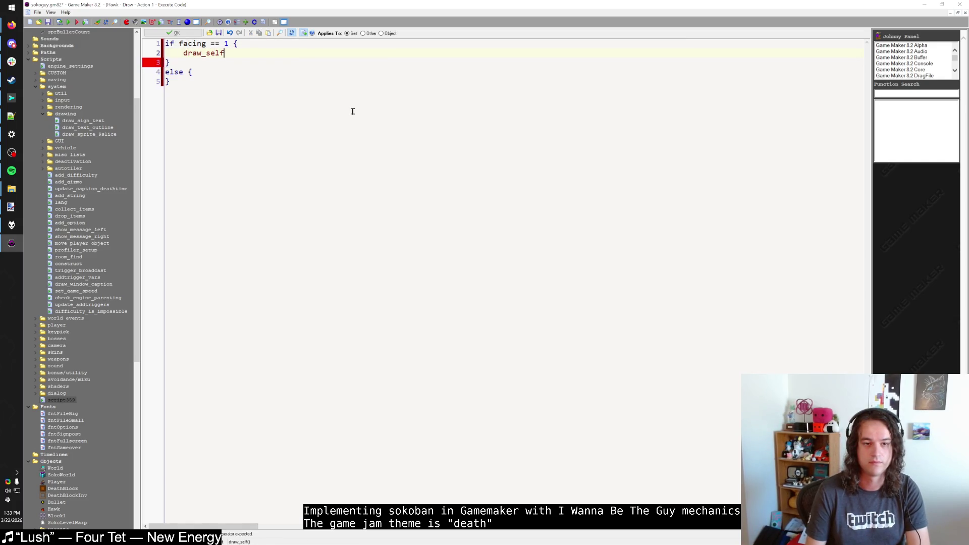
key(shift+Home)
key(BackSpace)
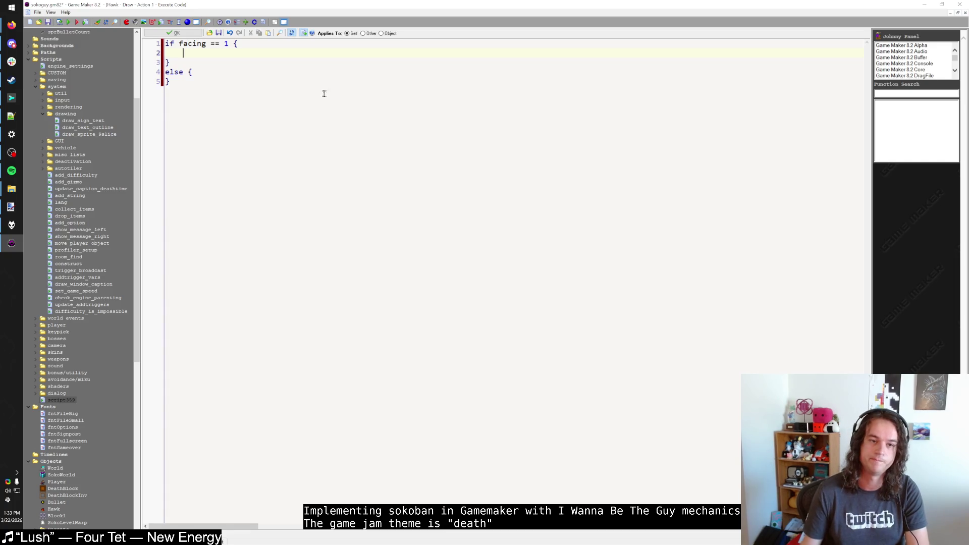
Put draw_self() inside the if facing == 1 branch
click(196, 88)
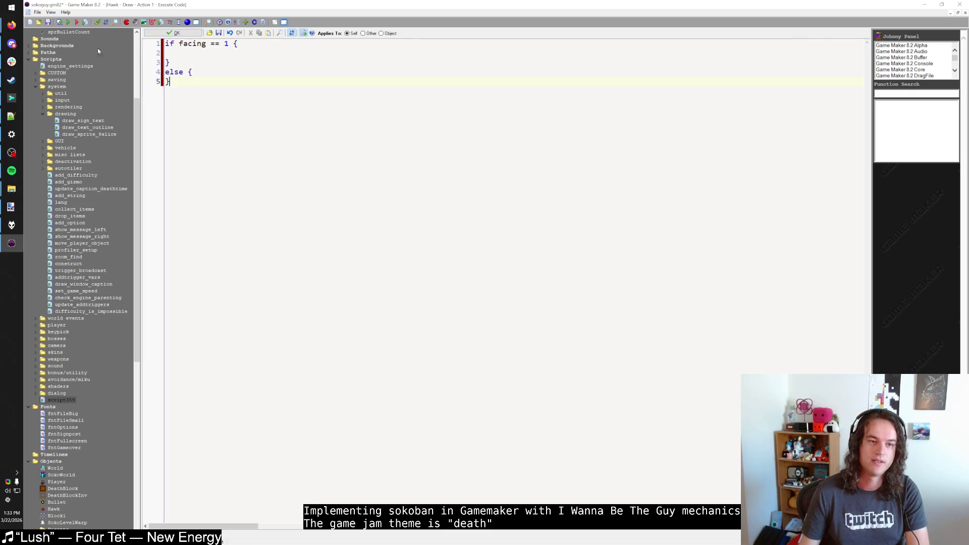
scroll(79, 97, up, 6)
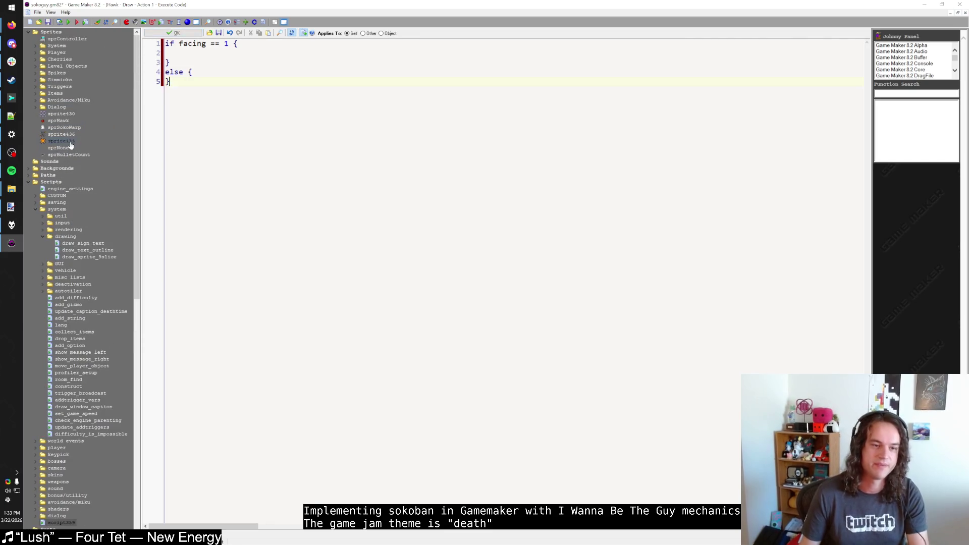
click(199, 54)
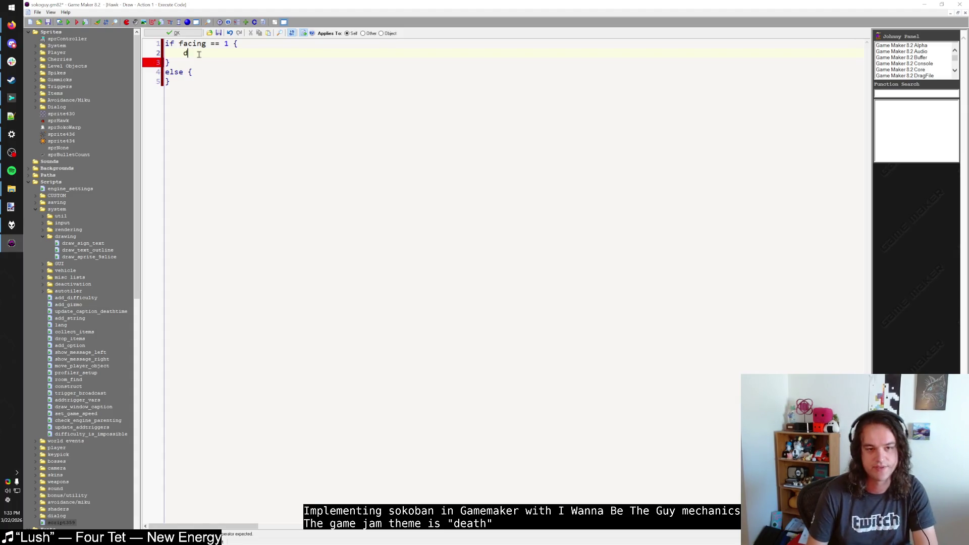
text(draw_self())
click(204, 72)
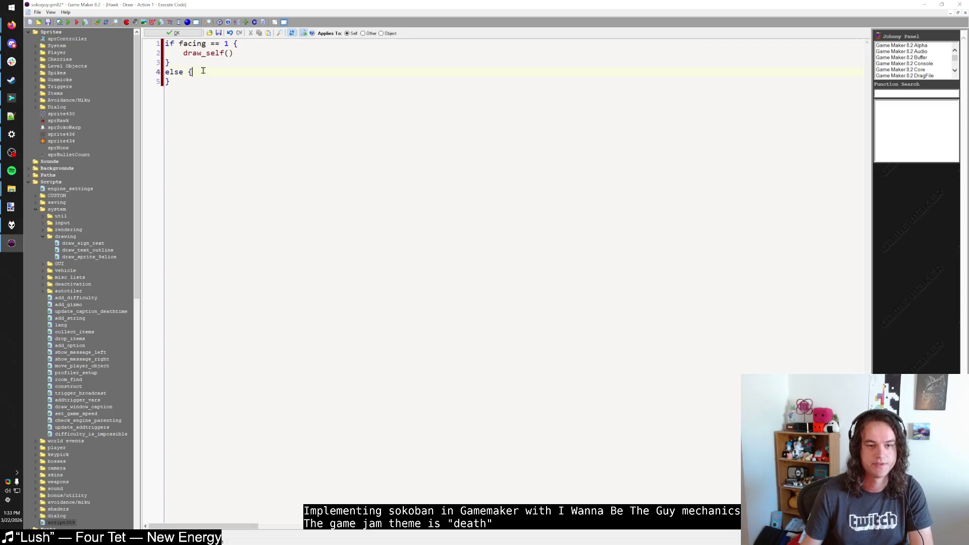
click(208, 103)
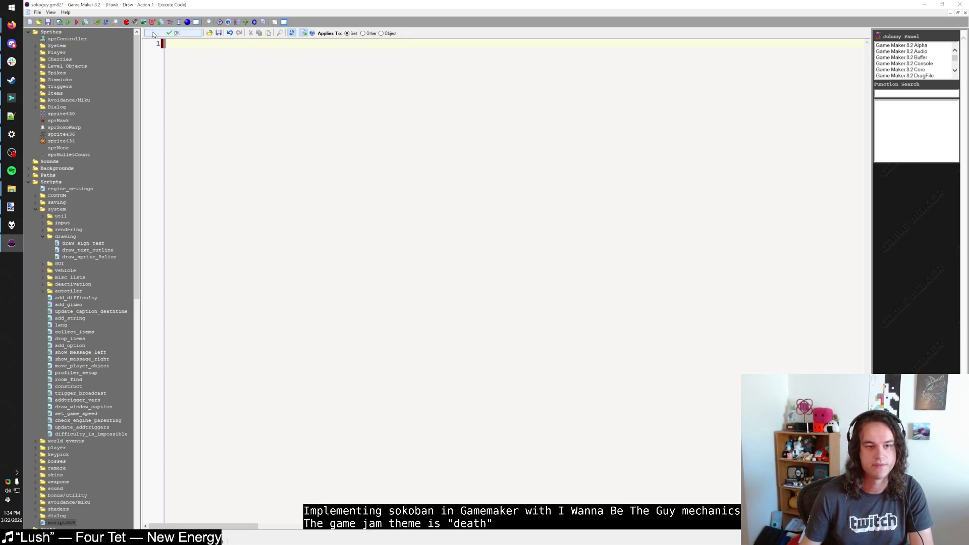
Close the Draw code and delete the Hawk's Draw event with its actions
click(174, 32)
right_click(234, 56)
click(253, 85)
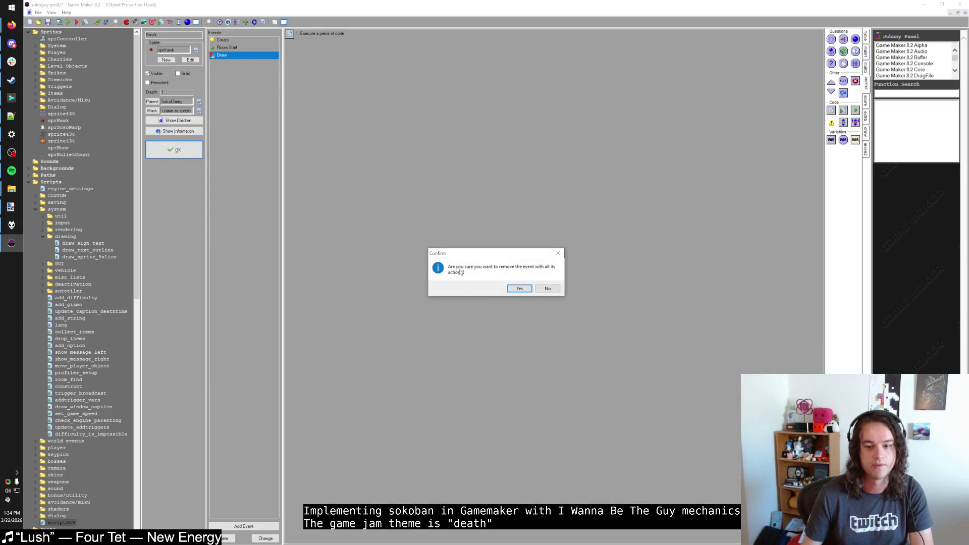
key(Return)
Remove the facing line from the Hawk's Create code and close the Hawk object
click(222, 40)
double_click(317, 36)
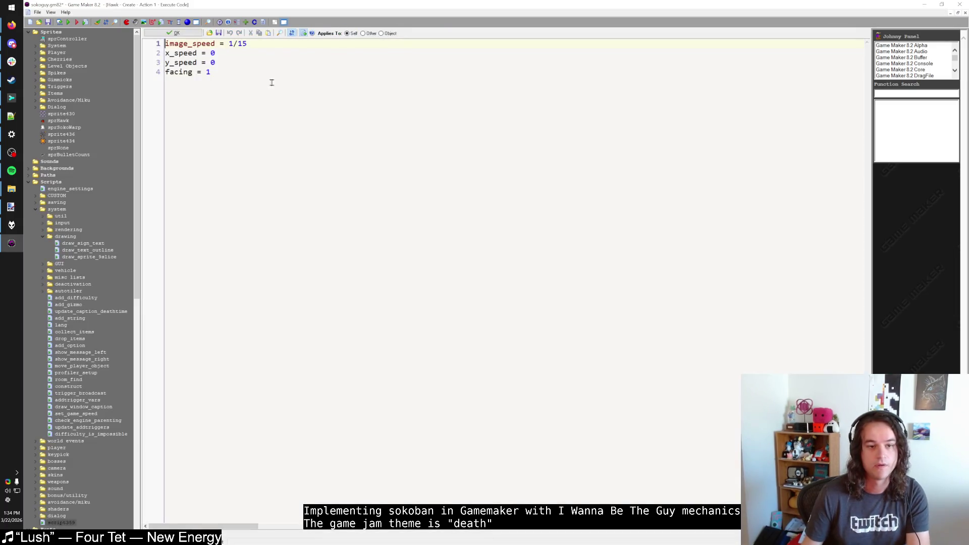
drag(222, 72, 217, 62)
key(BackSpace)
click(164, 34)
click(176, 143)
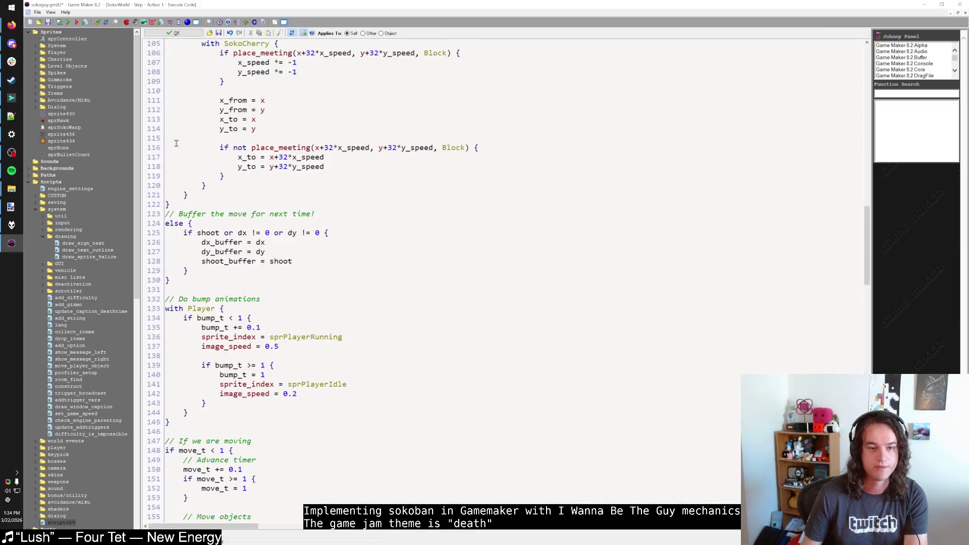
Scroll the SokoWorld Step code to the cherry section that reverses speed at Block walls
click(319, 384)
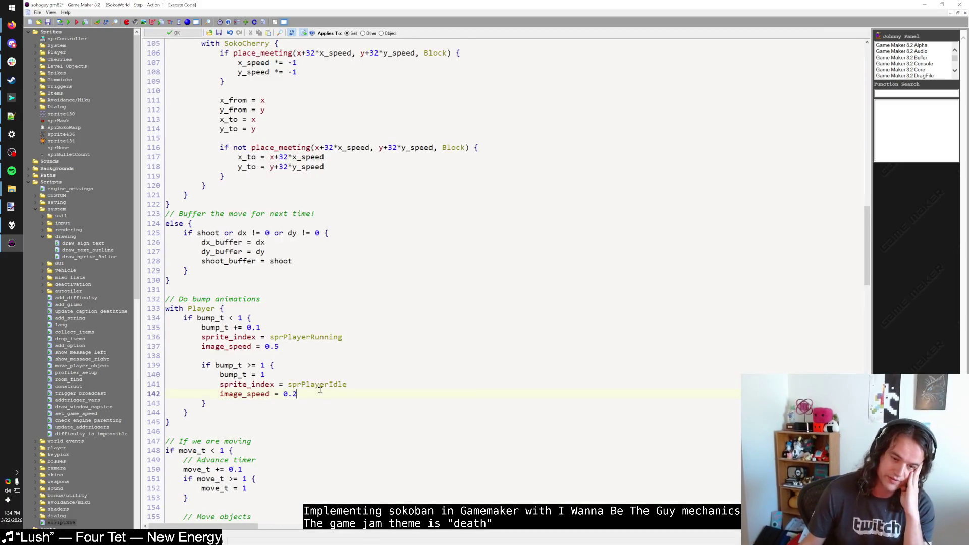
scroll(238, 352, down, 16)
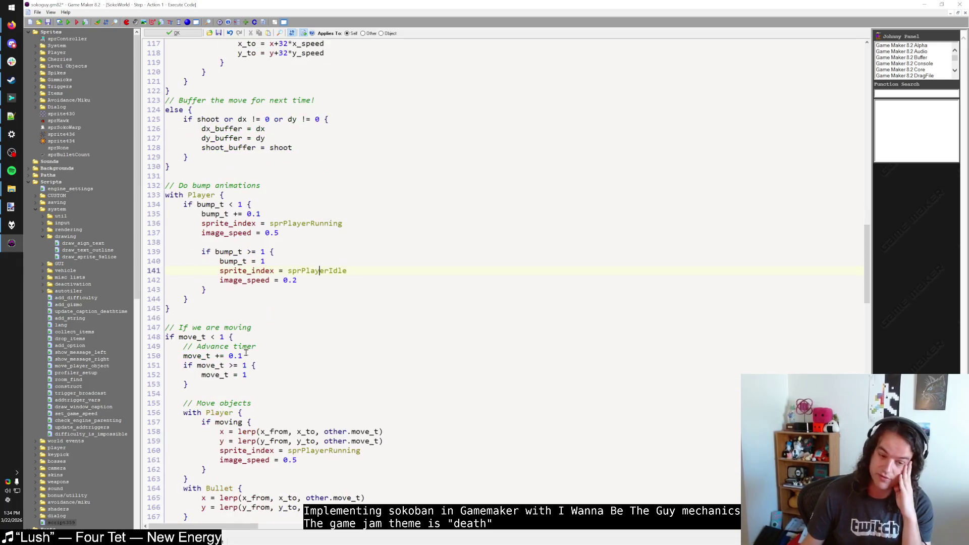
scroll(235, 355, down, 20)
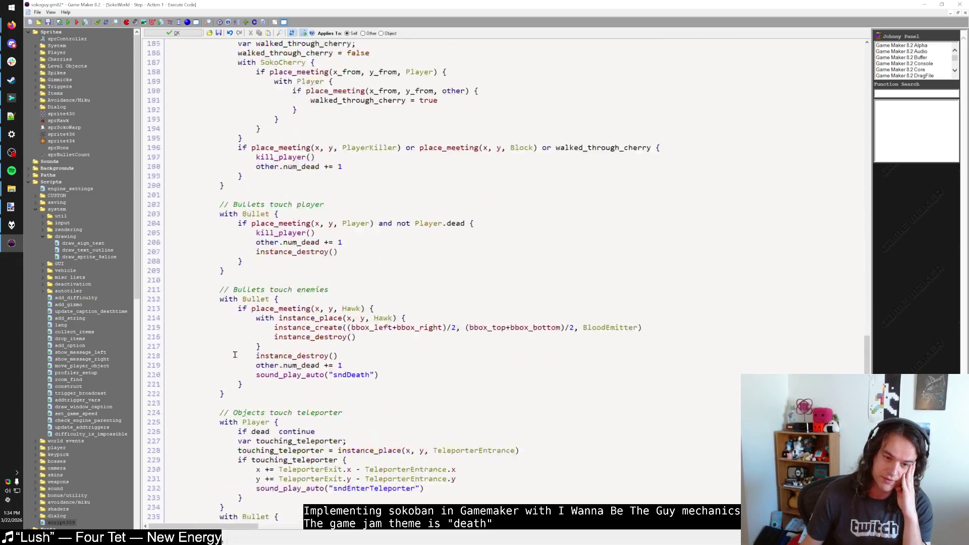
scroll(232, 357, up, 20)
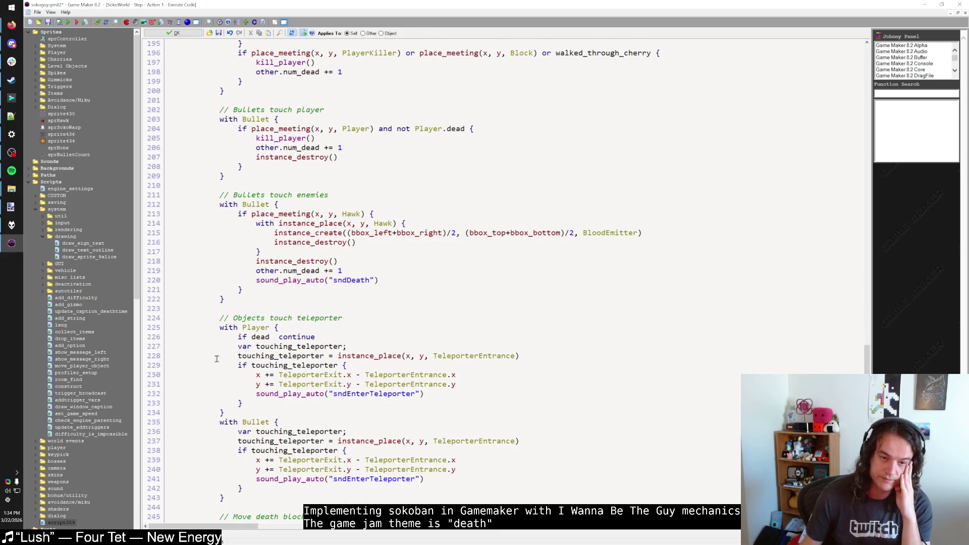
scroll(216, 359, up, 20)
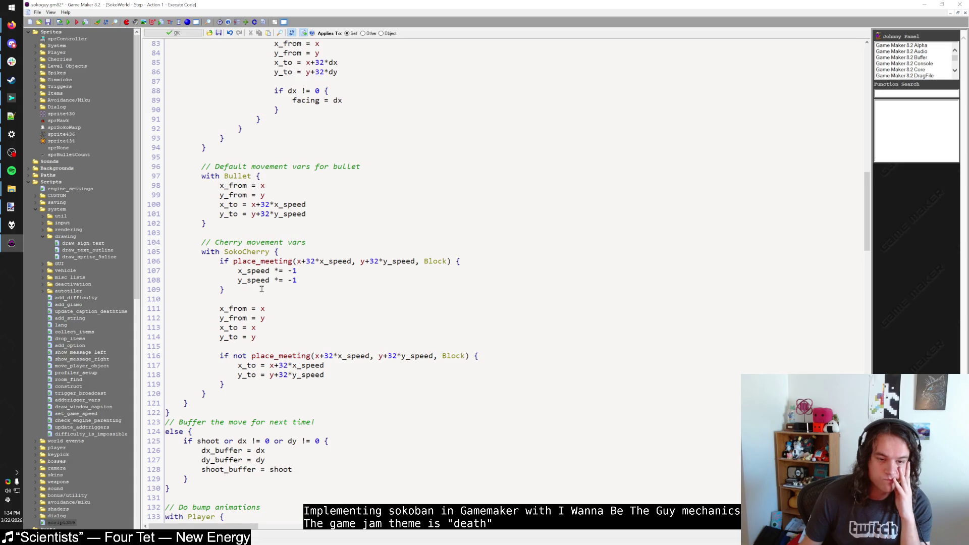
Add an if object_index == Hawk { block with a comment about hawks visually turning around
click(256, 383)
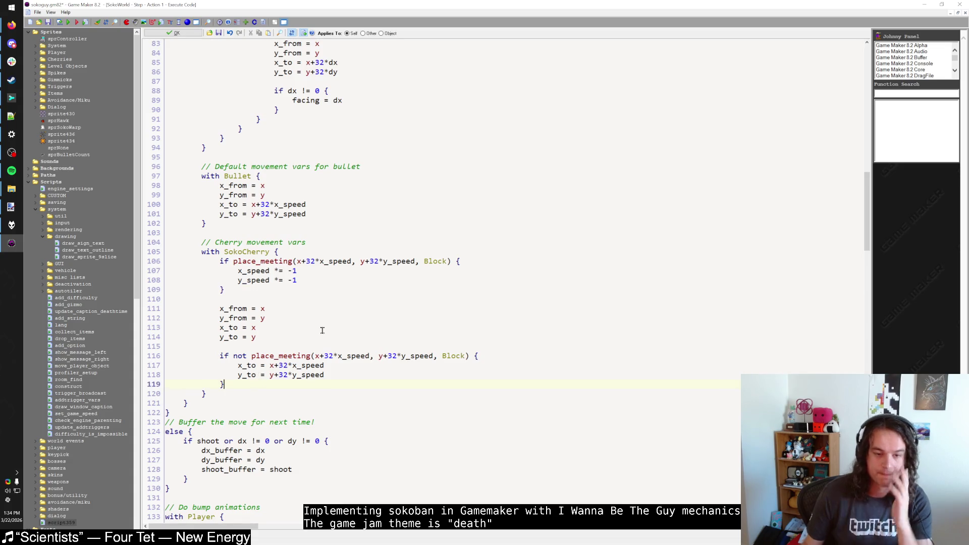
key(Return)
key(Return)
text(if object_)
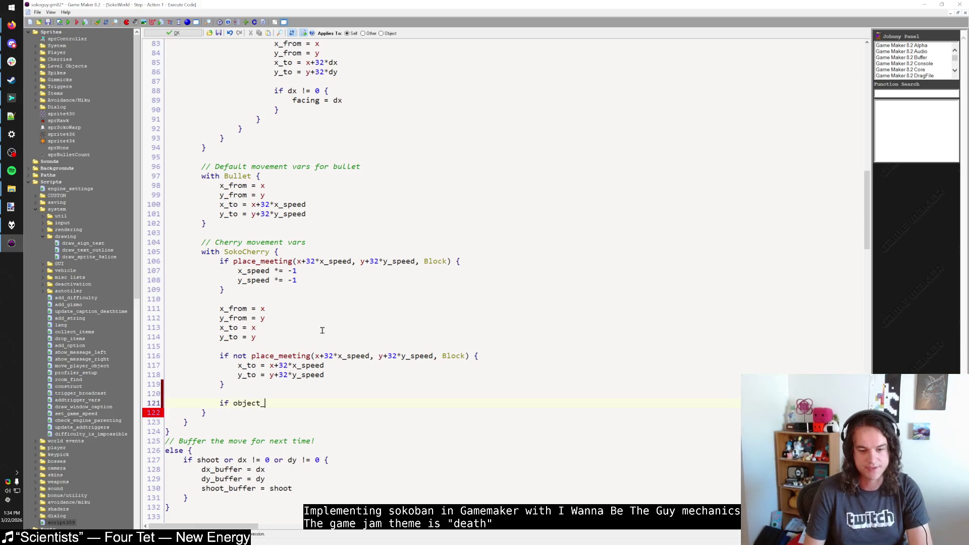
text(index == Hawk {)
key(Return)
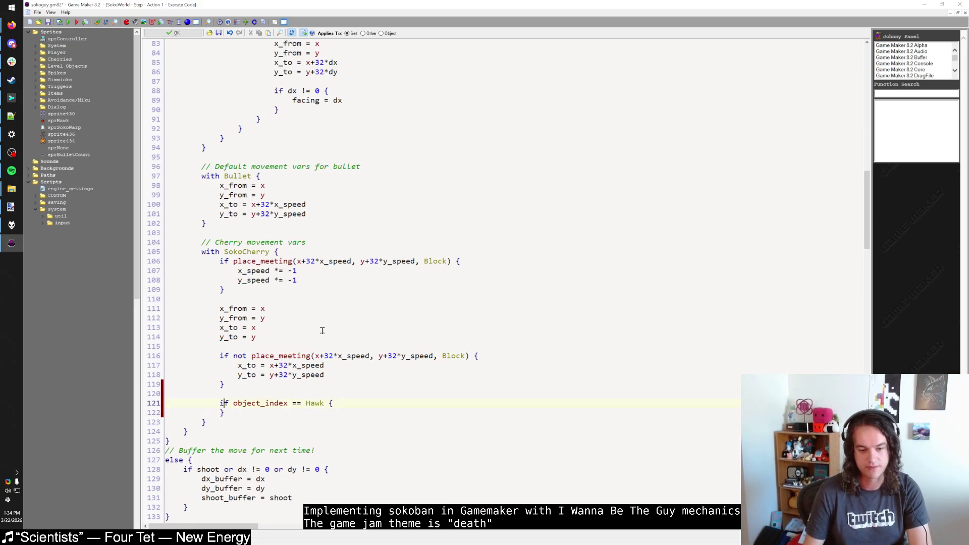
key(Up)
key(Up)
key(Return)
text(// Haw)
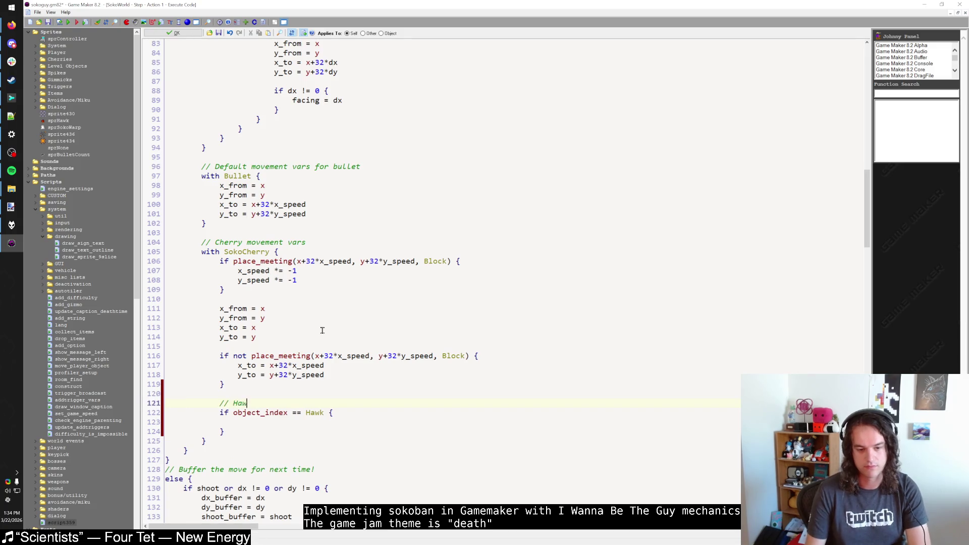
key(BackSpace)
text(ck for hawsk vis)
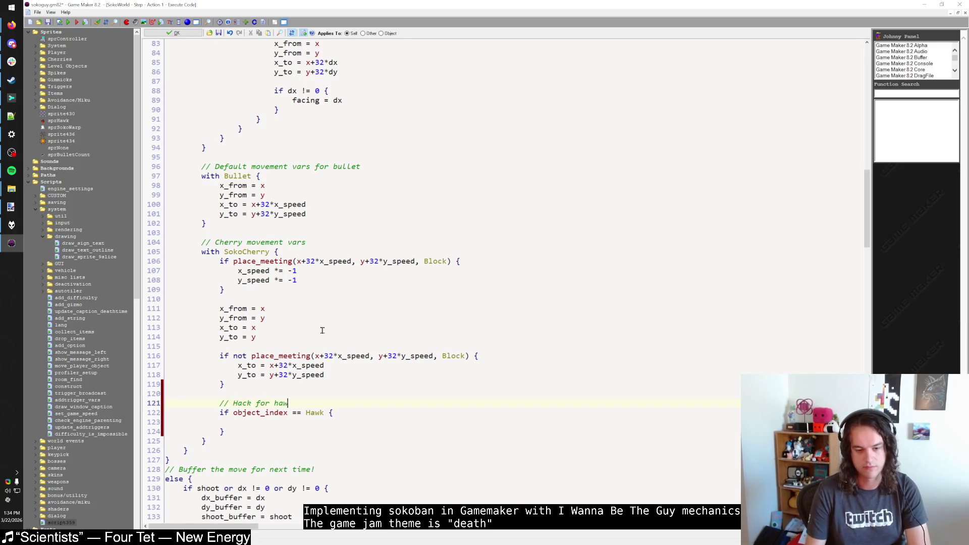
key(BackSpace)
key(BackSpace)
text(ks visually turning arou)
text(nd)
key(Down)
key(Down)
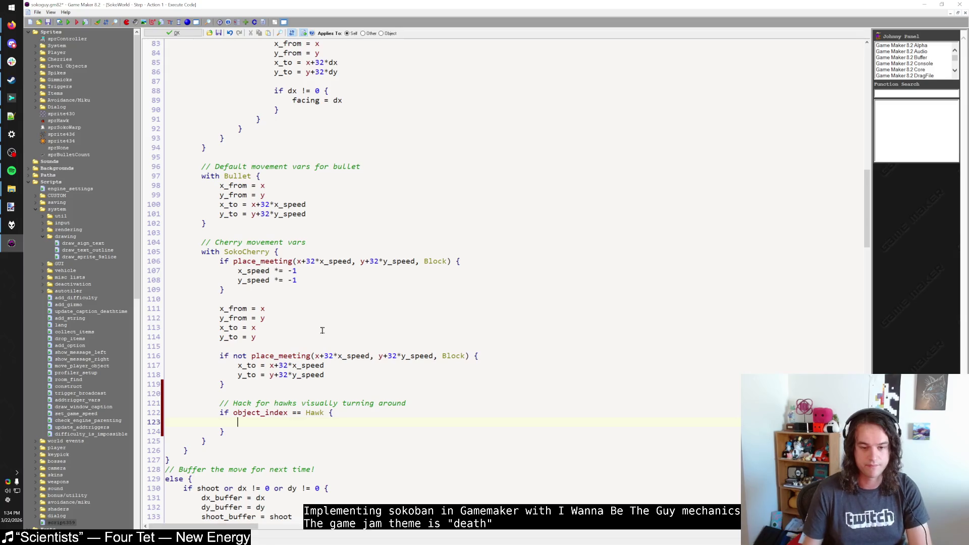
Move the Hawk comment and block inside the cherry bounce, after the y_speed reverse line, indented
drag(154, 431, 154, 403)
key(ctrl+c)
key(Delete)
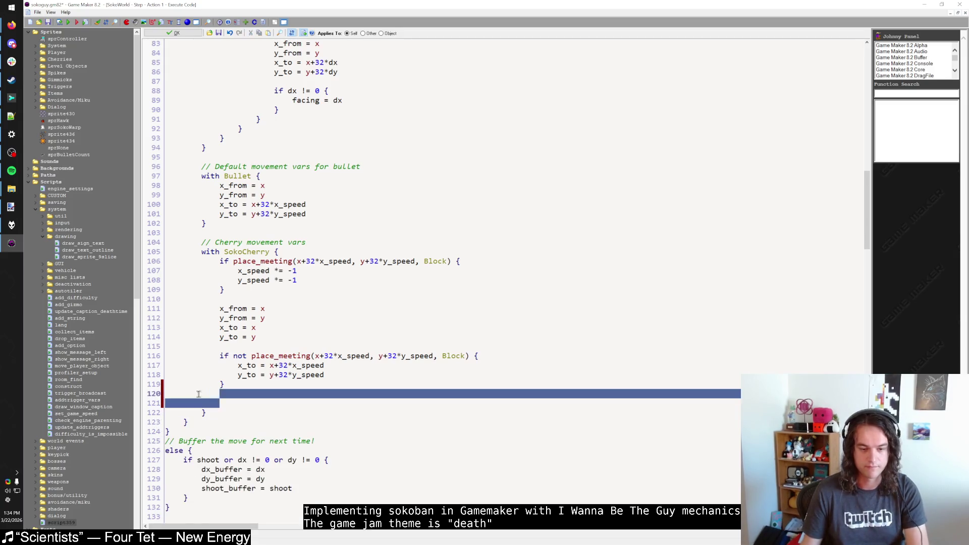
click(154, 396)
key(Delete)
click(288, 289)
key(Return)
key(Return)
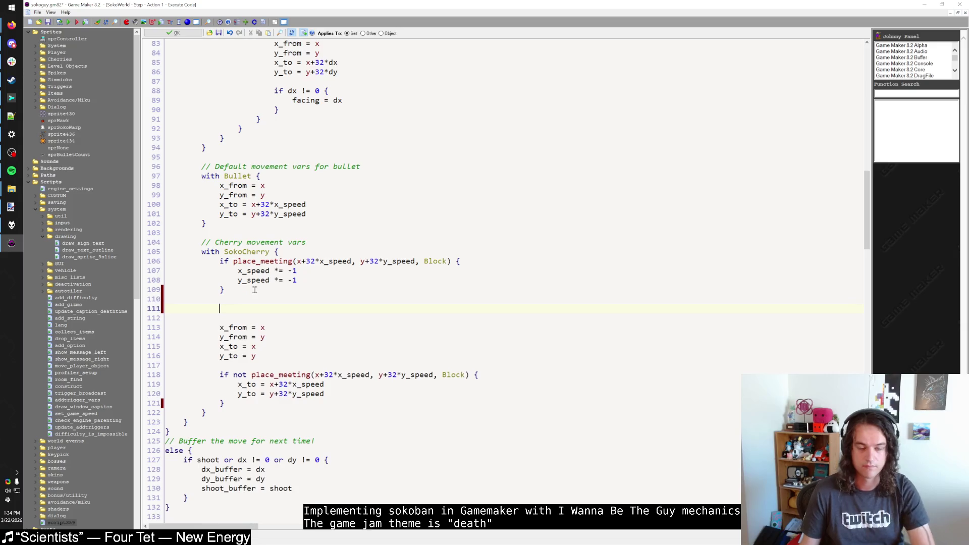
key(BackSpace)
key(ctrl+z)
click(314, 281)
key(Return)
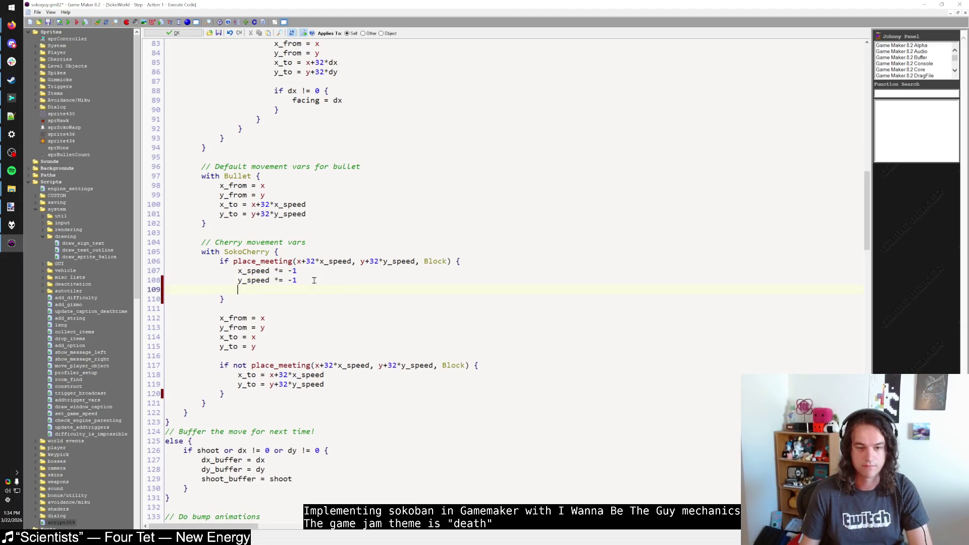
key(ctrl+v)
drag(230, 326, 166, 308)
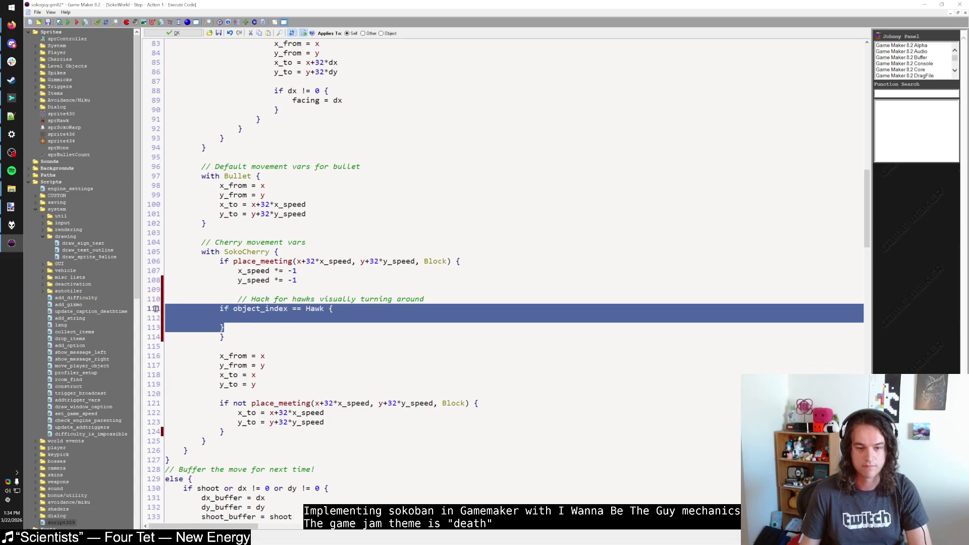
key(Tab)
Inside the Hawk block, write an if image_xscale == 1 { } else { } skeleton
click(283, 321)
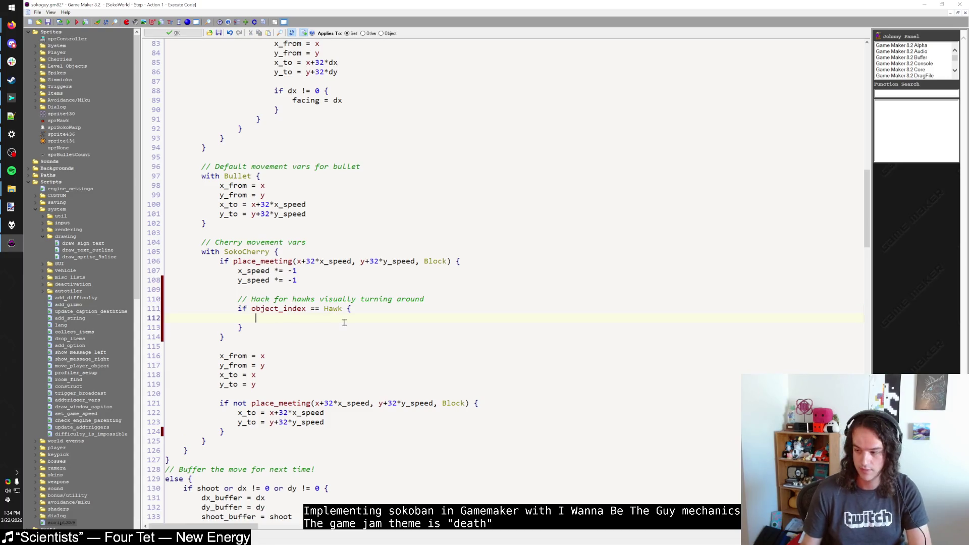
text(if )
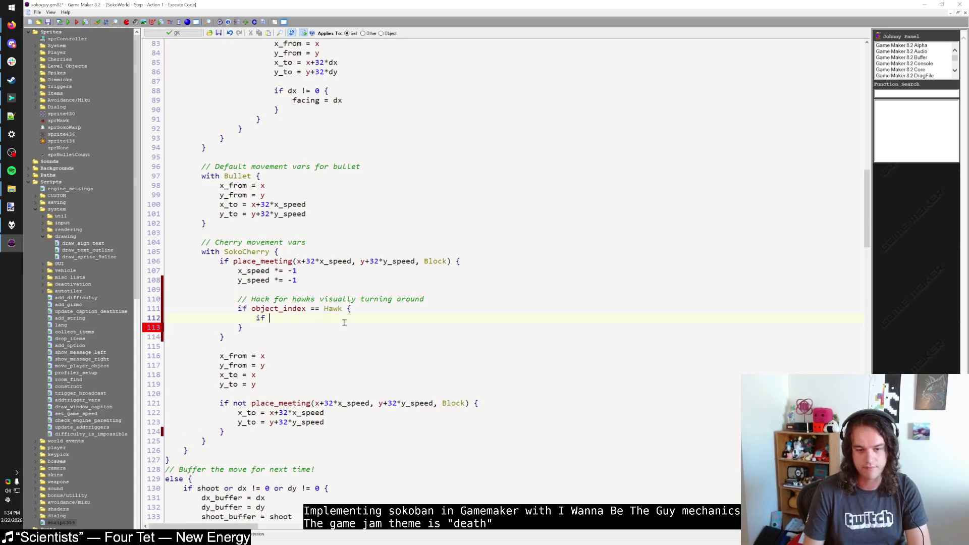
text(image_xc)
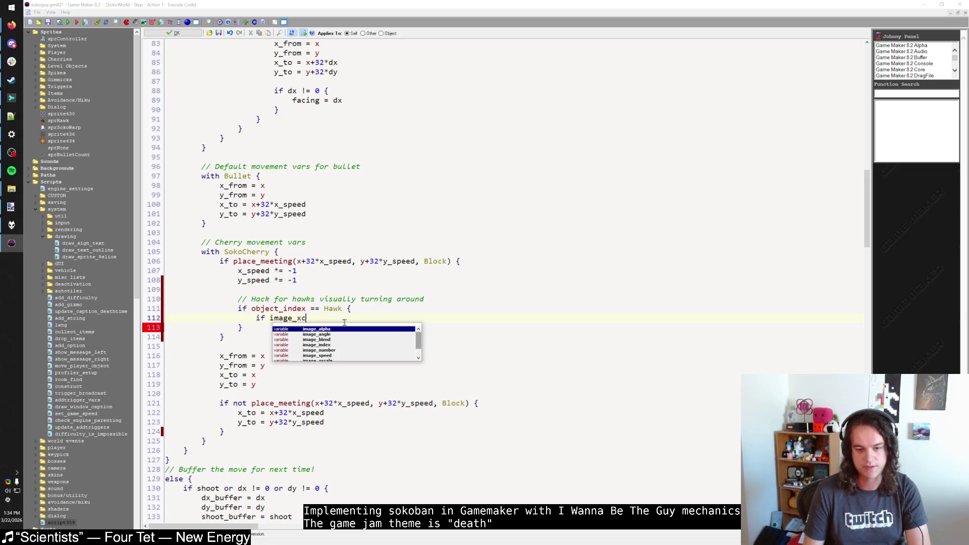
text(ale ==)
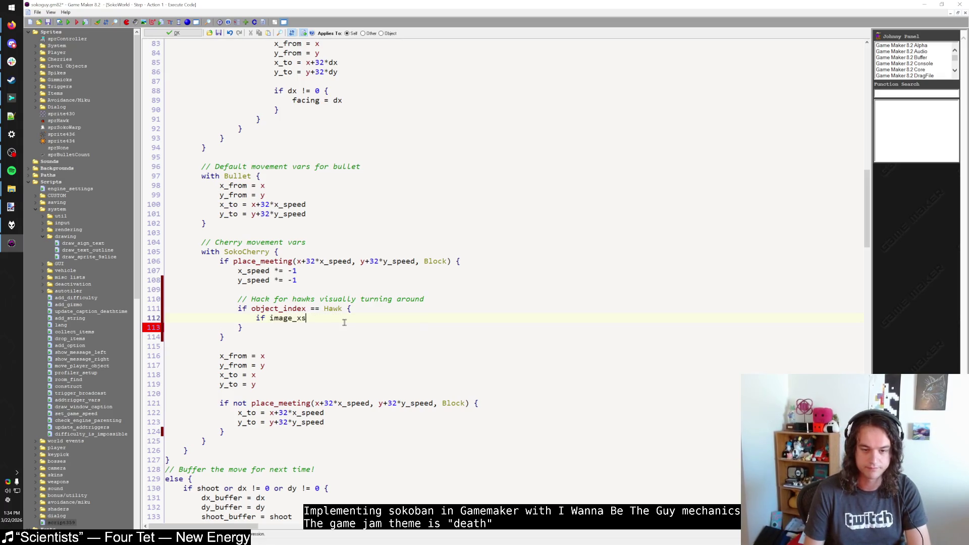
text(cale == 1 {)
key(Return)
text(})
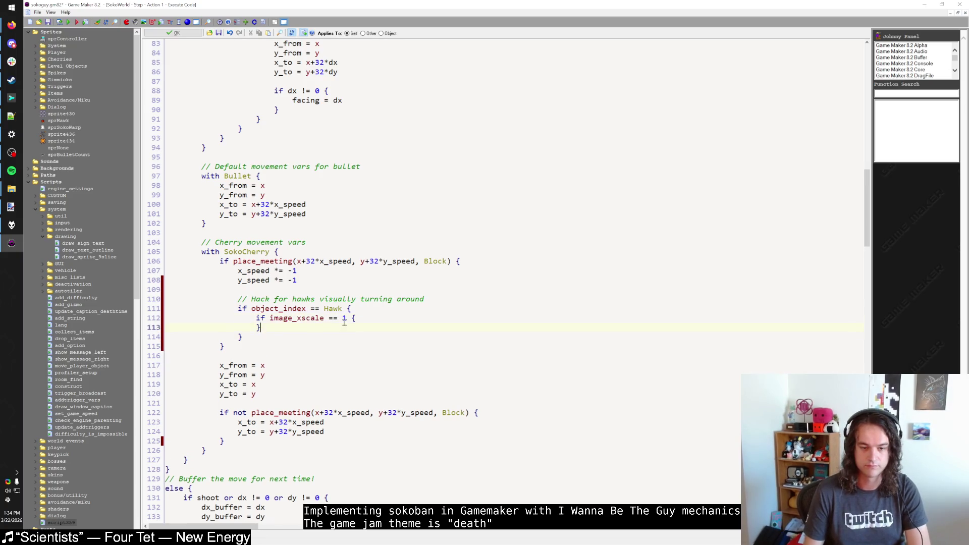
key(Return)
text(else {)
key(Return)
text(})
key(Up)
key(Up)
key(Up)
key(End)
Set image_xscale = -1 in the if branch and image_xscale = 1 in the else branch
key(Return)
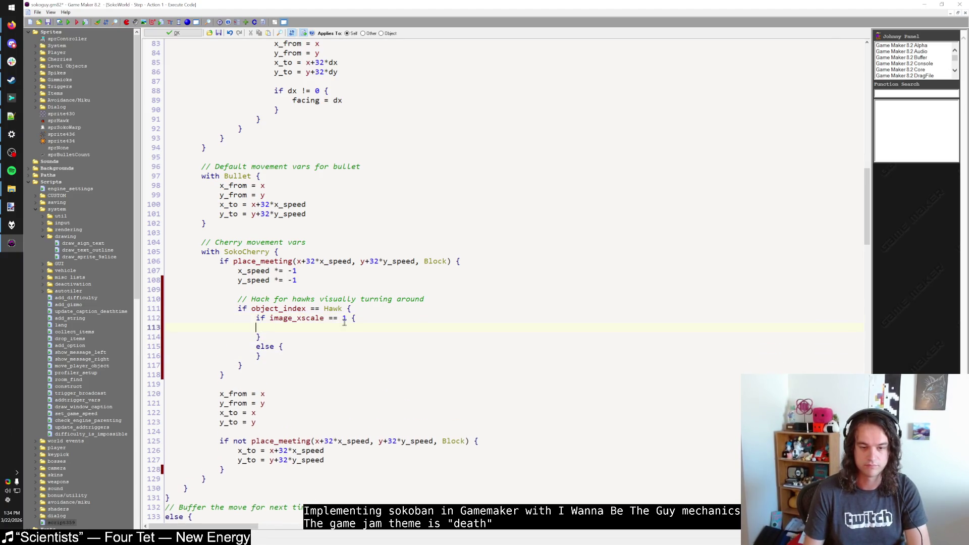
key(Tab)
text(image_xscale = -1)
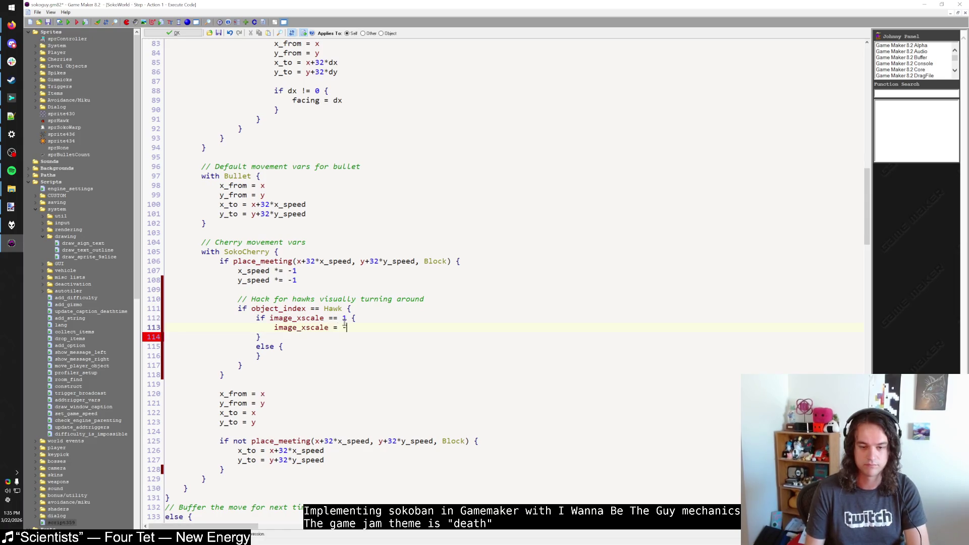
key(Down)
key(Down)
key(Return)
text(iamge_x)
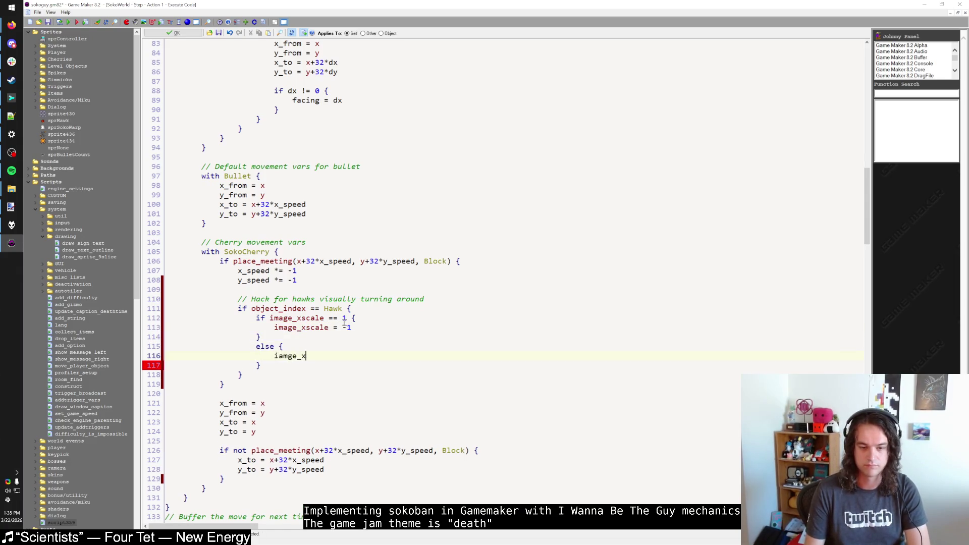
key(BackSpace)
key(BackSpace)
text(mage_)
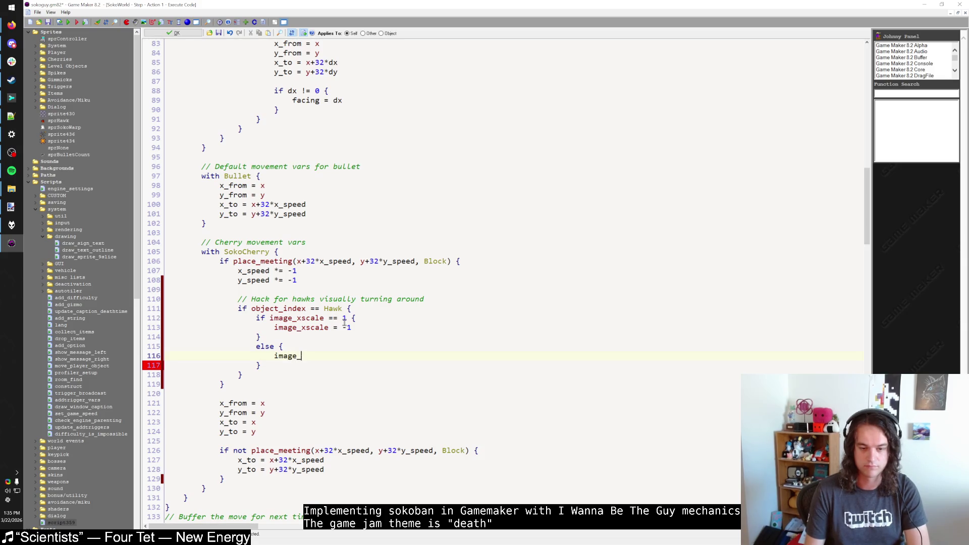
text(xscale = 1)
Add x += 32 after the -1 flip and x -= 32 after the 1 flip
key(Up)
key(Up)
key(Up)
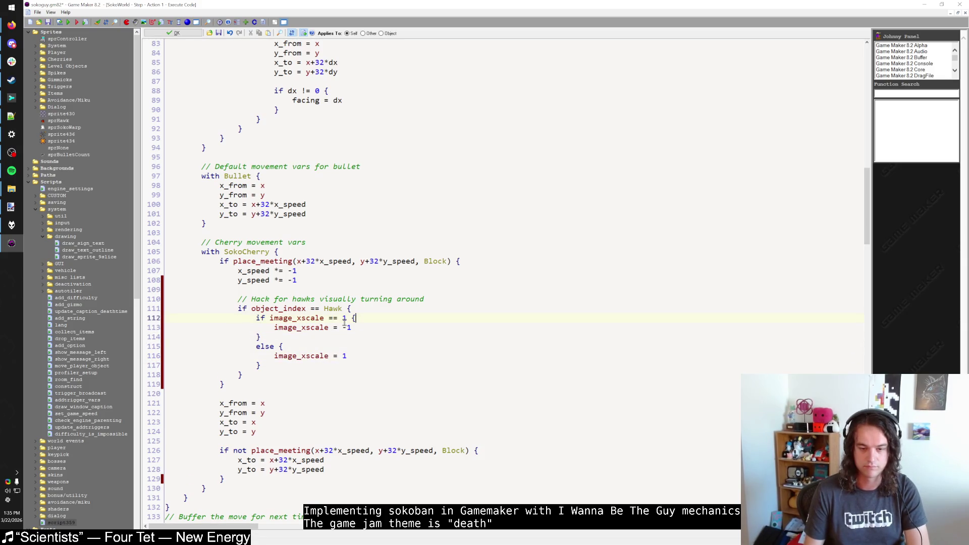
key(Return)
text(x += 32)
key(Down)
key(Down)
key(Down)
key(End)
key(Return)
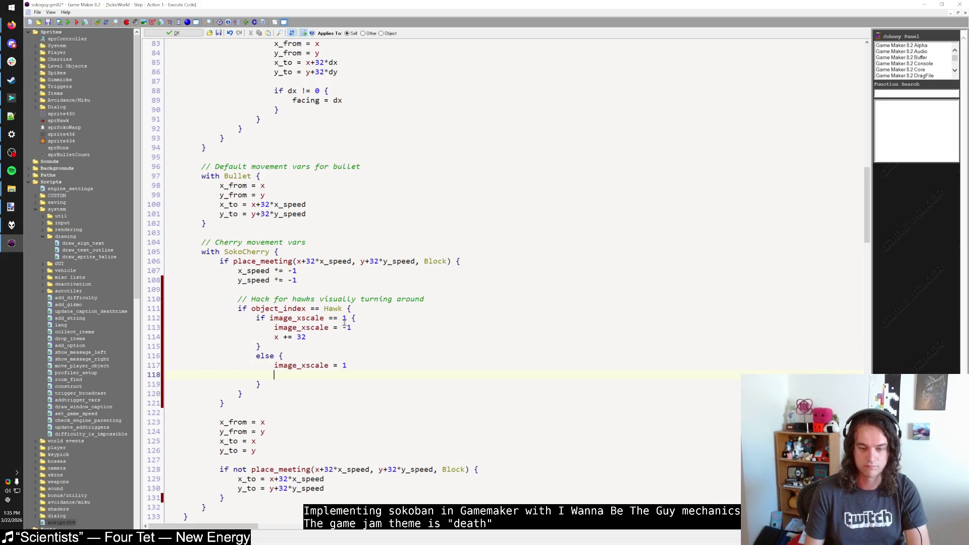
text(x -= 32)
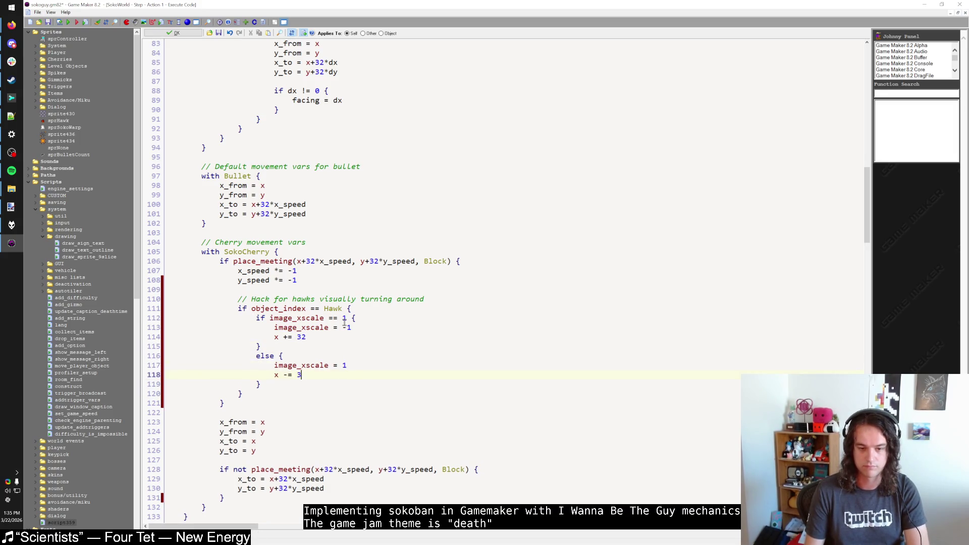
click(324, 398)
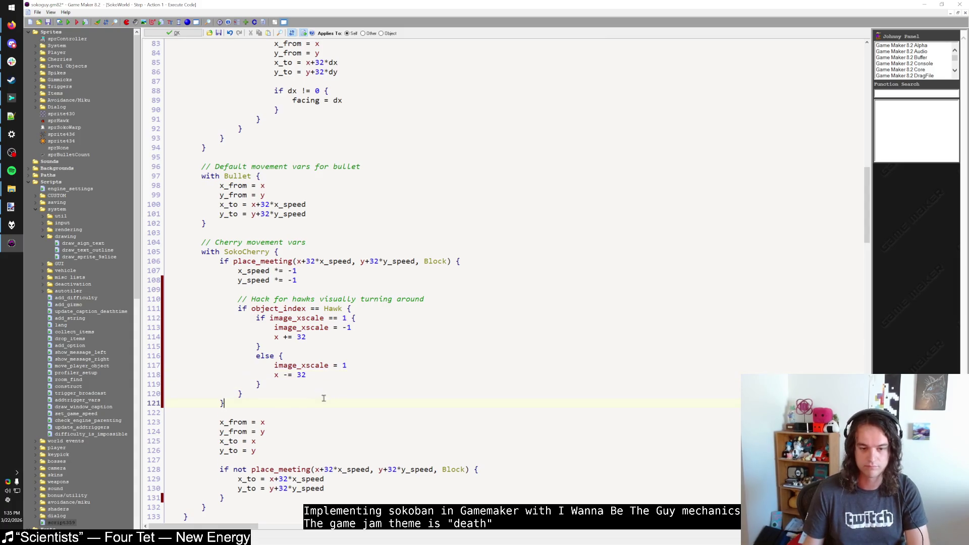
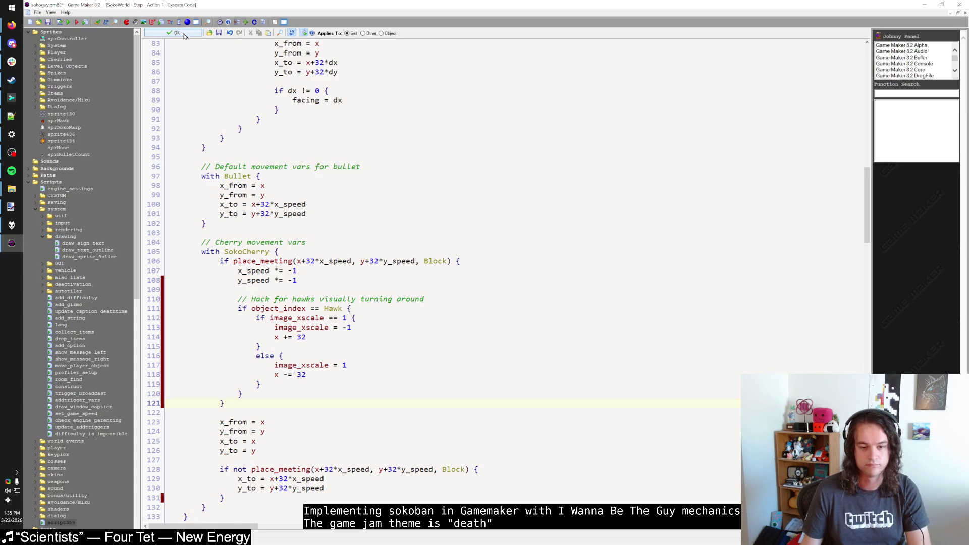
Save the Step code edits, close SokoWorld's properties, and launch the game into the first save slot
click(174, 33)
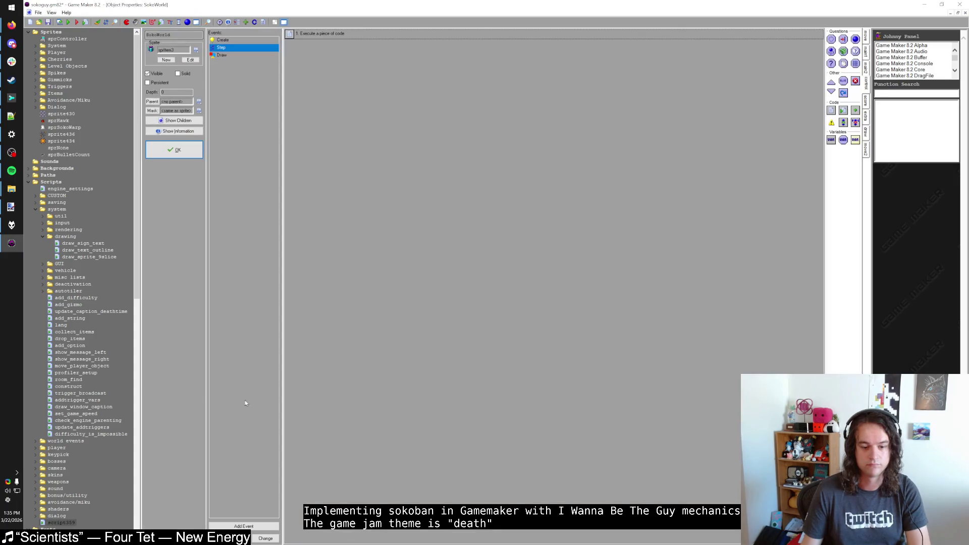
click(189, 151)
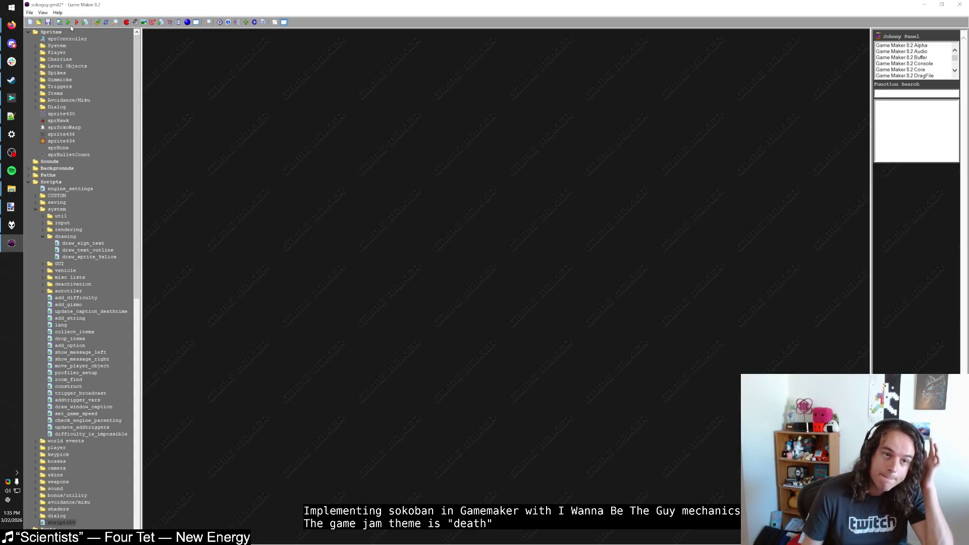
key(F5)
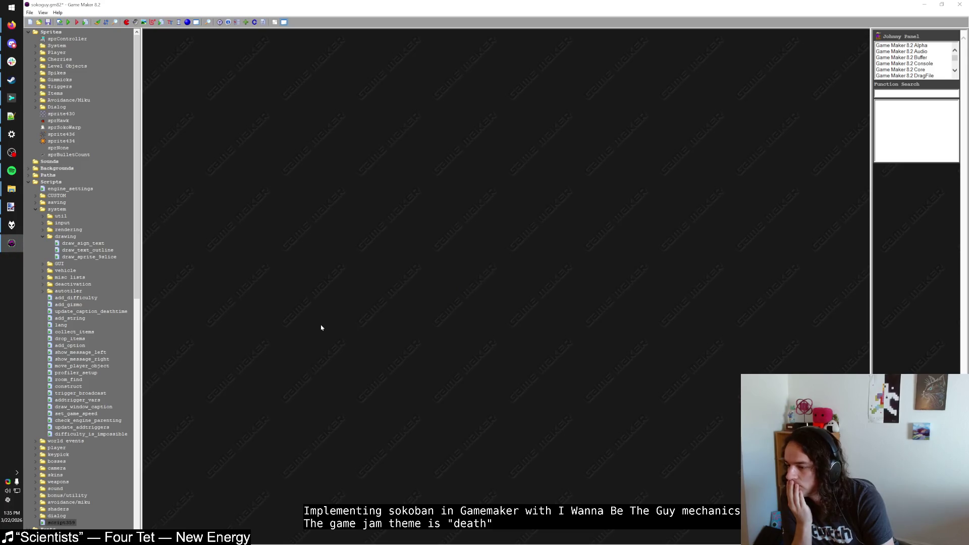
key(shift)
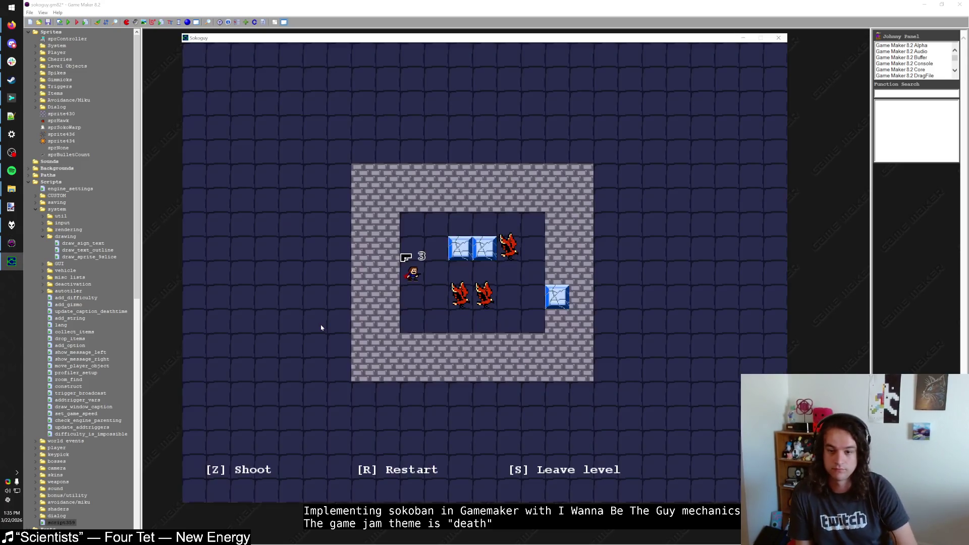
Playtest the hawk level by moving down, left and right, restarting twice with R
key(Down)
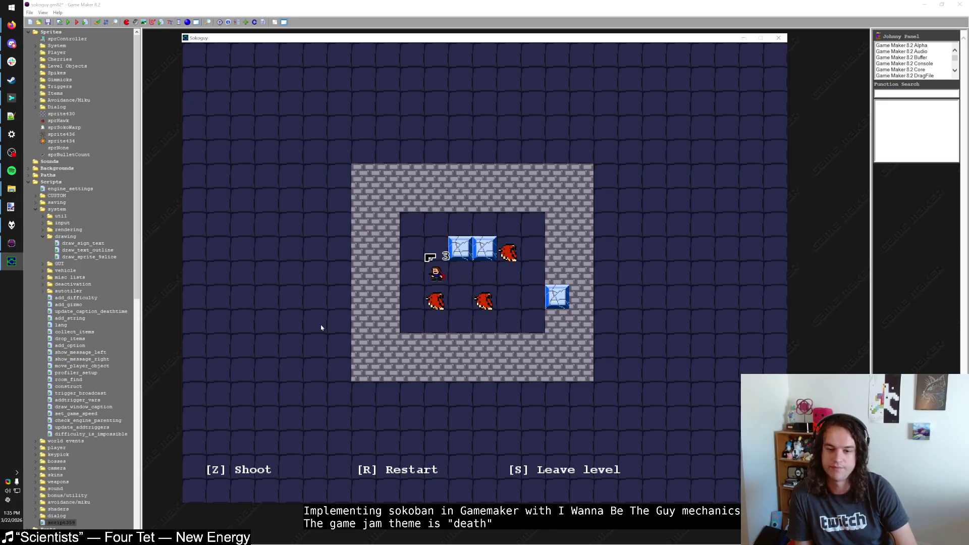
key(Down)
key(Left)
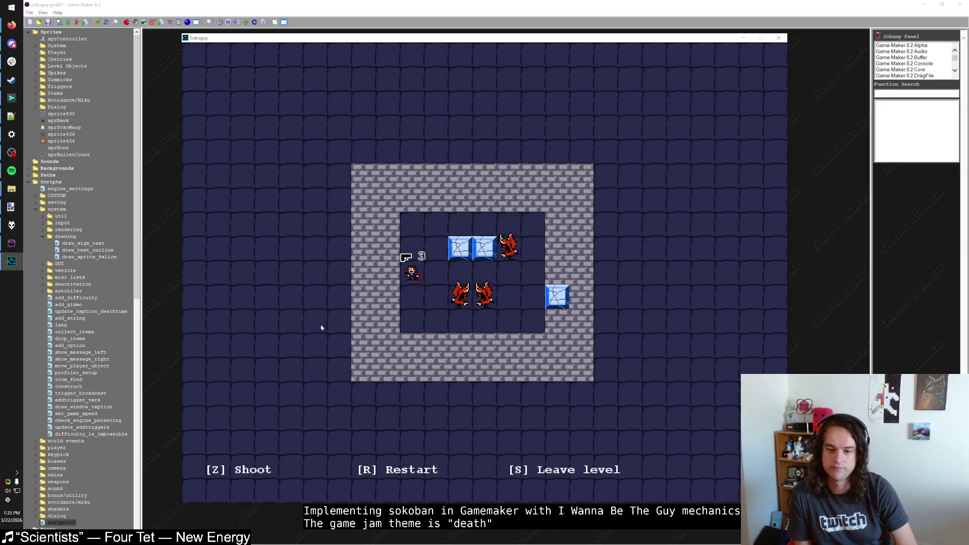
key(r)
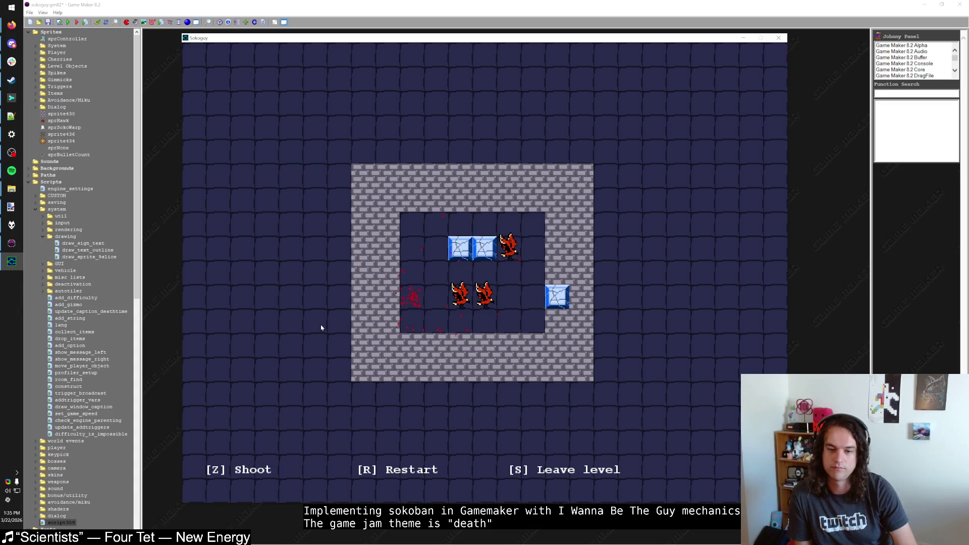
key(Right)
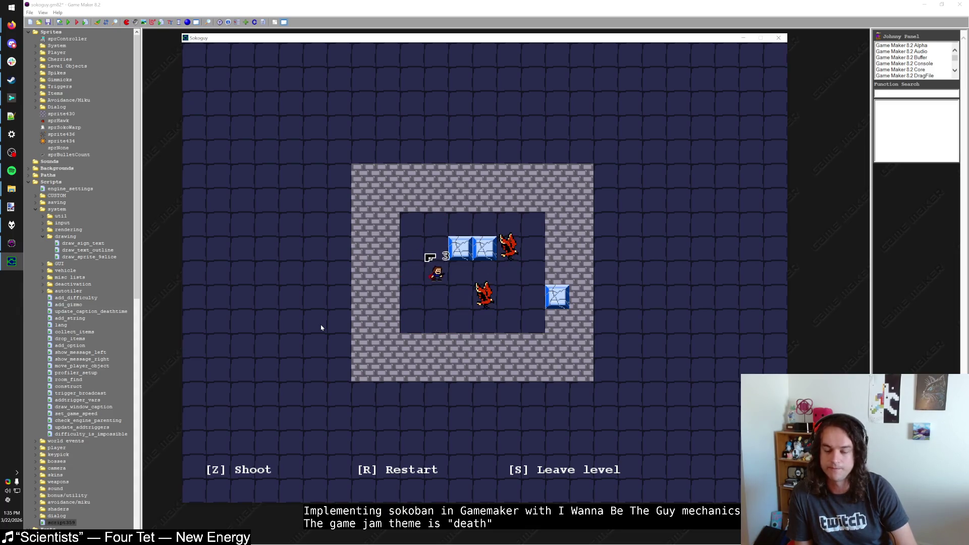
key(Down)
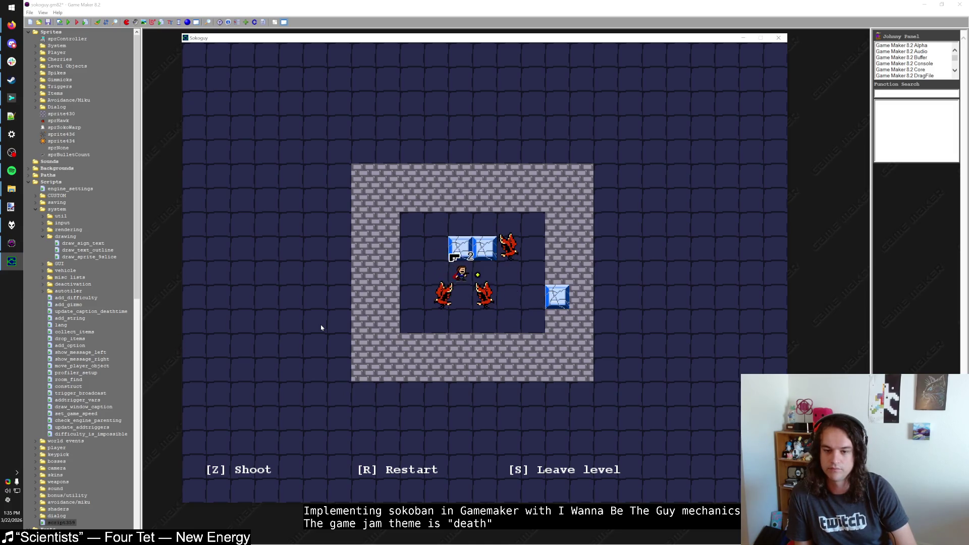
key(r)
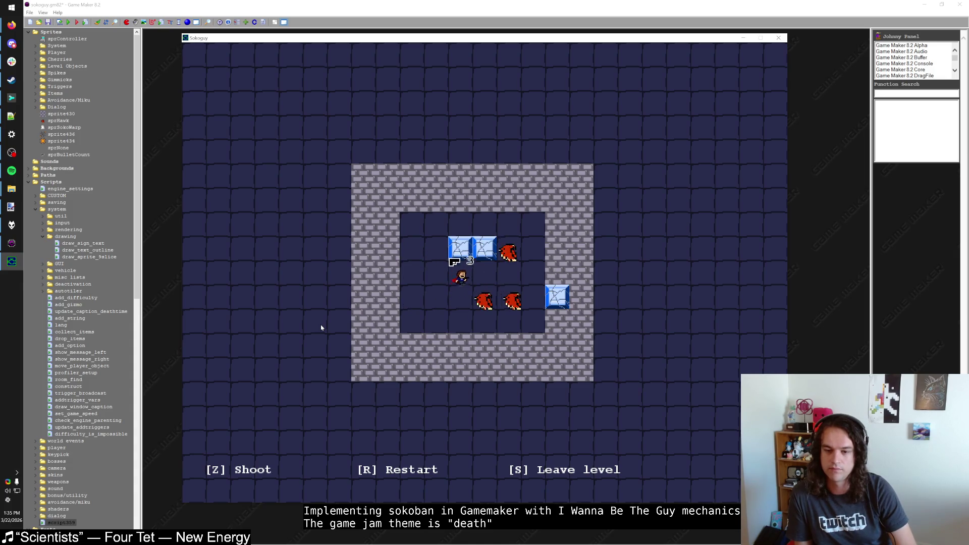
Line the player up, shoot a hawk with Z, then close the game
key(Down)
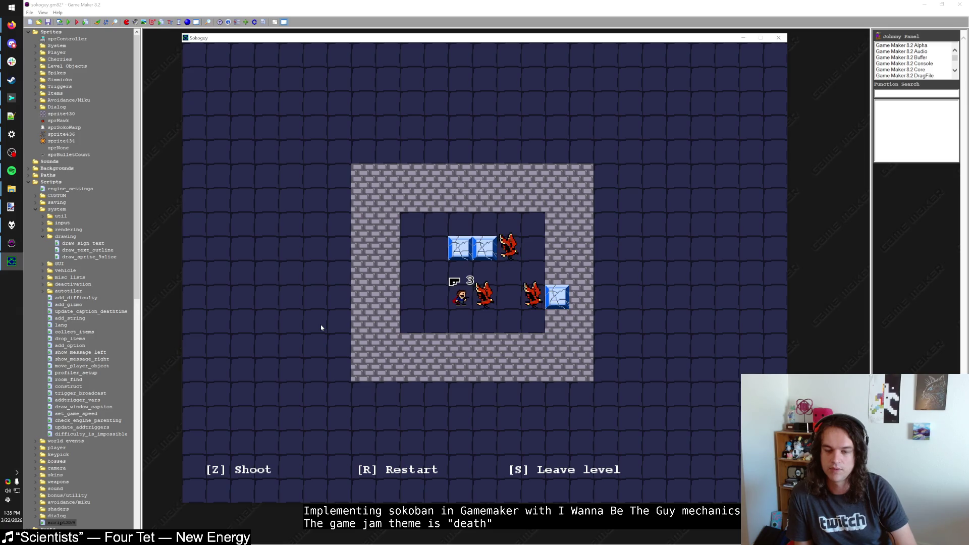
key(Left)
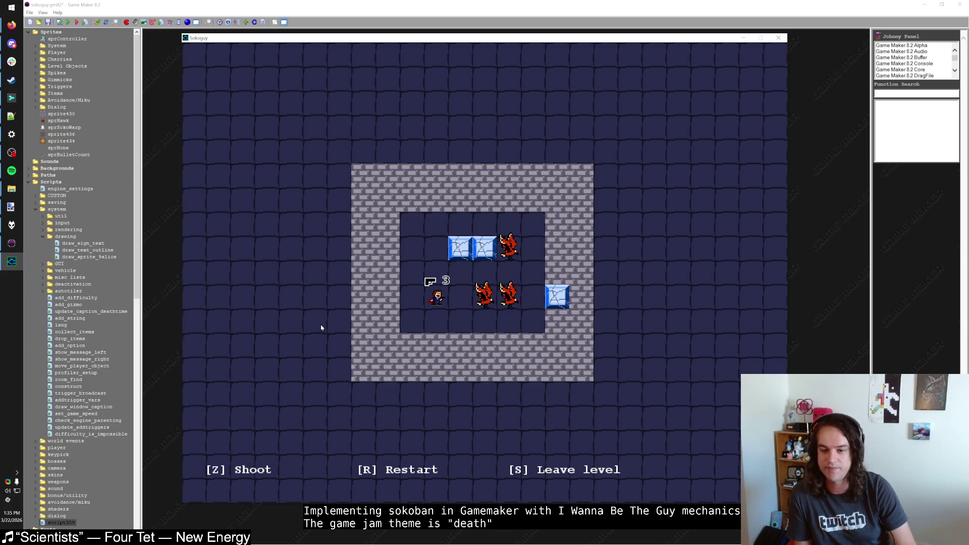
key(Up)
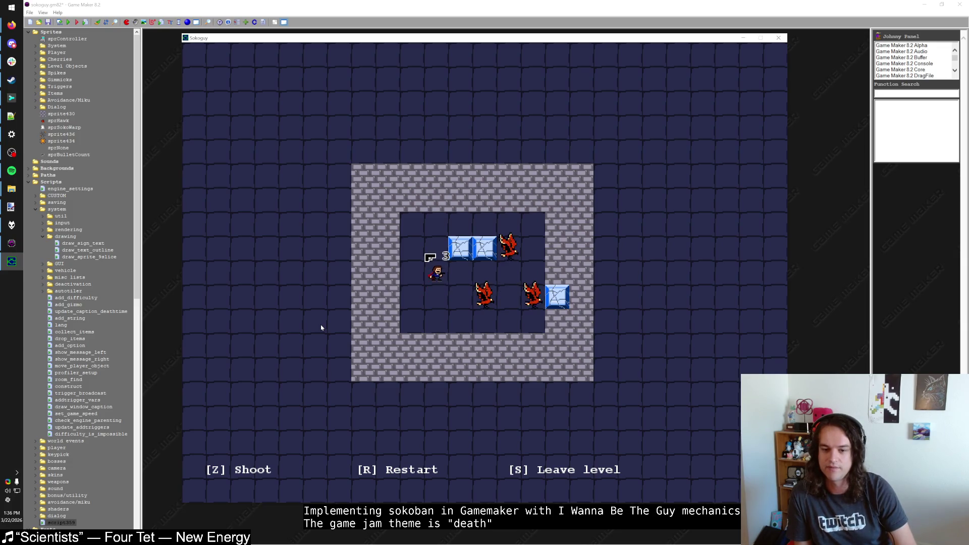
key(Left)
key(Down)
key(z)
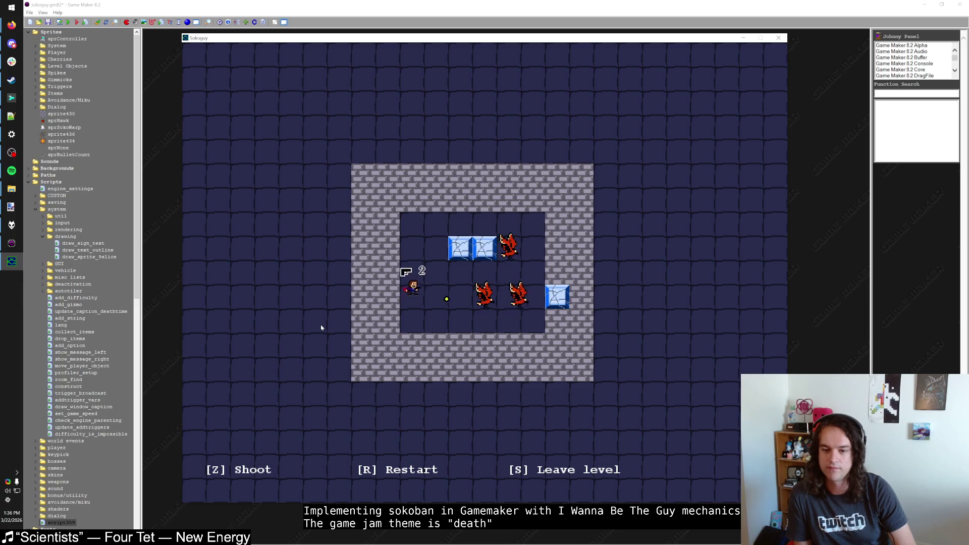
key(Up)
key(Down)
key(Down)
key(Up)
key(Up)
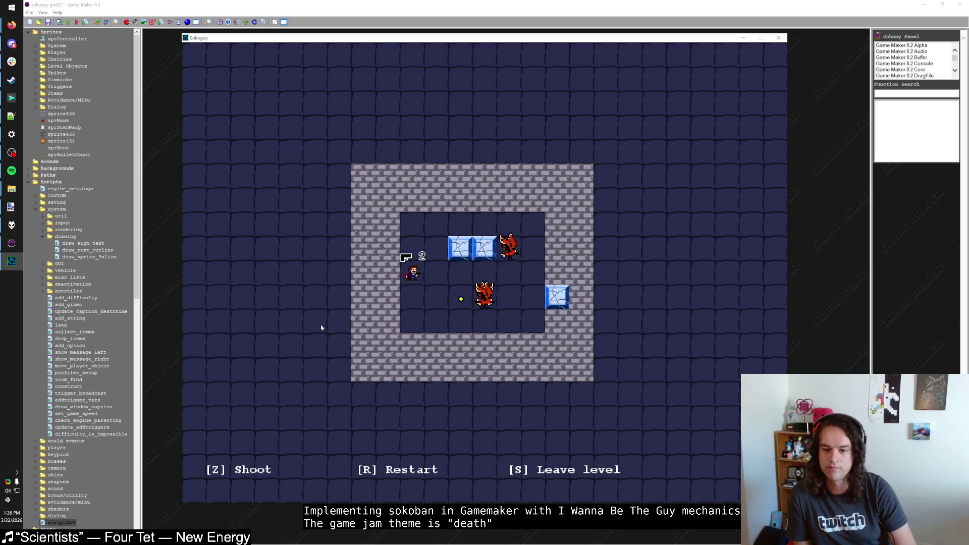
key(Down)
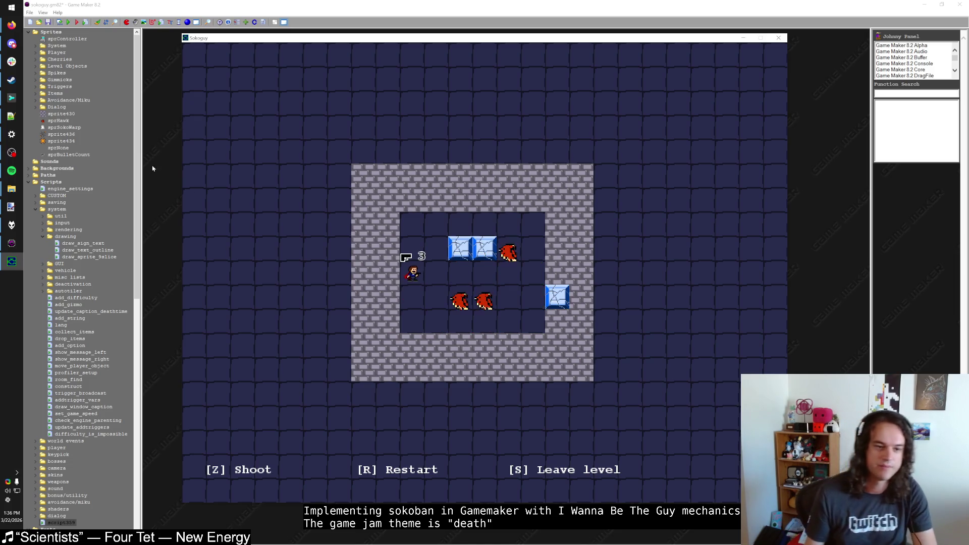
key(Escape)
key(ctrl+f)
Find the SokoWorld object and open its Step event code
text(SokoWorld)
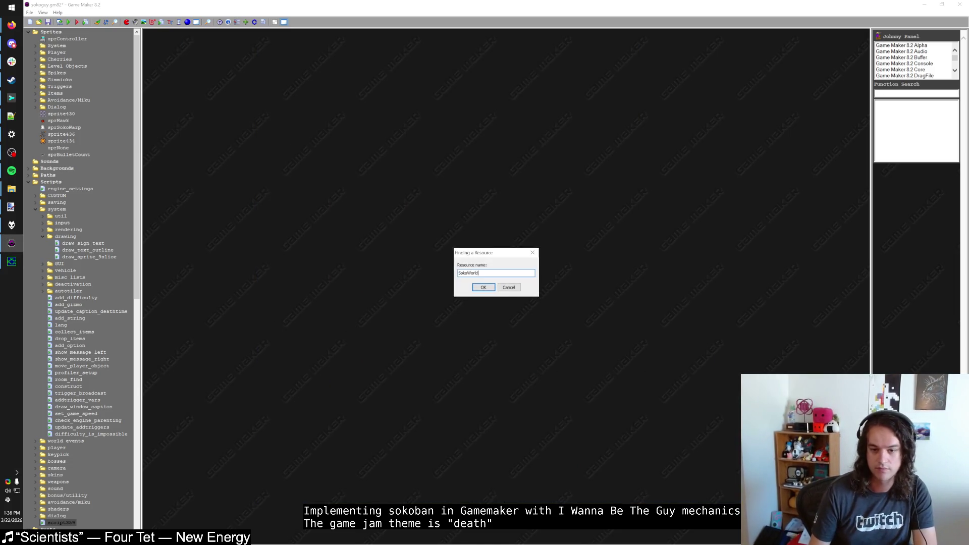
key(Return)
double_click(333, 76)
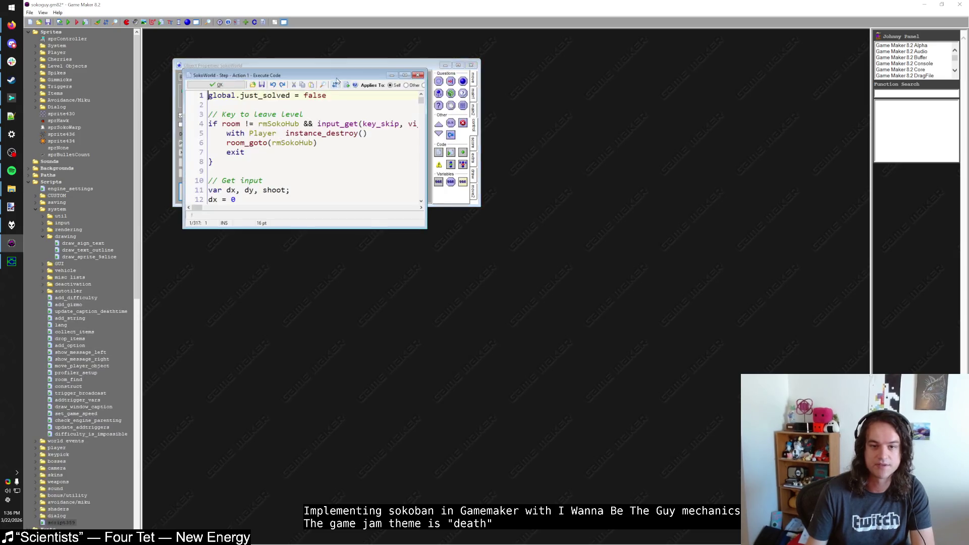
Scroll to the 'Bullets touch enemies' block and place the caret after line 234
scroll(304, 187, down, 20)
scroll(304, 186, down, 20)
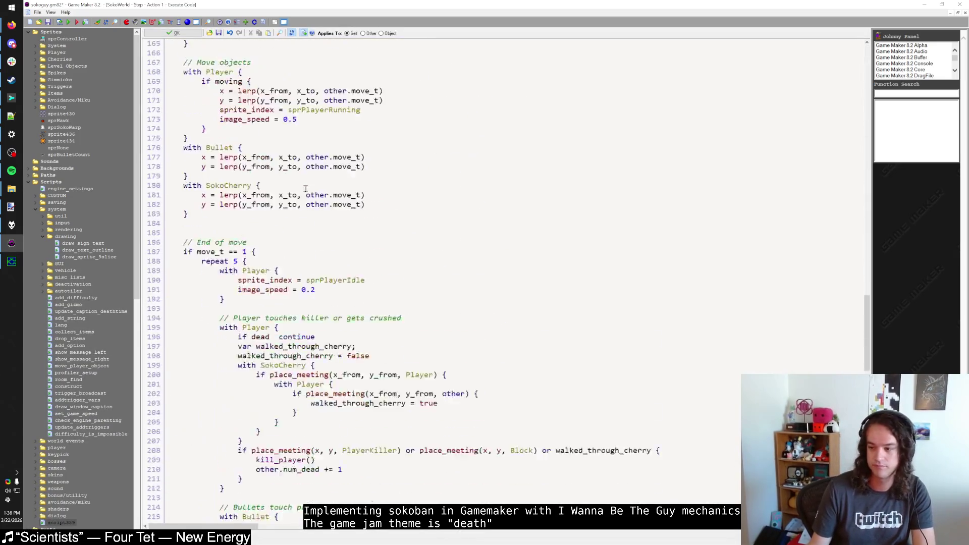
scroll(301, 187, down, 3)
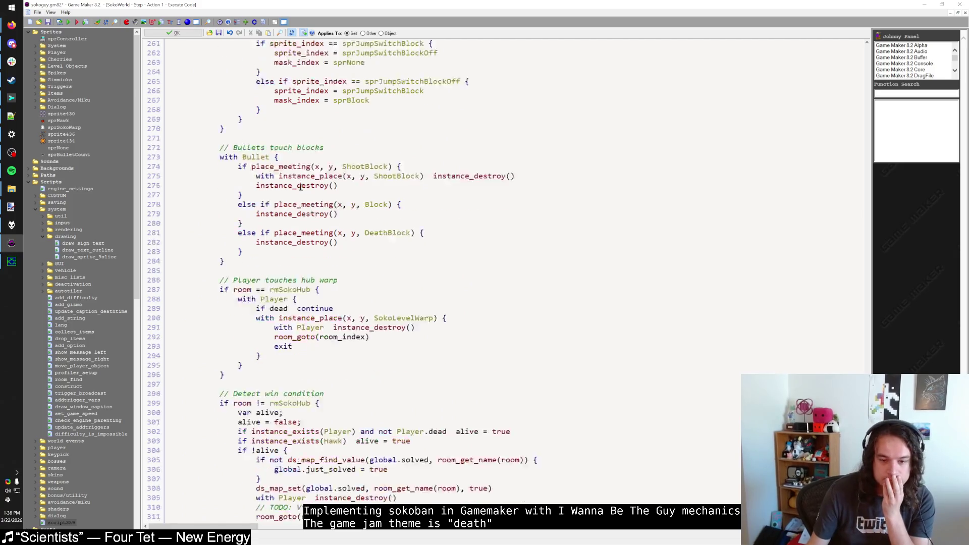
scroll(301, 187, up, 13)
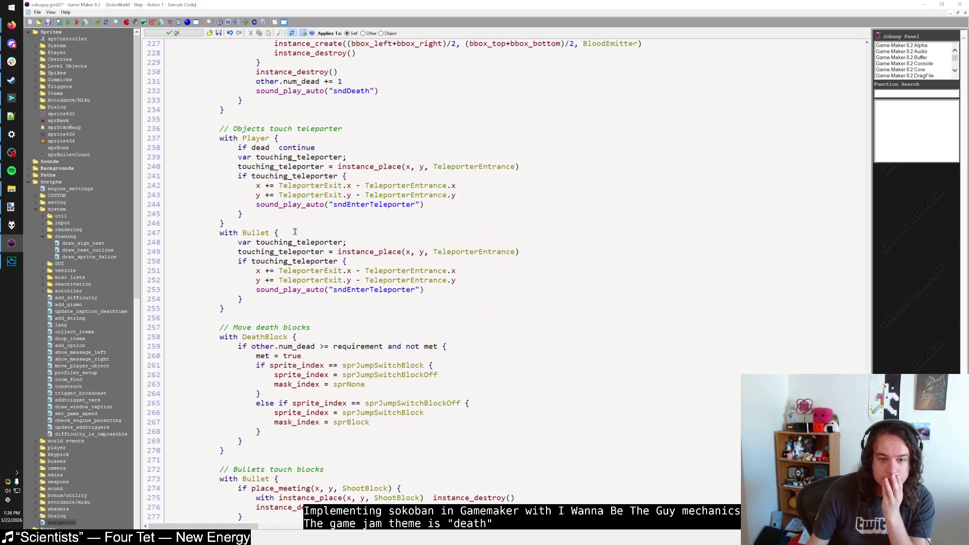
scroll(298, 242, up, 3)
scroll(298, 242, down, 6)
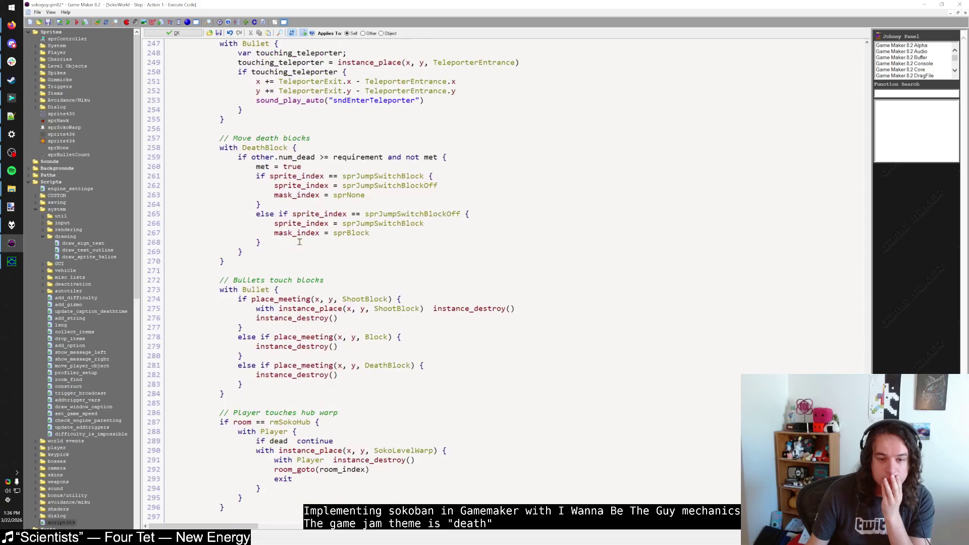
scroll(300, 242, up, 15)
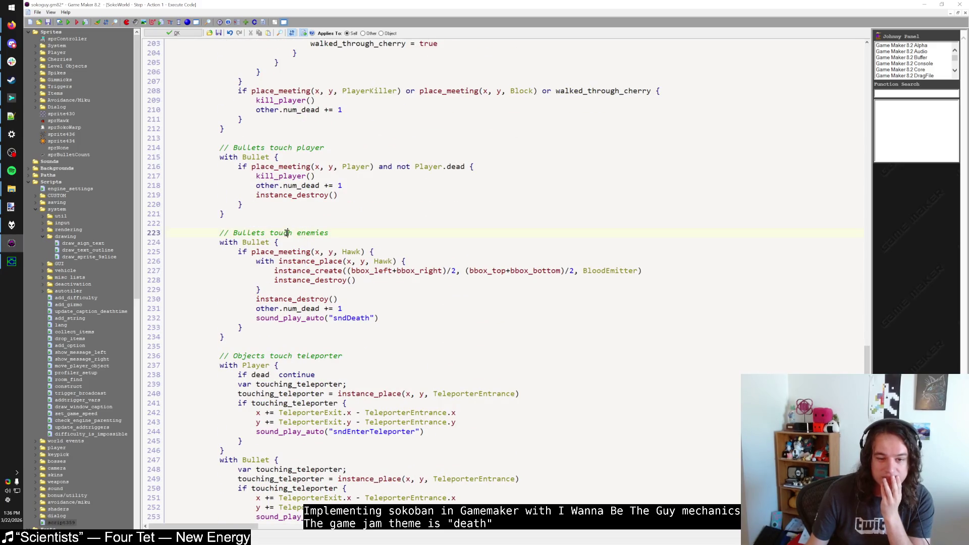
click(290, 244)
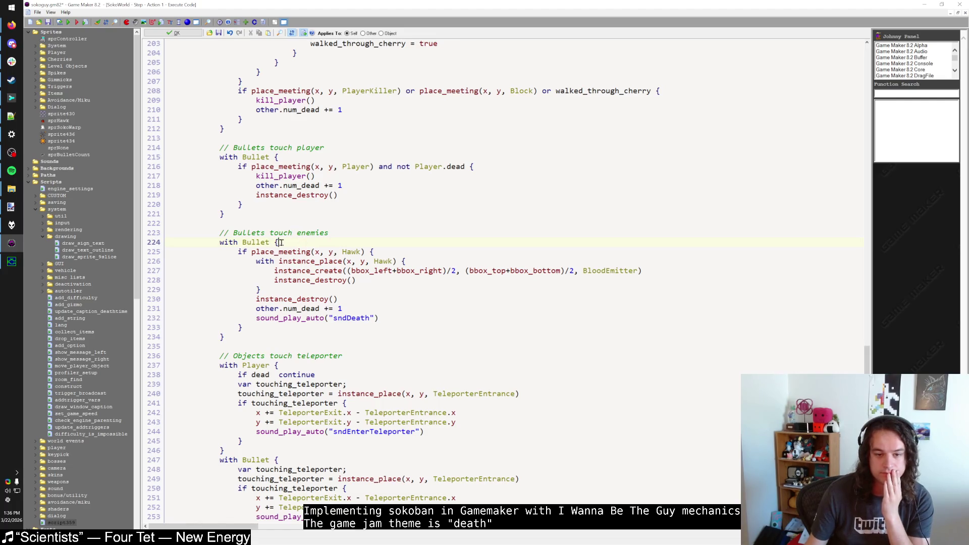
click(256, 338)
Add a new 'with Bullet' block containing an 'if should_destroy' check after the enemy-bullet code
key(Return)
key(Return)
text(with)
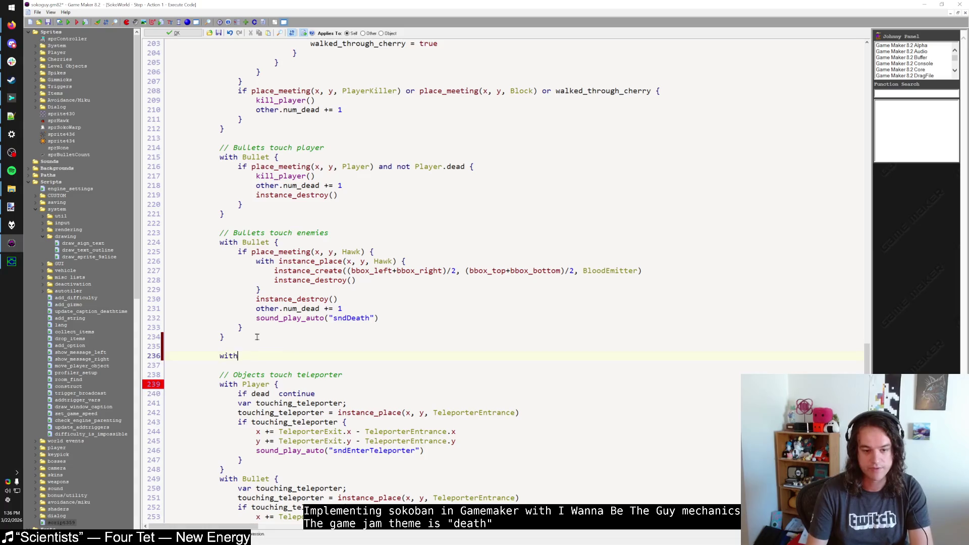
text( Bullet {)
key(Return)
key(Return)
text(})
key(Up)
text(if should)
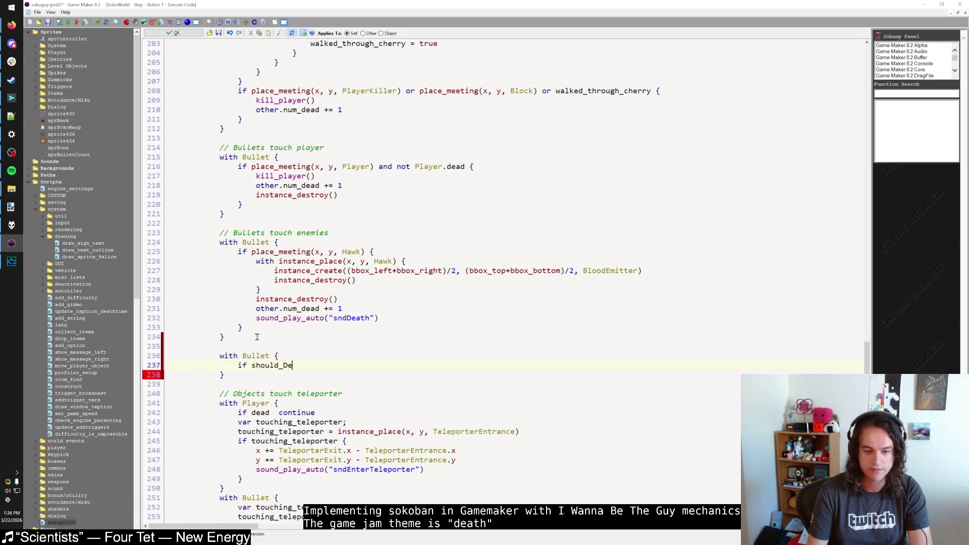
text({)
key(Return)
text(})
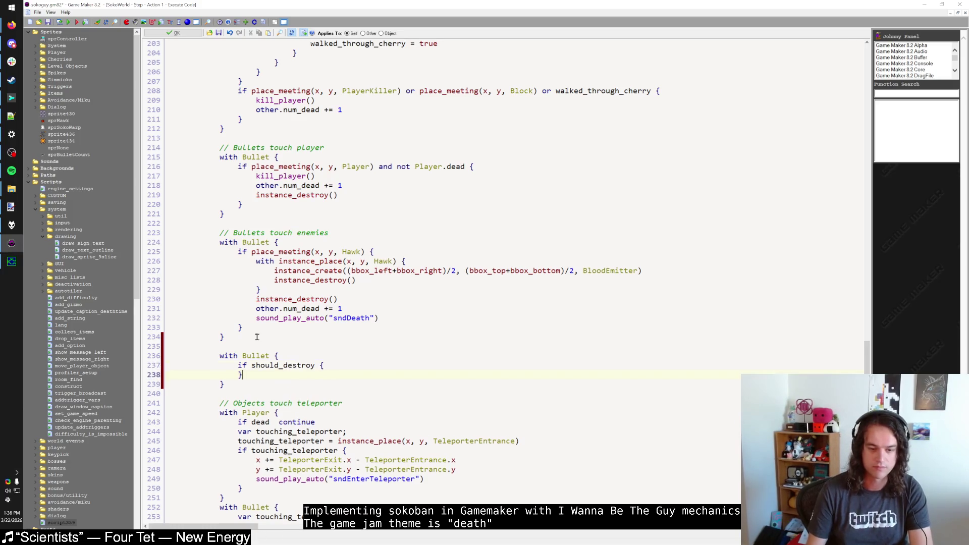
Put instance_destroy() inside the new should_destroy check
key(Page_Down)
key(Page_Up)
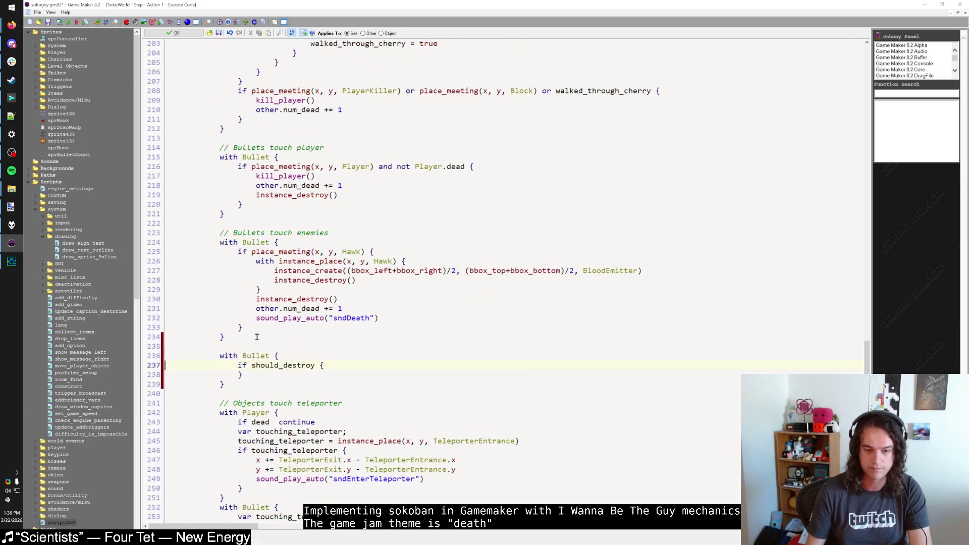
text(\)
key(Tab)
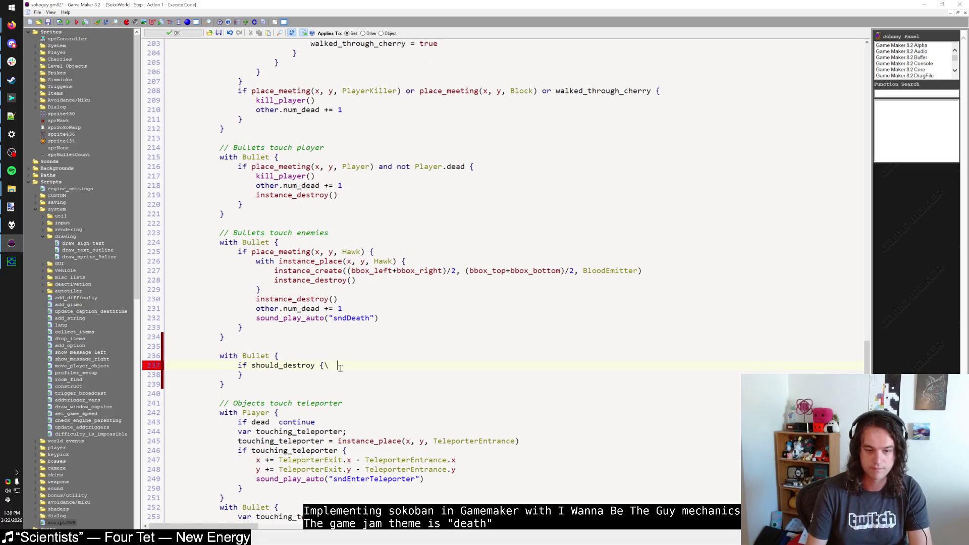
key(BackSpace)
key(BackSpace)
key(Return)
text(instance_)
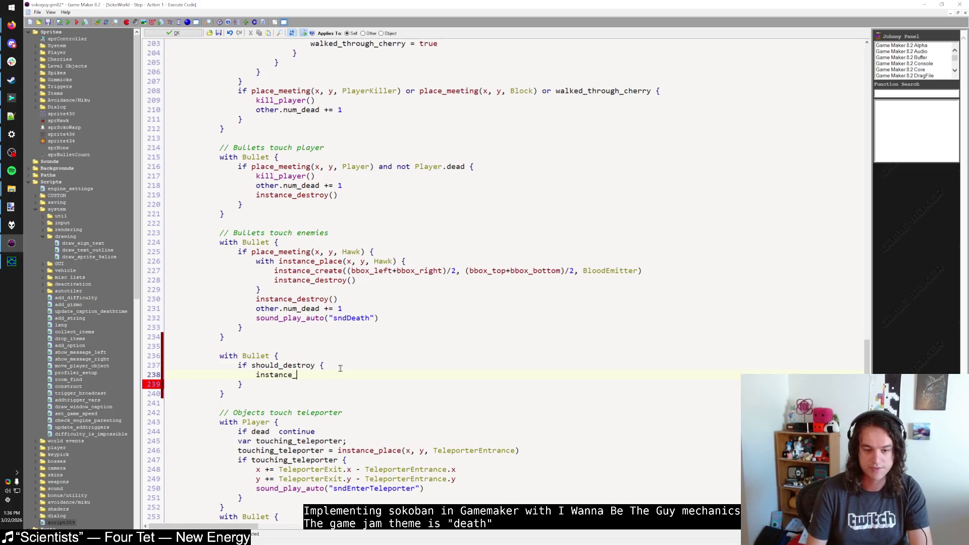
text(destroy())
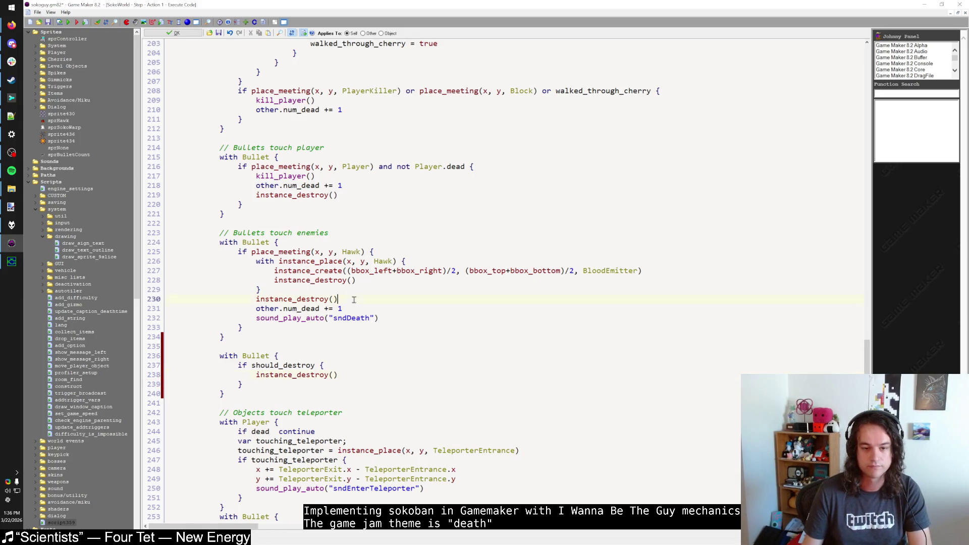
Delete the instance_destroy() call from the Hawk-hit branch on line 230
drag(353, 300, 161, 296)
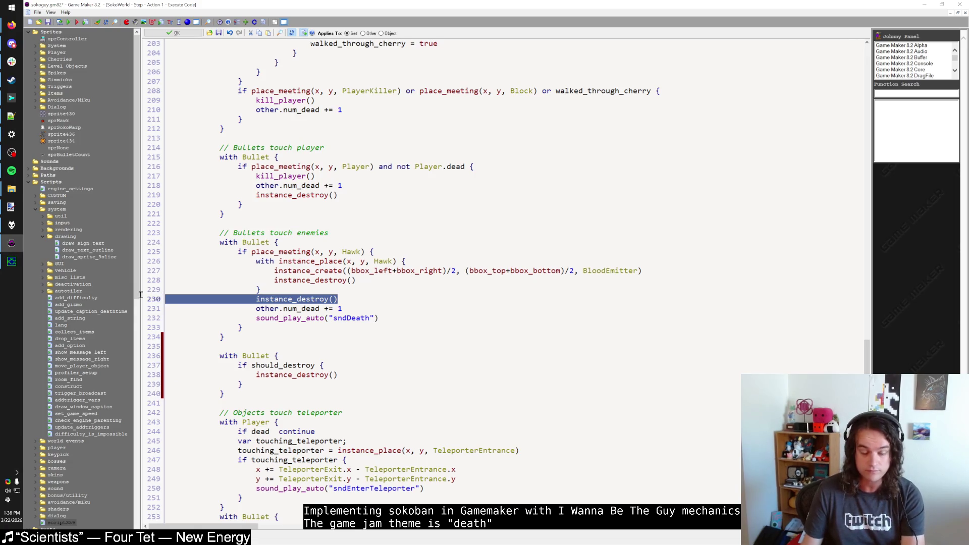
key(BackSpace)
key(BackSpace)
click(259, 356)
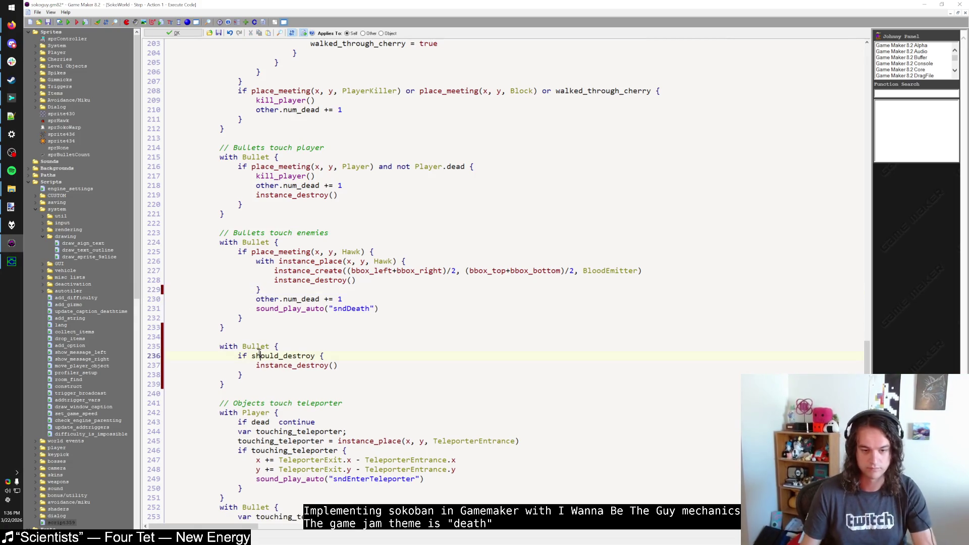
click(259, 348)
click(384, 309)
key(Return)
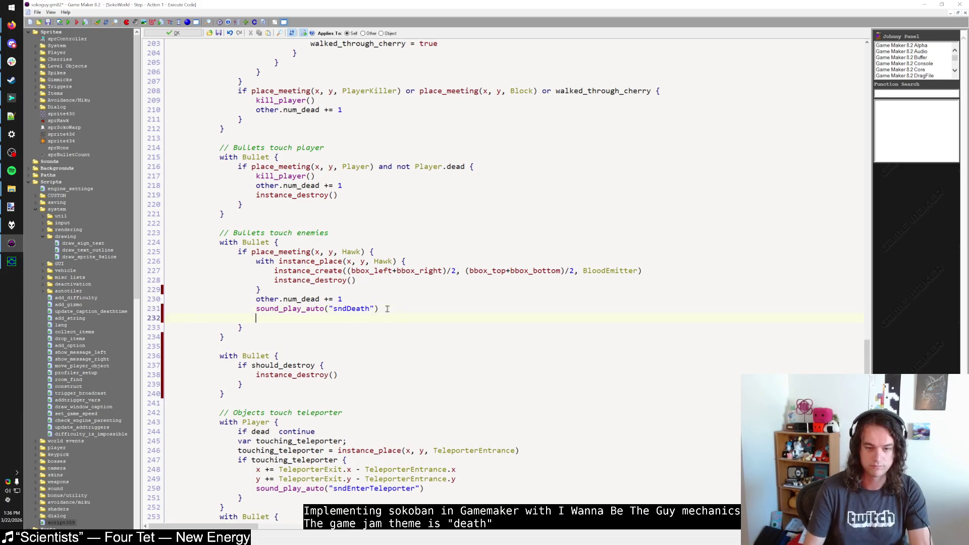
text(should_Destroy)
Write should_destroy = true in the Hawk-hit branch where the call was removed
key(BackSpace)
key(BackSpace)
key(BackSpace)
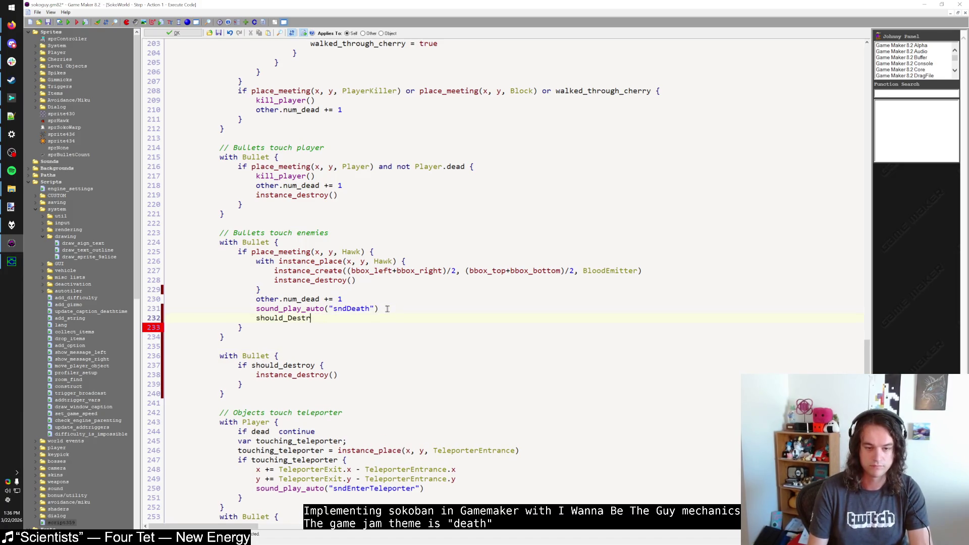
key(shift+Home)
key(BackSpace)
key(BackSpace)
key(Up)
key(Up)
key(End)
key(Return)
text(sh)
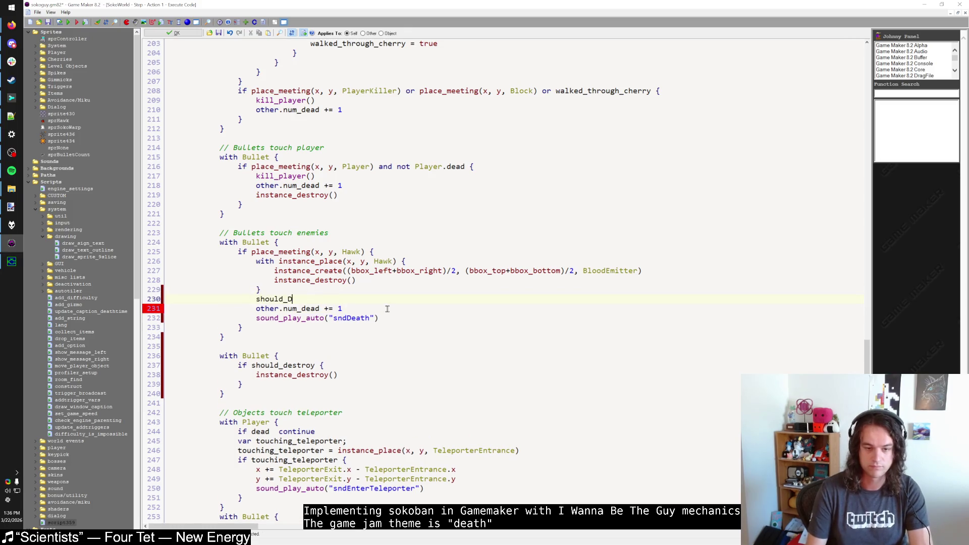
text(oy = true)
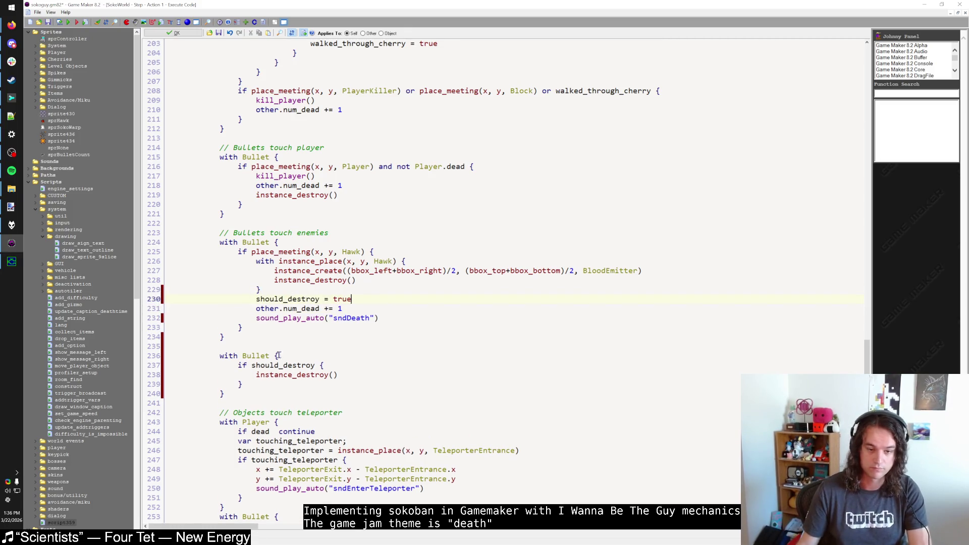
ctrl+click(279, 355)
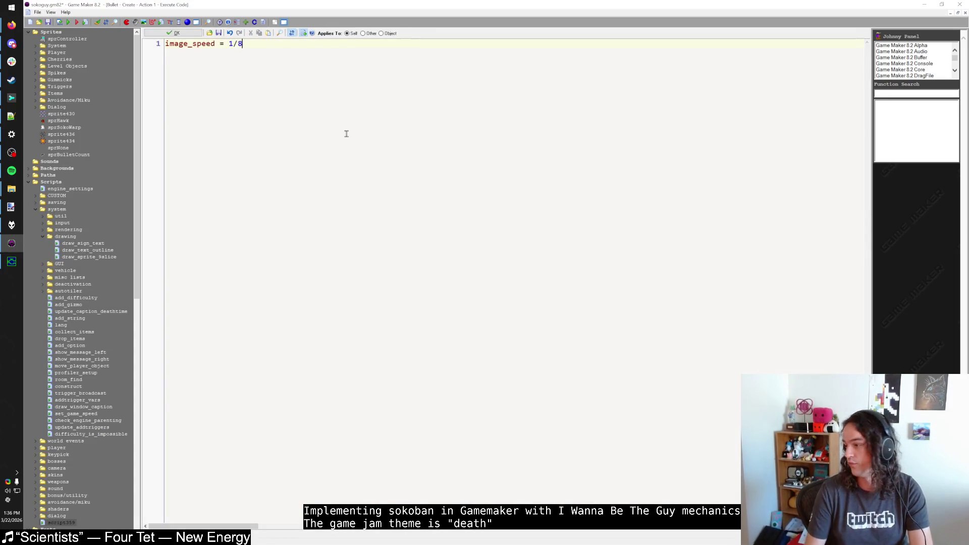
Add should_destroy = false below image_speed = 1/8 in Bullet's Create code, close, and run the game
key(Return)
text(should_destroy)
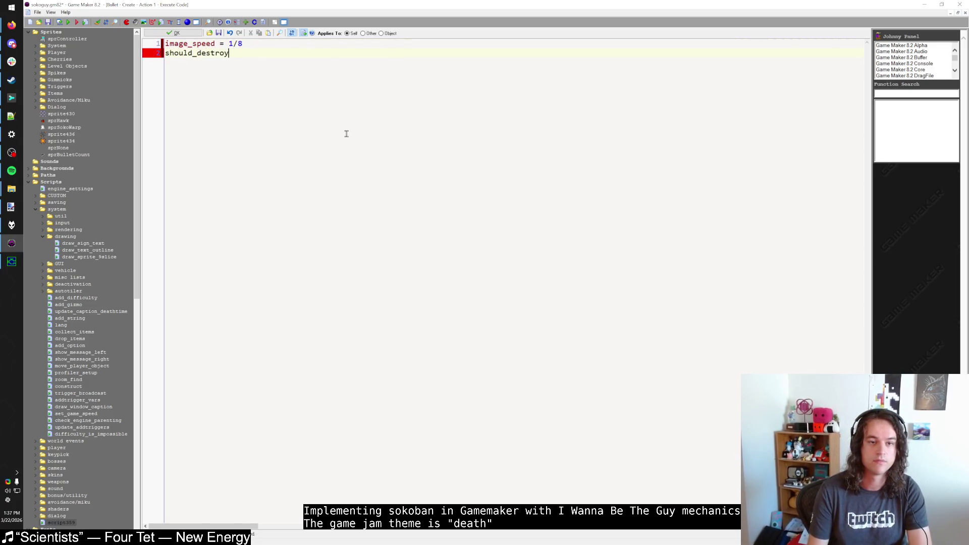
text( = false)
click(174, 33)
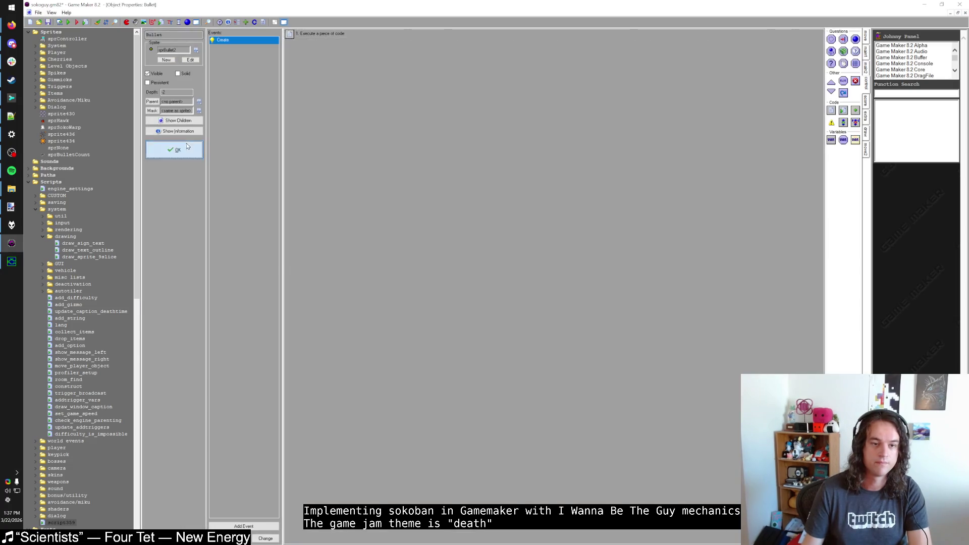
click(156, 150)
click(12, 261)
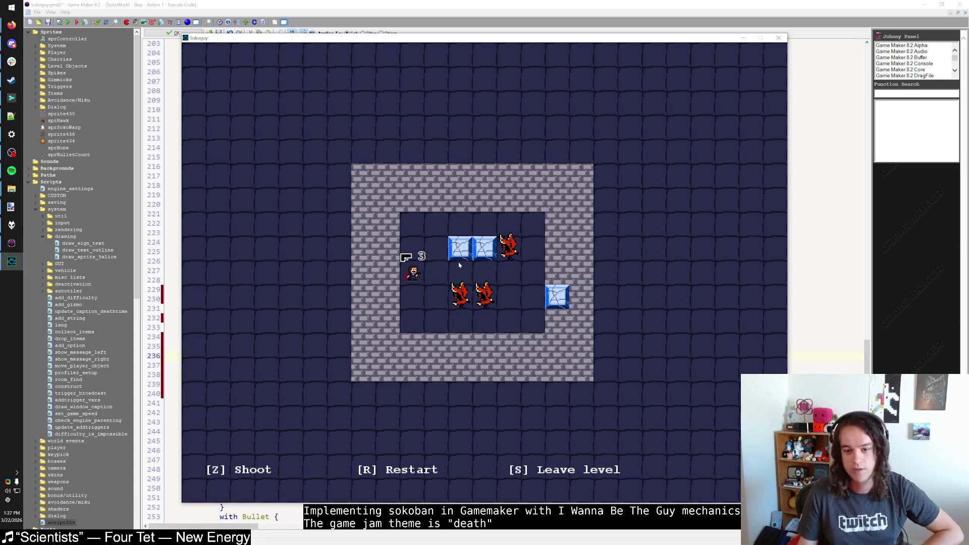
Close the game and move PlayerStart one cell right in the hawk level room
click(778, 38)
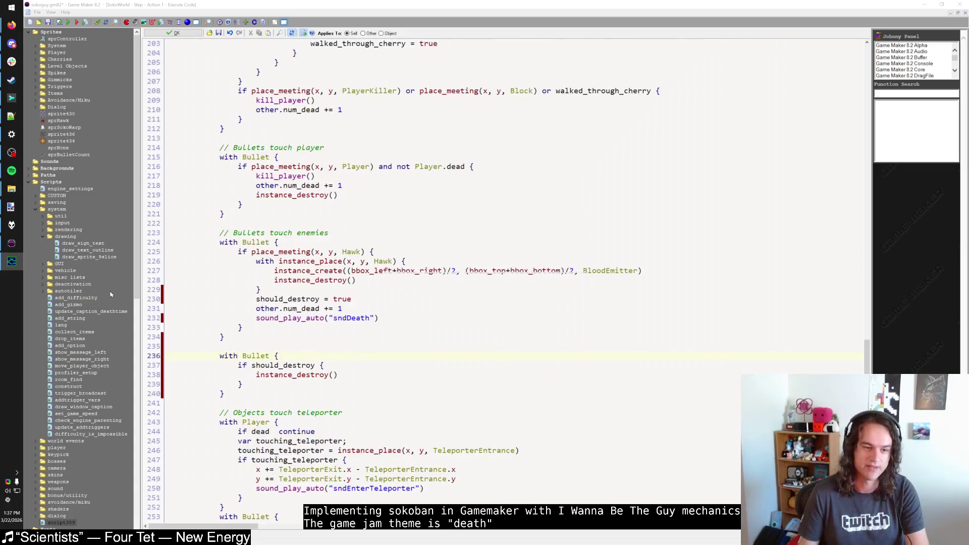
scroll(92, 313, down, 20)
scroll(92, 310, down, 1)
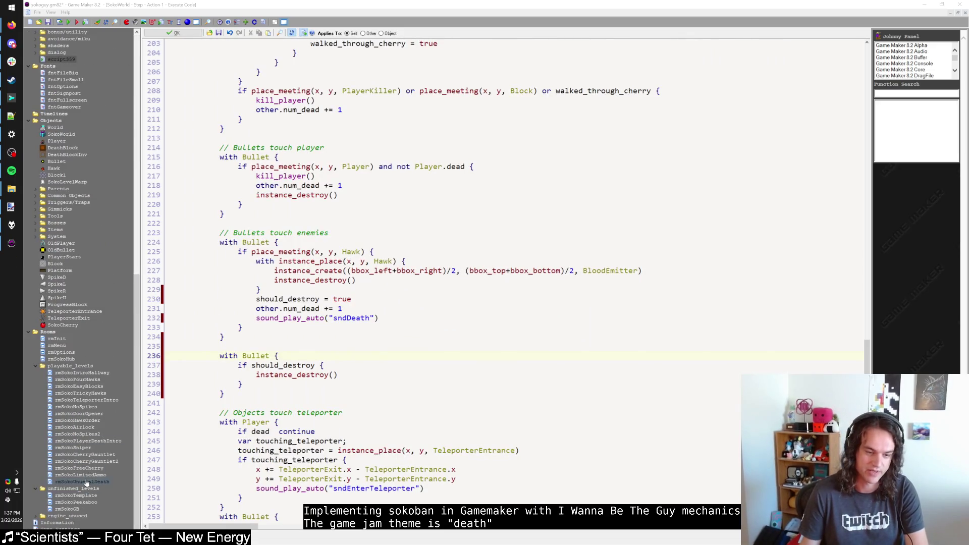
click(12, 243)
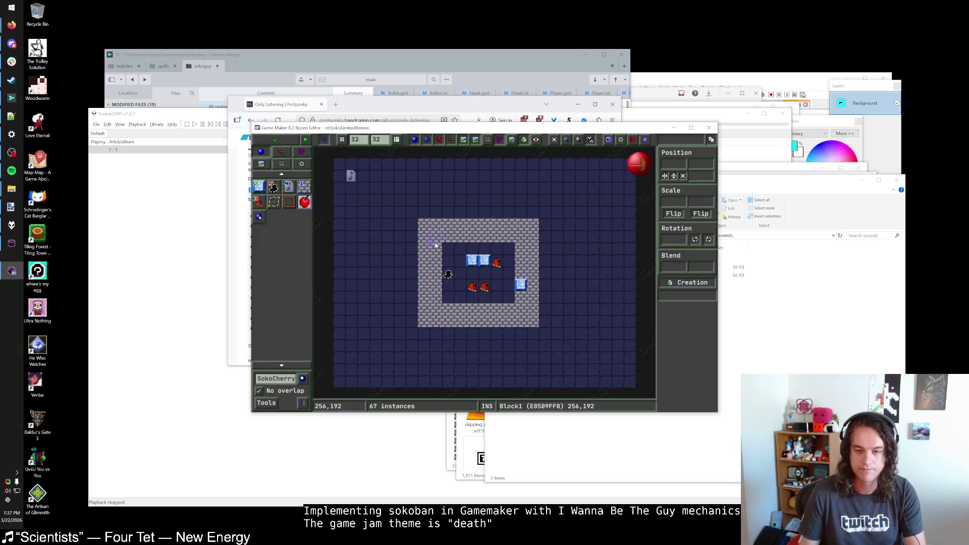
click(449, 276)
drag(452, 277, 464, 277)
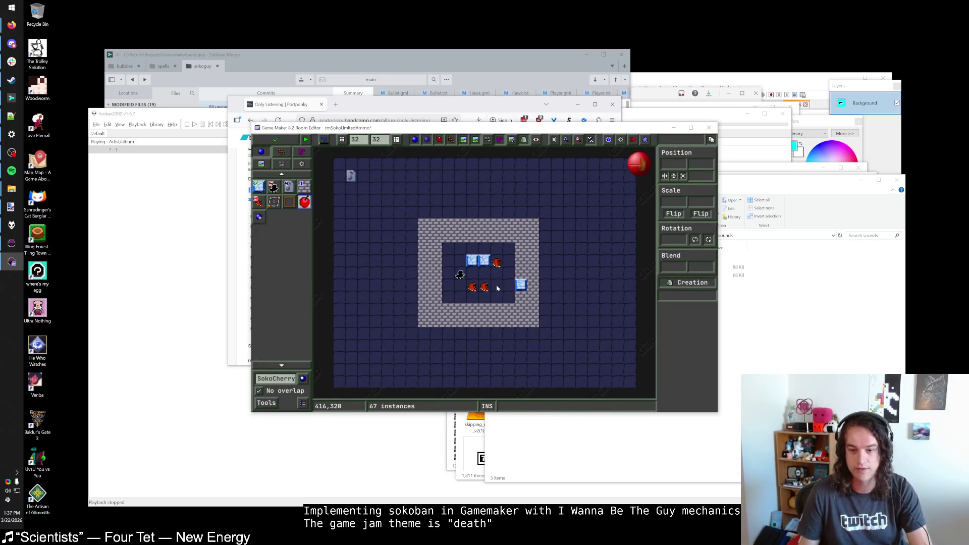
Flip the hawk beside the ice blocks with Scale X -1 and save the room
scroll(492, 288, up, 1)
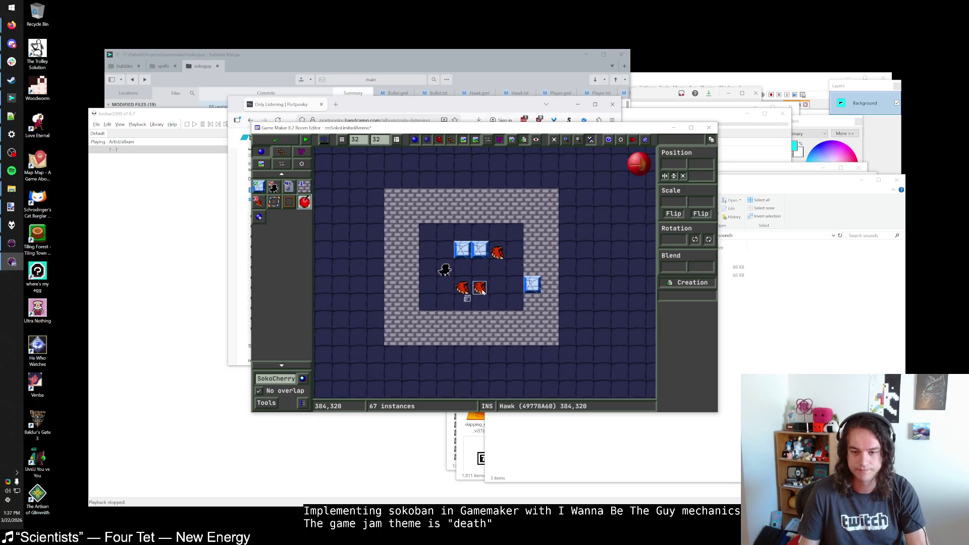
click(497, 252)
click(671, 200)
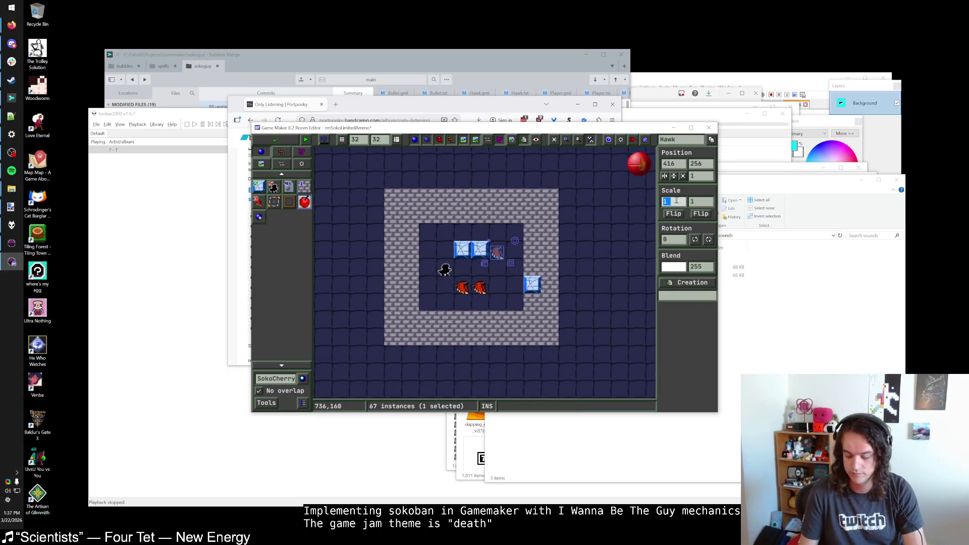
text(-1)
key(Return)
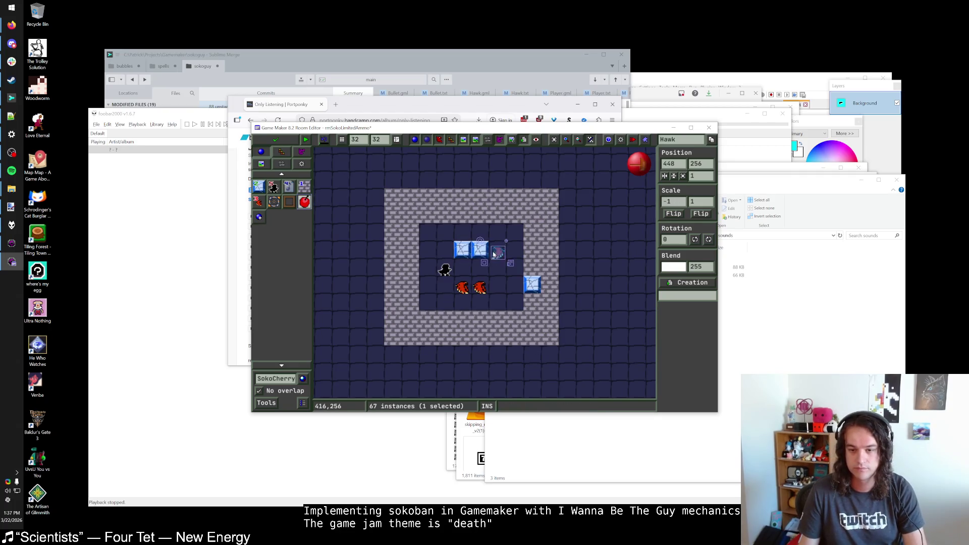
click(275, 140)
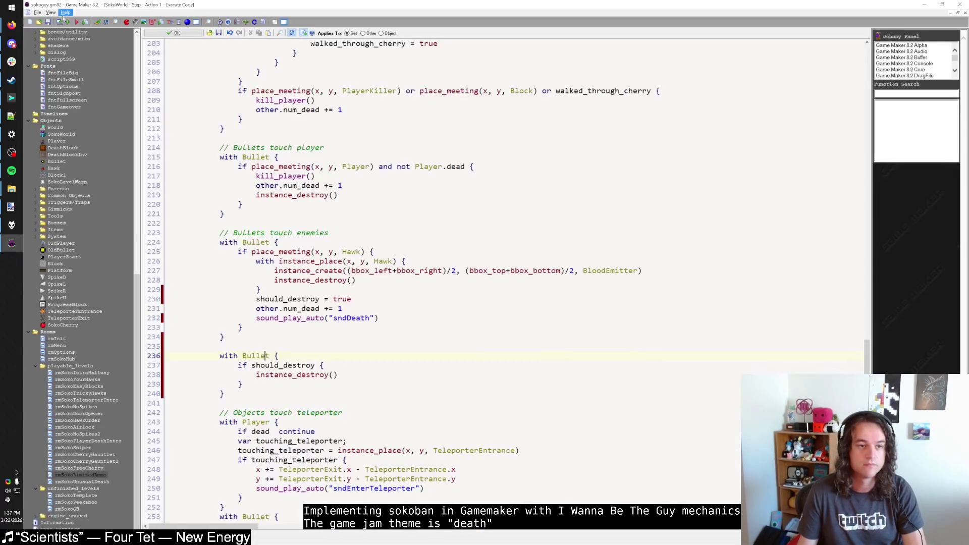
click(69, 23)
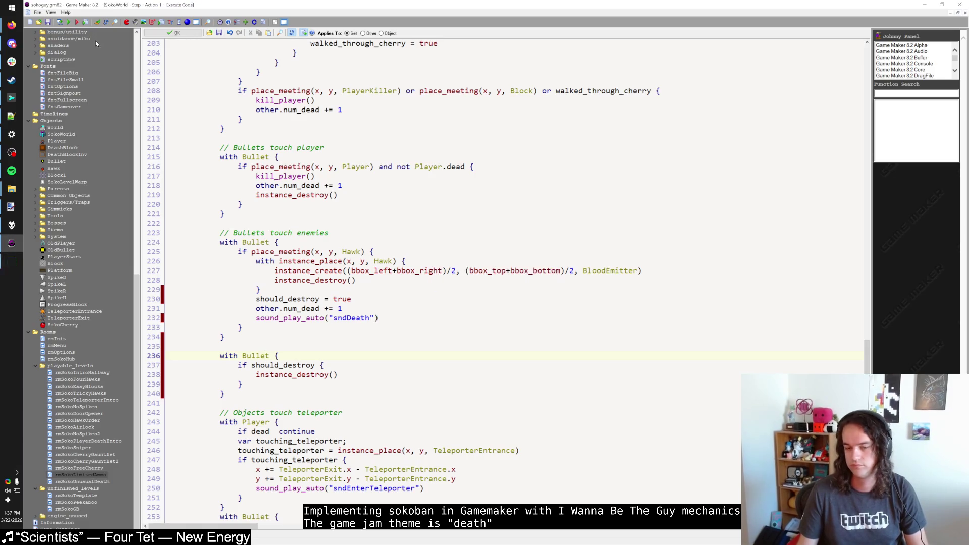
key(shift)
key(shift)
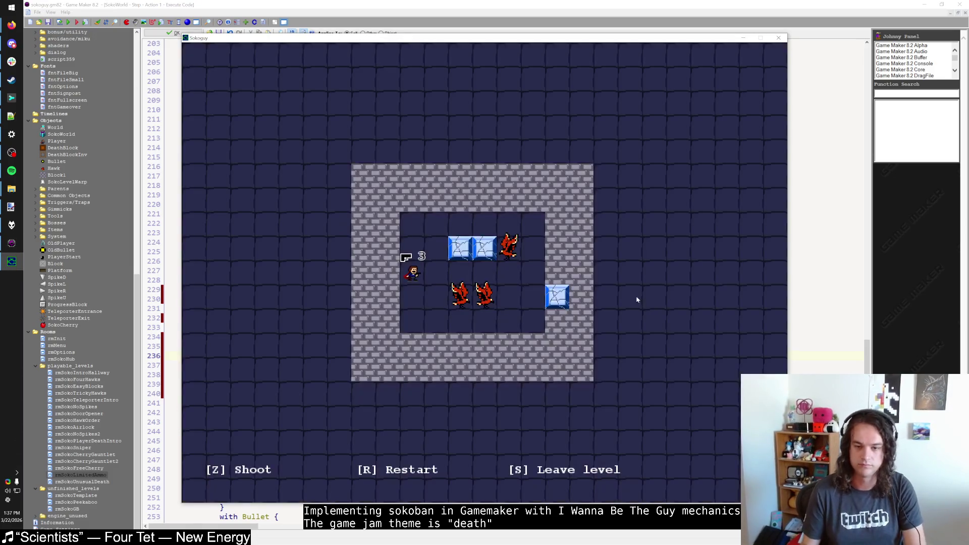
key(Down)
key(Right)
key(Right)
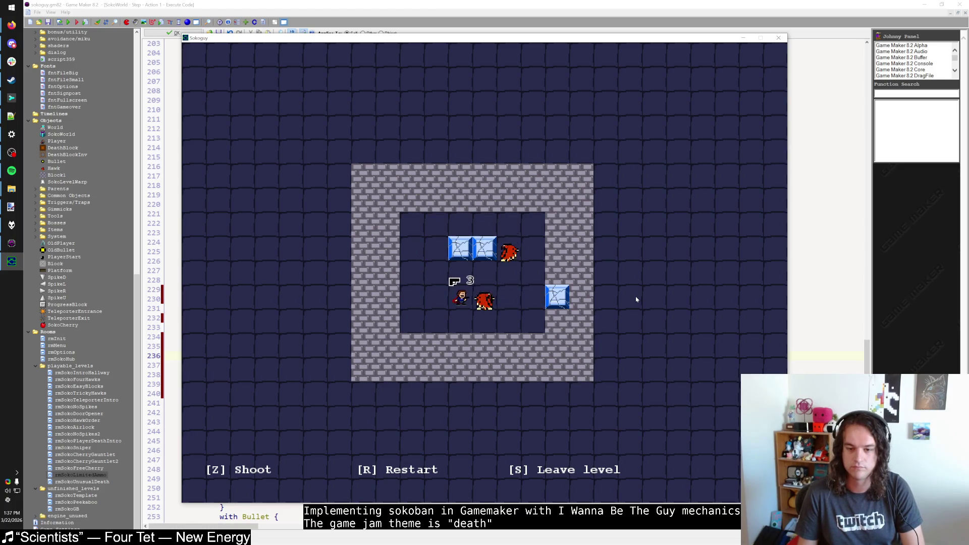
key(Up)
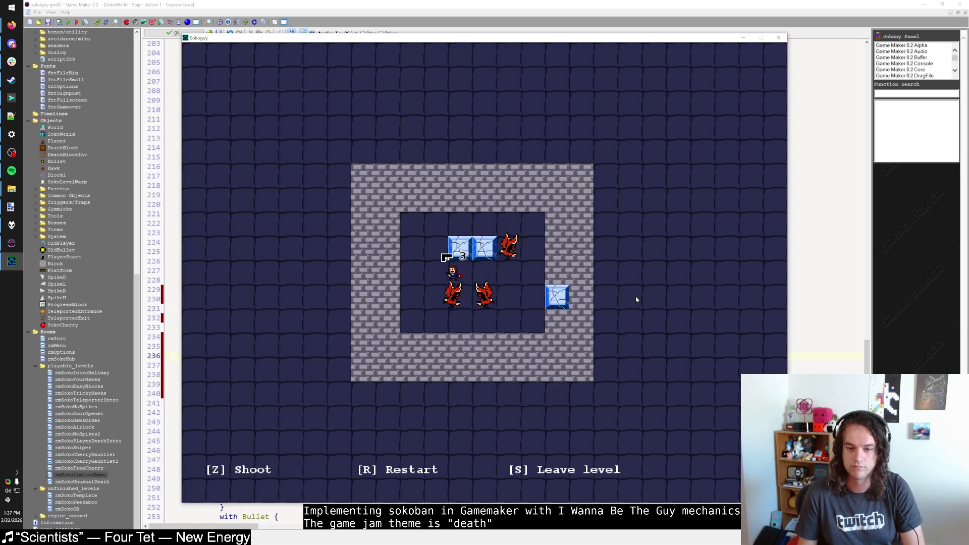
key(Left)
key(Down)
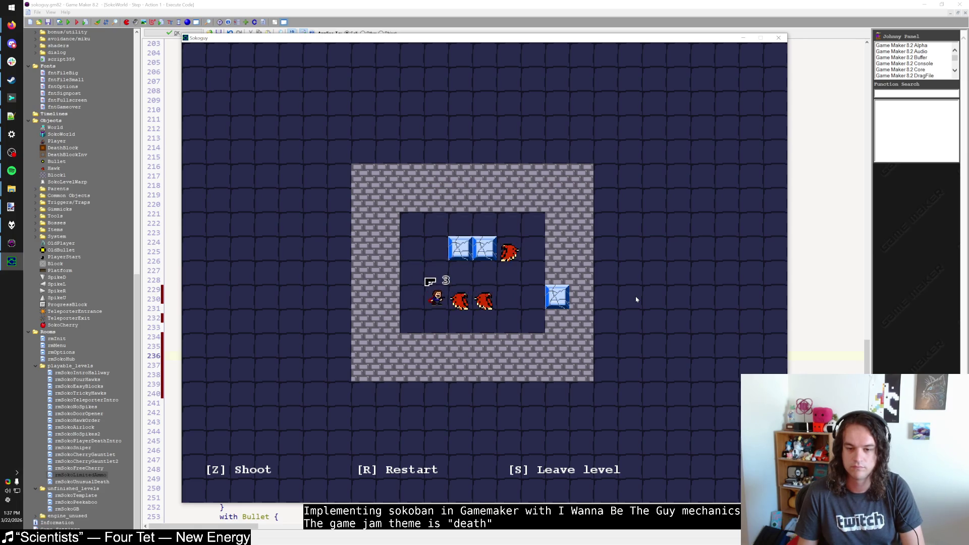
key(z)
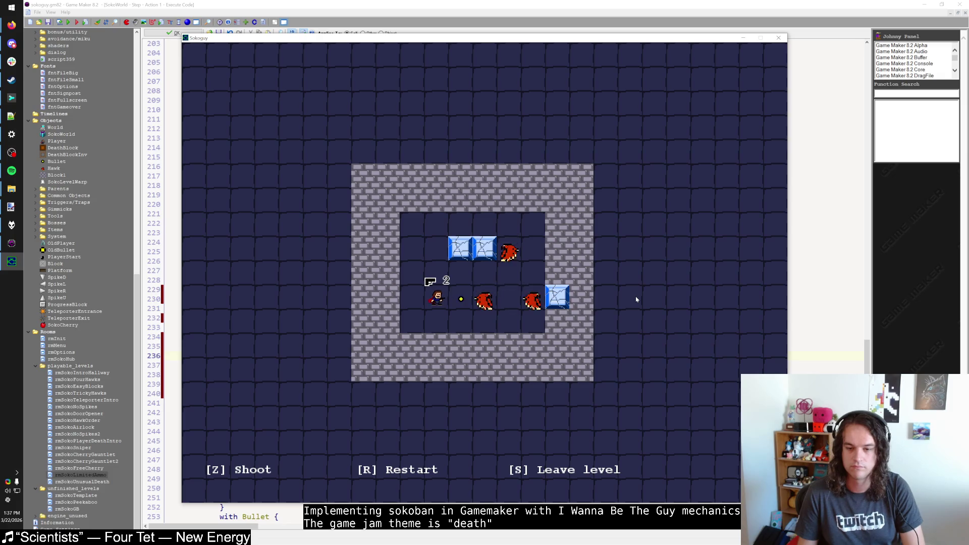
key(r)
key(p)
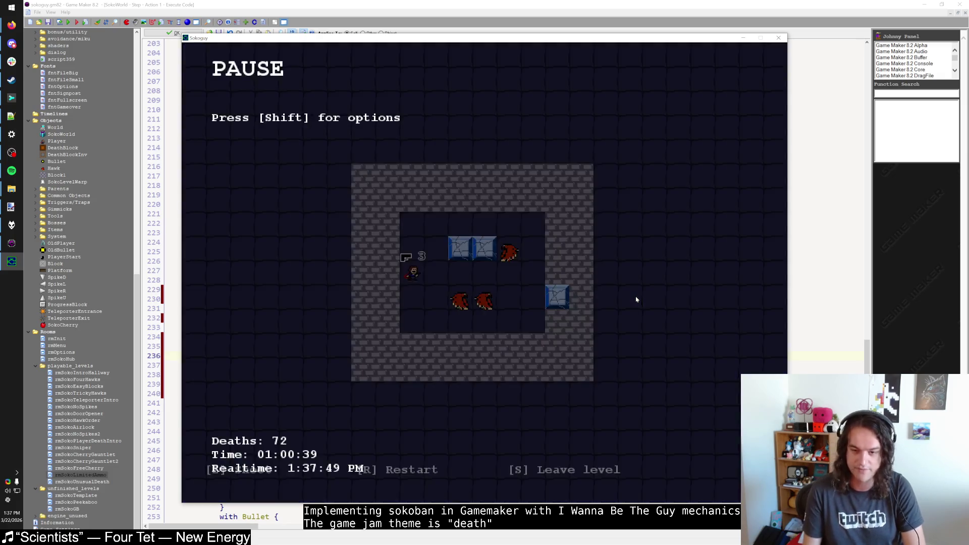
key(p)
key(Right)
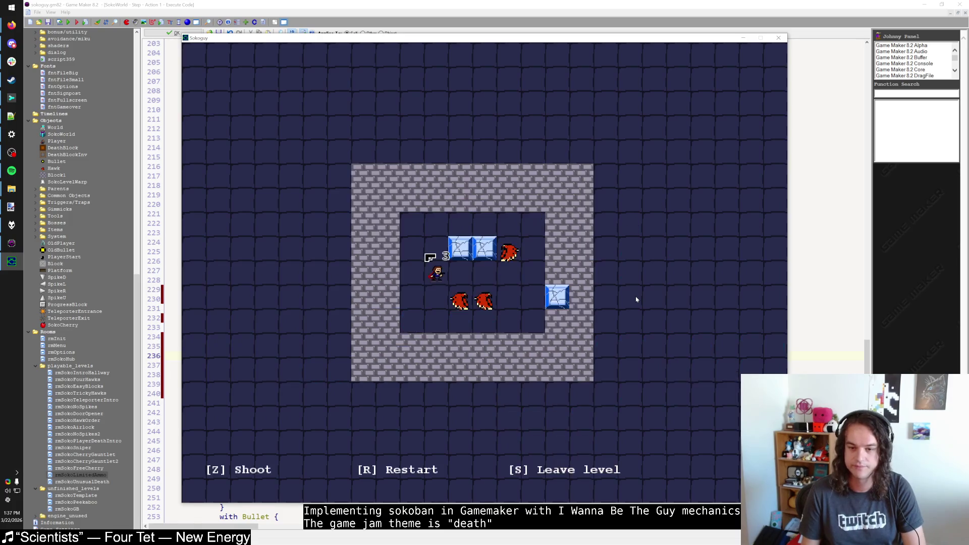
key(Down)
key(Right)
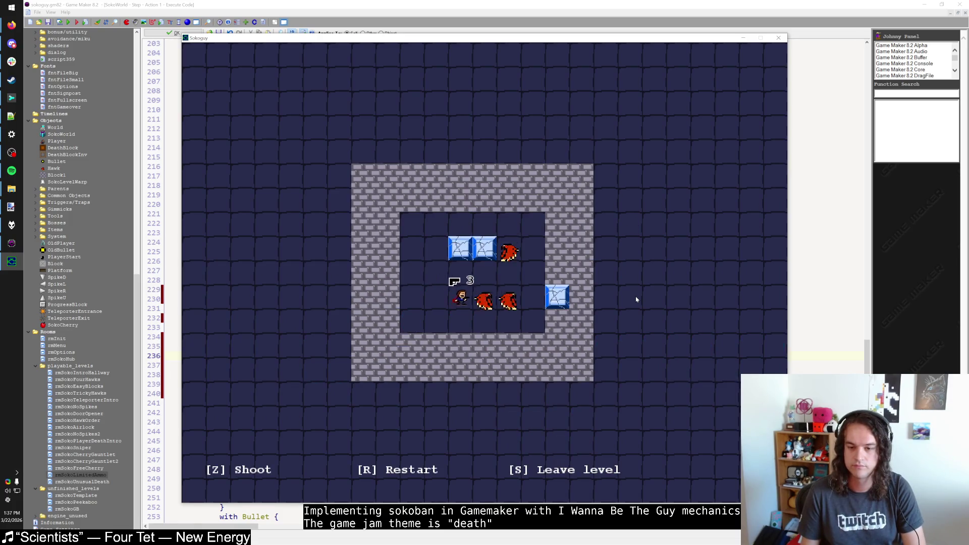
key(z)
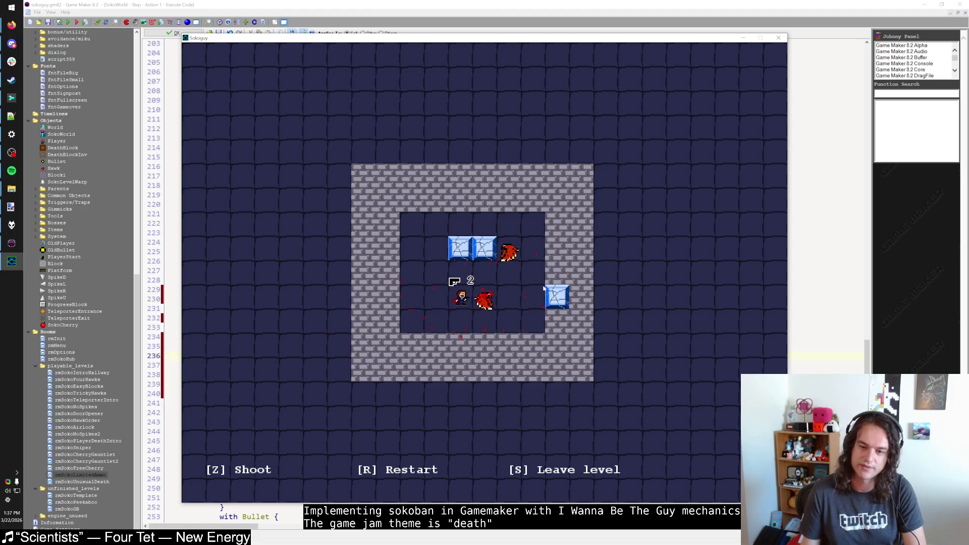
click(778, 38)
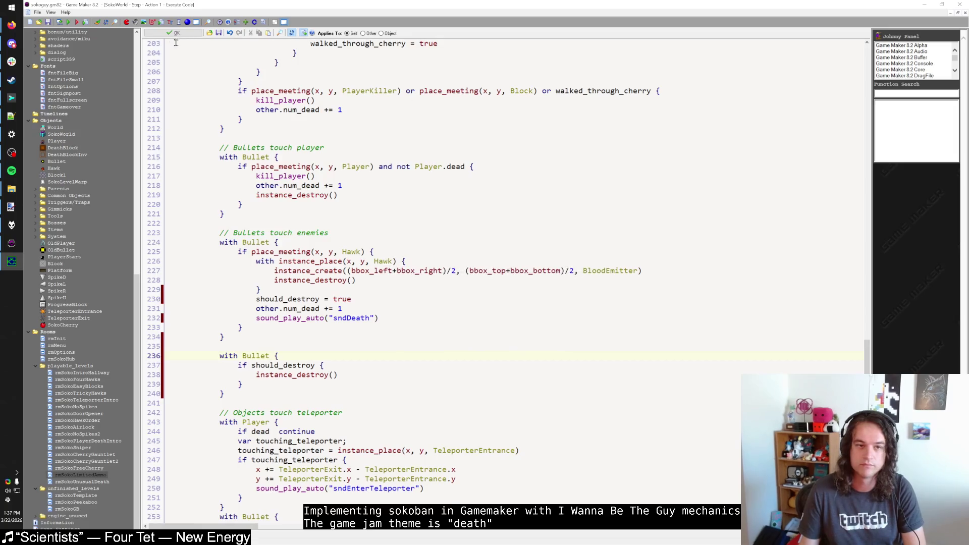
Delete the empty line below the Bullets-touch-Hawk collision block
click(275, 243)
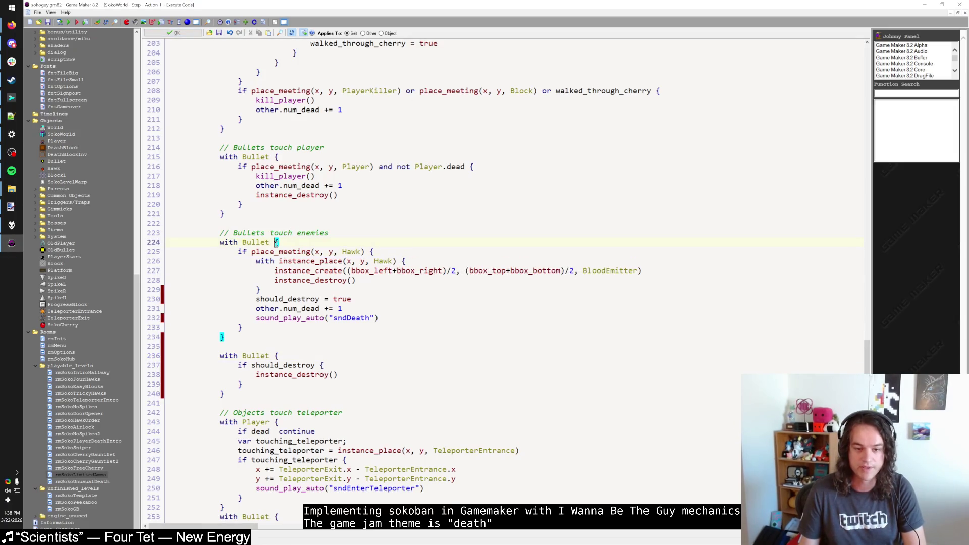
drag(238, 252, 399, 253)
drag(256, 261, 274, 288)
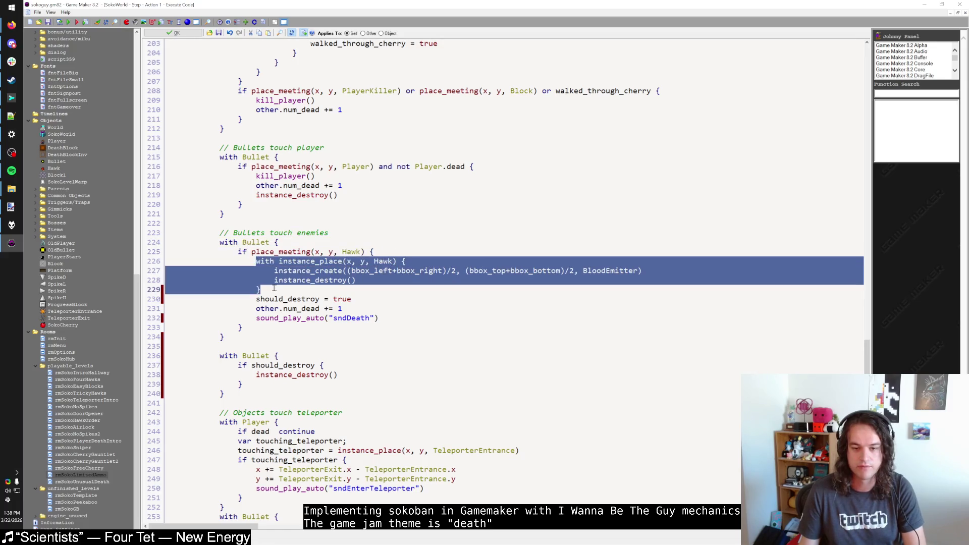
click(274, 288)
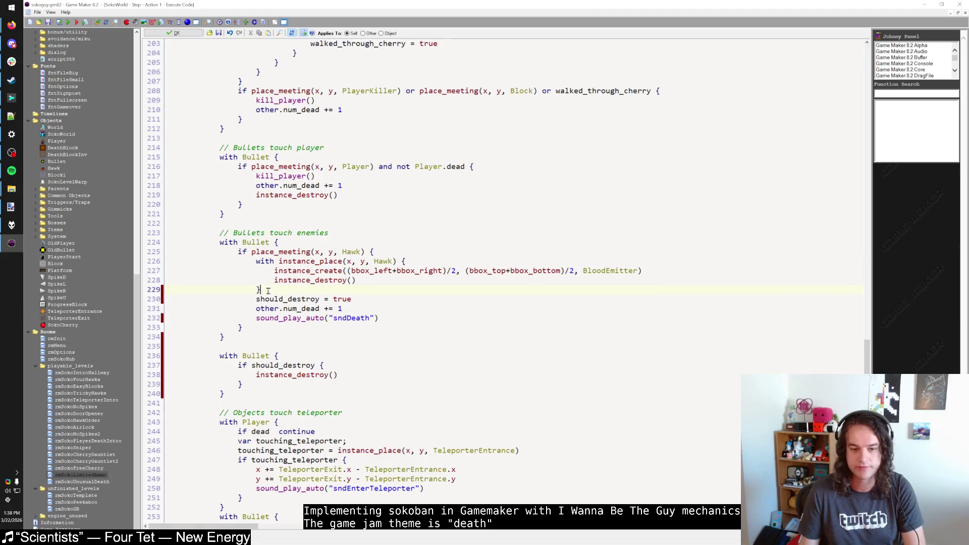
click(243, 347)
key(shift+Home)
key(BackSpace)
key(BackSpace)
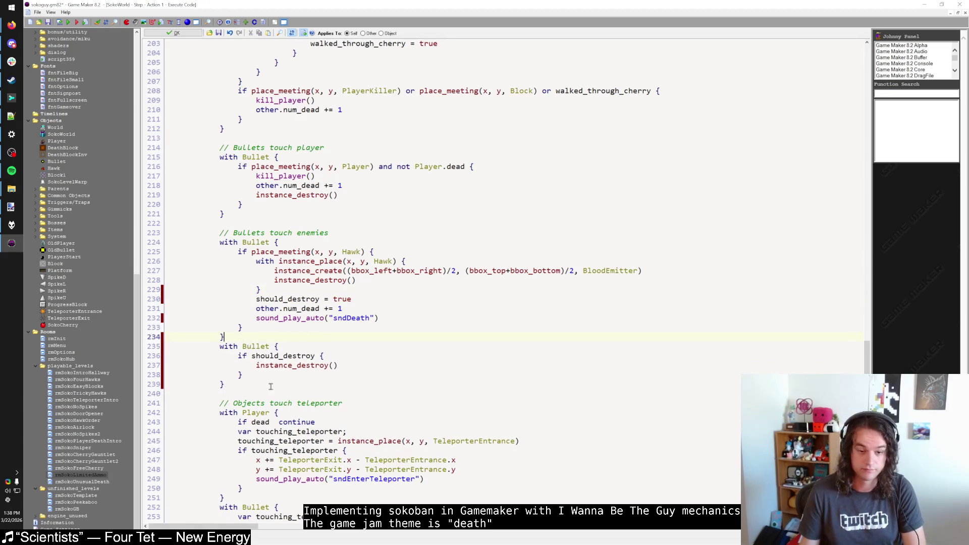
Check the should_destroy lines, then build and start a test run of the game
click(270, 385)
double_click(303, 299)
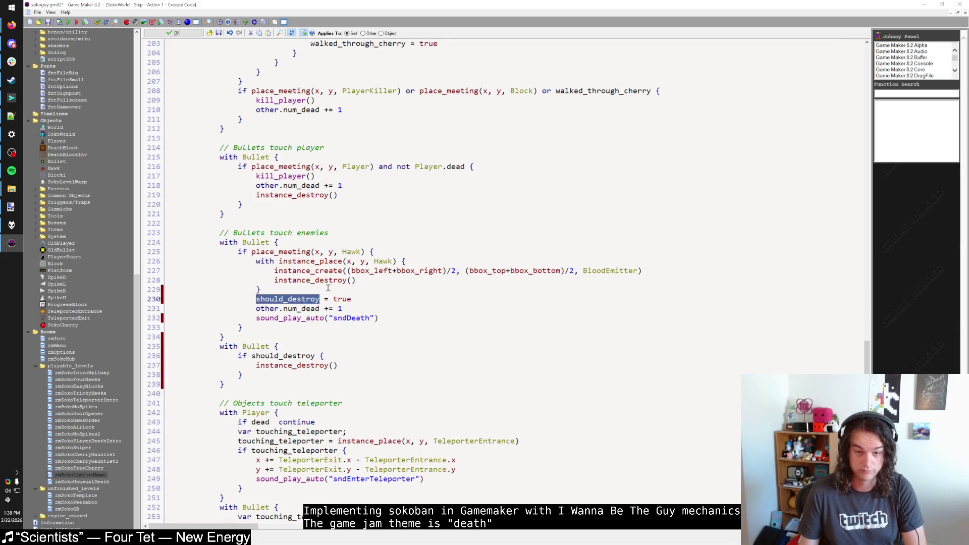
click(359, 289)
click(371, 308)
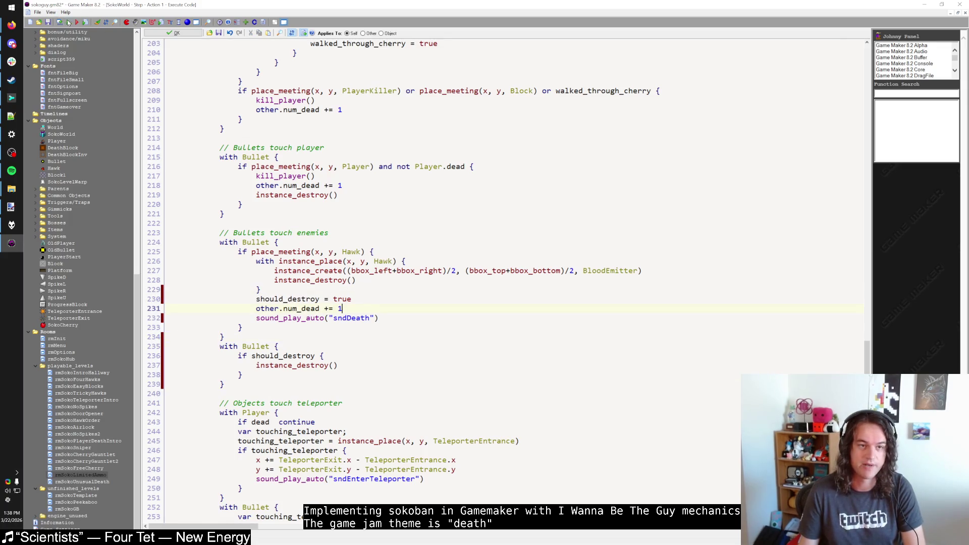
click(69, 23)
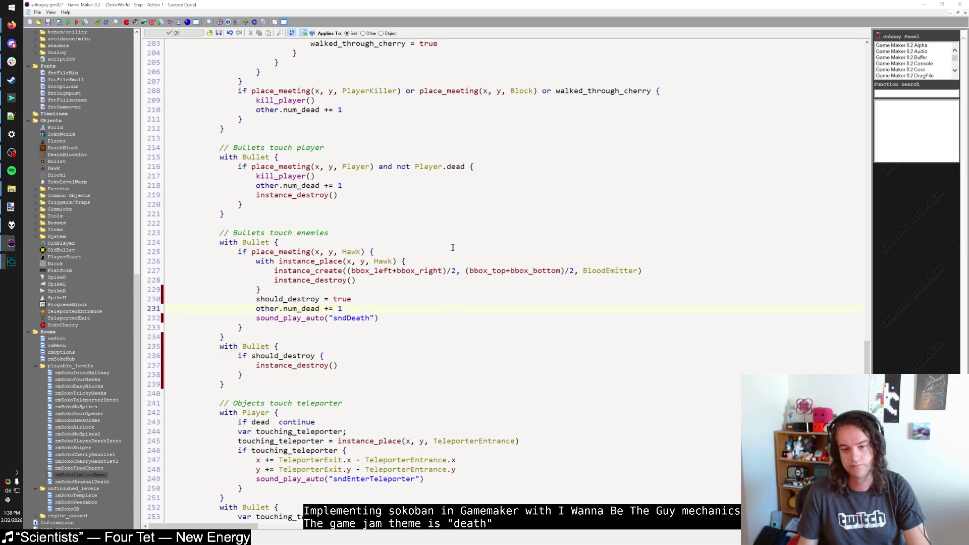
key(shift)
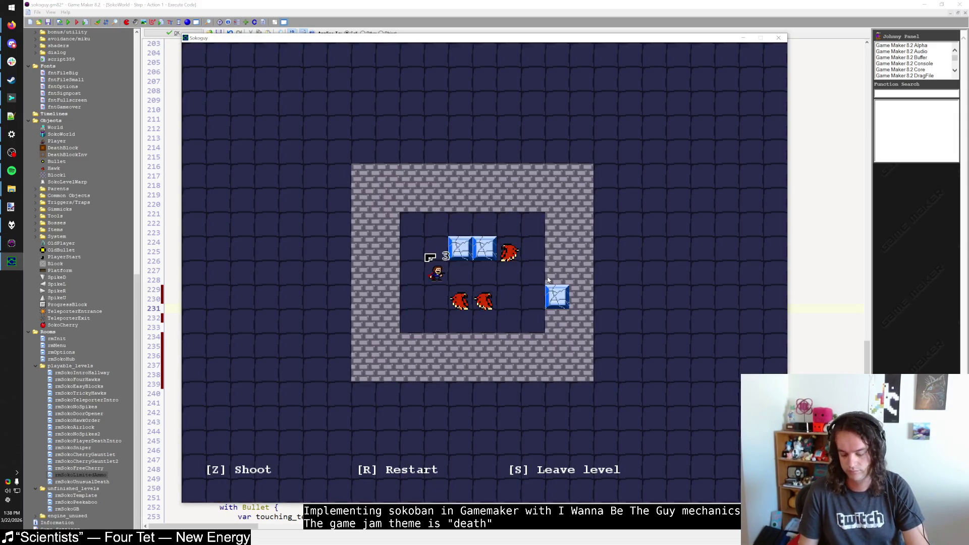
Re-enter the hawk level from the hub, shoot a hawk with Z, and close the game window
key(s)
key(Left)
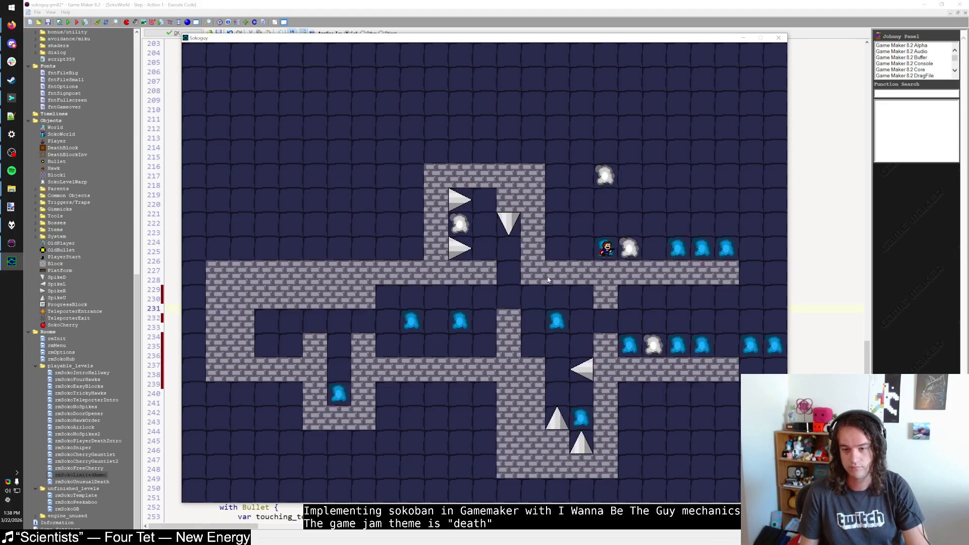
key(Right)
key(Down)
key(Right)
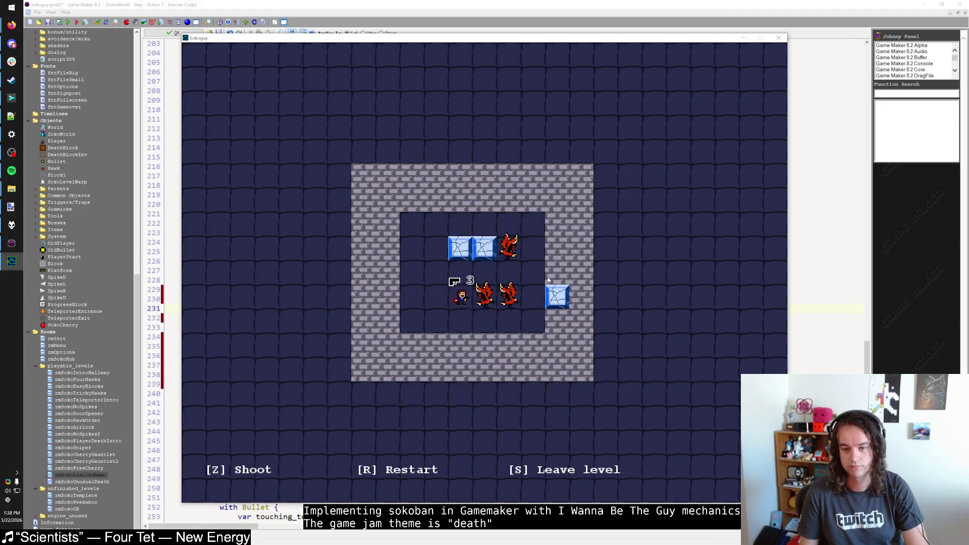
key(Down)
key(Up)
key(z)
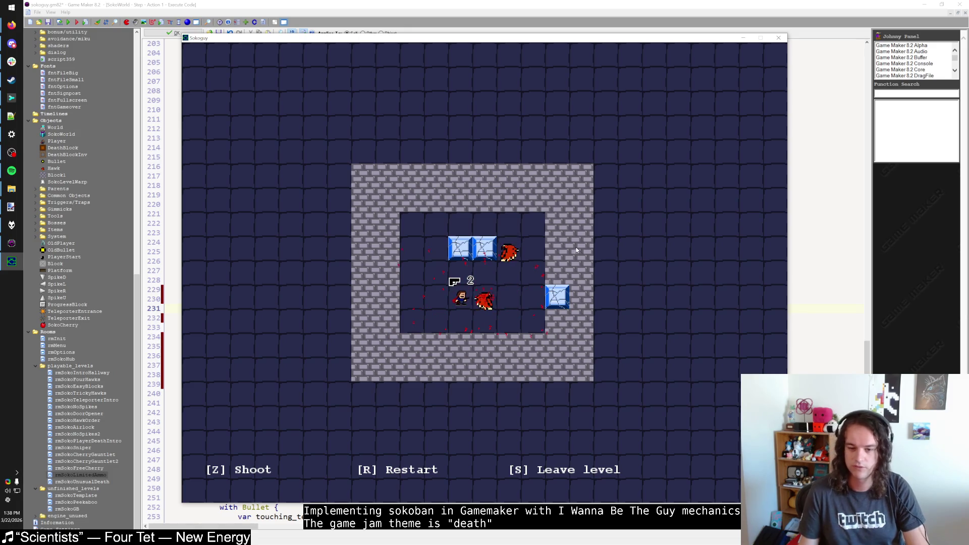
click(778, 38)
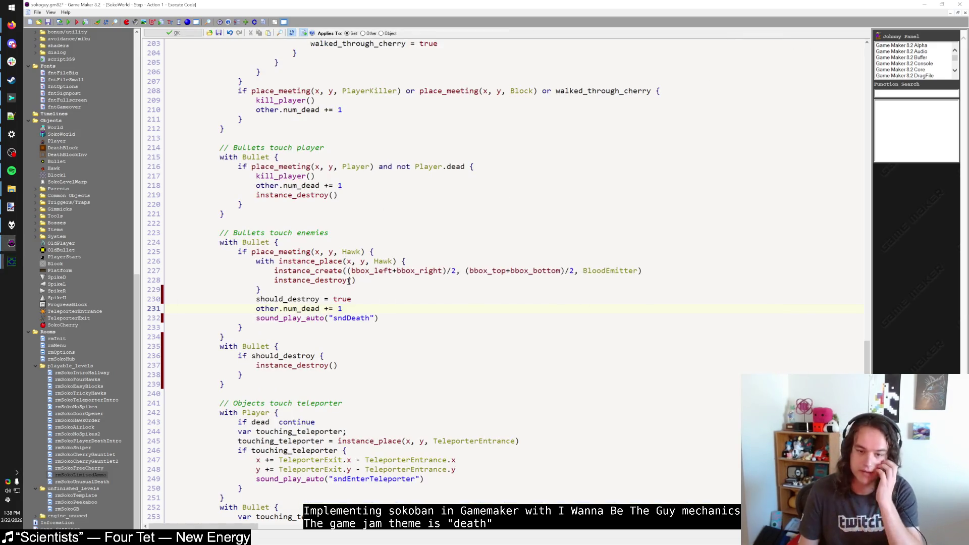
Nest a 'with Hawk' place_meeting check inside the Bullet block, run a test build, and open Spotify
click(270, 331)
click(281, 330)
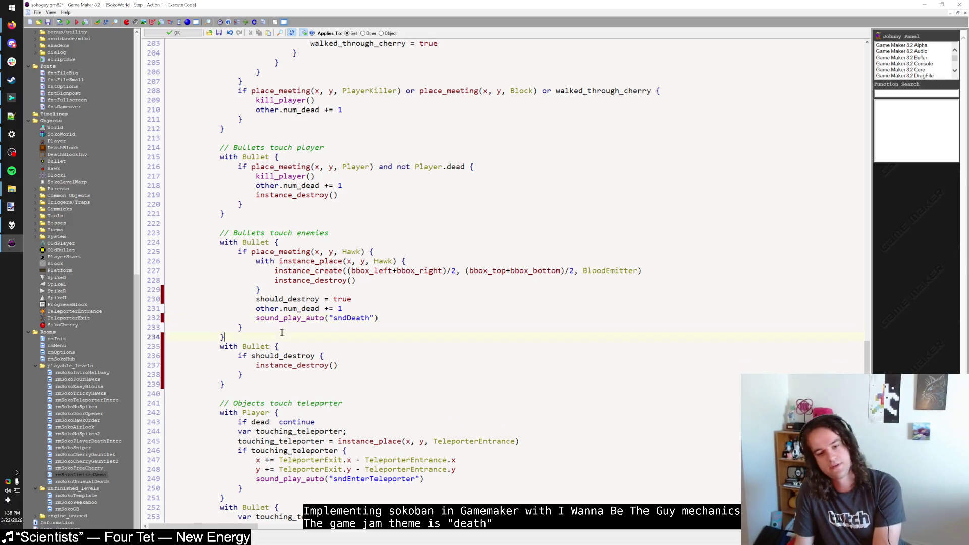
click(277, 340)
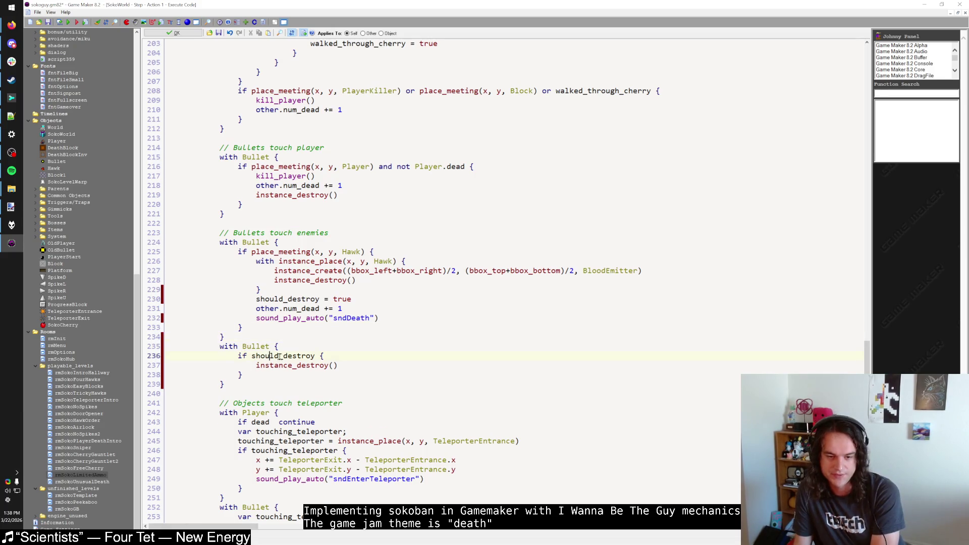
click(302, 299)
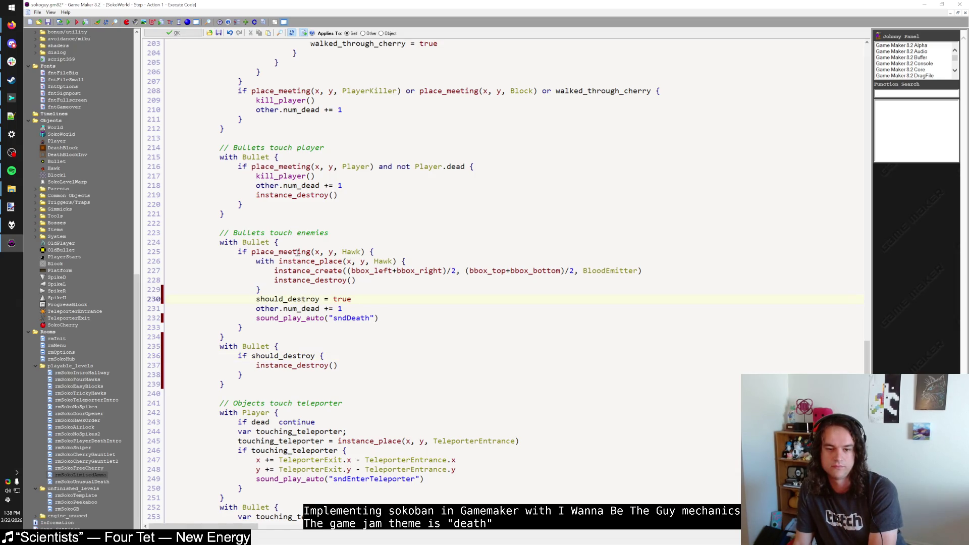
click(370, 252)
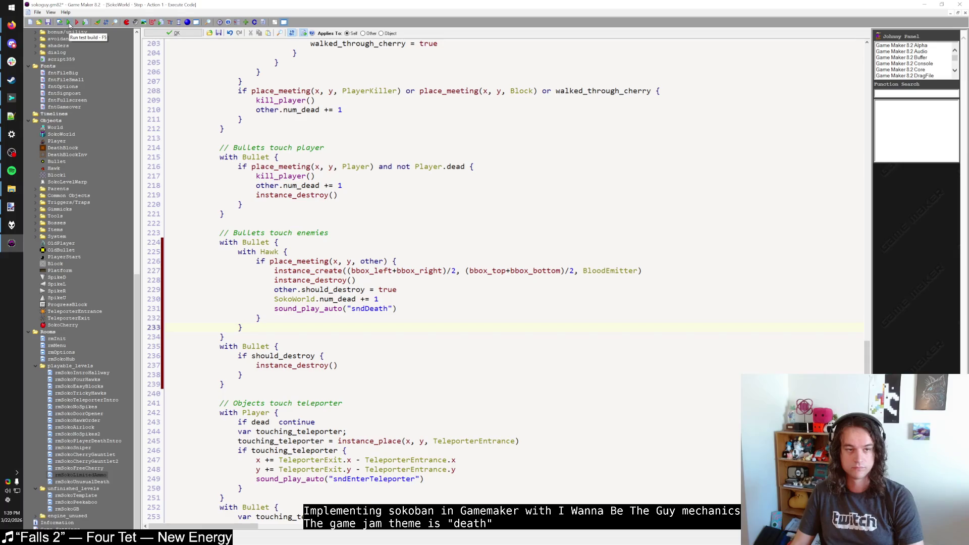
click(69, 23)
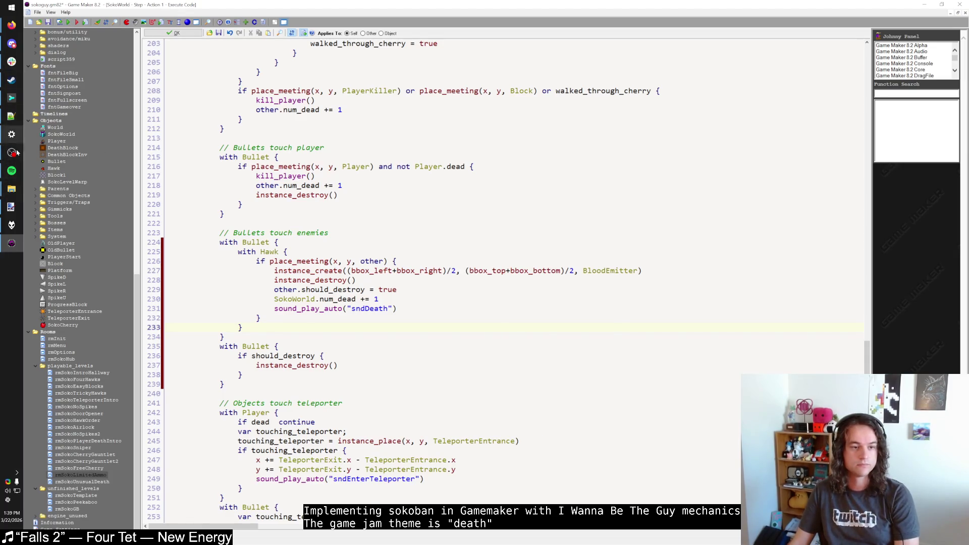
click(12, 171)
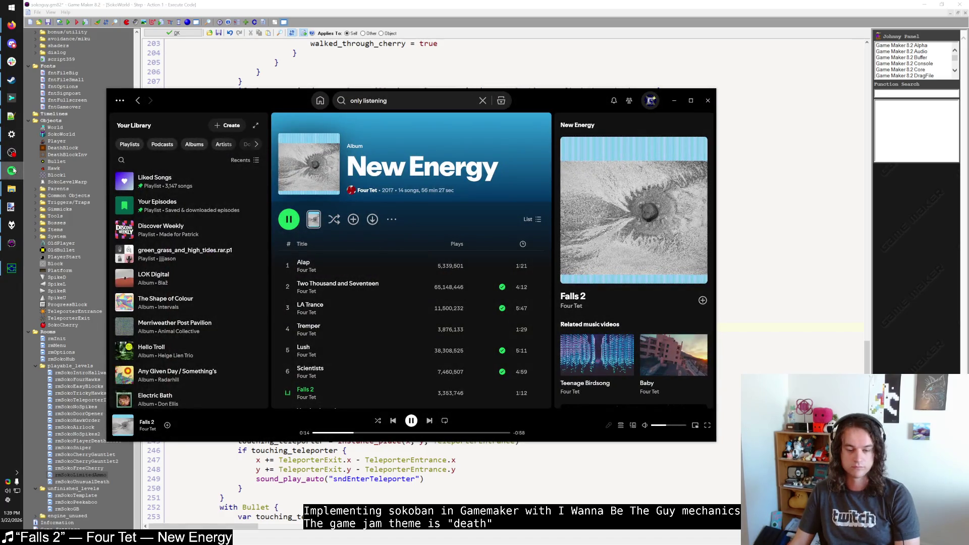
Load Game 1 and shoot the two lined-up hawks and an ice block with Z
click(11, 171)
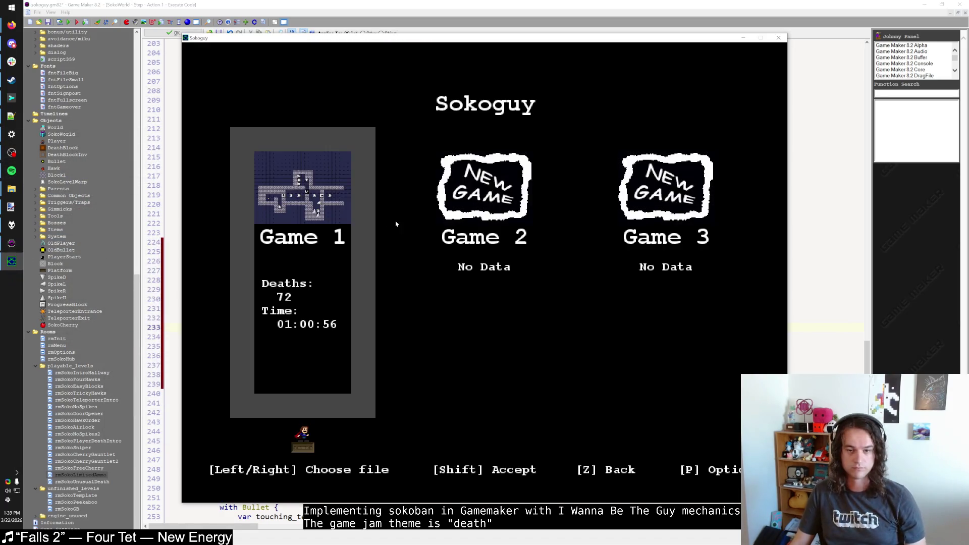
key(shift)
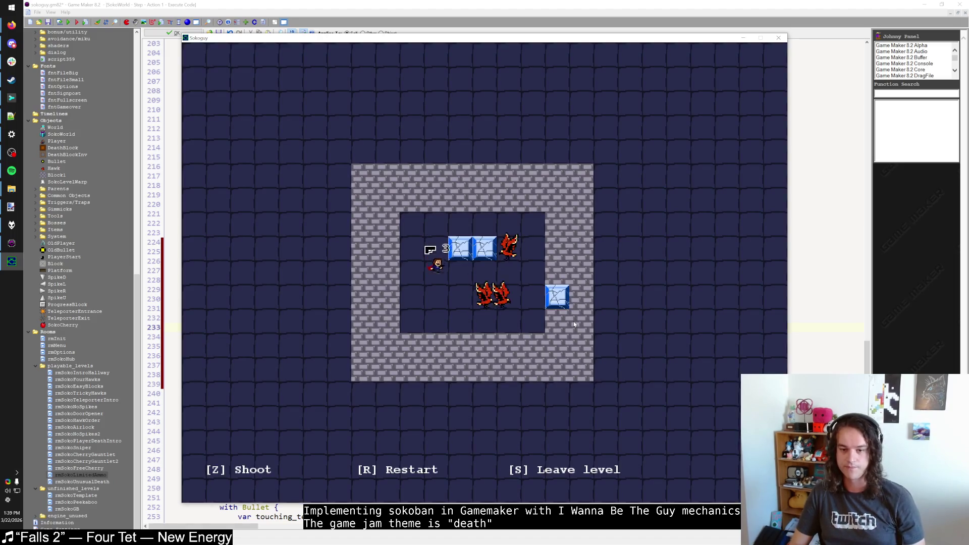
key(Down)
key(Down)
key(Right)
key(z)
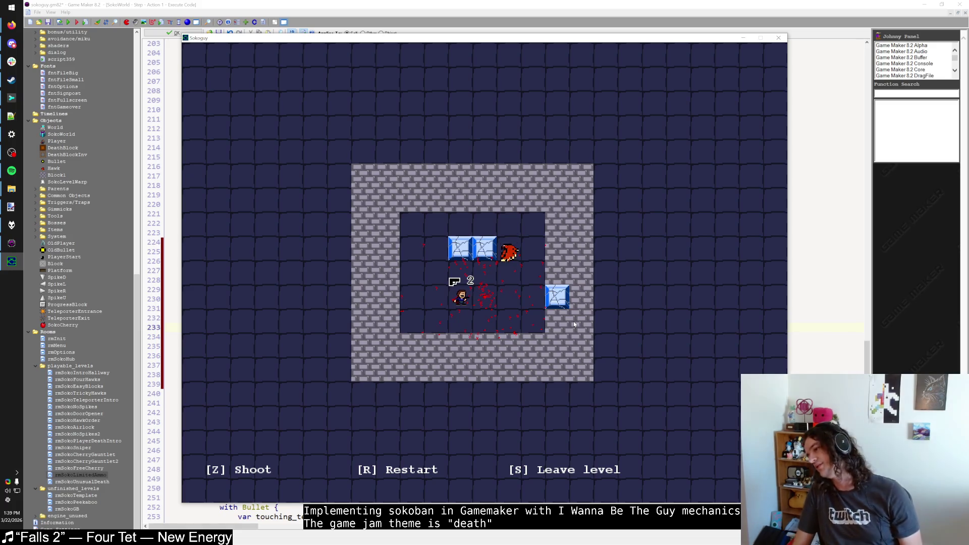
key(Up)
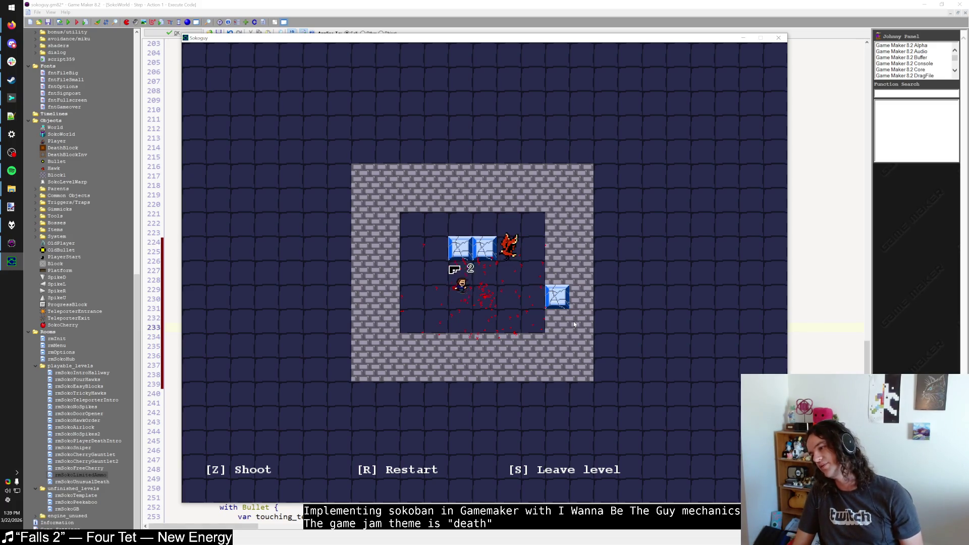
key(Right)
key(Right)
key(Right)
key(Down)
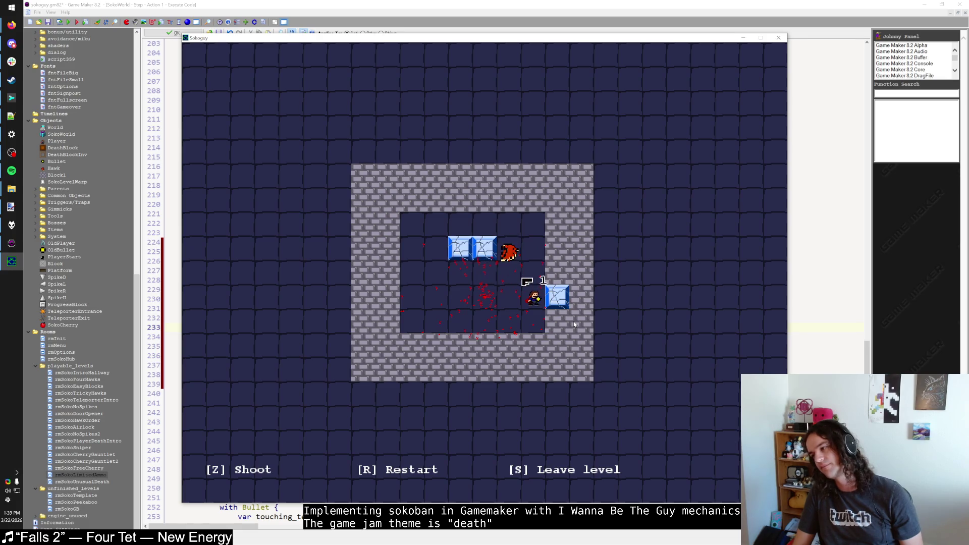
key(z)
key(Right)
key(Left)
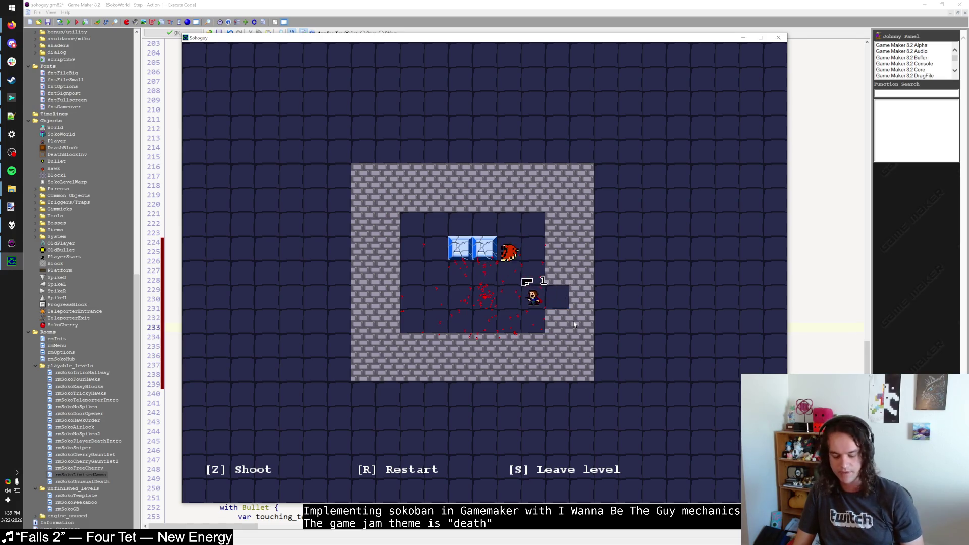
Pause the game, lower Sound Volume to 3%, and resume play
key(p)
key(shift)
key(Down)
key(Left)
key(Left)
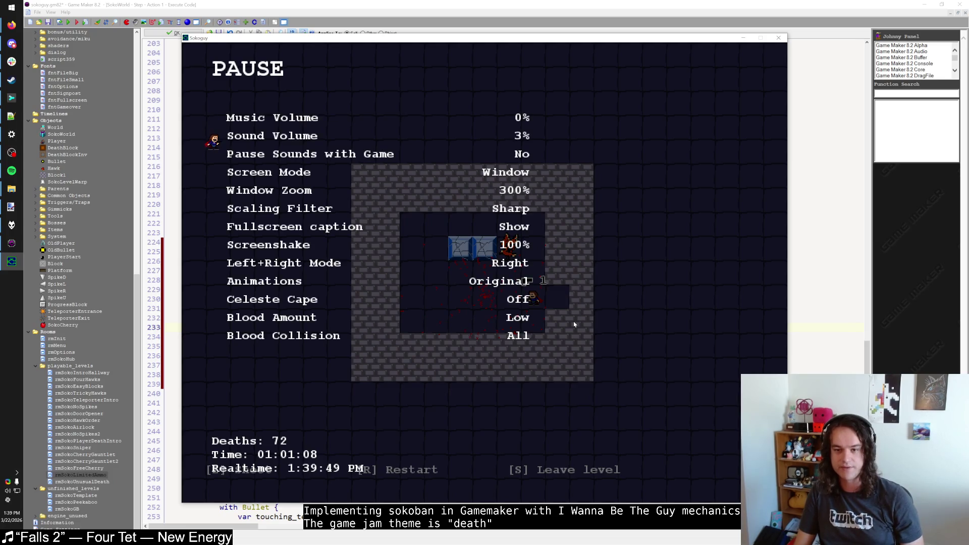
key(shift)
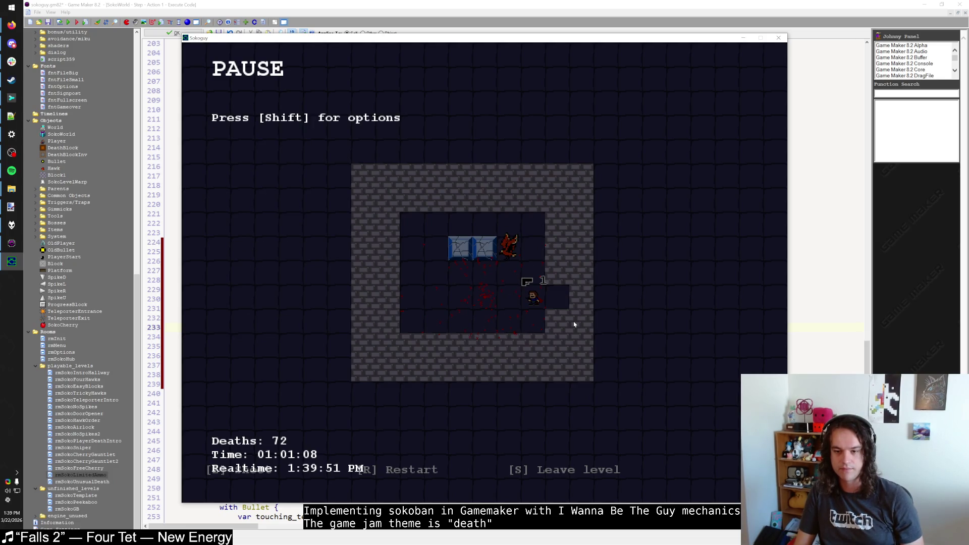
key(shift)
key(shift)
key(p)
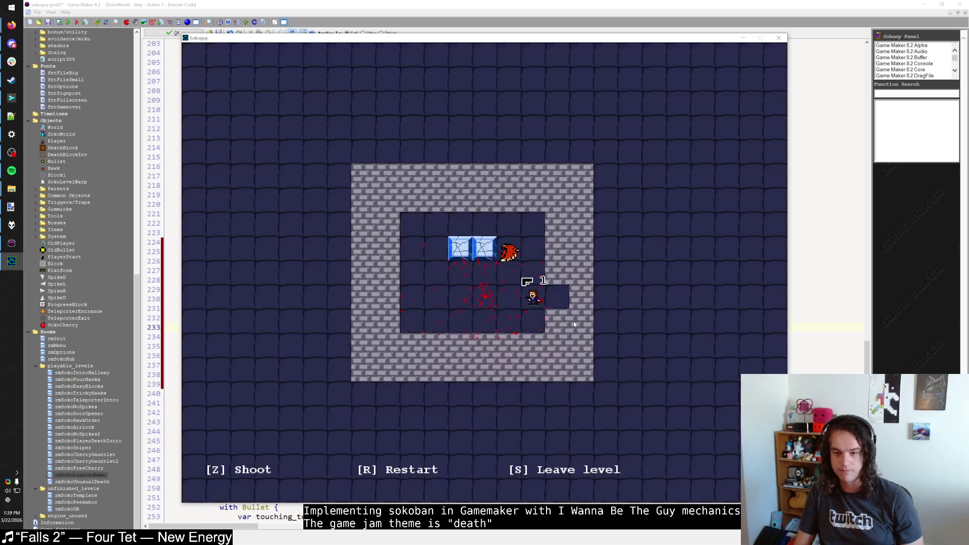
Shoot the last hawk, reposition the player, and restart the level with R
key(Up)
key(Up)
key(z)
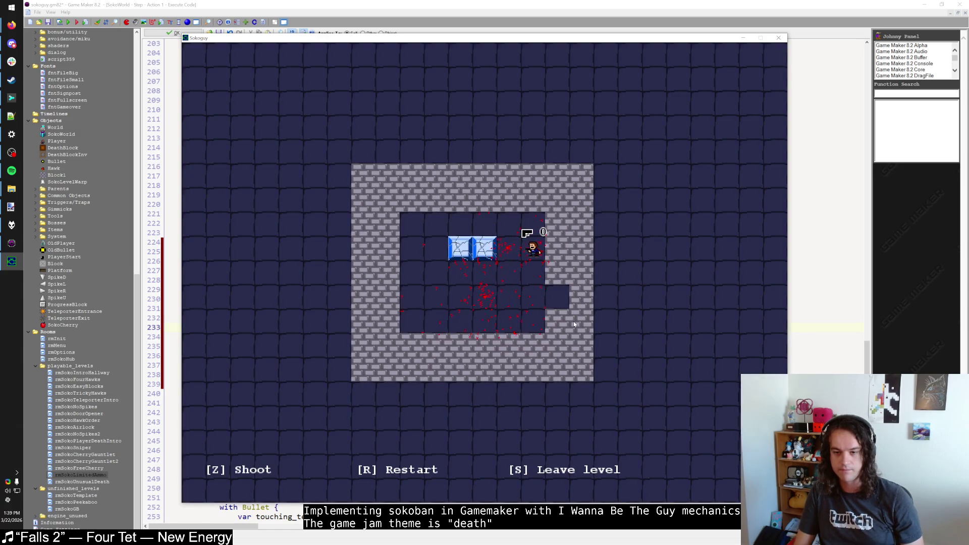
key(Left)
key(Down)
key(Left)
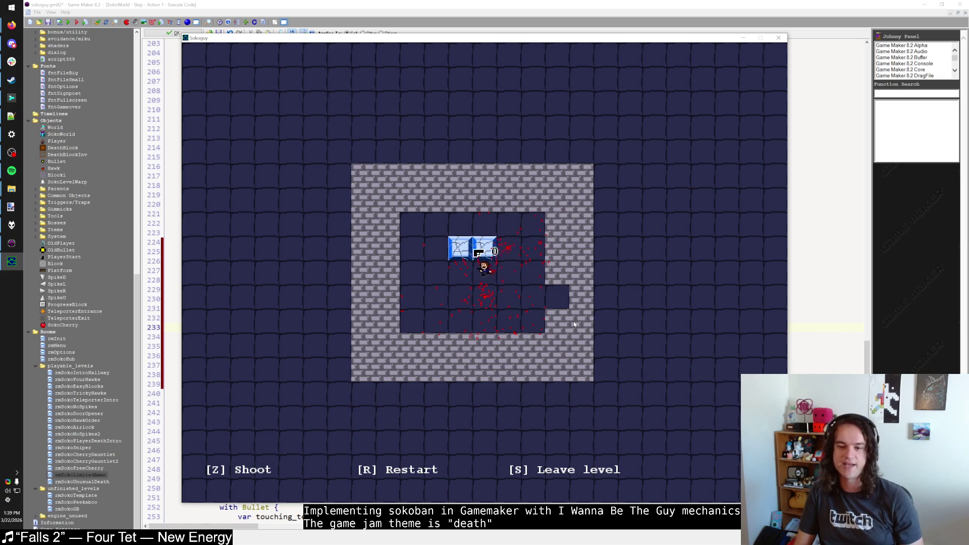
key(r)
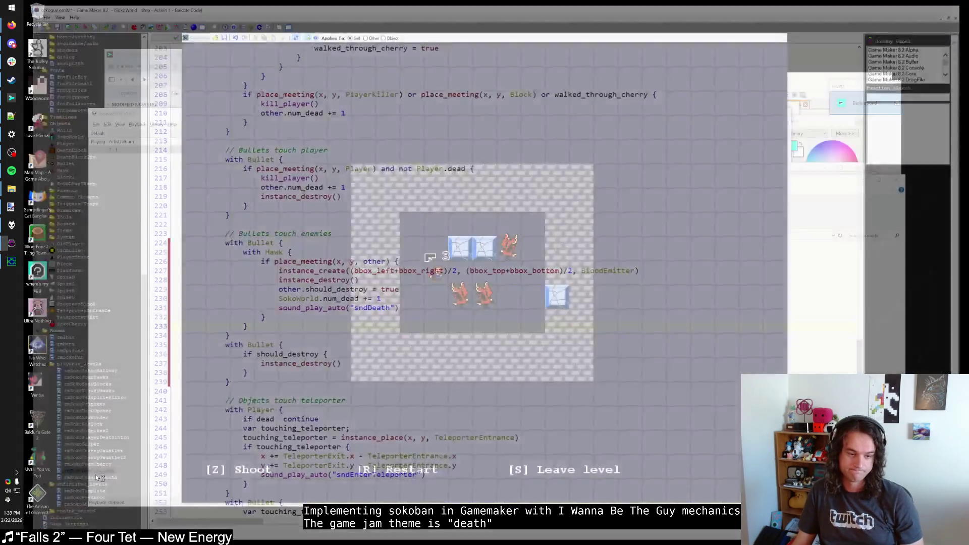
Open the hawk level in the room editor and maximize it to fill the screen
key(e)
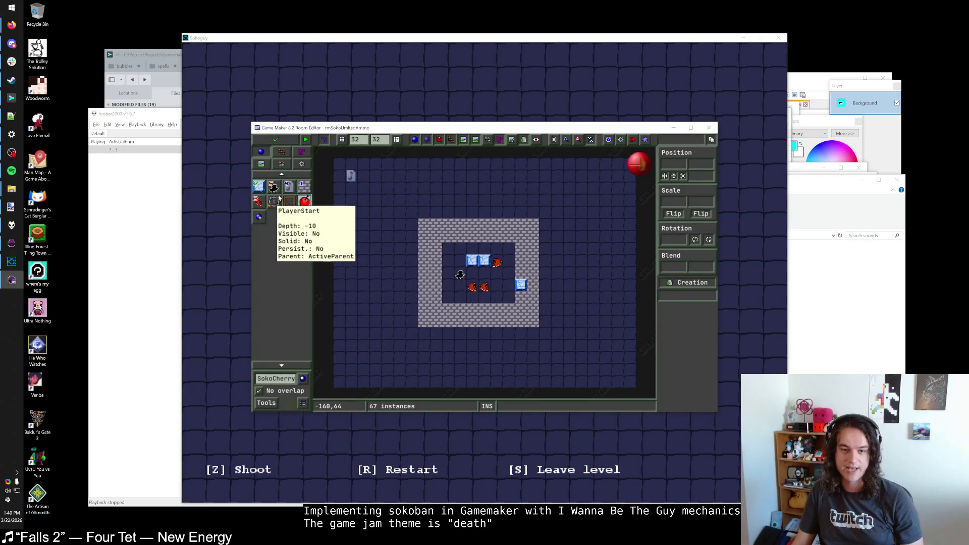
click(286, 380)
mouse_move(321, 243)
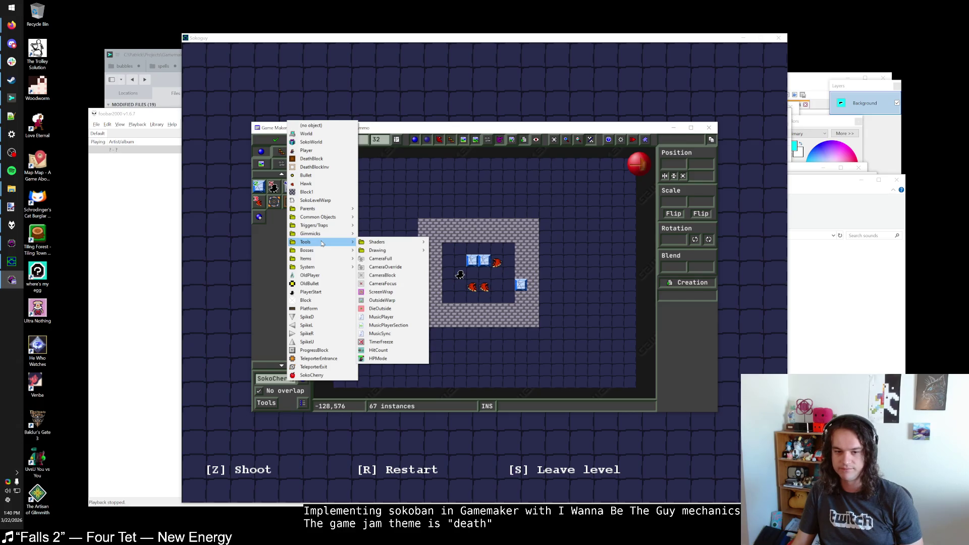
key(Escape)
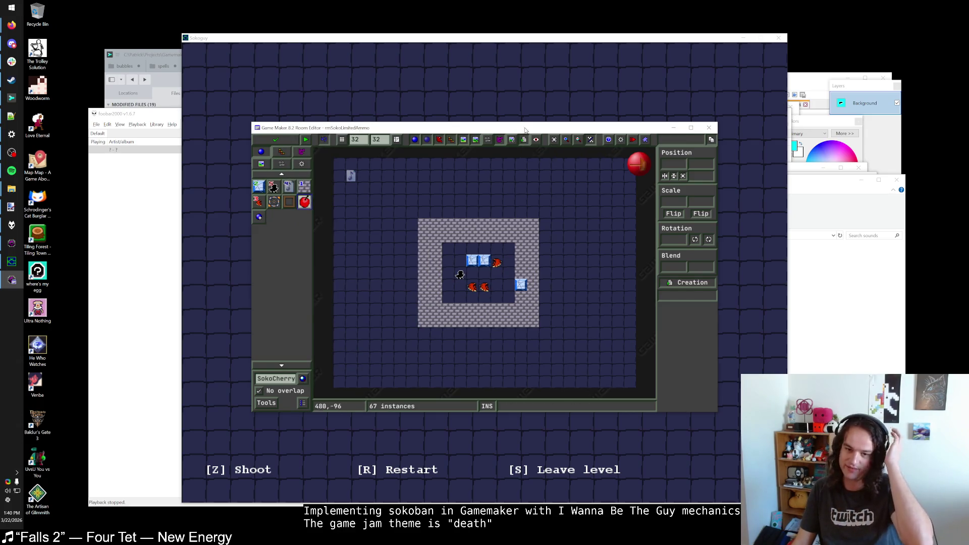
click(690, 128)
scroll(522, 275, up, 3)
scroll(169, 151, down, 2)
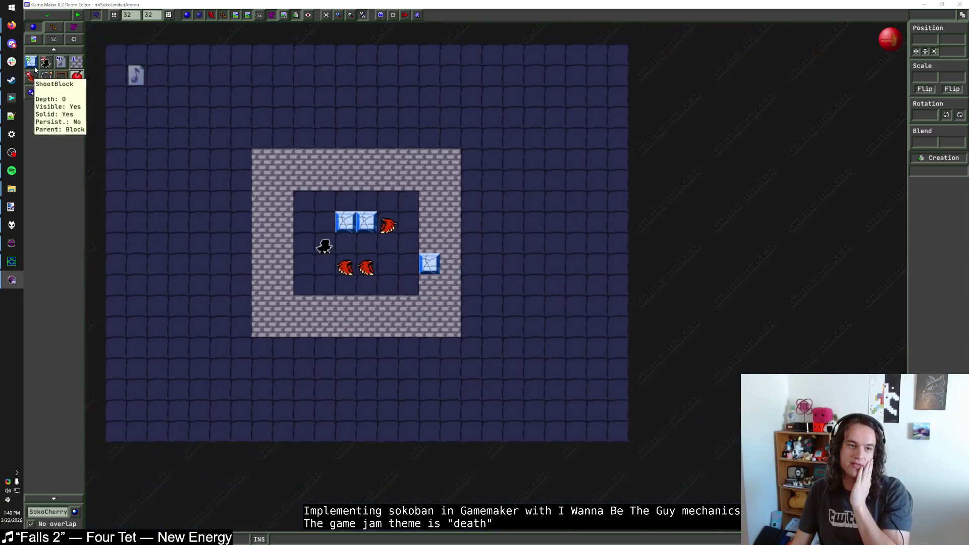
Place a test shoot block in the inner room's top-left cell, then remove it
click(31, 78)
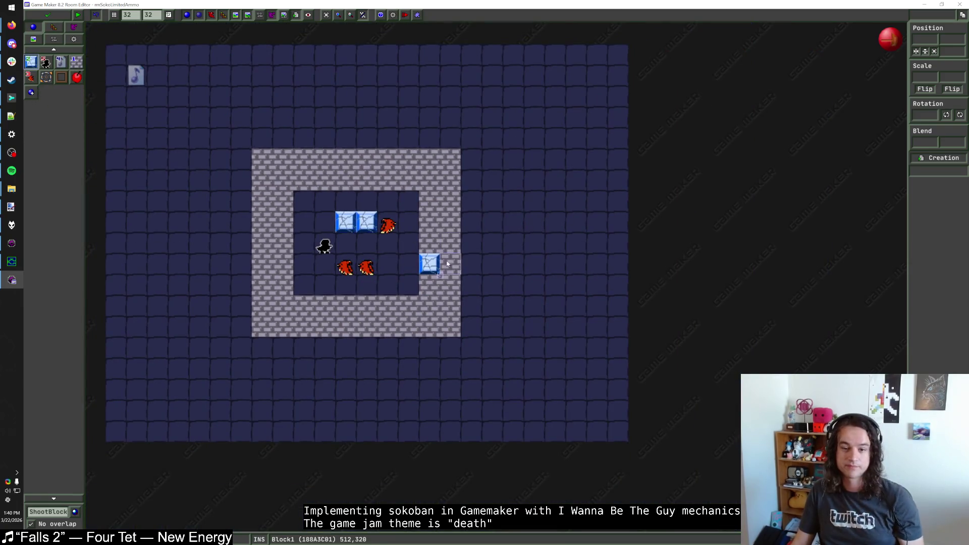
mouse_move(327, 246)
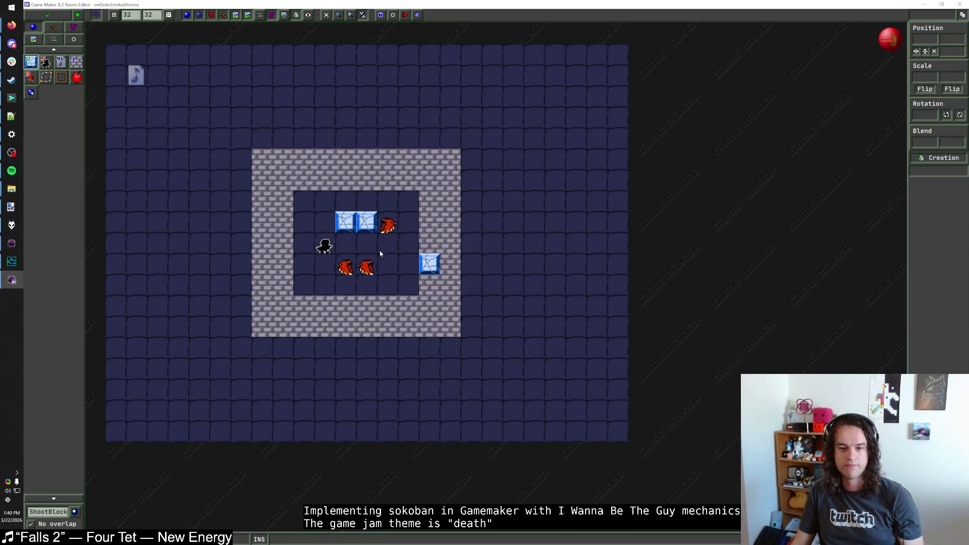
click(302, 200)
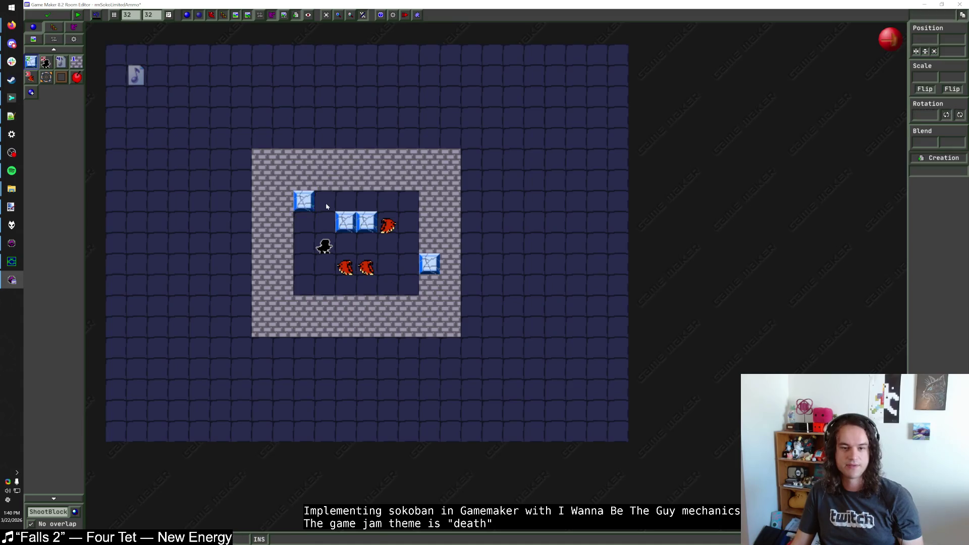
right_click(307, 202)
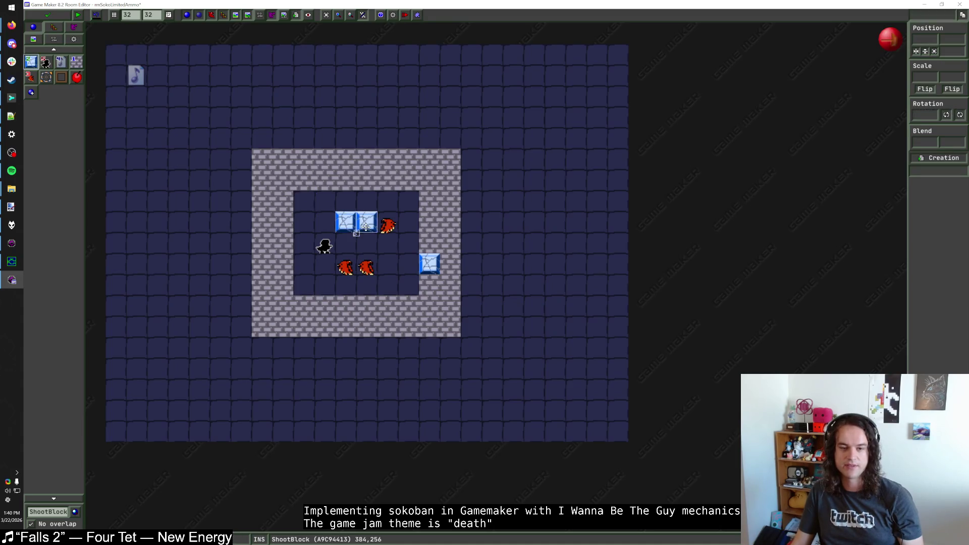
Delete the inner hawk, both blue blocks and the wall shoot block, then brick the right-wall gap
click(76, 61)
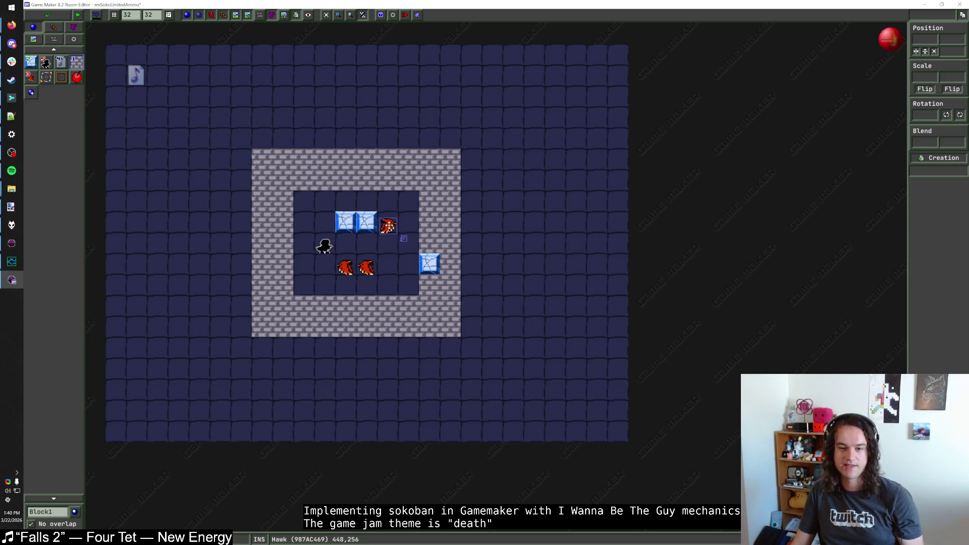
right_click(389, 225)
right_click(366, 223)
right_click(345, 222)
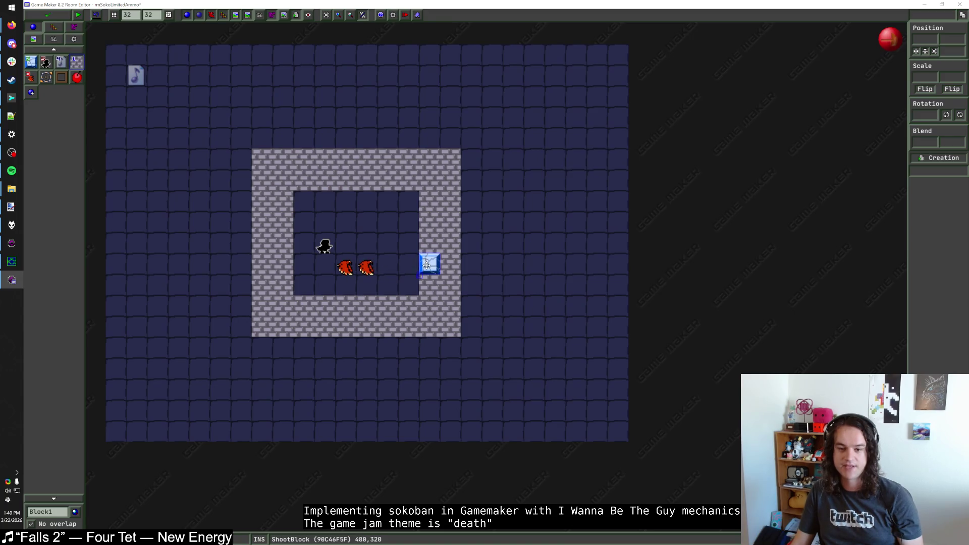
right_click(427, 264)
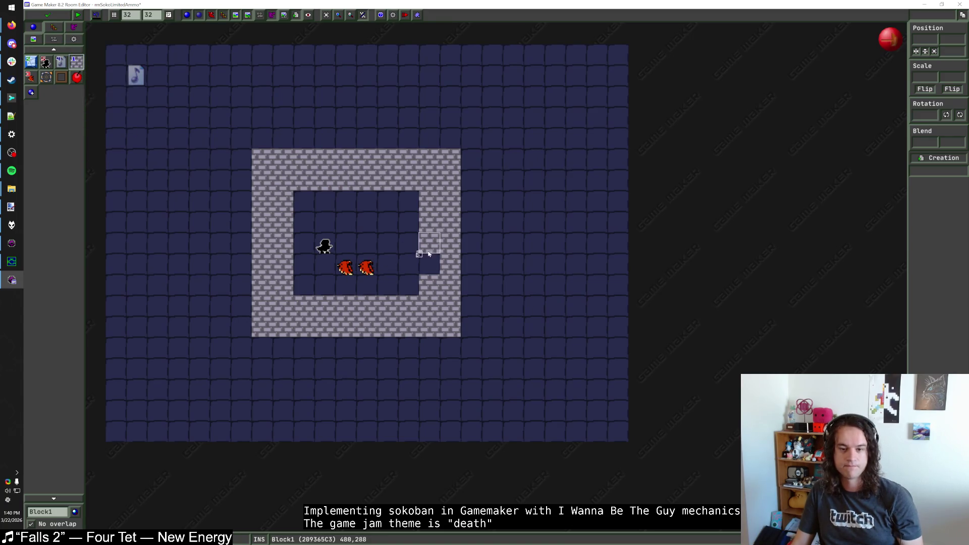
click(428, 254)
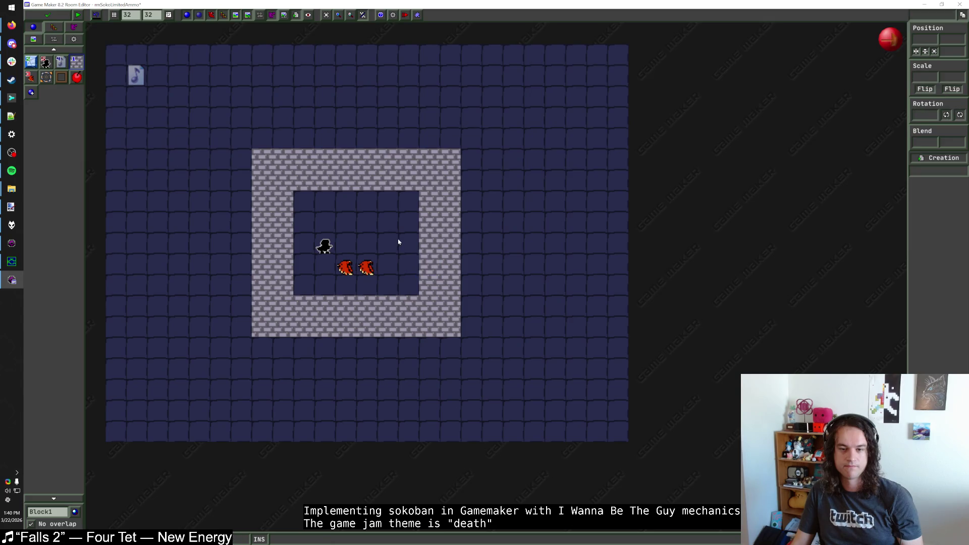
click(59, 509)
mouse_move(93, 365)
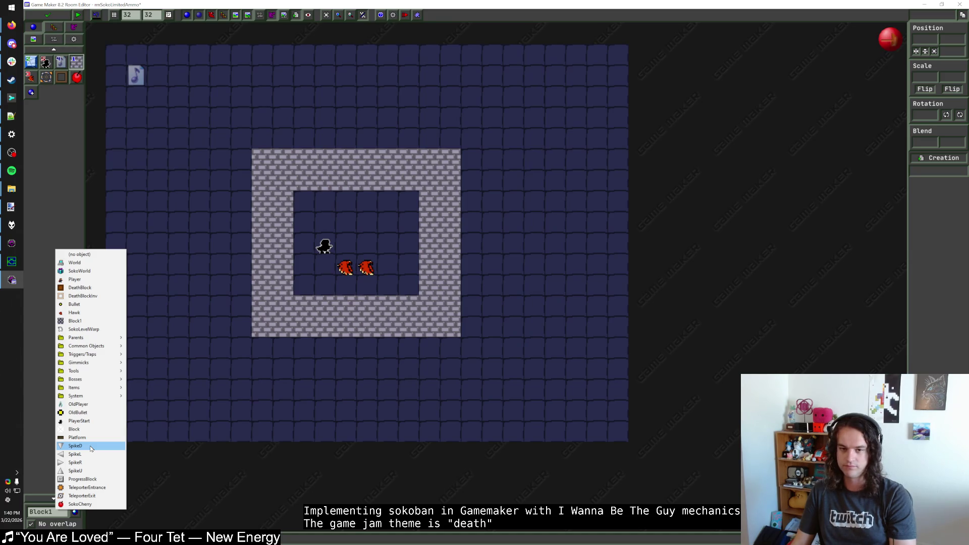
Place a downward spike at the inner room's top and brick over the inner left column
click(91, 448)
click(367, 201)
click(31, 77)
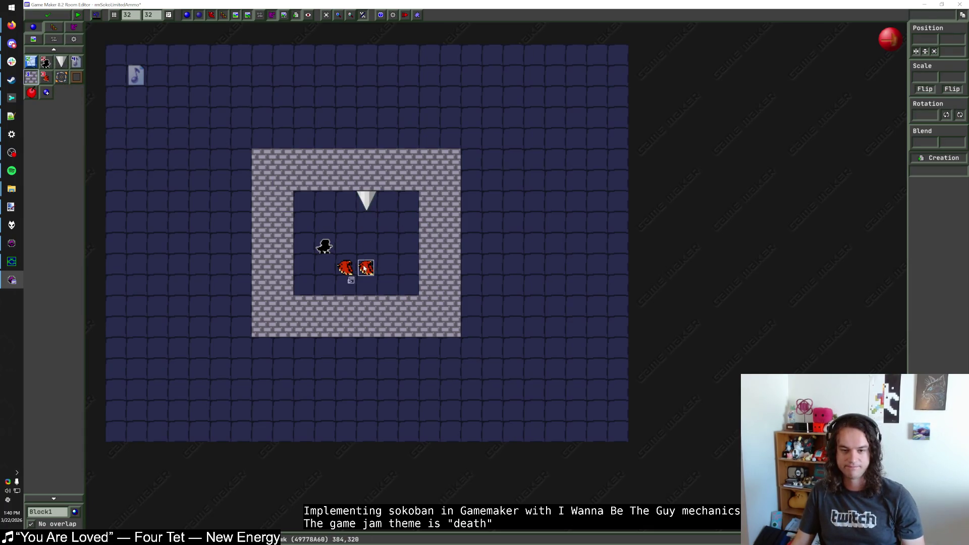
mouse_move(347, 270)
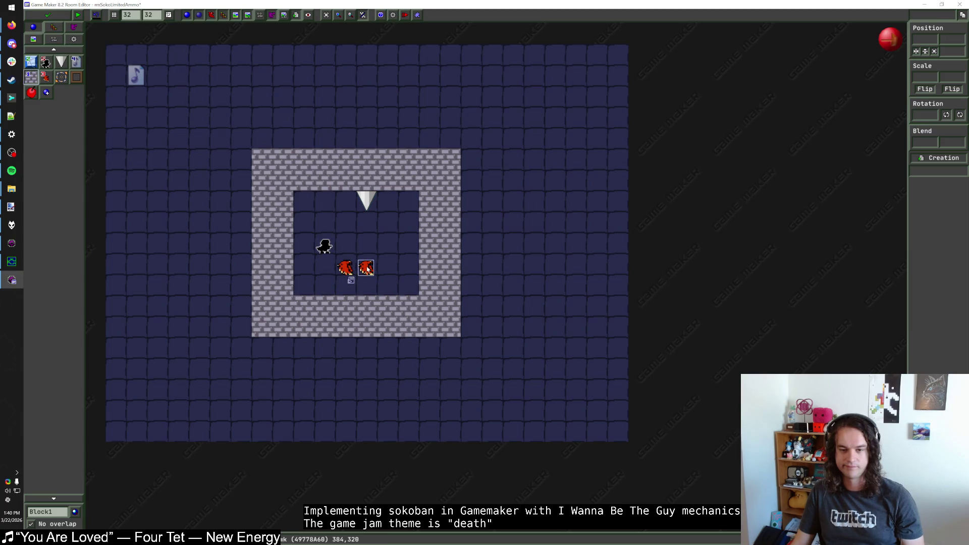
mouse_move(327, 251)
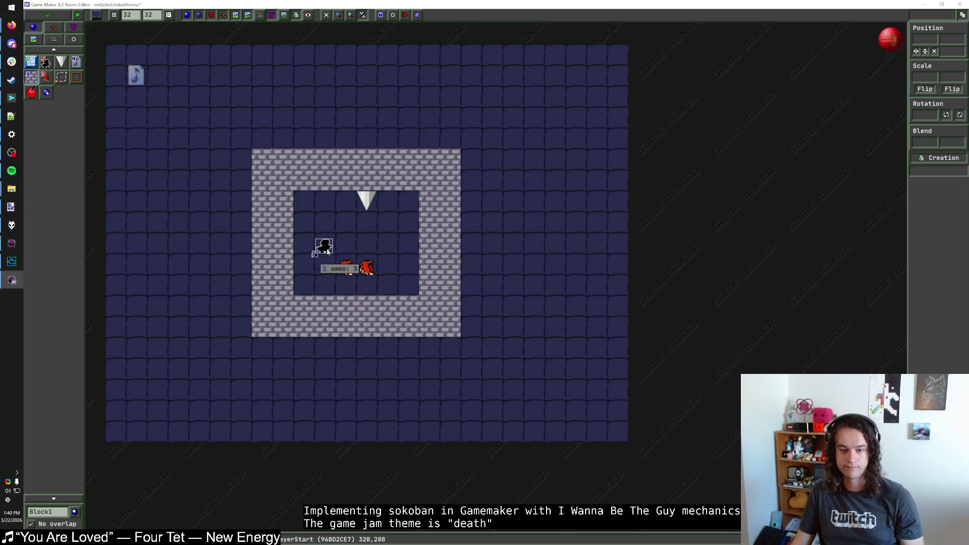
mouse_move(327, 250)
mouse_down()
mouse_move(327, 229)
mouse_move(360, 249)
mouse_up()
drag(303, 202, 303, 285)
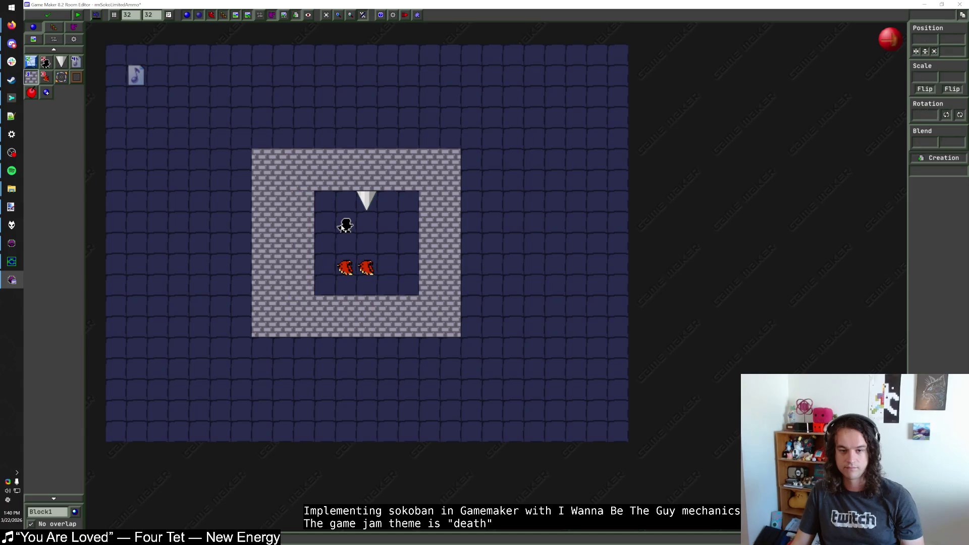
Move the player start two cells right, remove the outer-left wall, and put the spike top-left
click(345, 228)
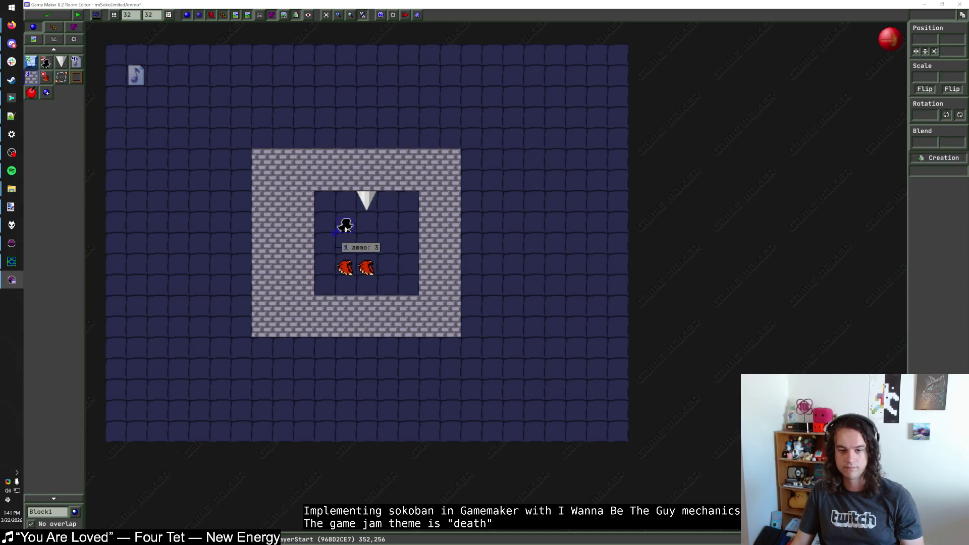
click(346, 226)
drag(346, 226, 387, 226)
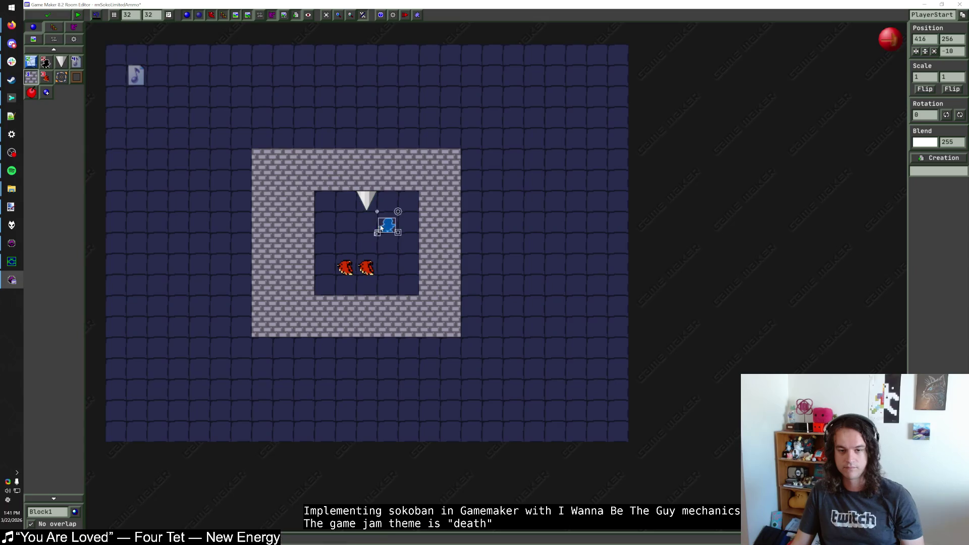
drag(263, 159, 262, 328)
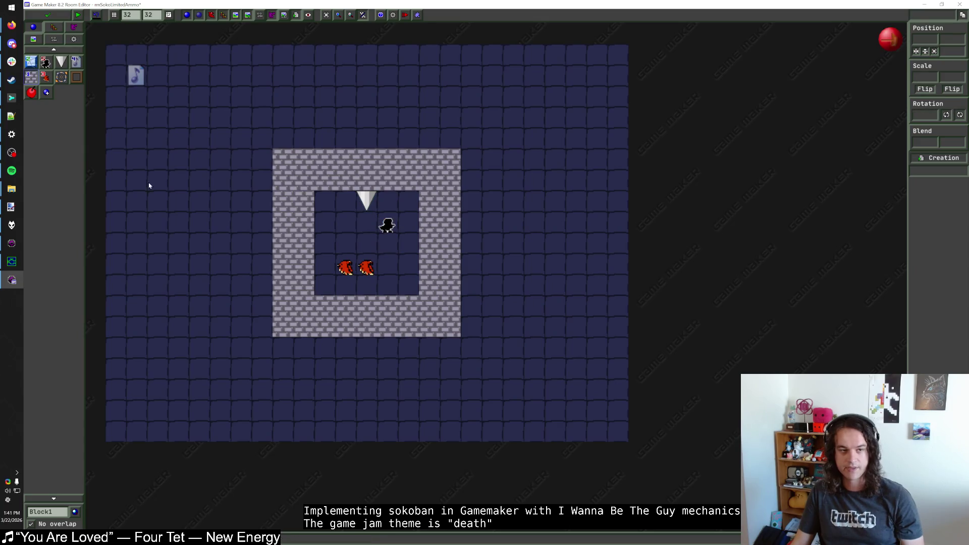
click(30, 61)
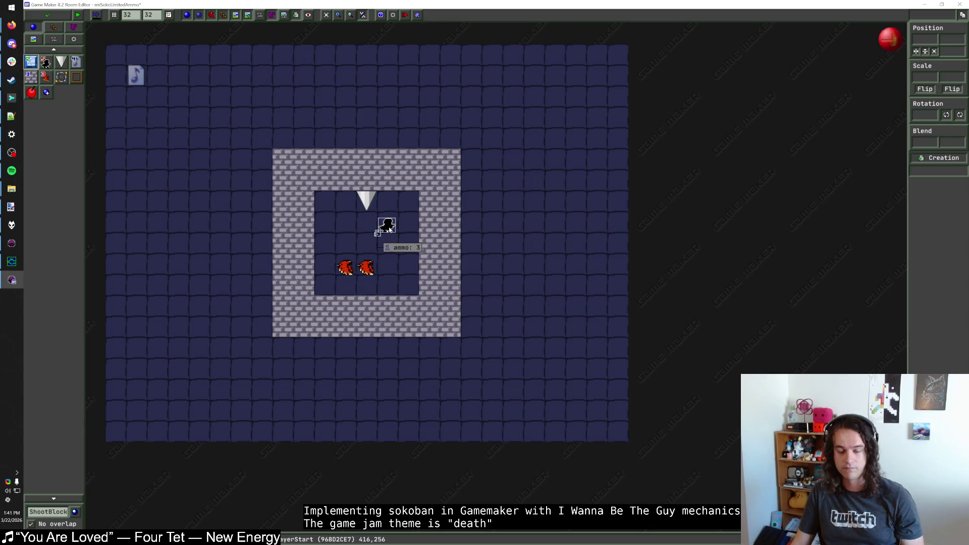
drag(373, 202, 331, 203)
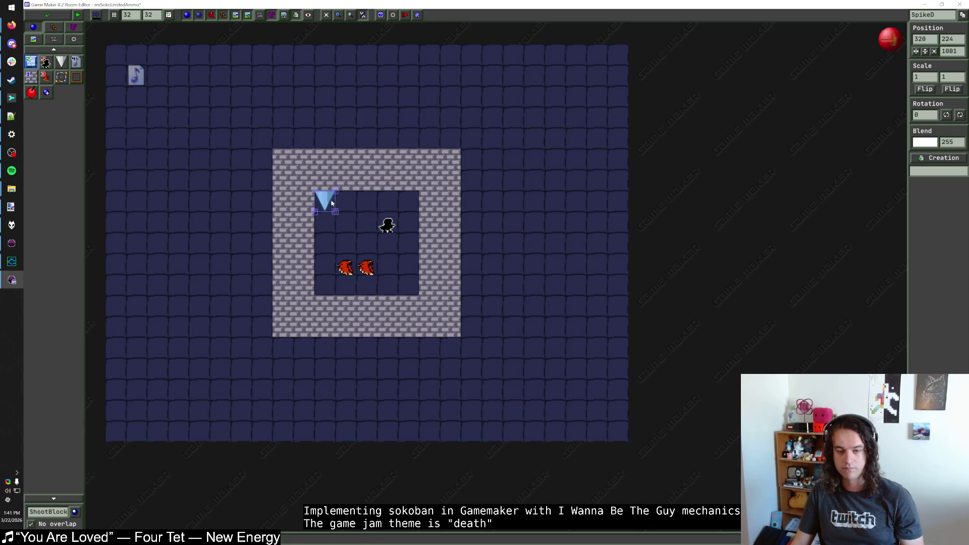
Place two shoot blocks along the inner room's top row and add a brick below the spike
click(346, 201)
click(324, 222)
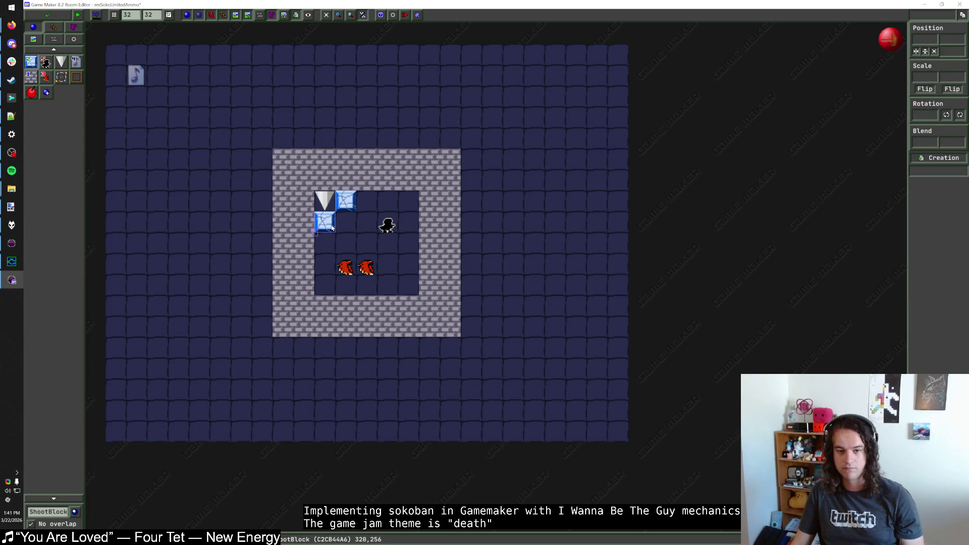
right_click(346, 201)
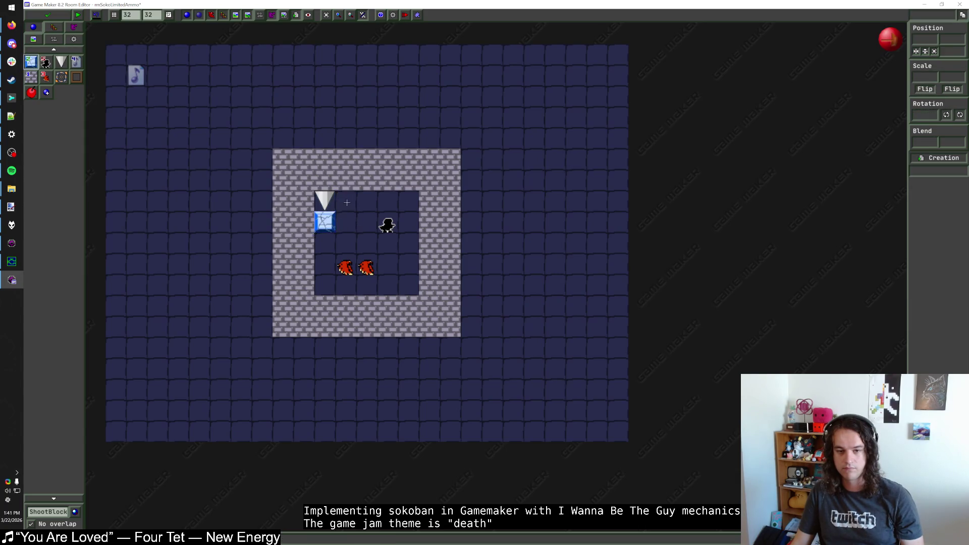
right_click(324, 222)
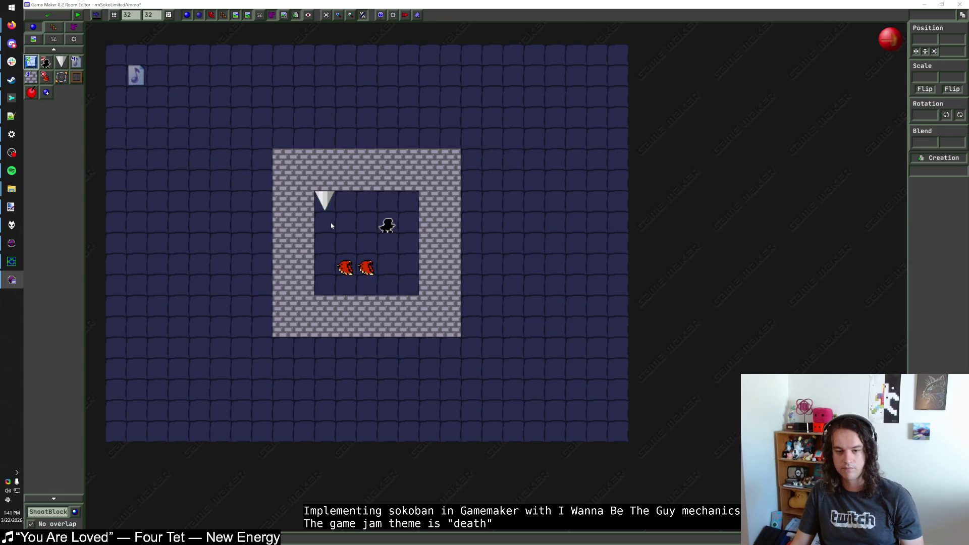
click(345, 200)
click(366, 200)
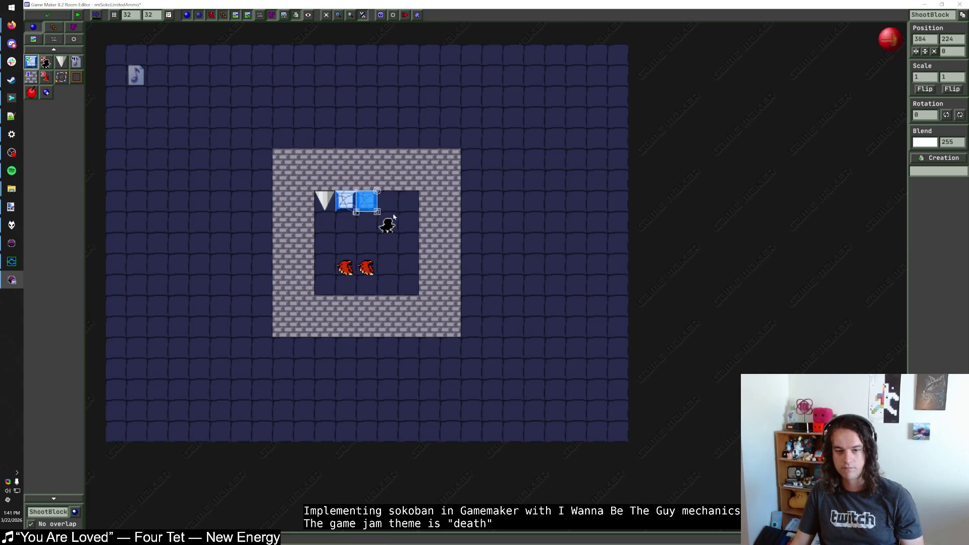
click(31, 76)
click(325, 222)
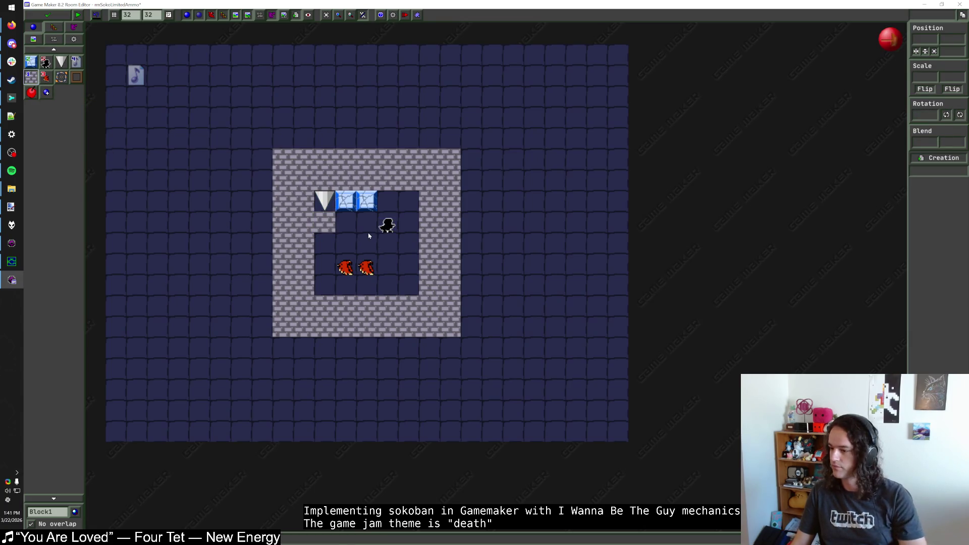
Swap a top-wall cell for a downward spike above the right shoot block; delete the old corner spike and its brick
click(30, 61)
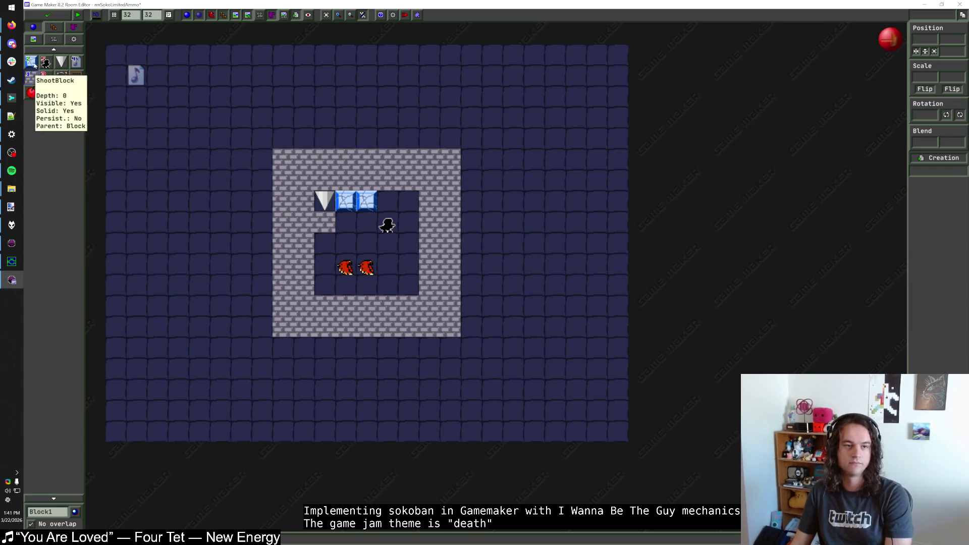
click(61, 61)
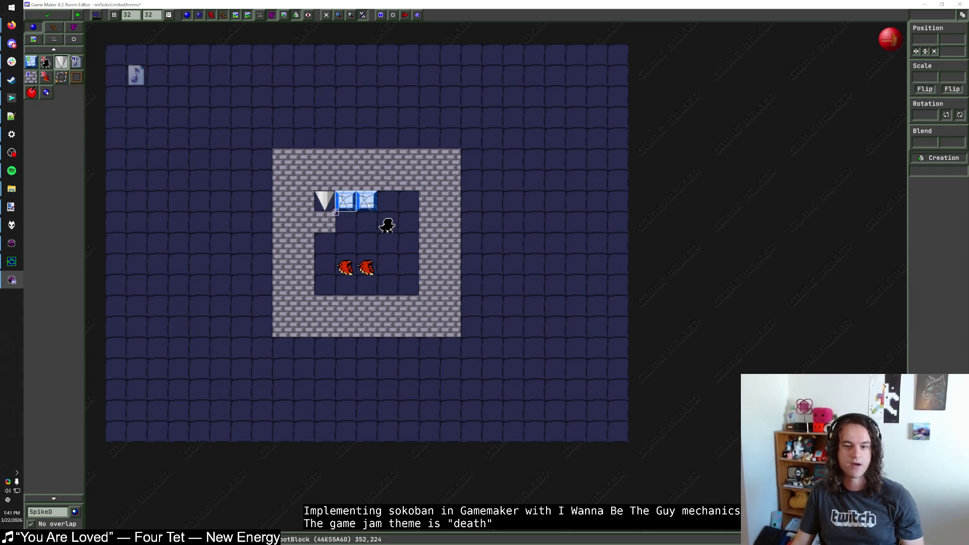
right_click(346, 181)
click(366, 179)
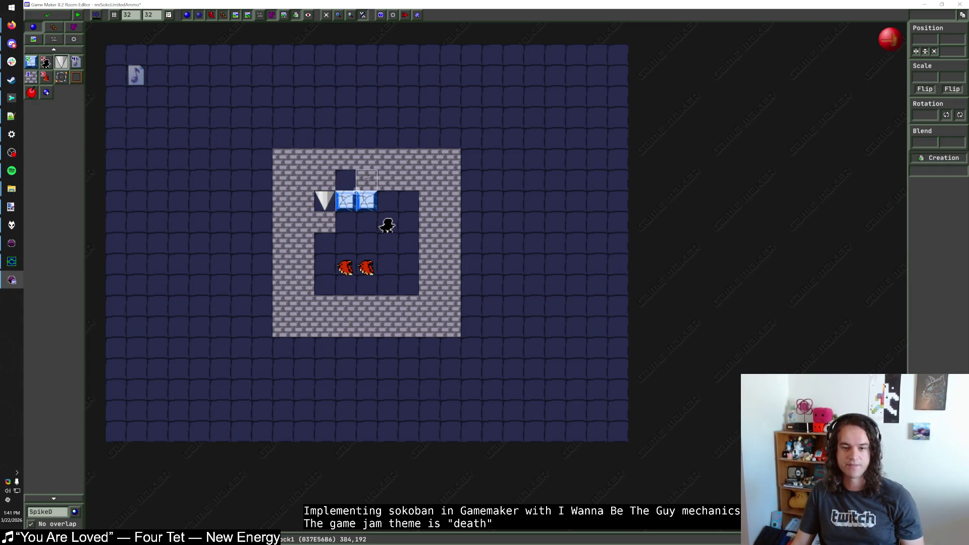
click(31, 61)
click(31, 77)
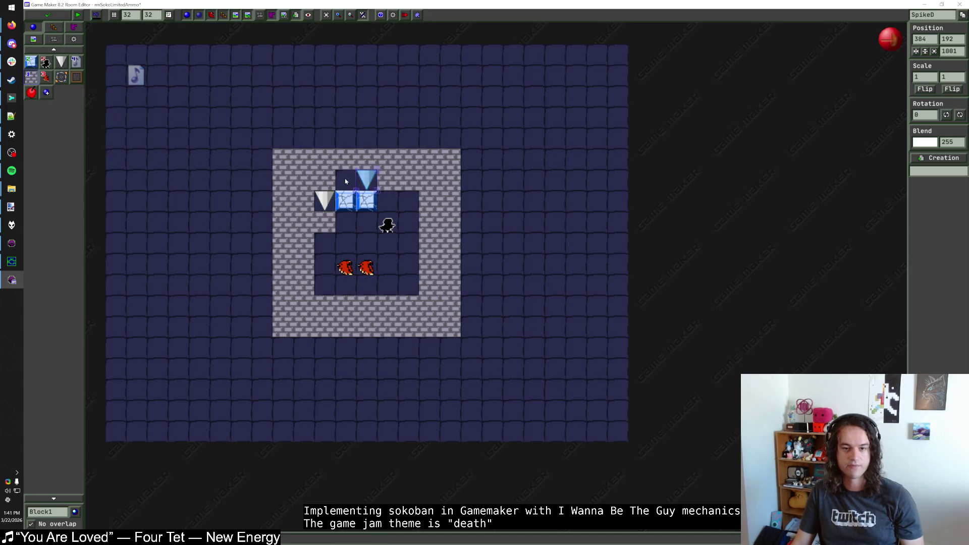
right_click(333, 210)
right_click(326, 222)
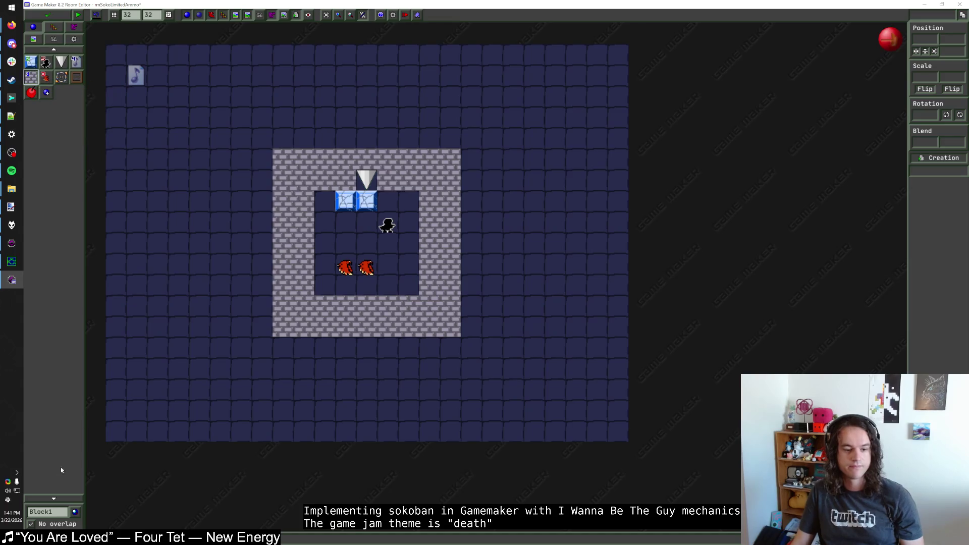
click(54, 515)
Place a large cracked ShootBlockBig beside the two small ice blocks and shift the player start one cell left
mouse_move(93, 371)
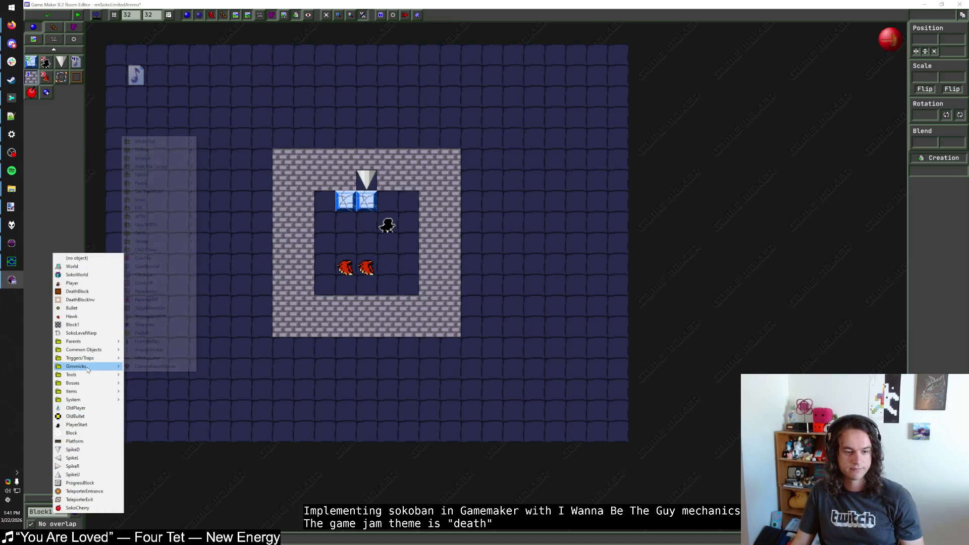
mouse_move(161, 211)
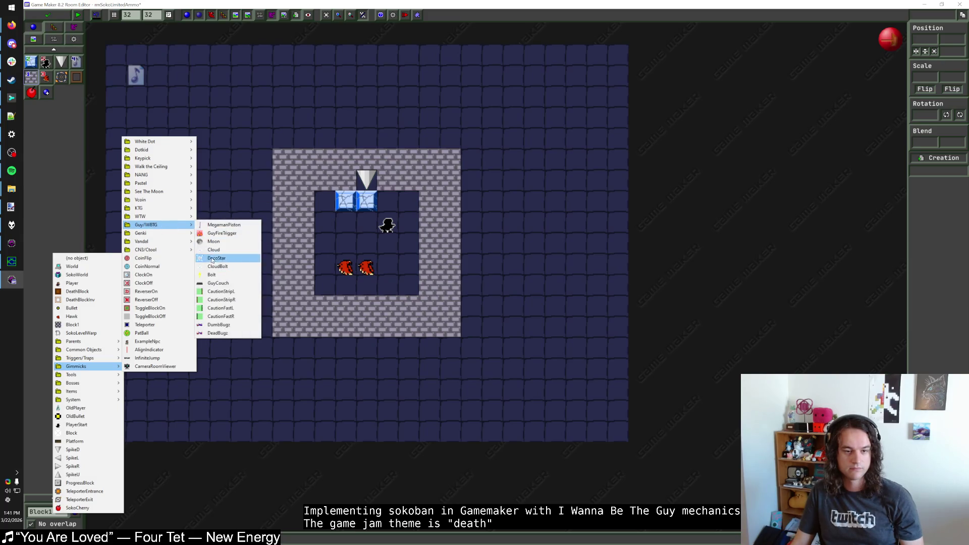
mouse_move(161, 234)
click(225, 243)
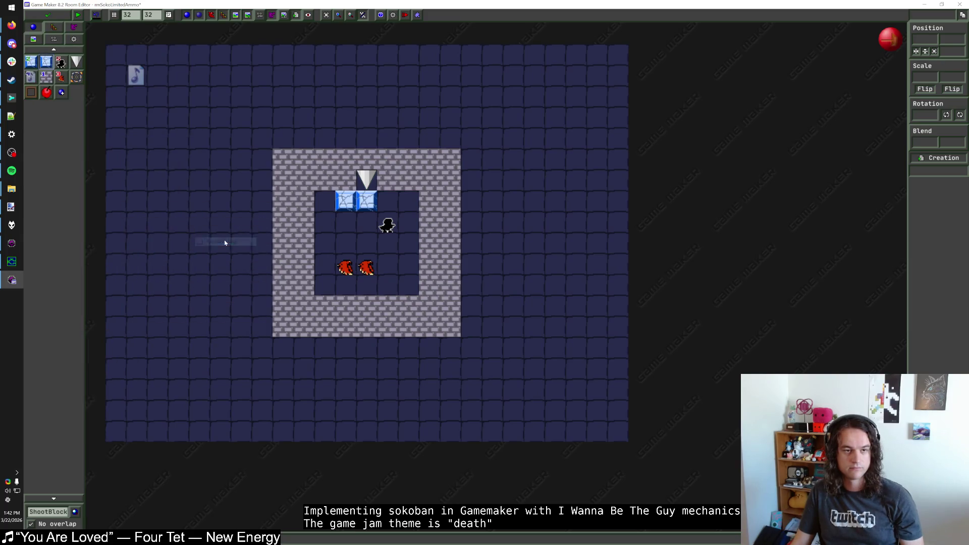
click(404, 207)
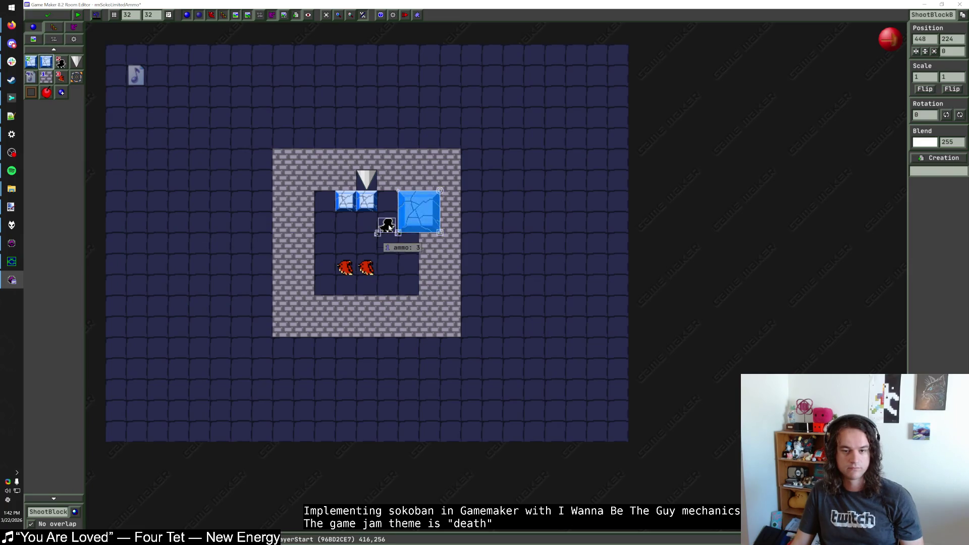
drag(386, 230, 367, 230)
click(401, 216)
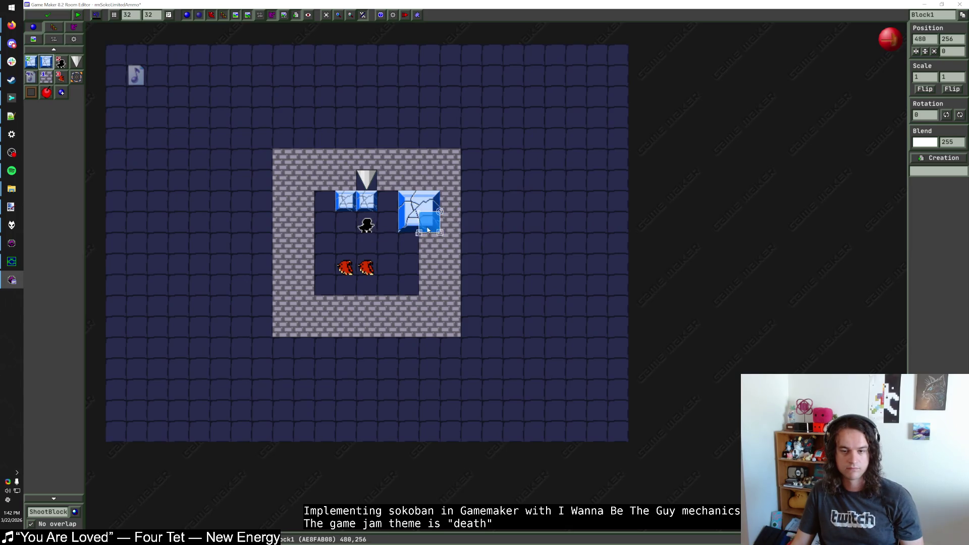
drag(419, 215, 398, 214)
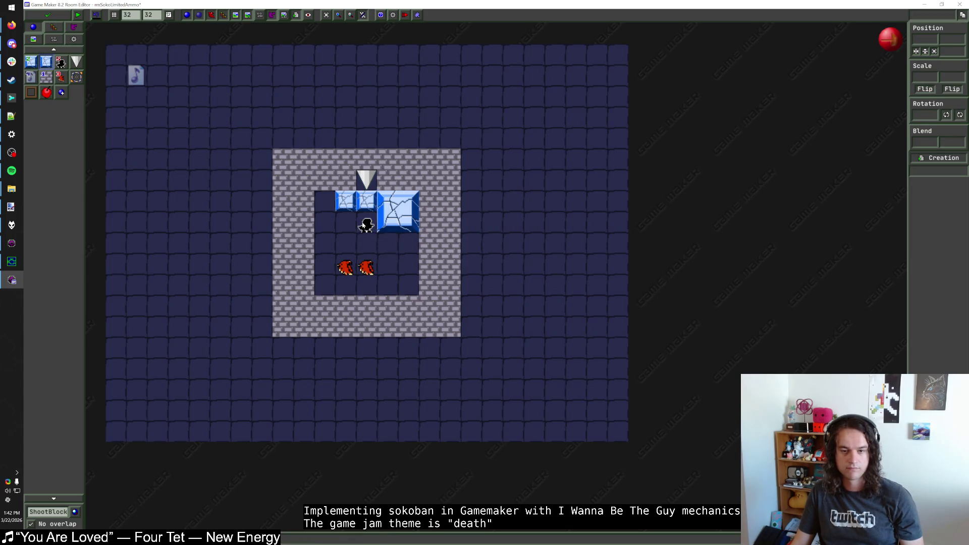
mouse_move(366, 227)
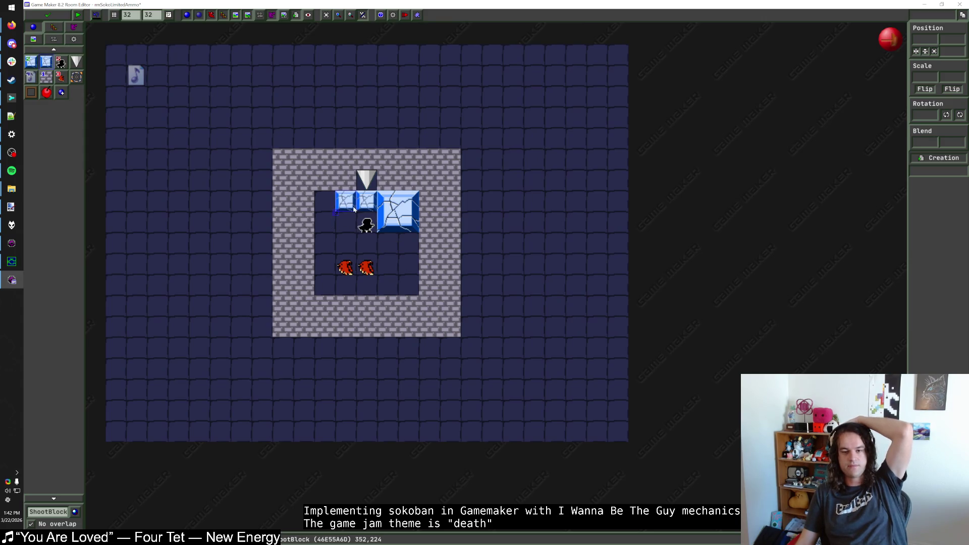
click(369, 227)
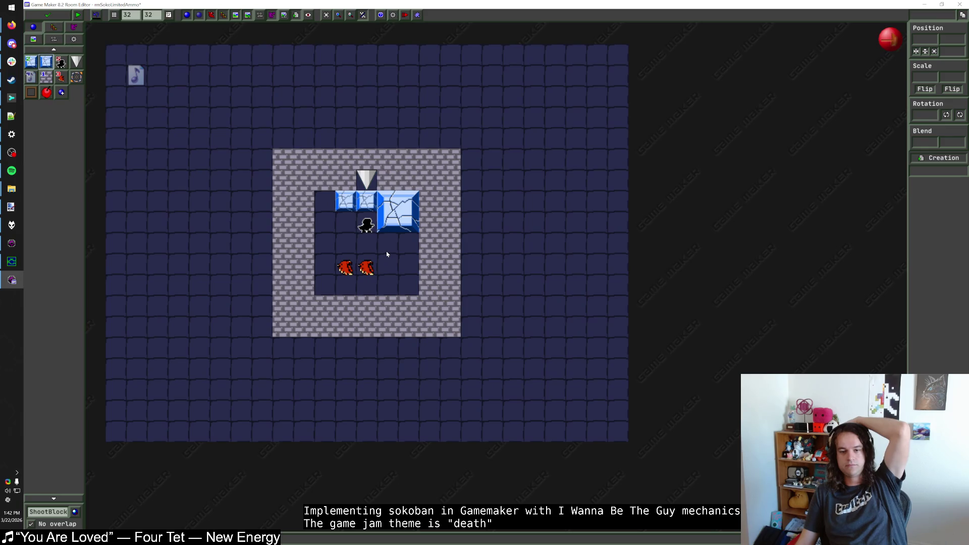
Add an ice block in the left floor cell and erase brick columns to widen the inner floor both sides
click(30, 61)
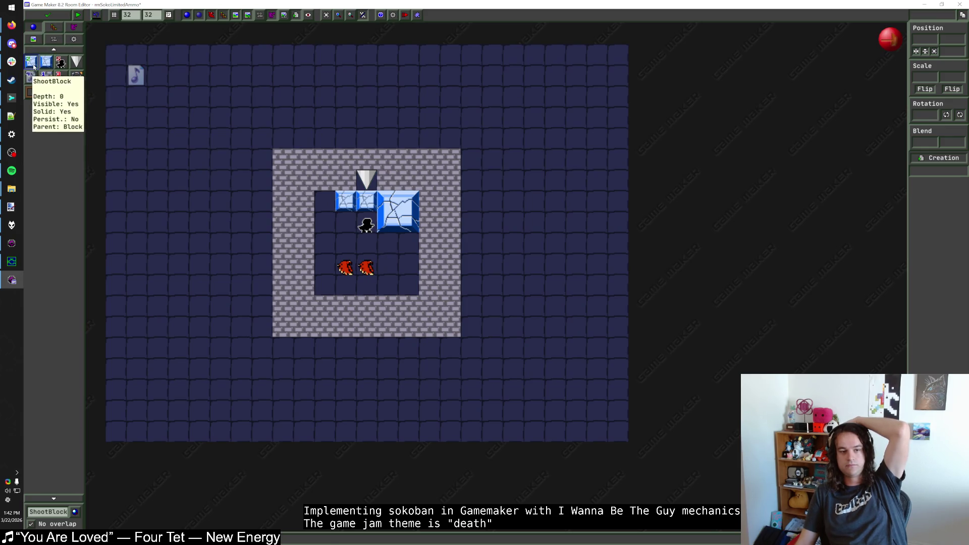
click(322, 219)
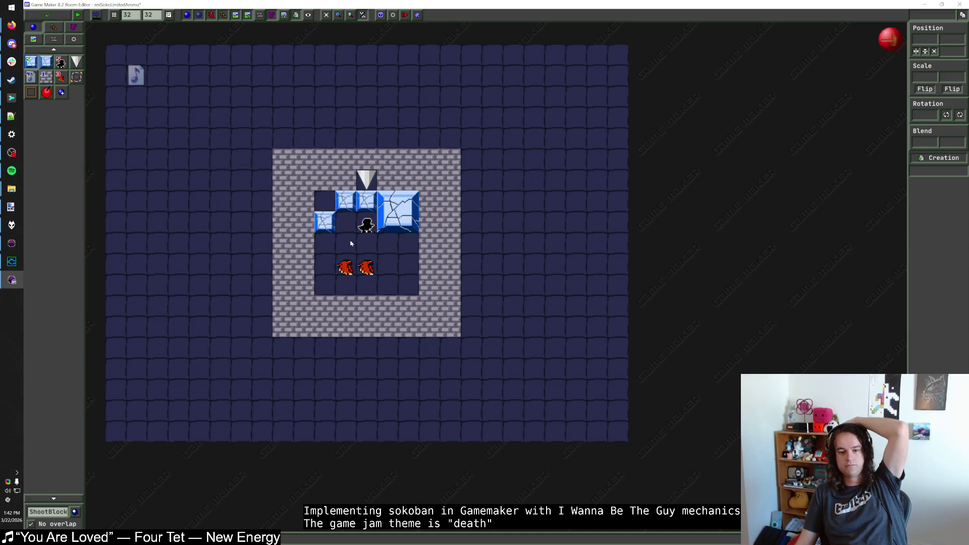
click(46, 79)
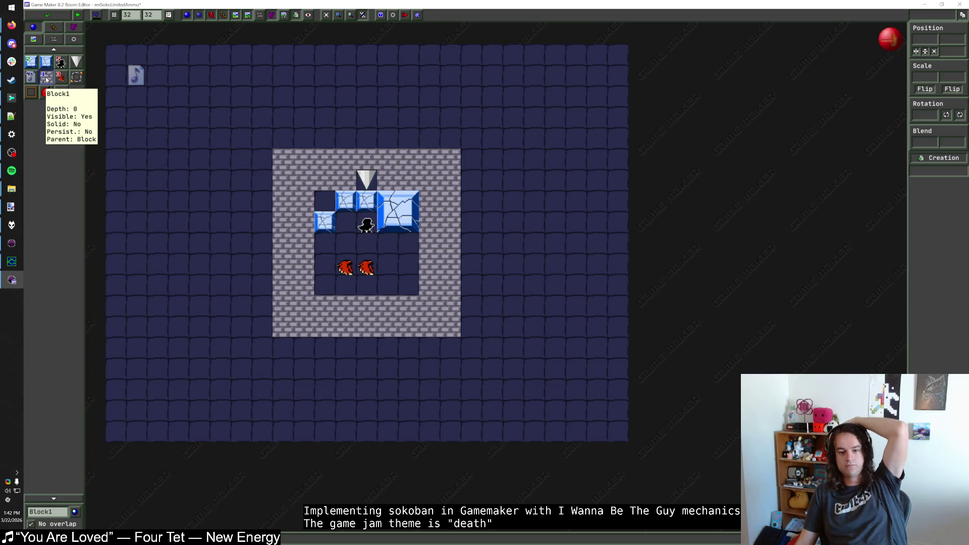
drag(428, 243, 433, 281)
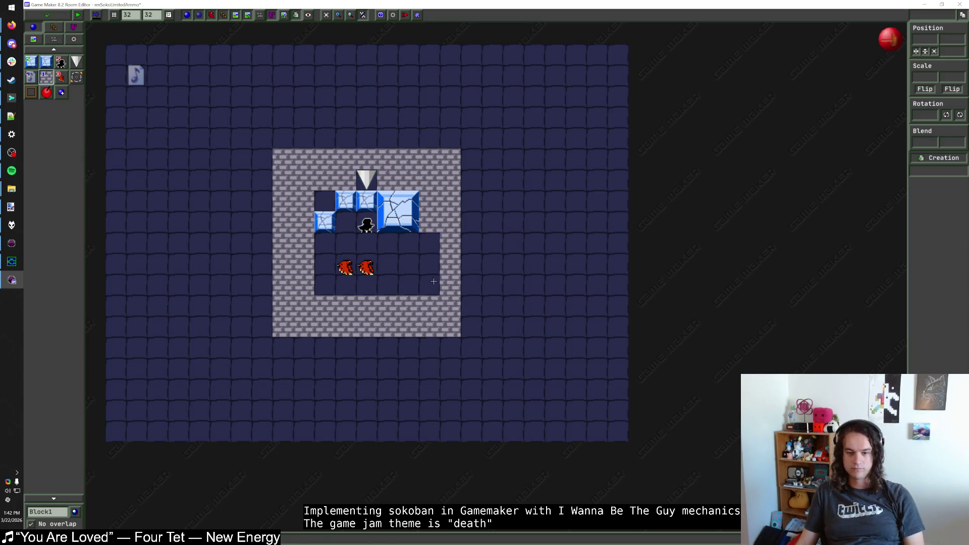
drag(303, 242, 303, 285)
drag(305, 199, 305, 222)
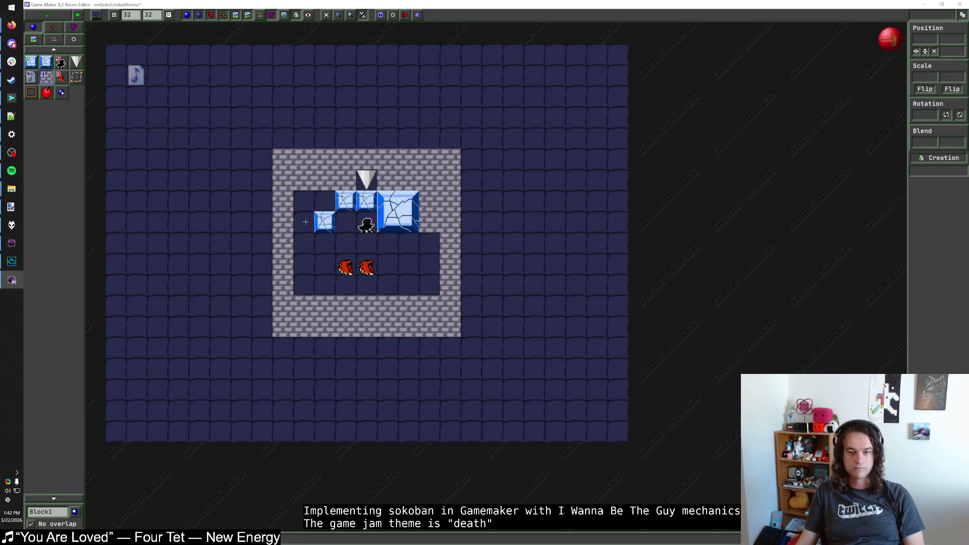
drag(429, 222, 429, 202)
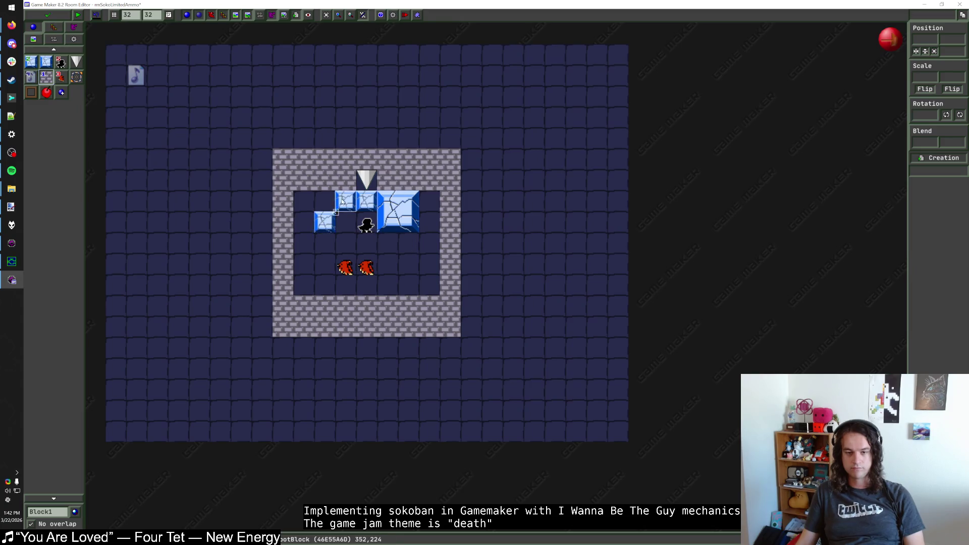
Remove the lower-left ice block and return the small ice block and player start to their places
drag(343, 202, 323, 202)
right_click(323, 222)
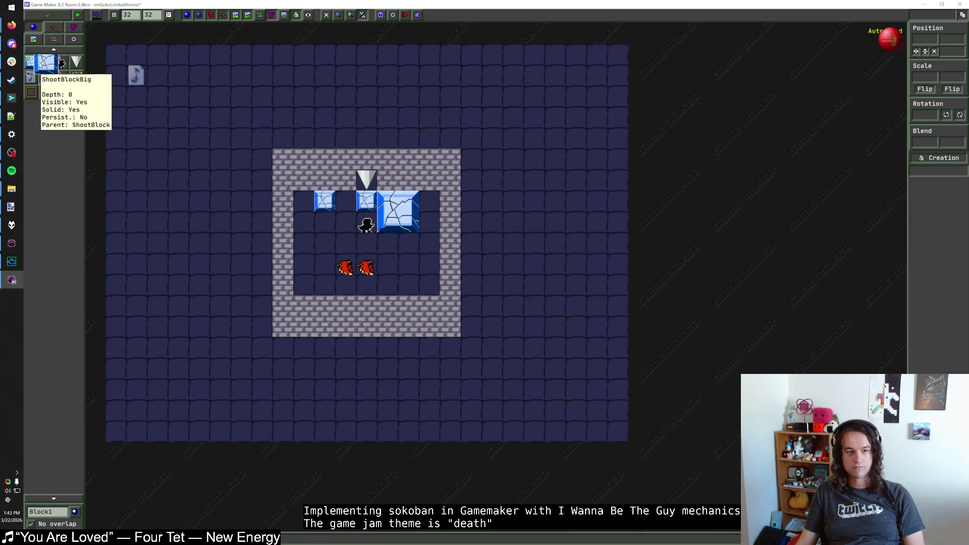
click(46, 62)
drag(324, 202, 345, 202)
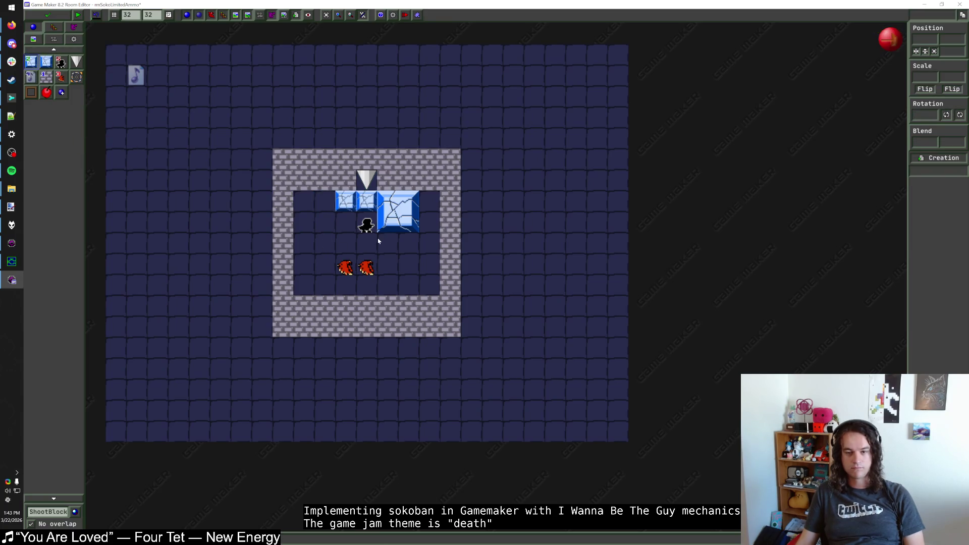
mouse_move(368, 231)
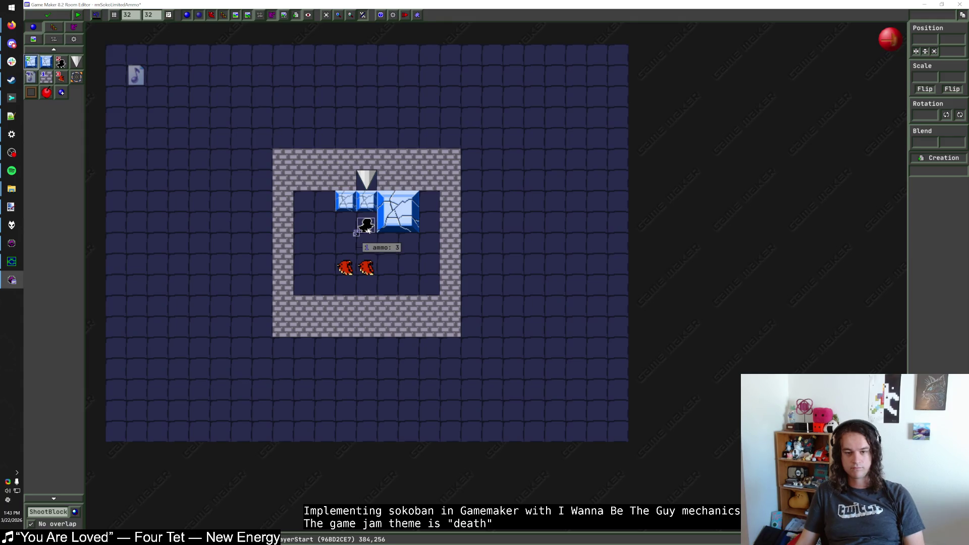
mouse_move(367, 230)
mouse_down()
mouse_move(326, 231)
mouse_move(362, 227)
mouse_up()
click(380, 258)
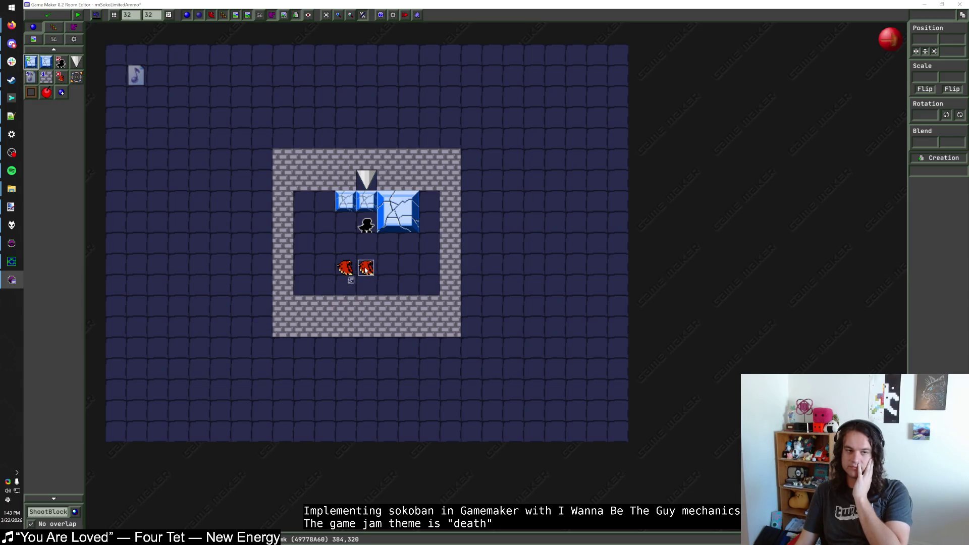
Fill the enclosure's right inner columns with brick and rebuild the left wall column further out
click(44, 79)
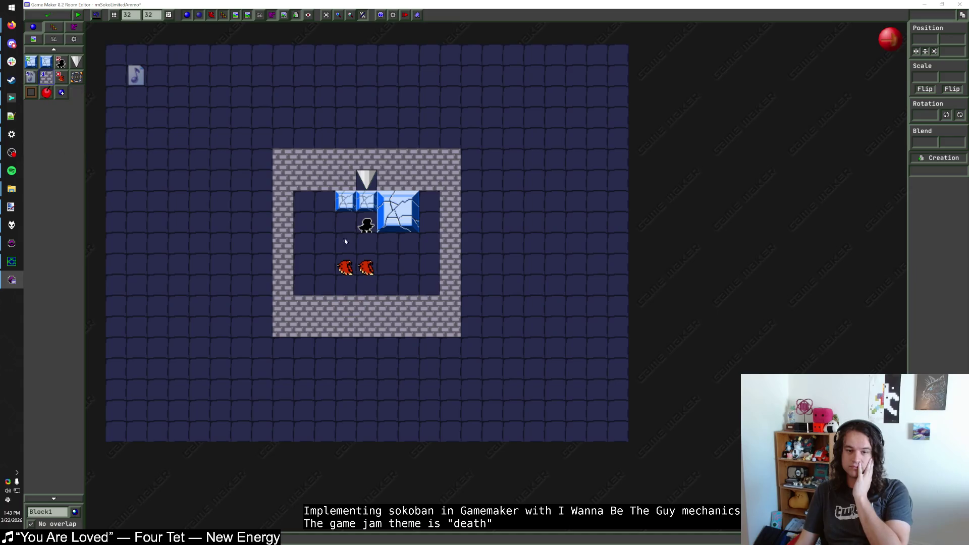
click(408, 252)
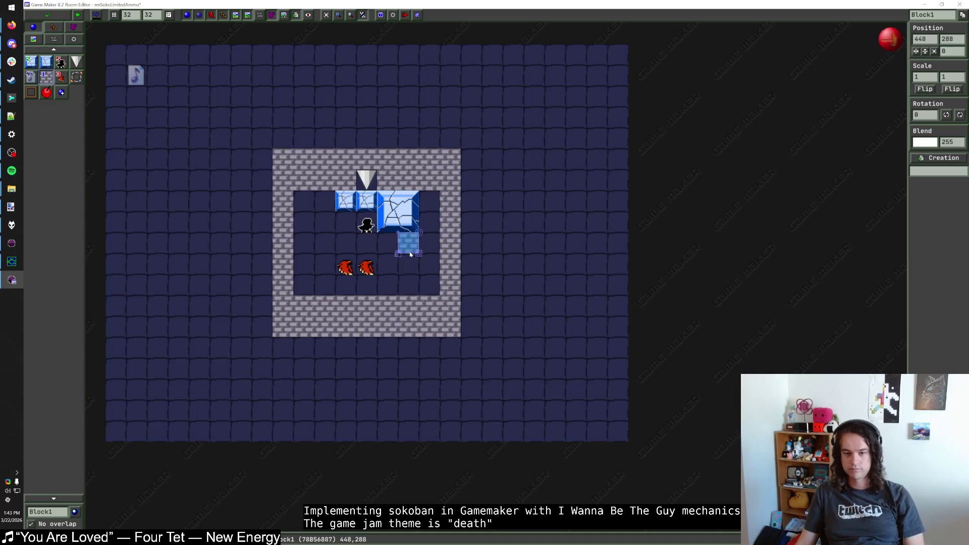
mouse_move(409, 253)
mouse_down()
mouse_move(427, 283)
mouse_move(429, 200)
mouse_up()
right_click(285, 204)
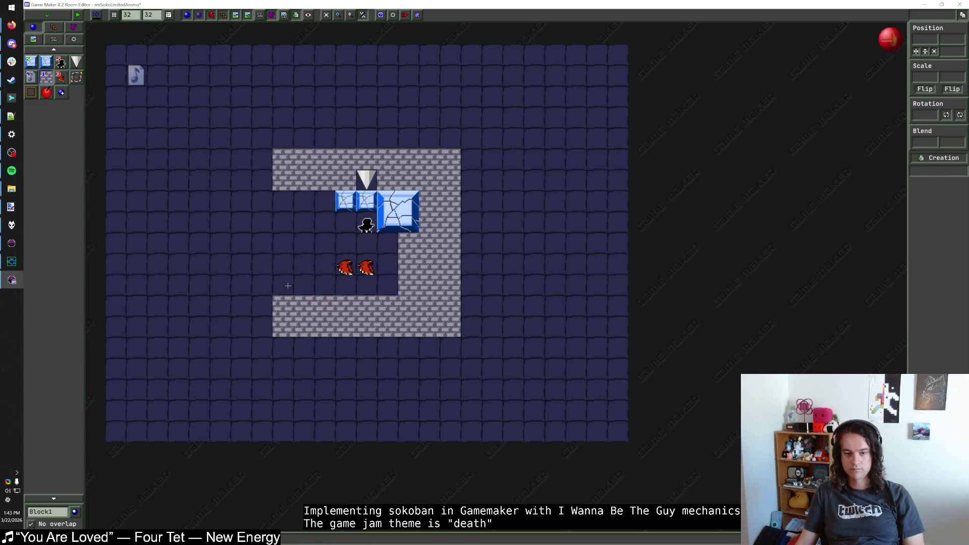
drag(262, 325, 262, 154)
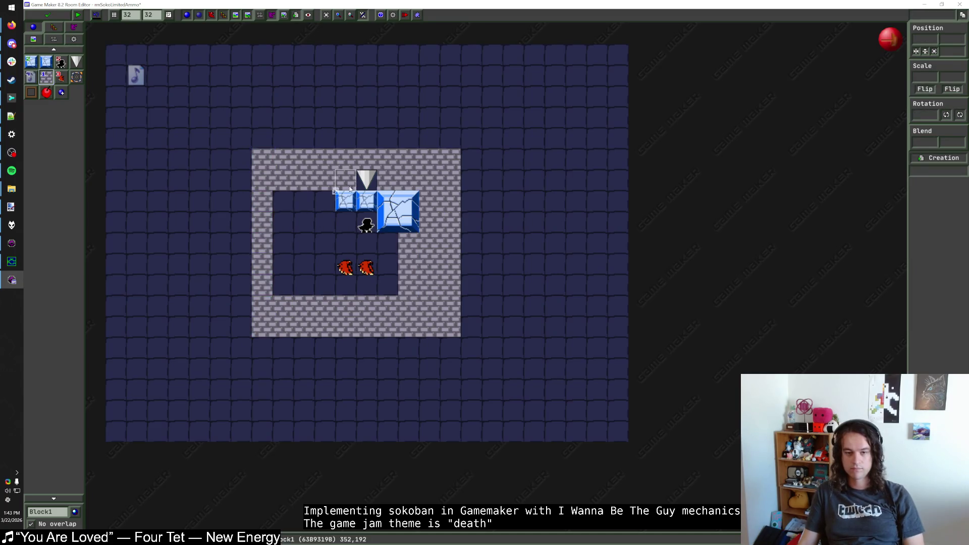
Clear bricks beside the spike and shift the spike, ice blocks and player start one cell left
right_click(350, 189)
right_click(326, 180)
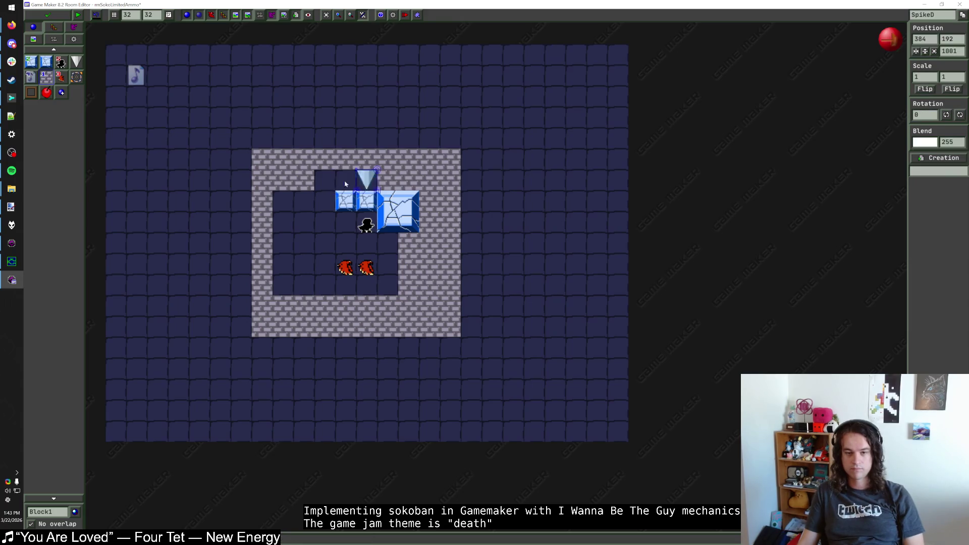
mouse_move(345, 184)
mouse_down()
mouse_move(325, 182)
mouse_move(345, 183)
mouse_move(324, 201)
mouse_move(406, 181)
mouse_move(318, 184)
mouse_up()
right_click(388, 183)
key(Delete)
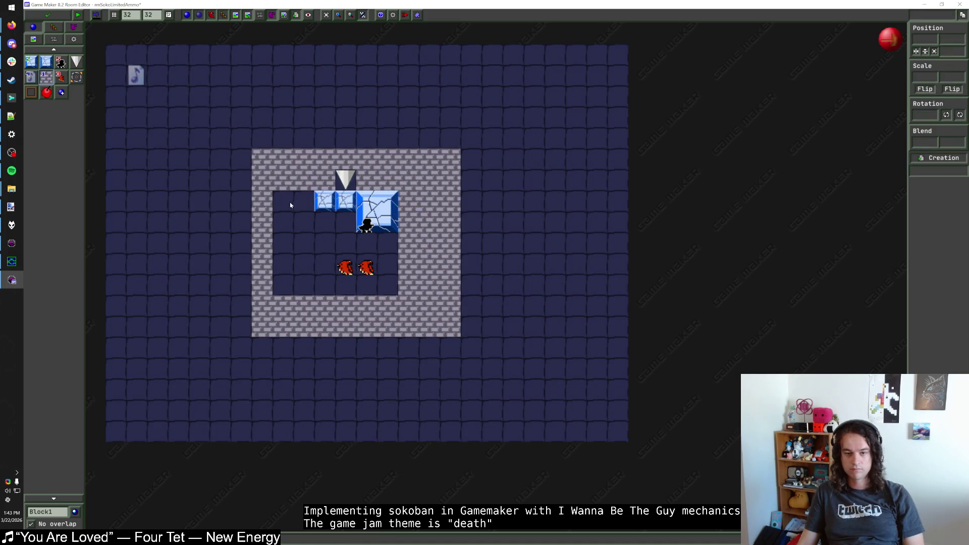
drag(366, 222, 325, 222)
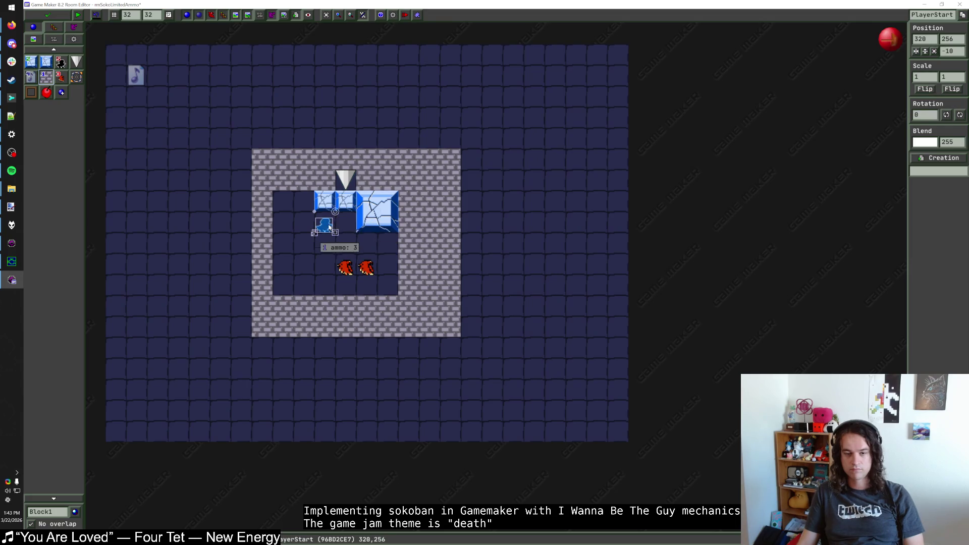
click(343, 254)
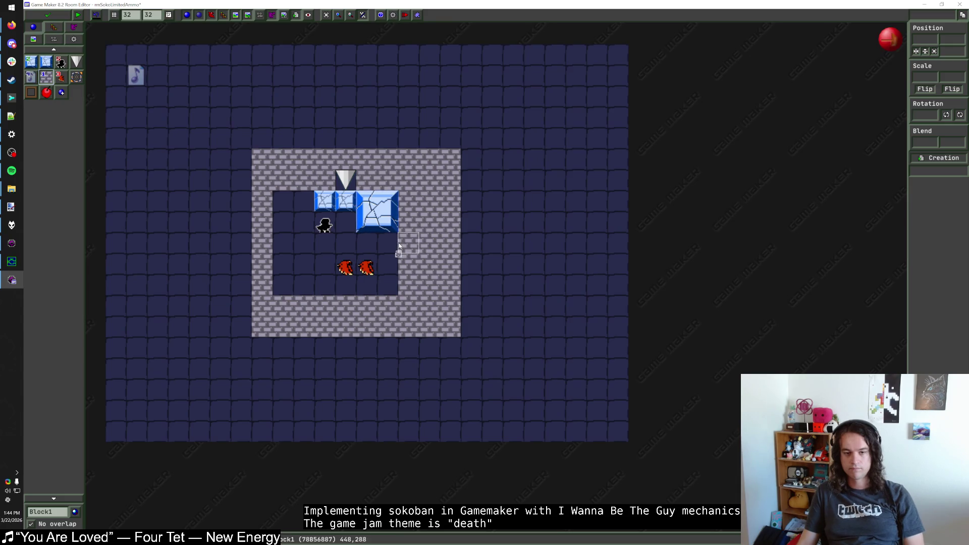
Move the player start into the enclosure's bottom-left floor cell
mouse_move(326, 228)
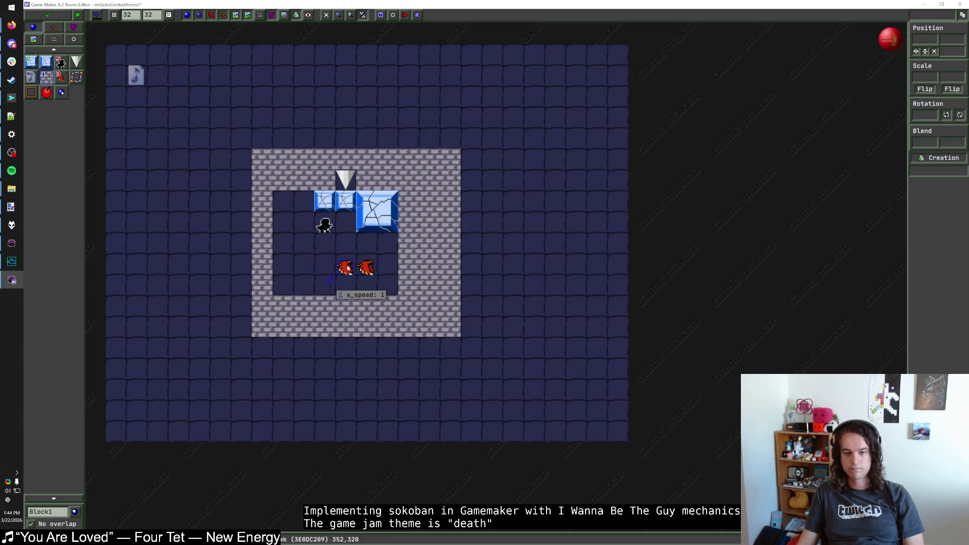
mouse_move(348, 268)
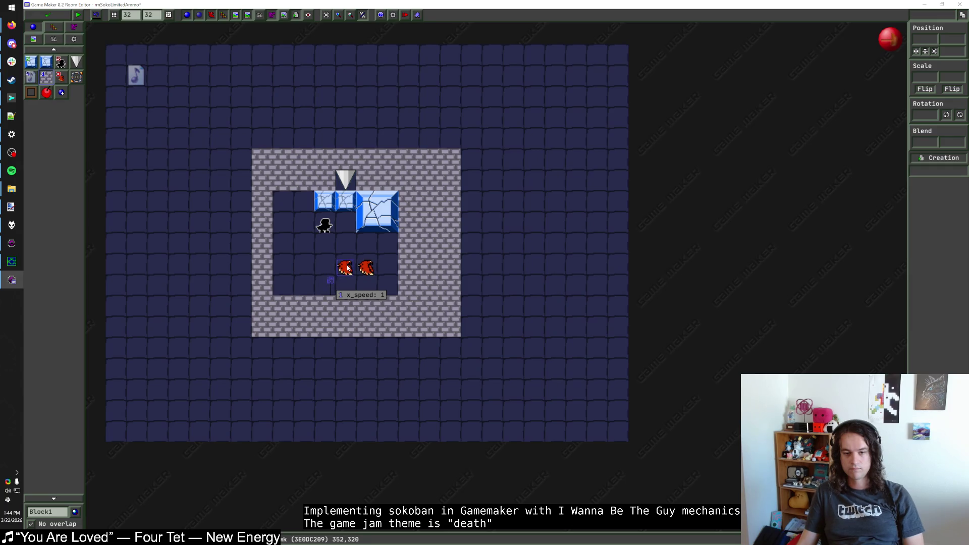
mouse_move(325, 227)
mouse_down()
mouse_move(327, 282)
mouse_move(285, 287)
mouse_up()
click(295, 260)
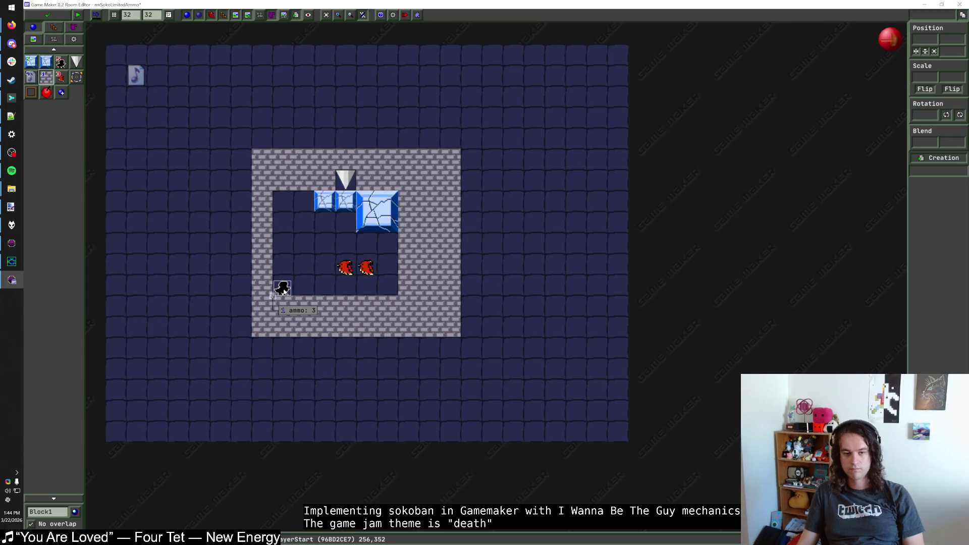
mouse_move(284, 291)
mouse_down()
mouse_move(283, 265)
mouse_move(282, 288)
mouse_up()
click(300, 258)
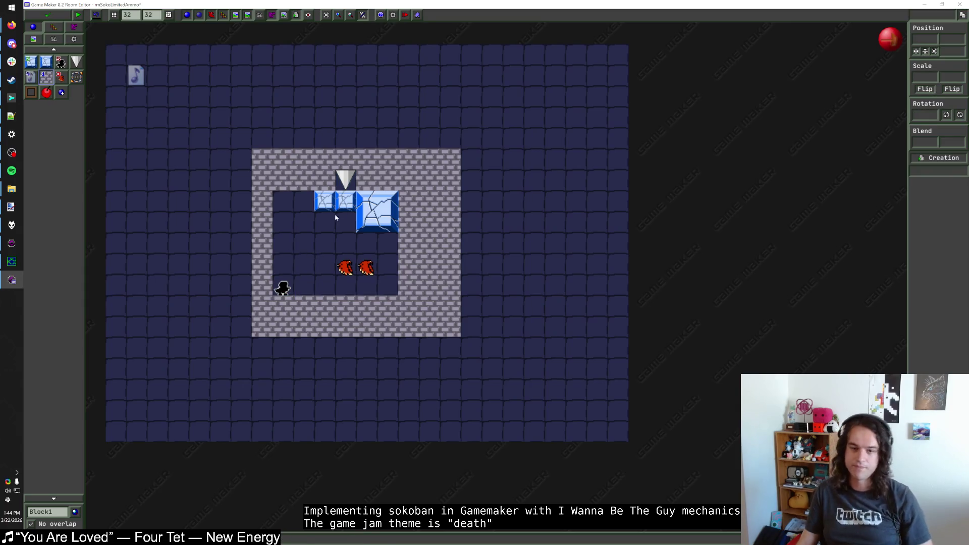
Remove the right brick column, then shift the whole enclosure with its contents two cells right
drag(446, 165, 449, 328)
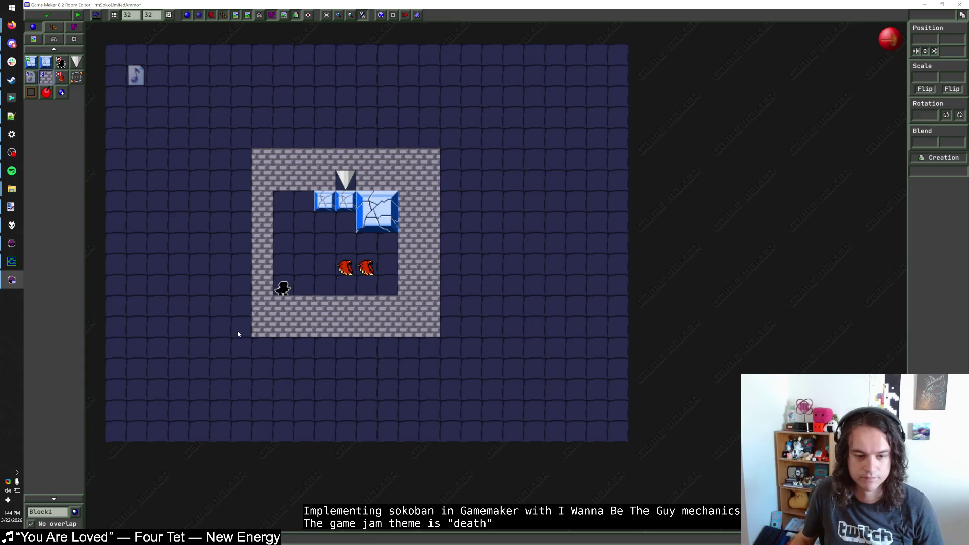
mouse_move(238, 334)
mouse_down()
mouse_move(238, 153)
mouse_move(477, 358)
mouse_up()
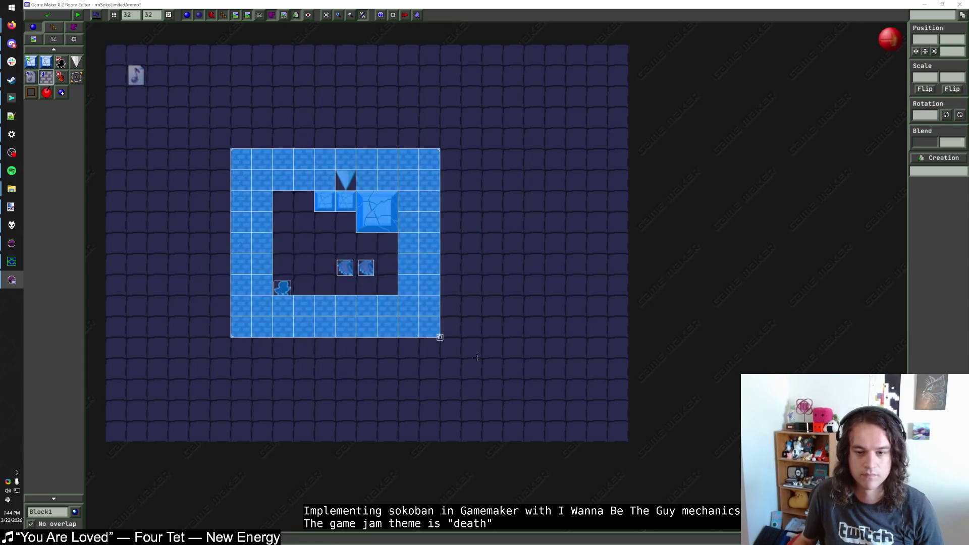
key(Right)
key(Right)
click(511, 328)
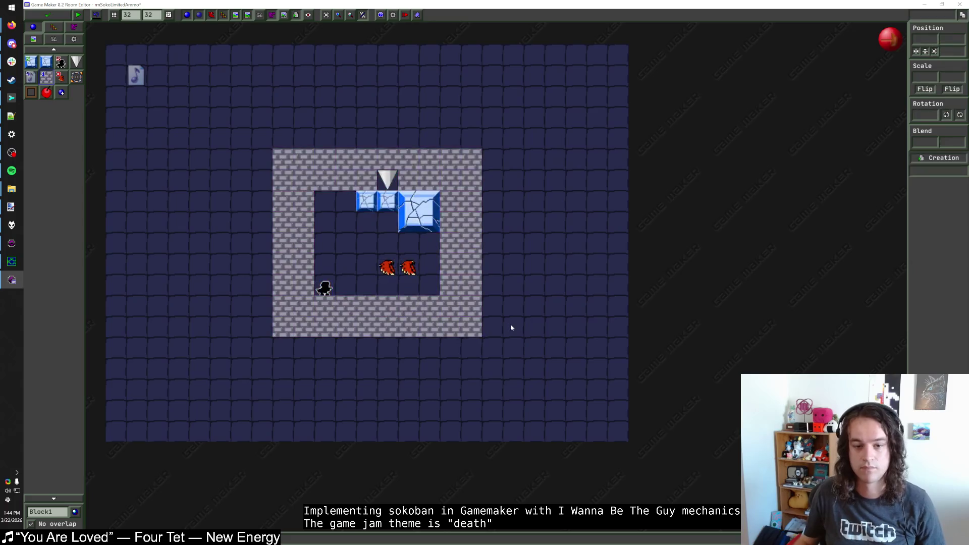
scroll(508, 327, down, 1)
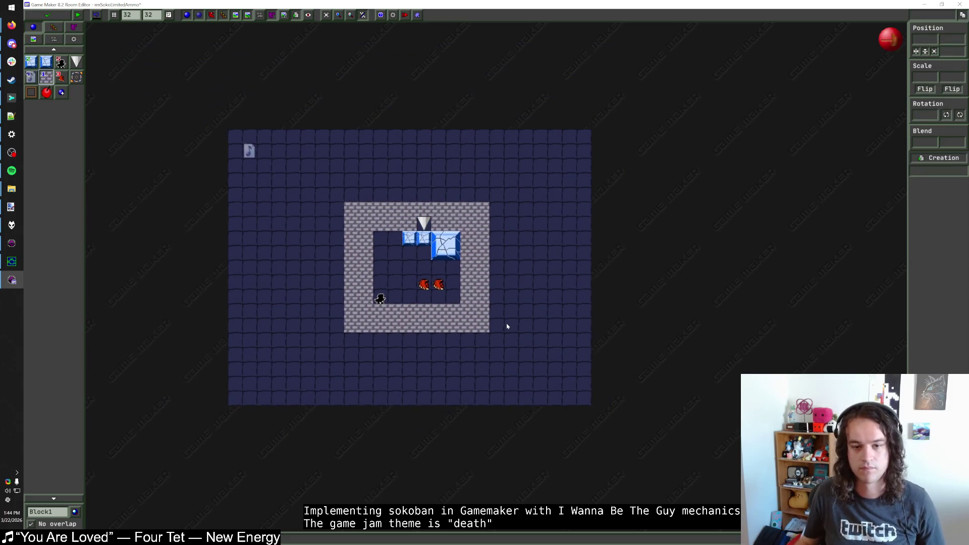
Mirror the left hawk by setting its Scale X to -1
click(30, 63)
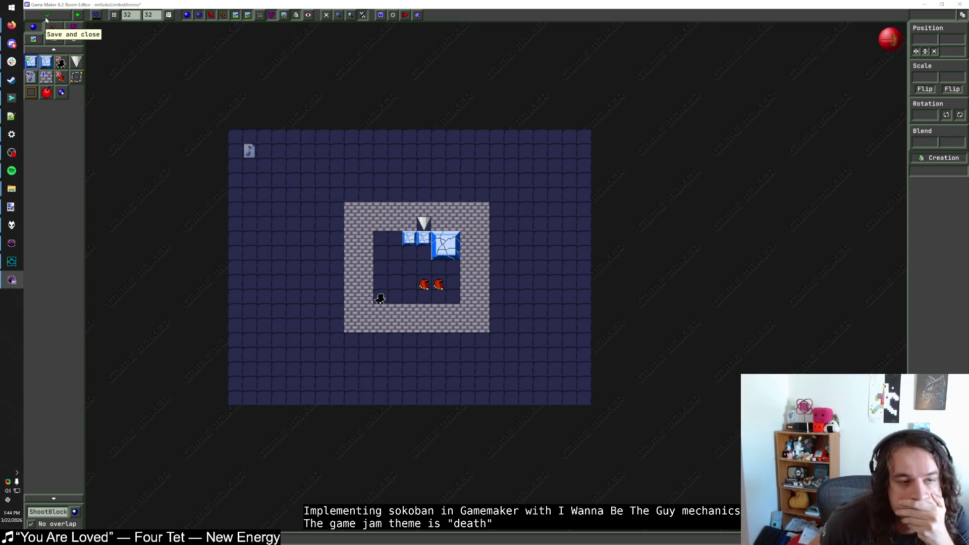
click(427, 286)
double_click(919, 78)
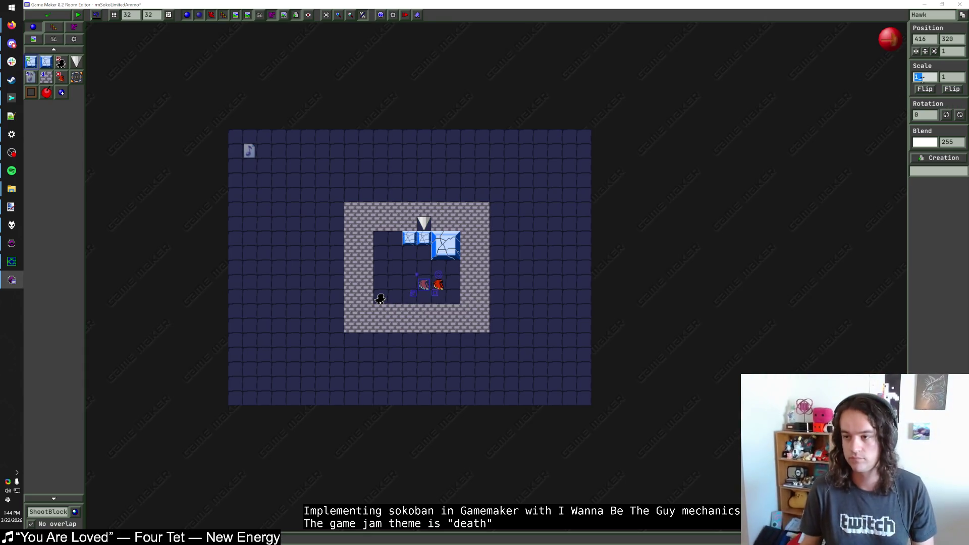
text(-1)
click(426, 286)
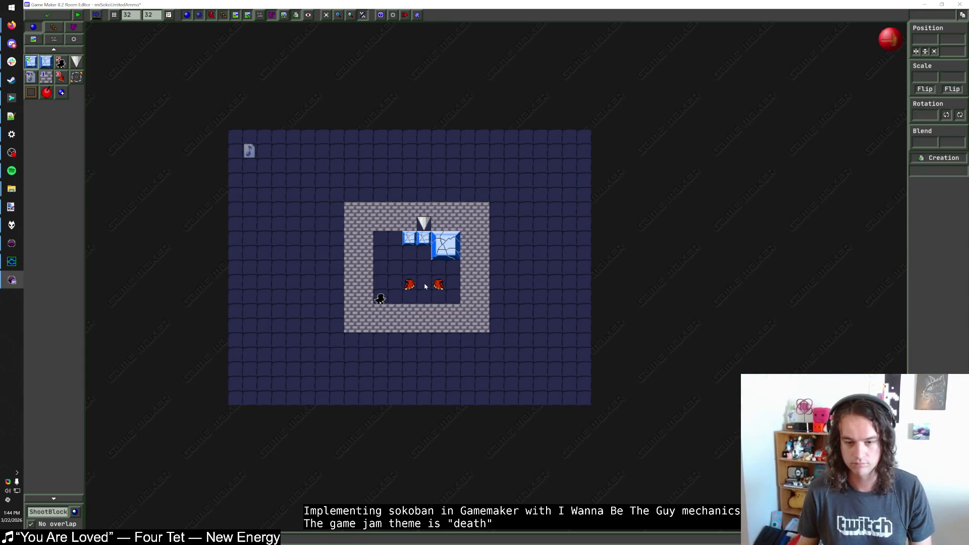
Set that hawk's x_speed to -1, then save and close the room
click(437, 286)
right_click(438, 286)
click(464, 308)
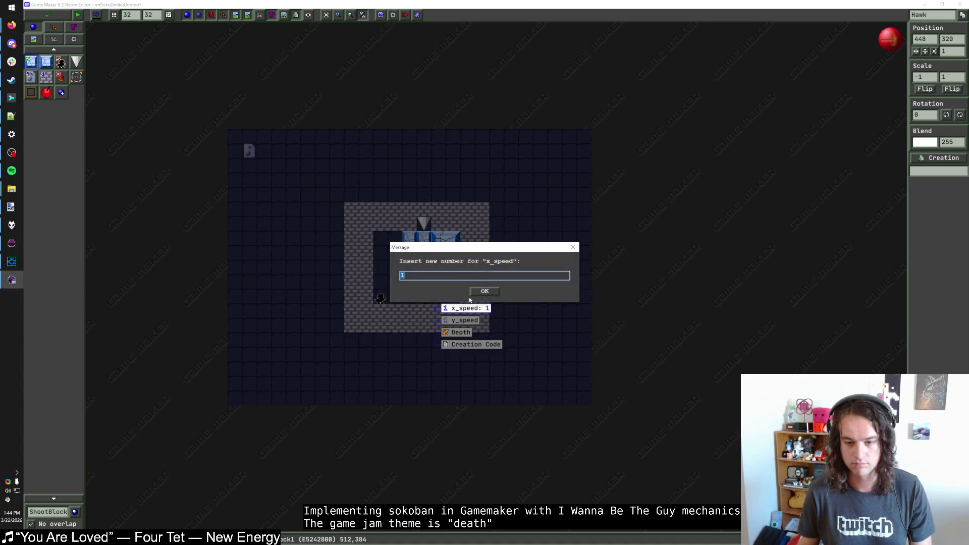
text(-1)
key(Return)
click(437, 271)
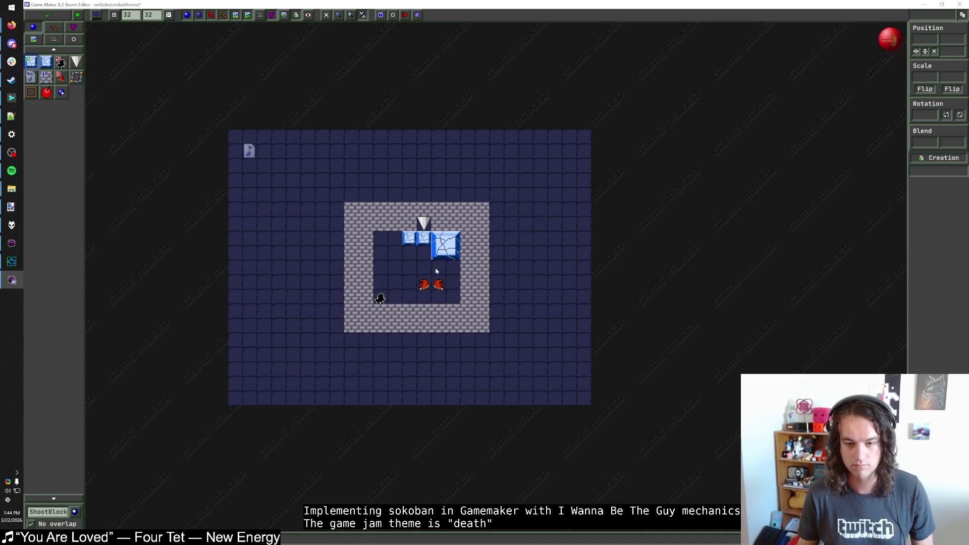
click(50, 16)
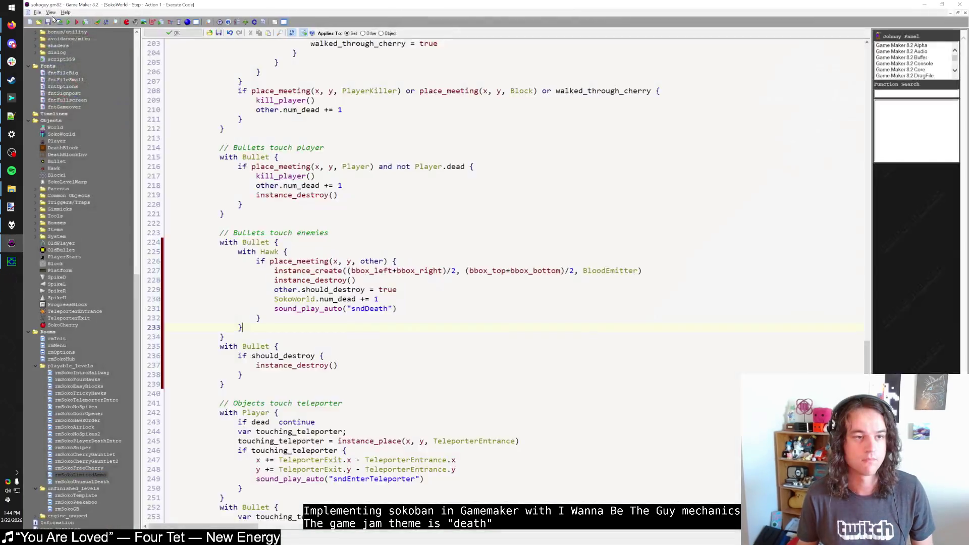
Duplicate rmSokoTemplate as rmSokoCherryGate and start a test run of the game with F5
click(99, 482)
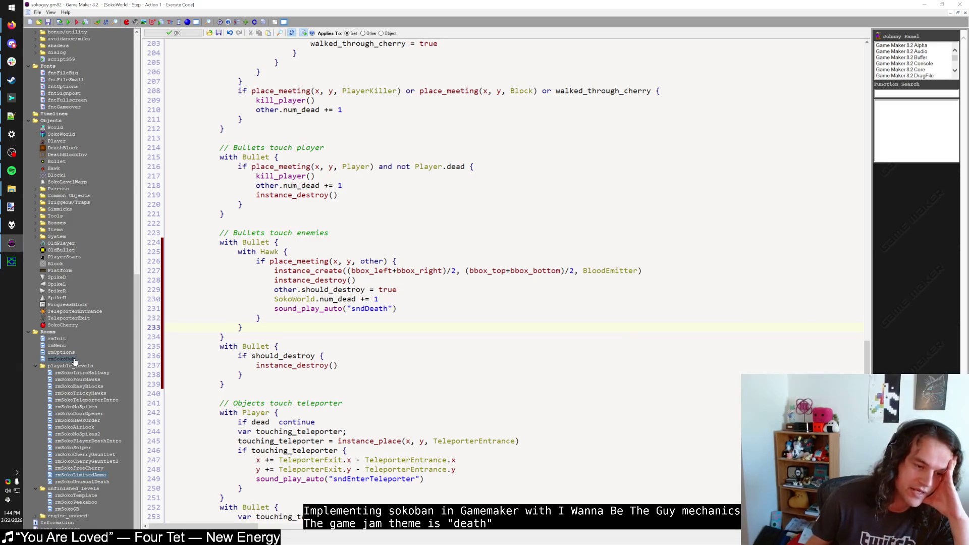
right_click(91, 495)
click(113, 438)
text(rmSokoCh)
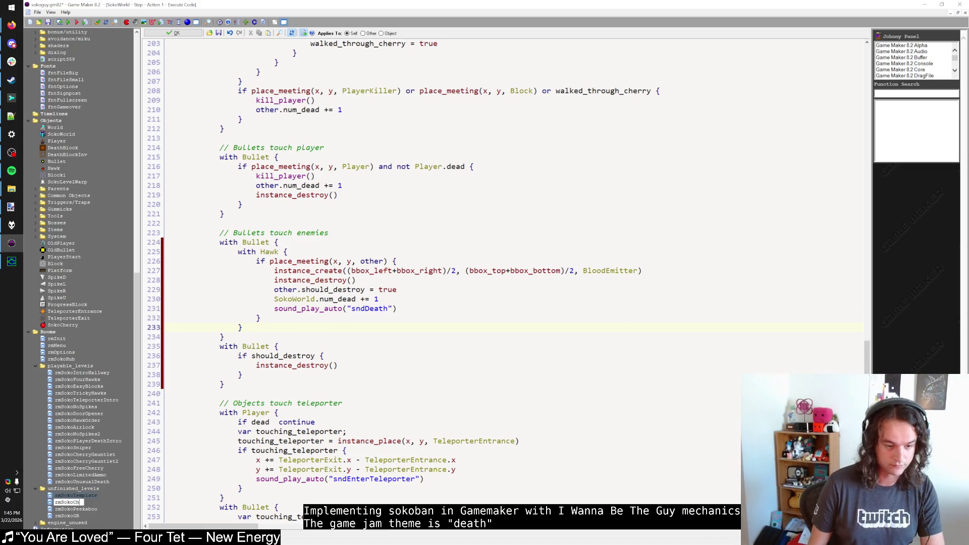
text(erry)
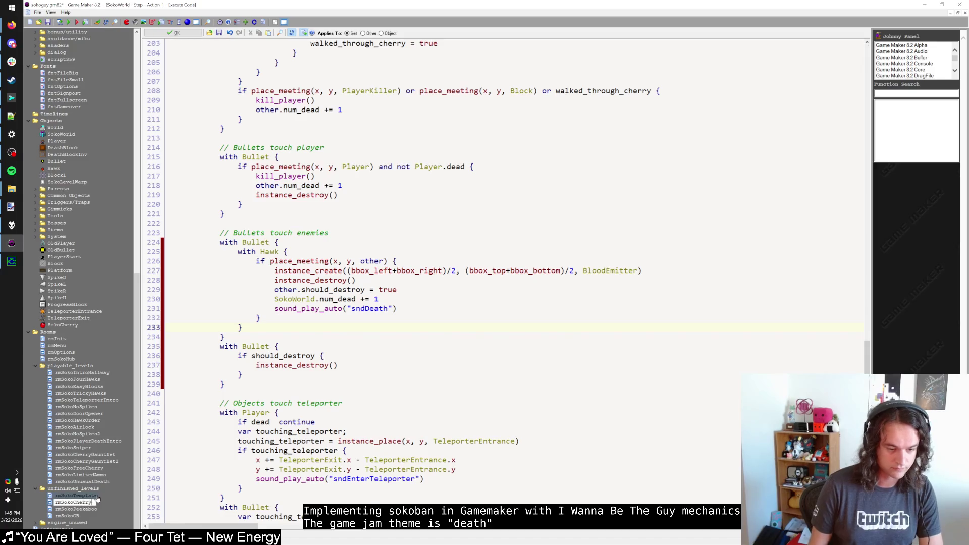
key(Return)
key(F5)
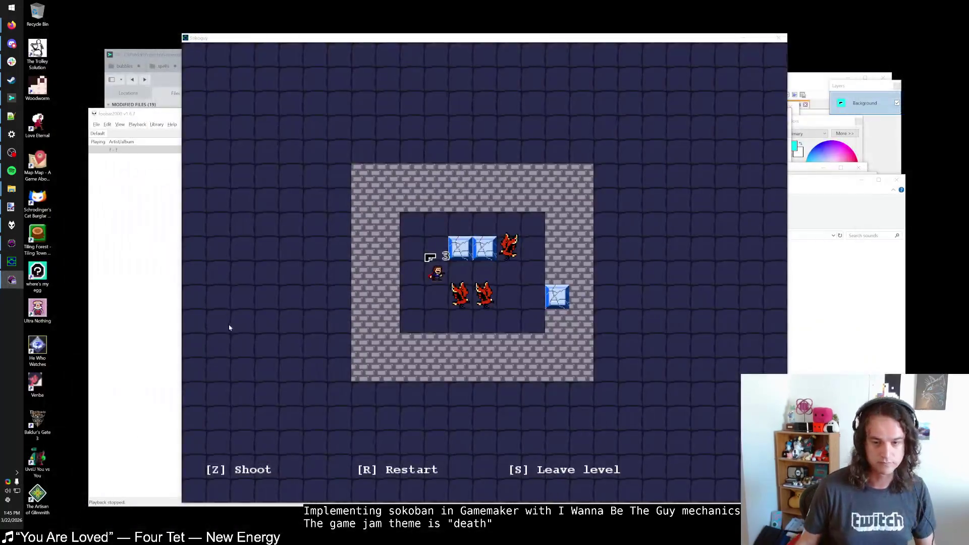
Close the running game and place a death block with an invisible death block beside it
key(Escape)
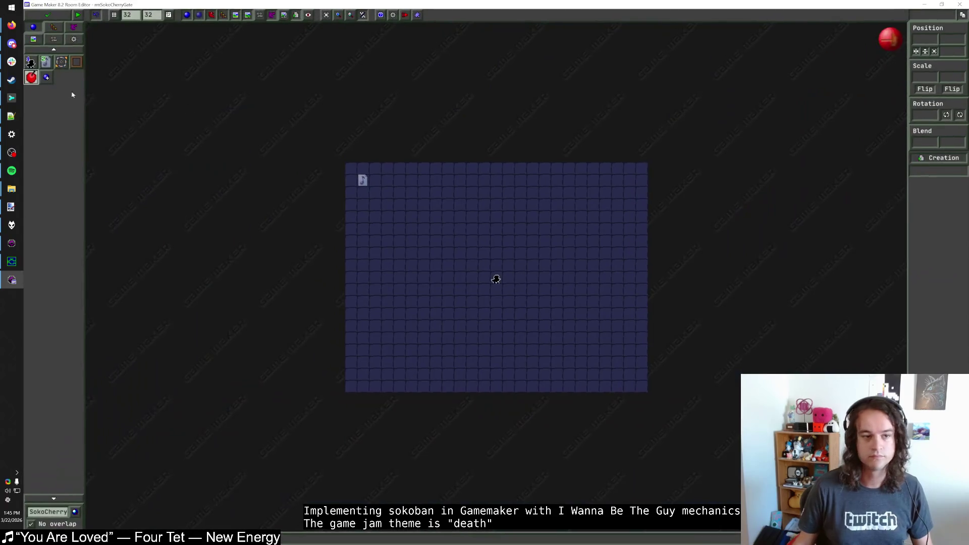
click(56, 511)
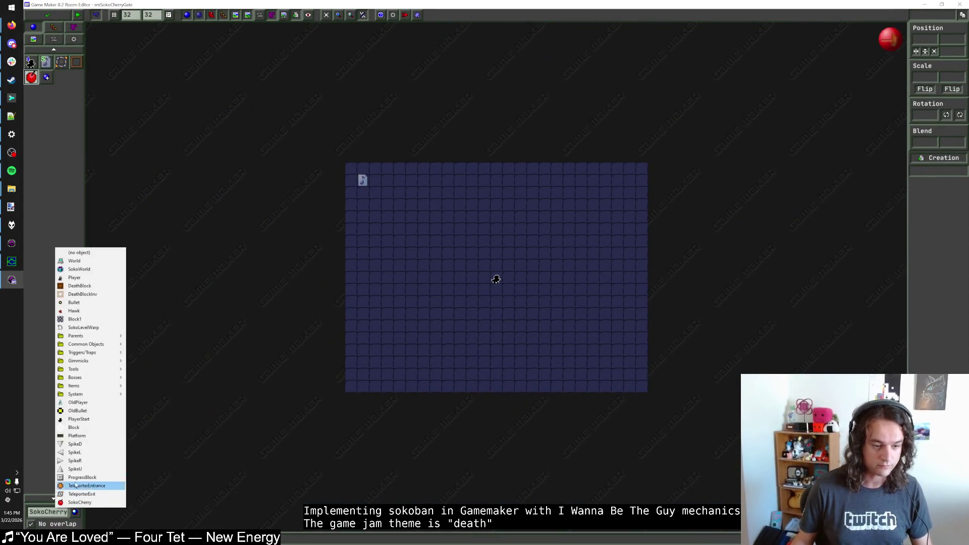
click(79, 285)
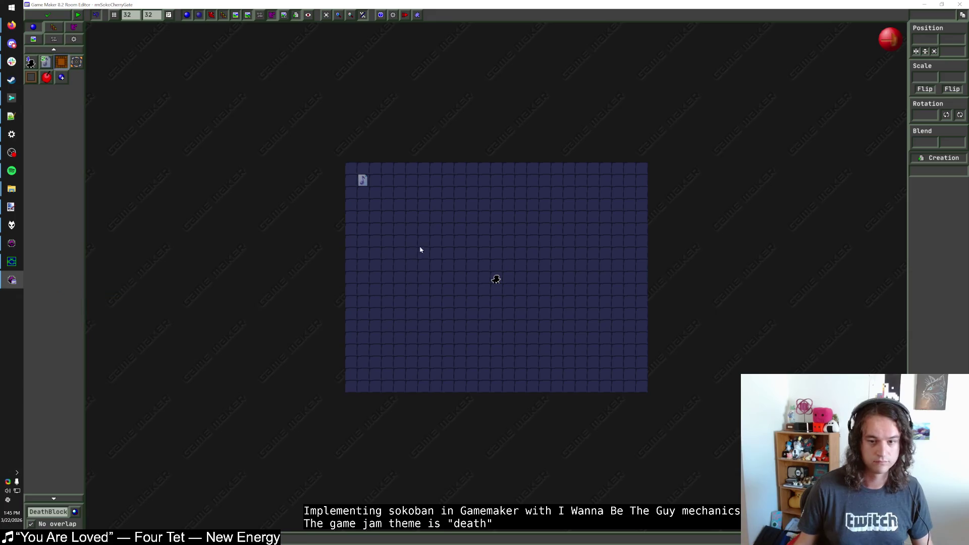
click(435, 241)
click(53, 511)
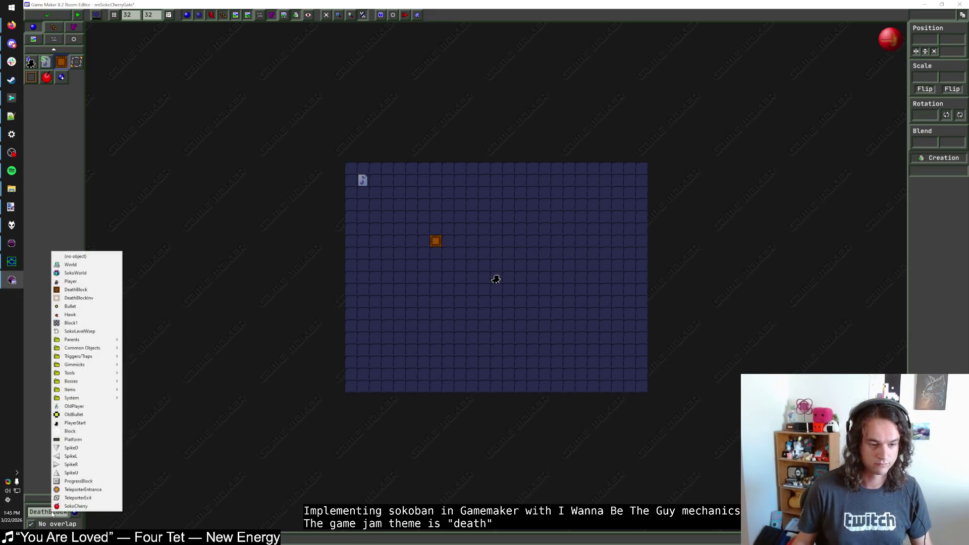
click(78, 300)
click(460, 241)
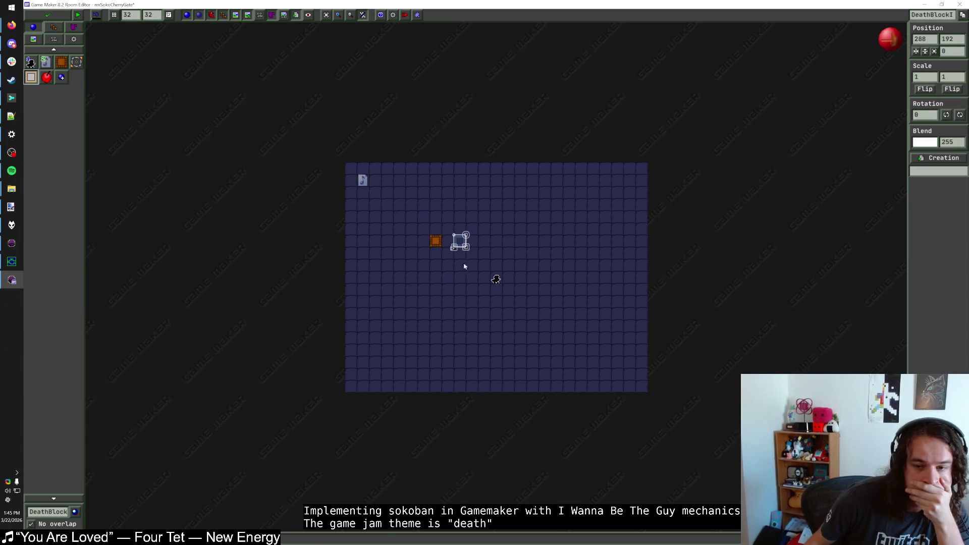
Move the invisible death block near the player and set its requirement to 2
scroll(463, 254, up, 1)
drag(467, 228, 467, 281)
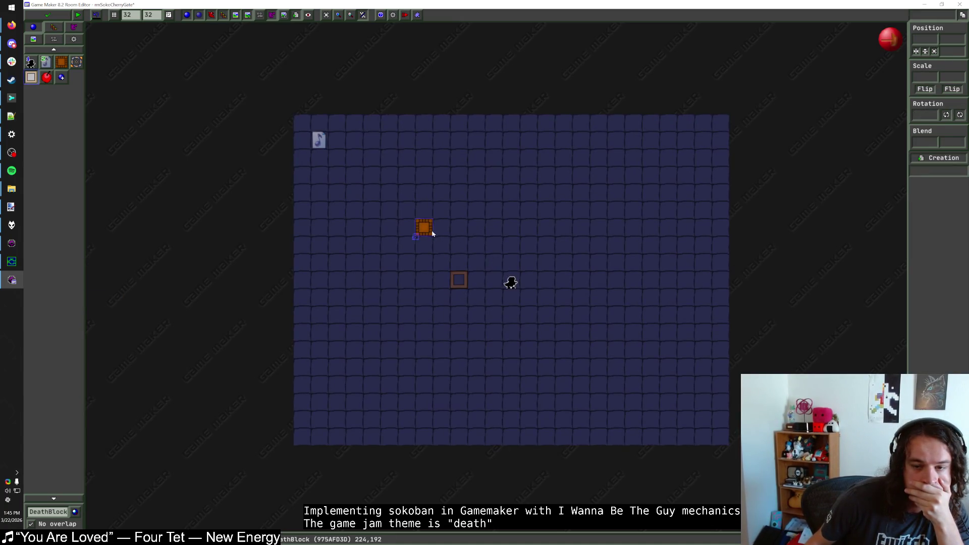
right_click(461, 279)
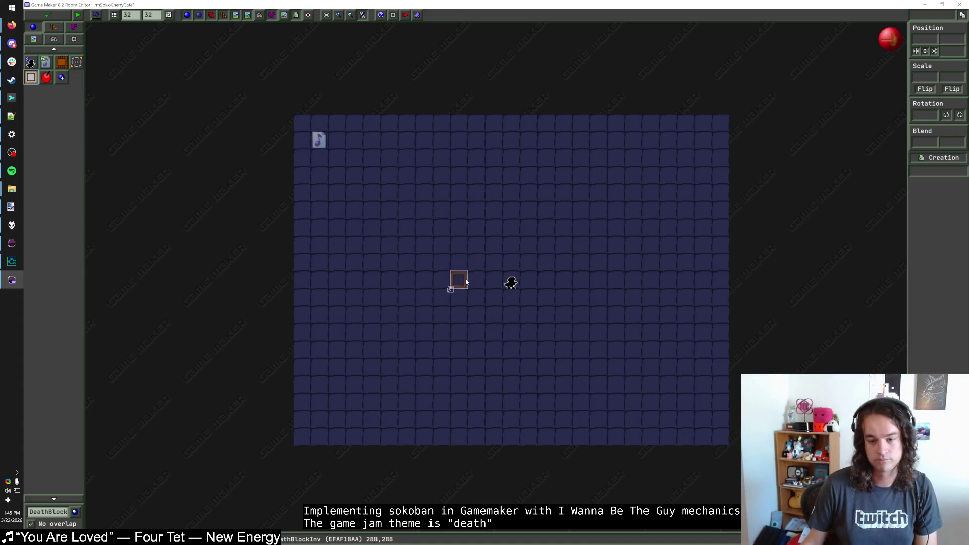
click(479, 304)
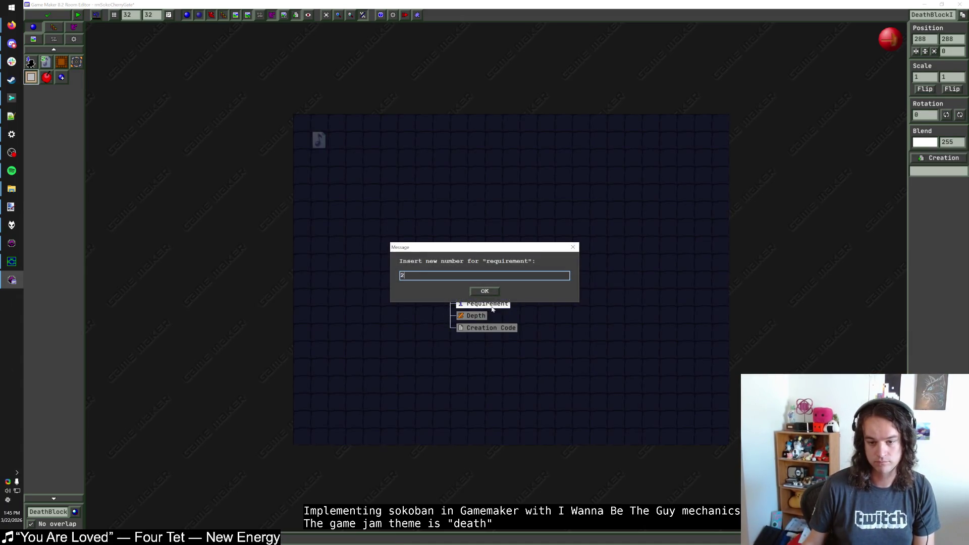
key(Return)
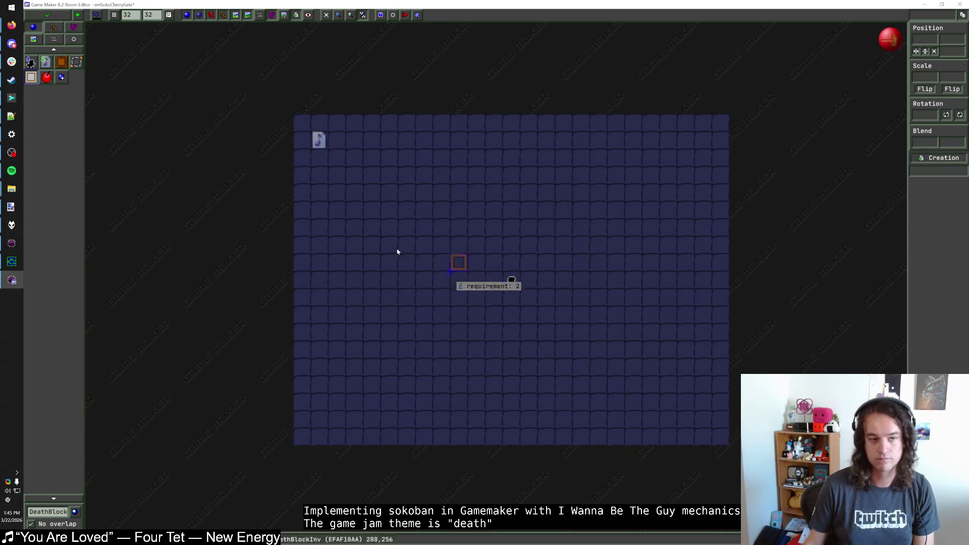
Move the invisible death block above the player and place a SokoCherry
click(46, 77)
click(458, 260)
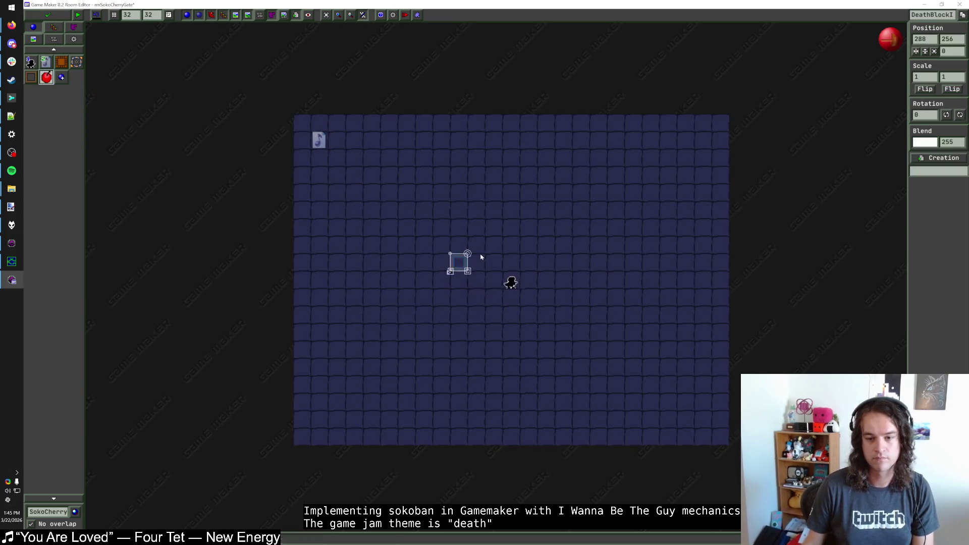
drag(481, 256, 533, 241)
click(572, 245)
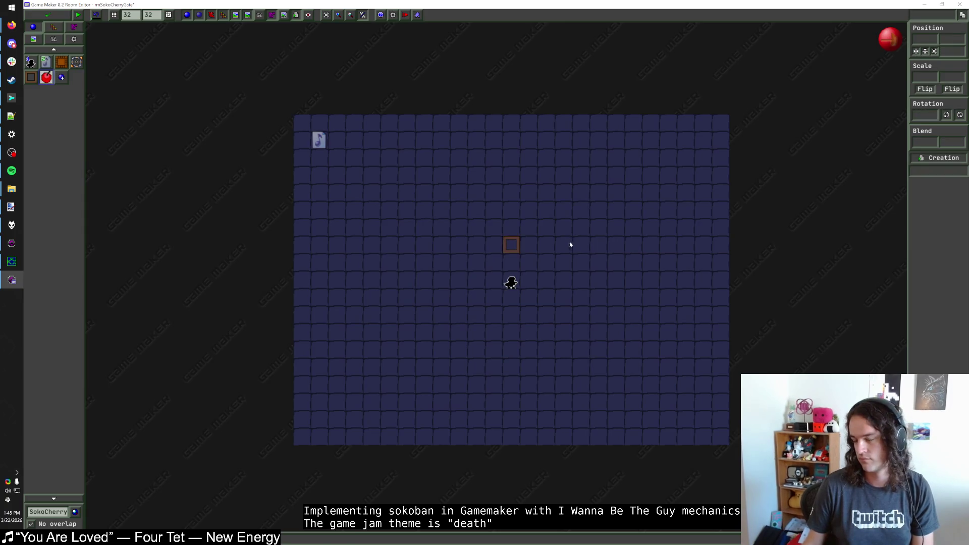
click(473, 251)
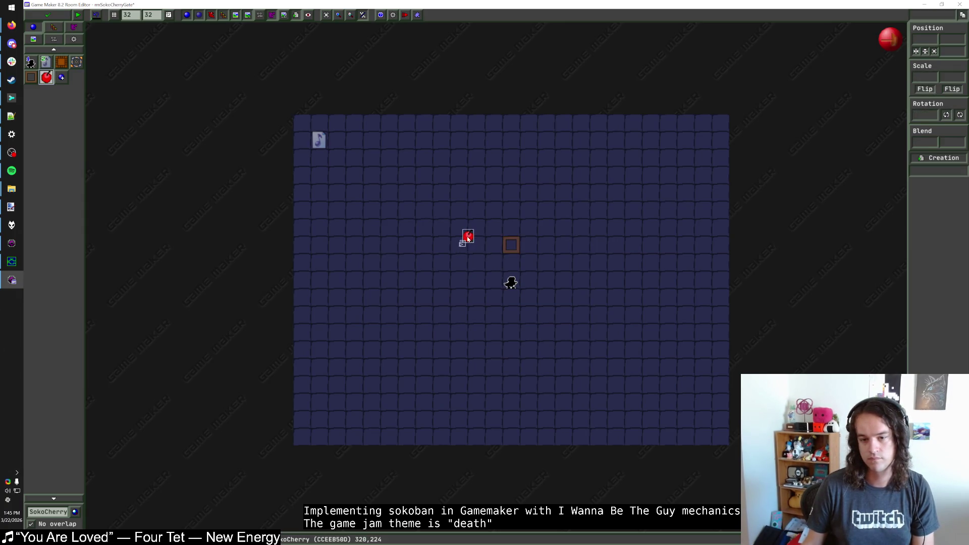
Position the cherry in the top-left corner at 16,16, then save and close the room
click(925, 38)
text(0)
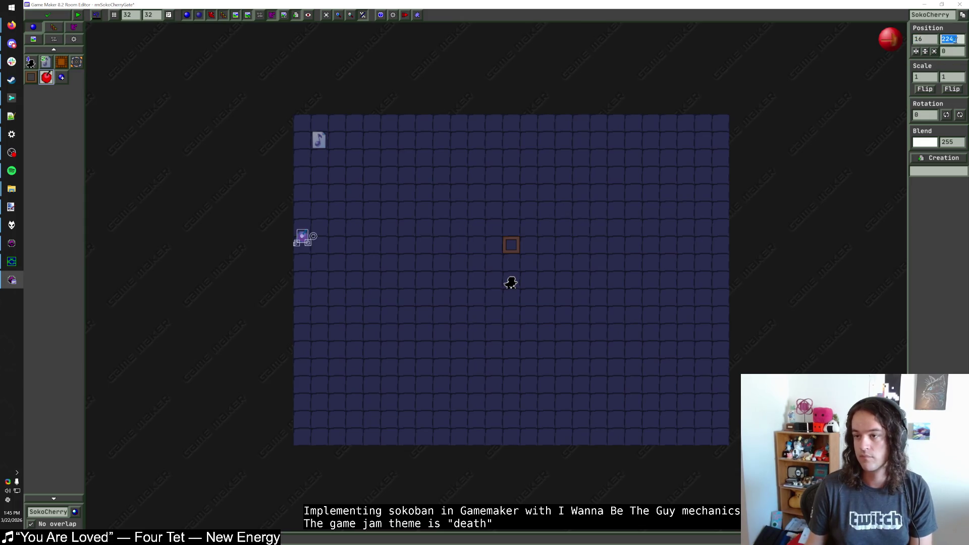
key(Tab)
text(0t)
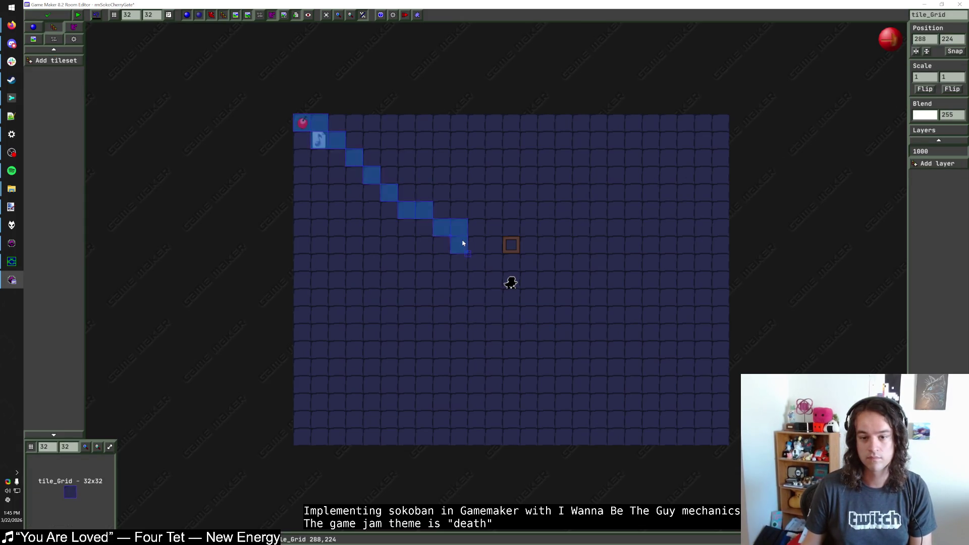
click(34, 27)
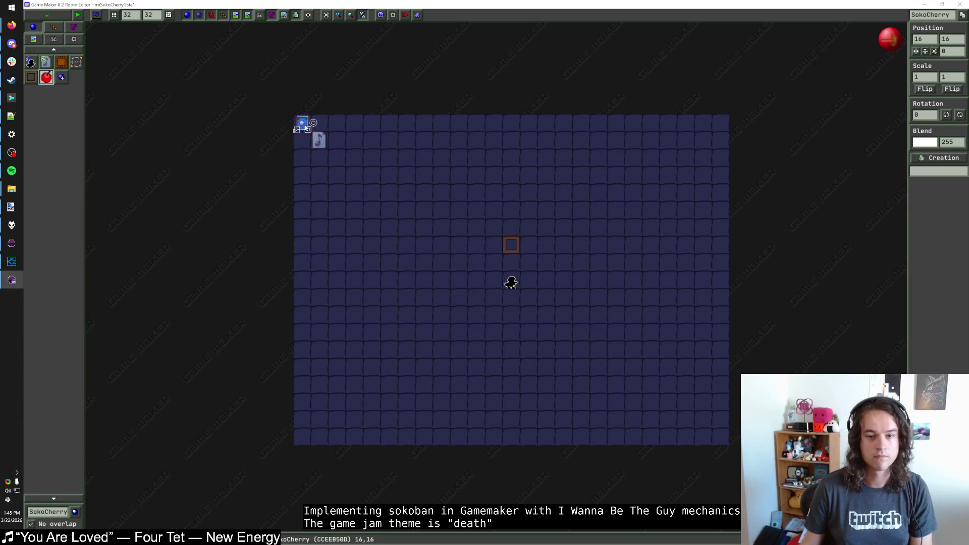
drag(302, 123, 459, 228)
click(46, 17)
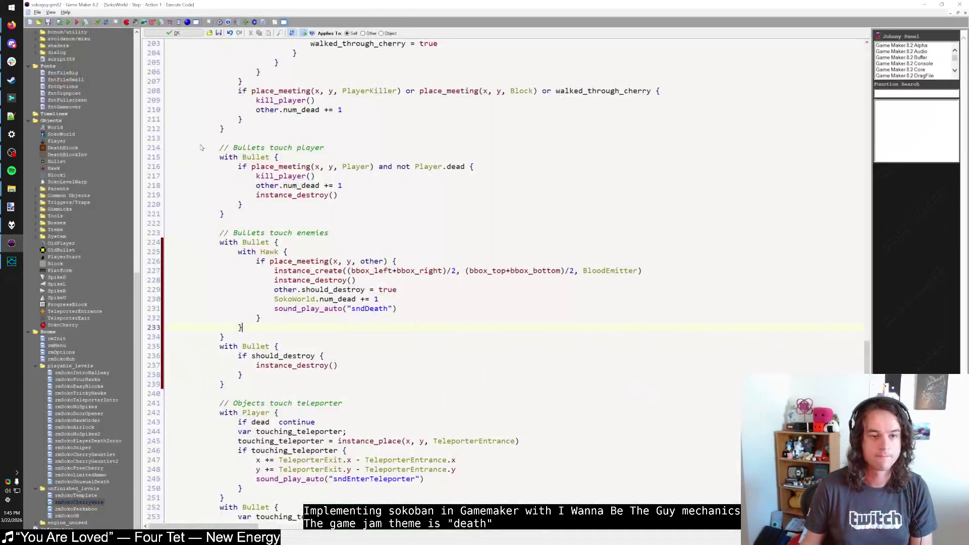
Append 'and not place_meeting(x, y, Block)' to line 128's cherry move condition and close the editor
scroll(326, 264, up, 18)
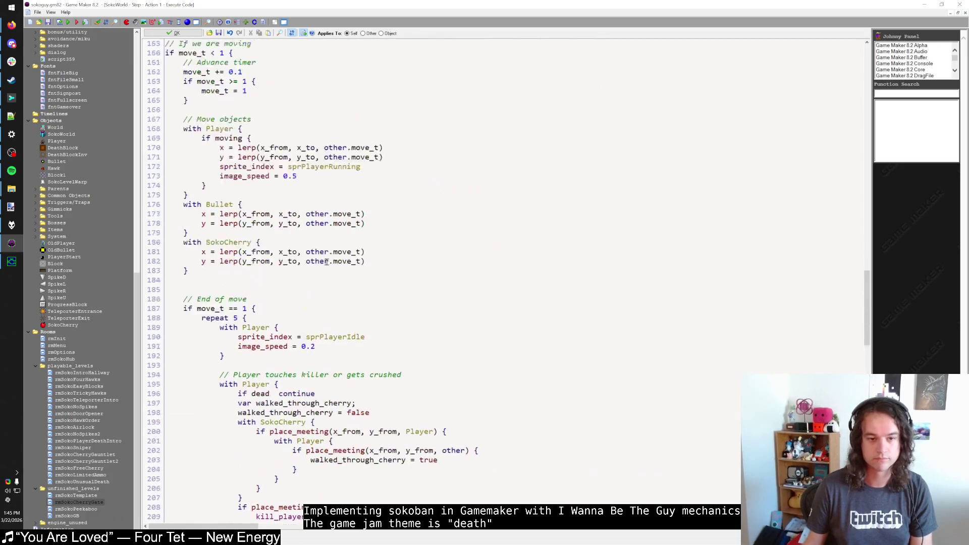
scroll(327, 262, down, 20)
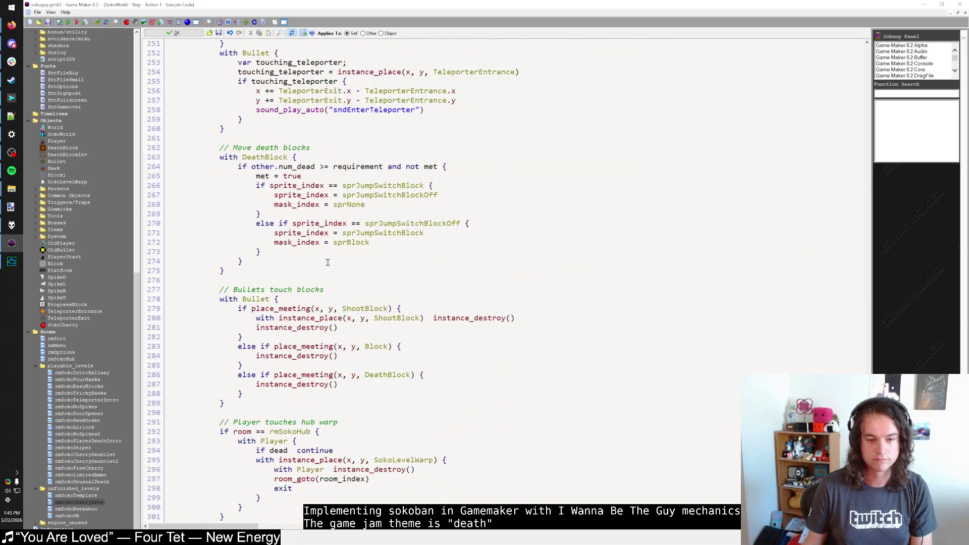
scroll(327, 262, up, 20)
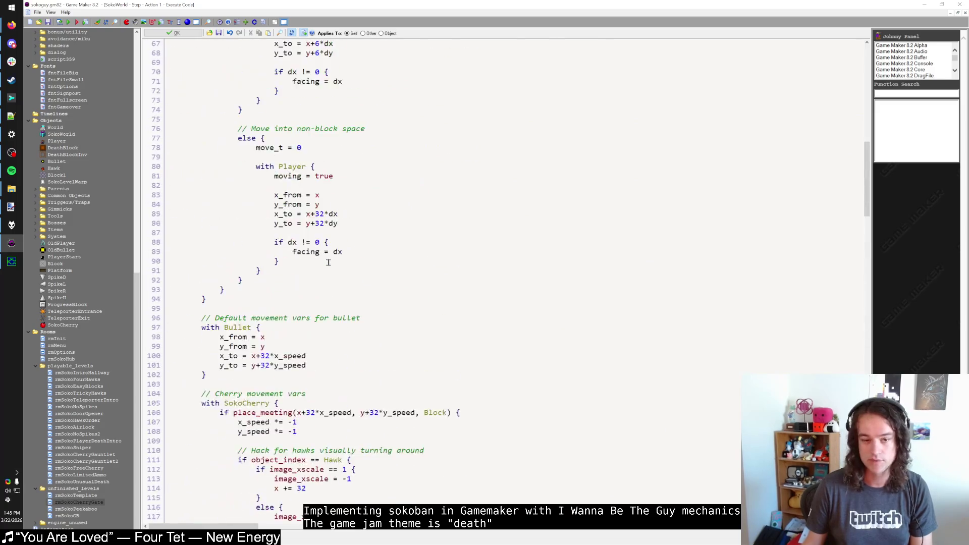
scroll(328, 259, up, 3)
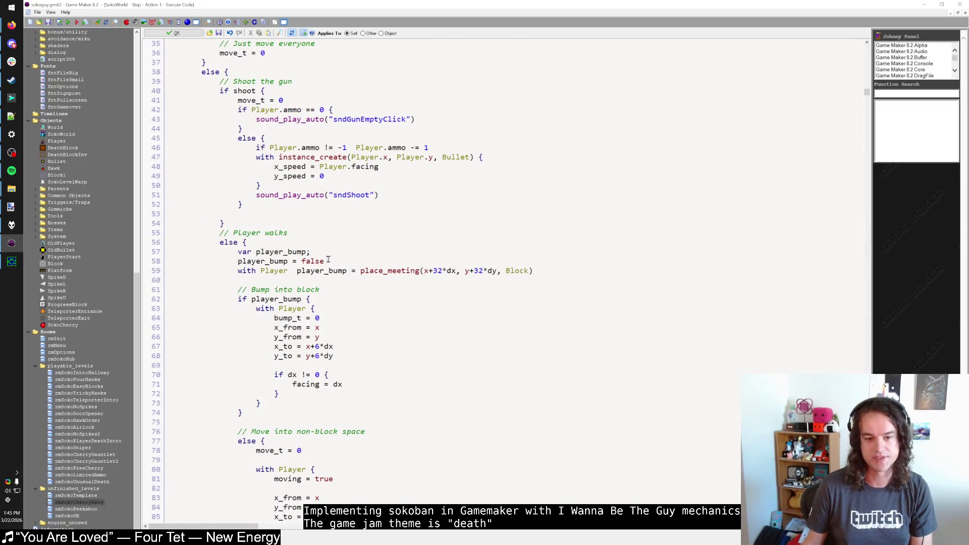
scroll(328, 260, up, 4)
scroll(328, 261, down, 11)
scroll(328, 261, down, 13)
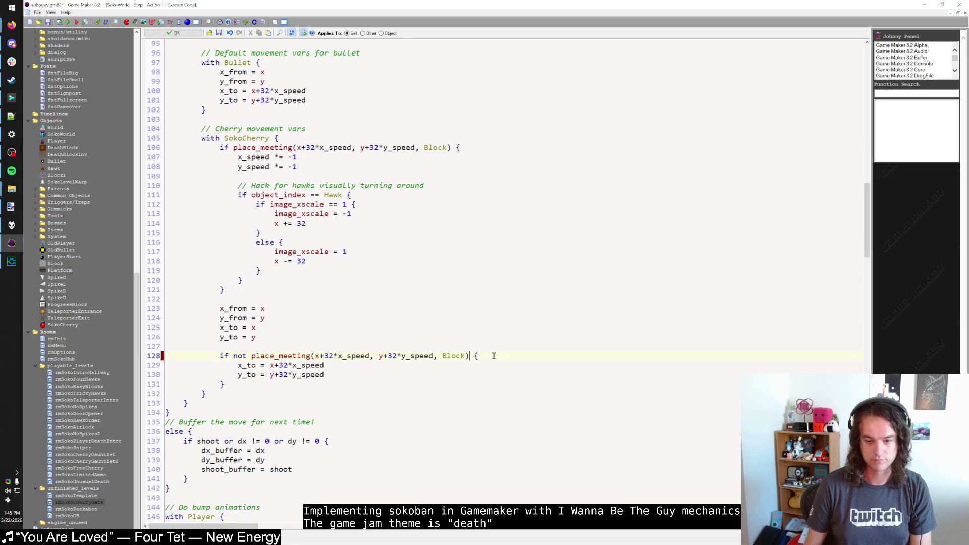
text(and not place_meet)
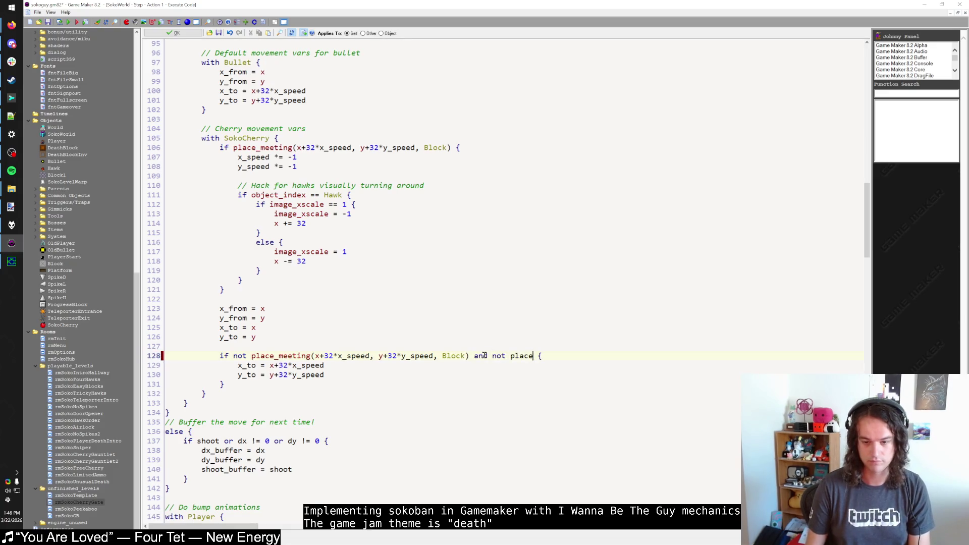
text(ing(x, y, Block))
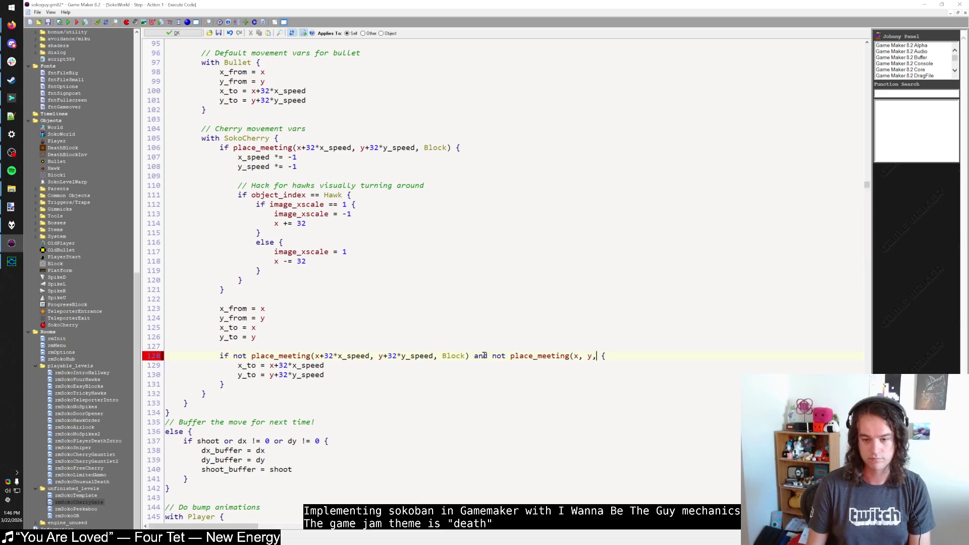
click(174, 33)
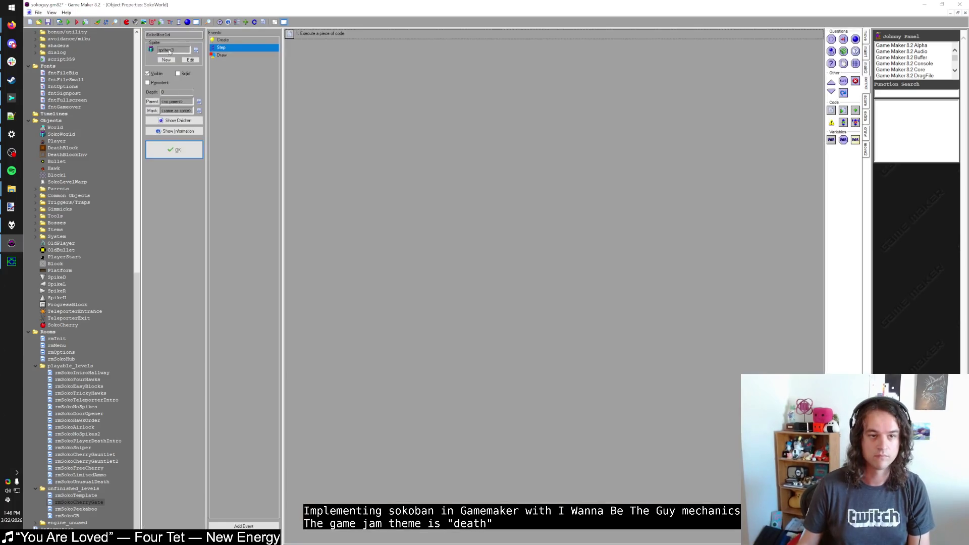
Close SokoWorld's properties, select rmSokoTrickyHawks, and bring up the game jam Discord chat
click(178, 154)
click(76, 393)
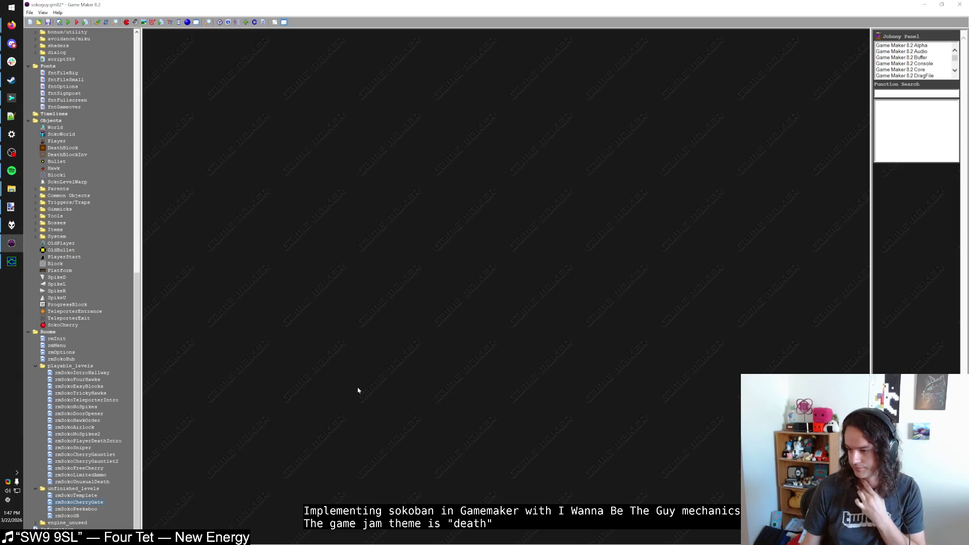
click(12, 43)
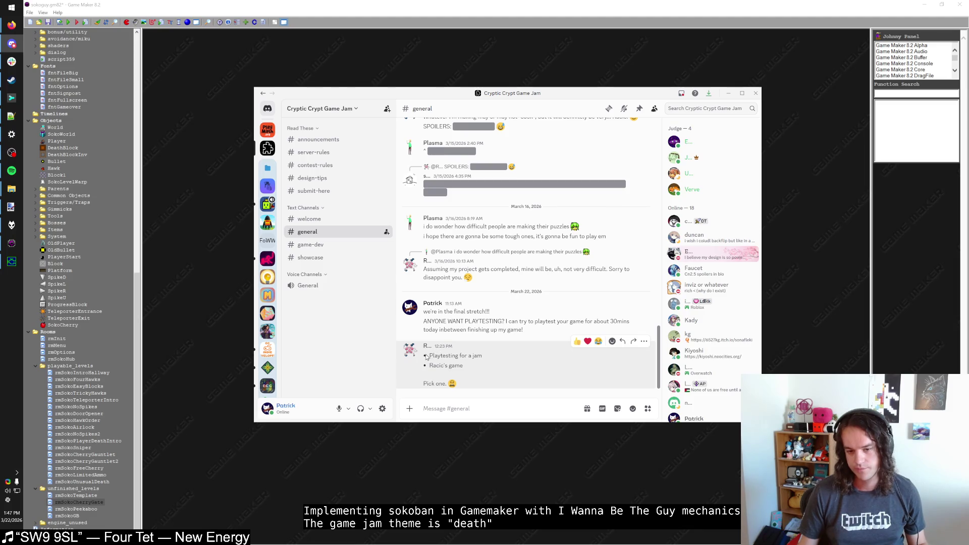
Select and deselect a #general message, then minimize Discord back to Game Maker
mouse_move(427, 355)
mouse_down()
mouse_move(484, 357)
mouse_move(431, 366)
mouse_move(455, 387)
mouse_up()
click(471, 370)
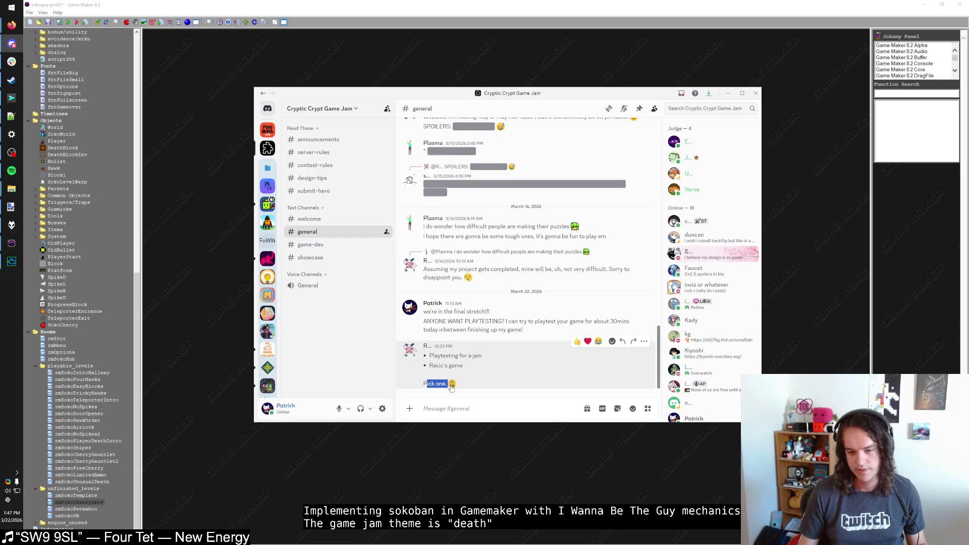
click(467, 386)
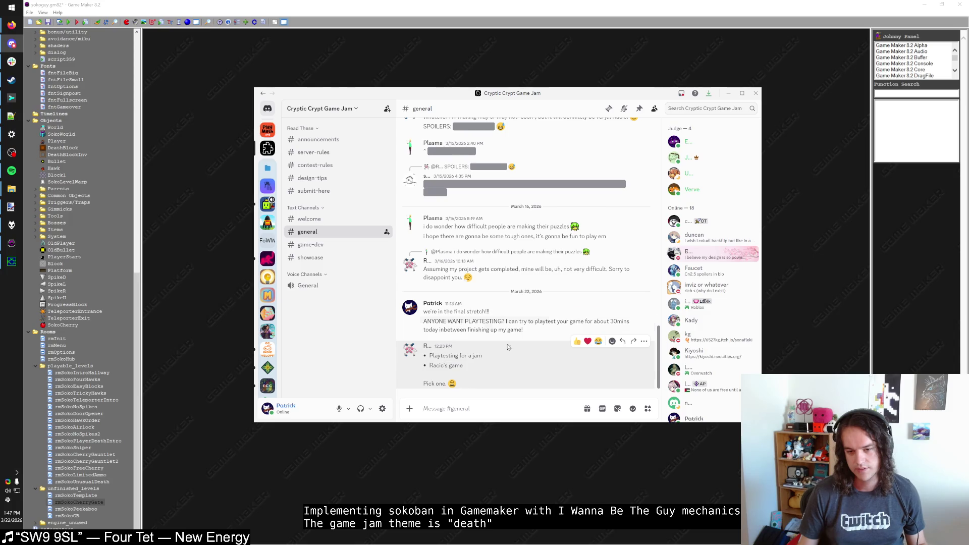
click(728, 93)
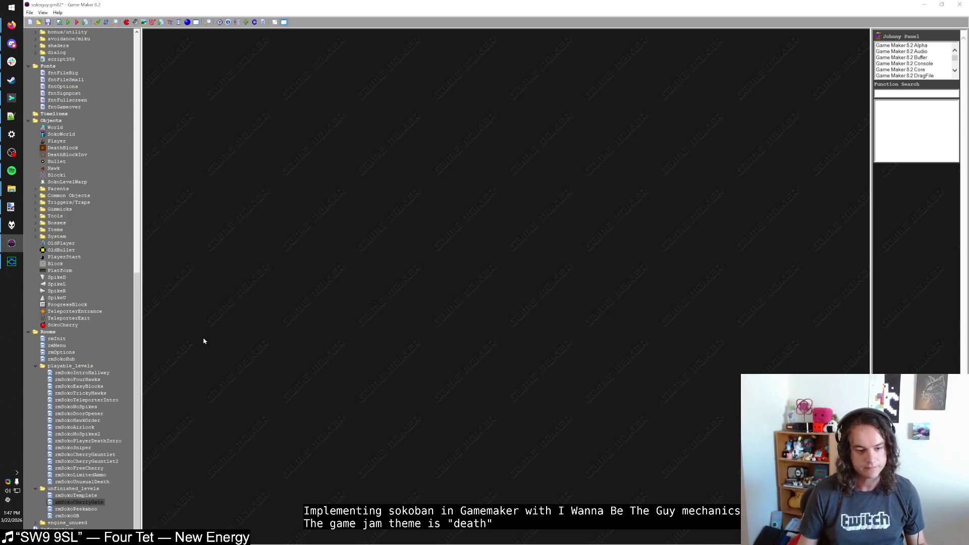
Open the rmSokoCherryGate room and move the cherry just left of the death block
click(93, 503)
key(F5)
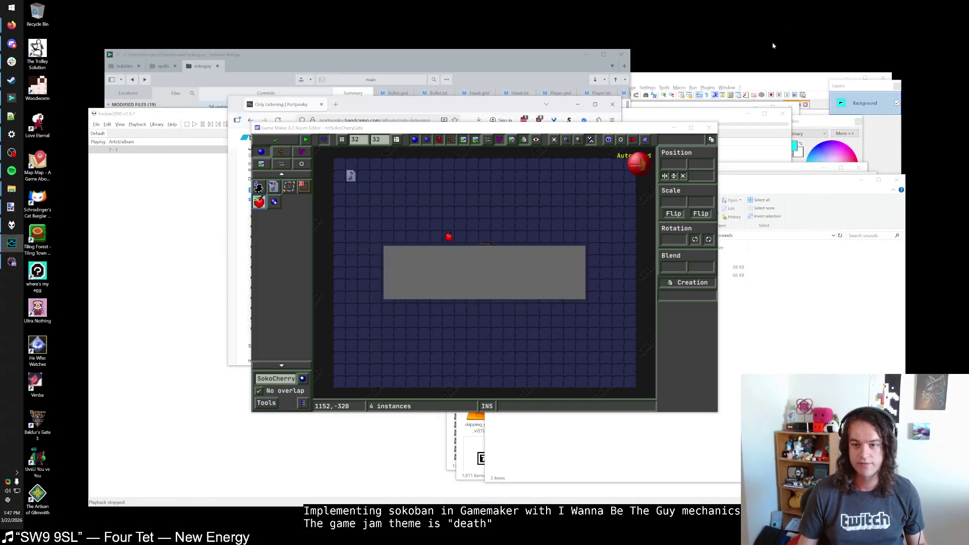
scroll(507, 260, up, 2)
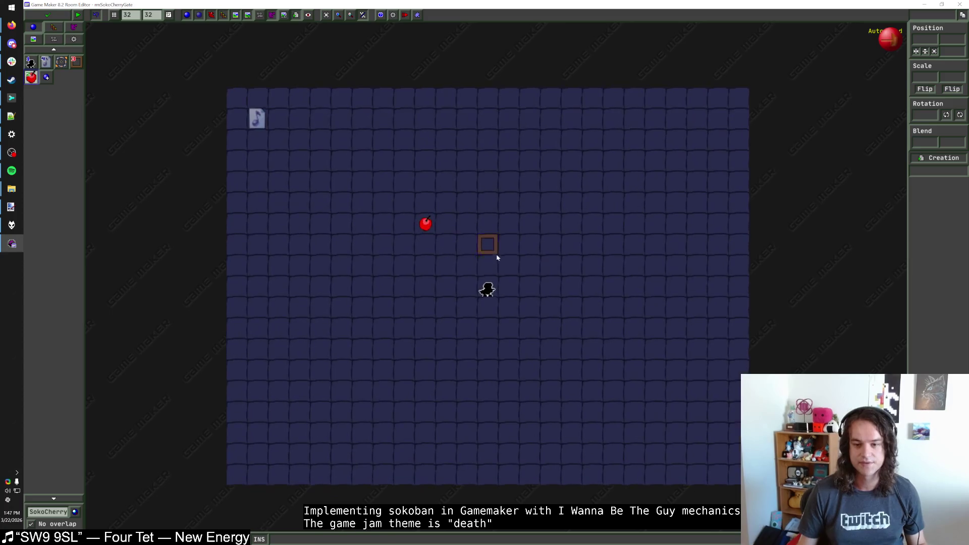
click(490, 250)
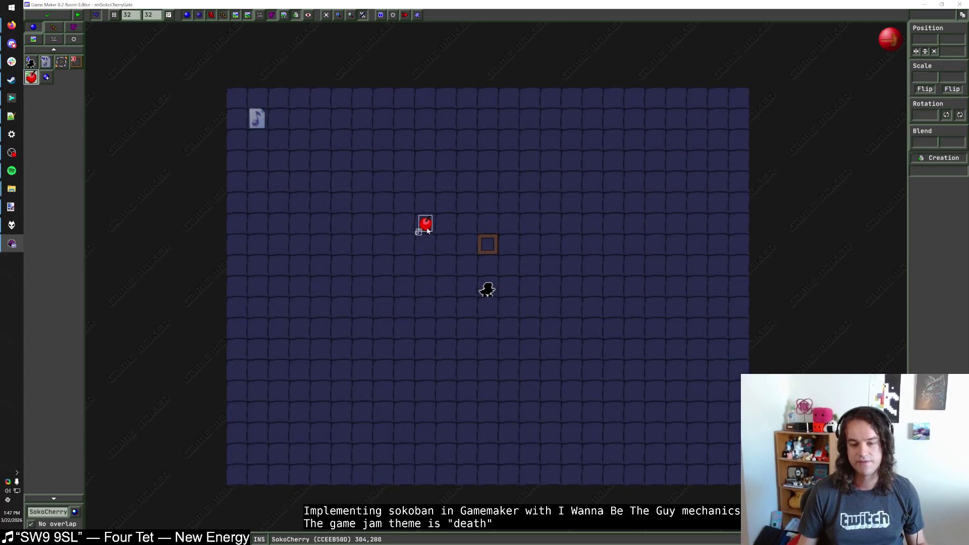
mouse_move(426, 224)
mouse_down()
mouse_move(468, 245)
mouse_move(451, 250)
mouse_up()
click(469, 267)
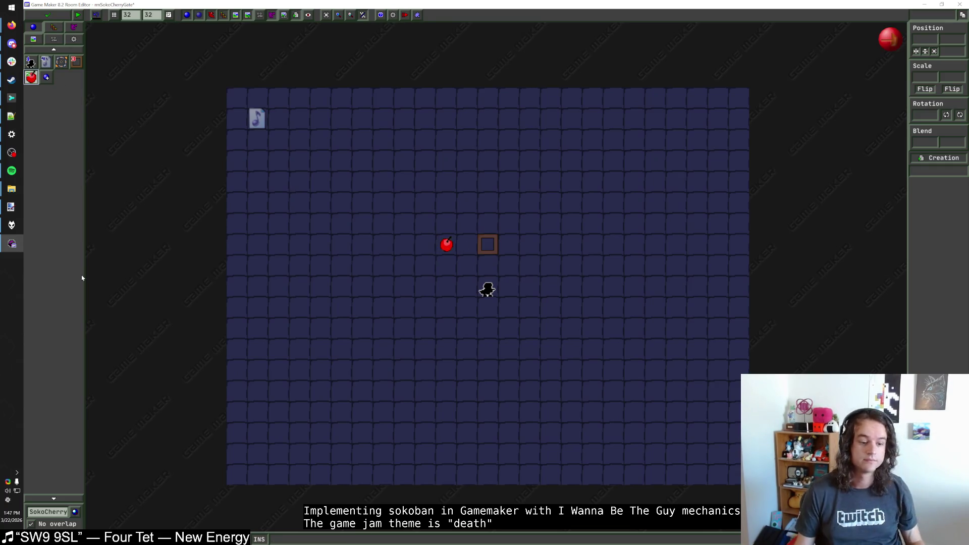
Place a Hawk below-right of the death block, checking the Discord chat in between
click(48, 511)
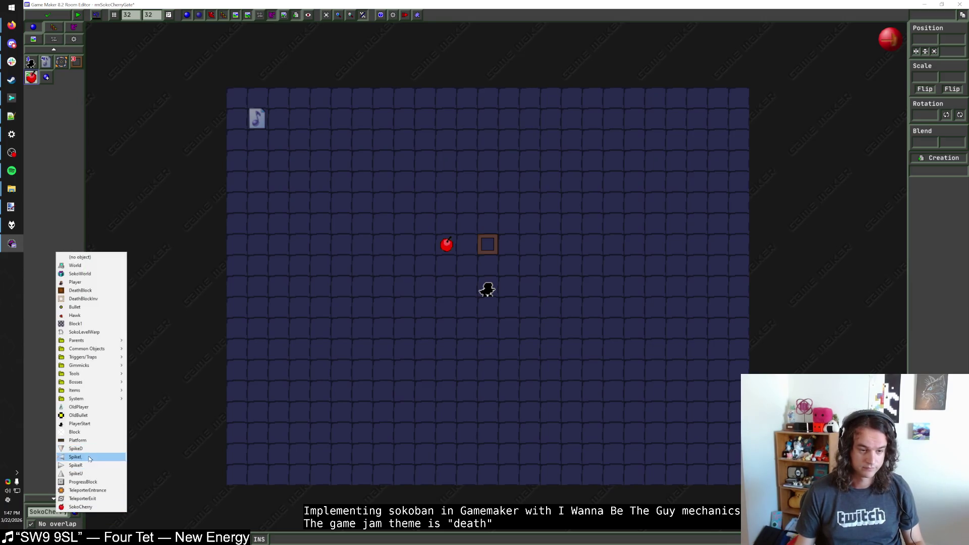
click(87, 315)
click(550, 268)
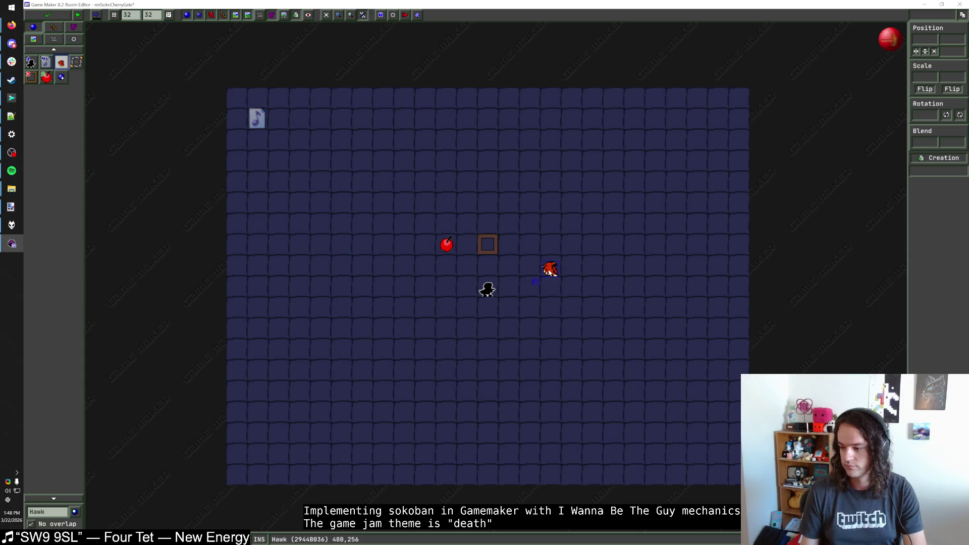
click(12, 44)
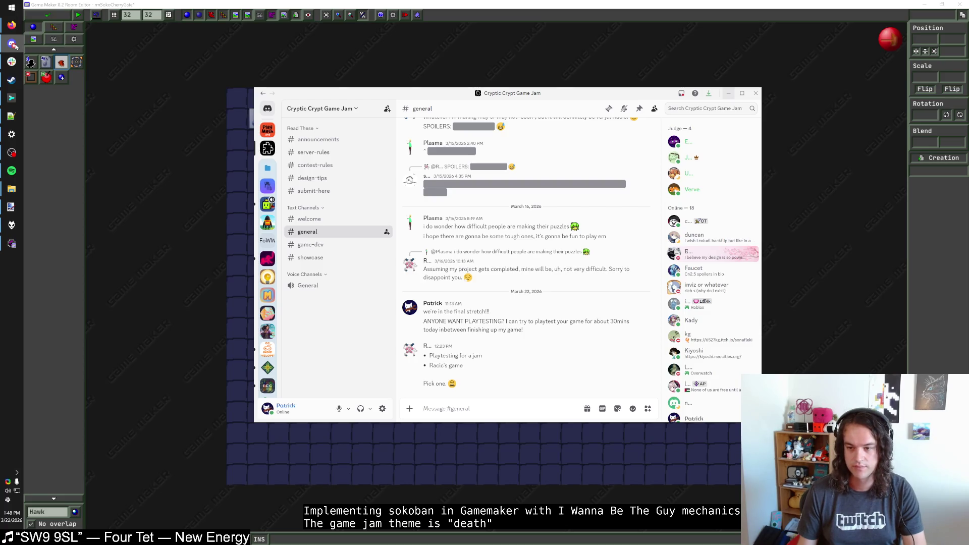
click(12, 44)
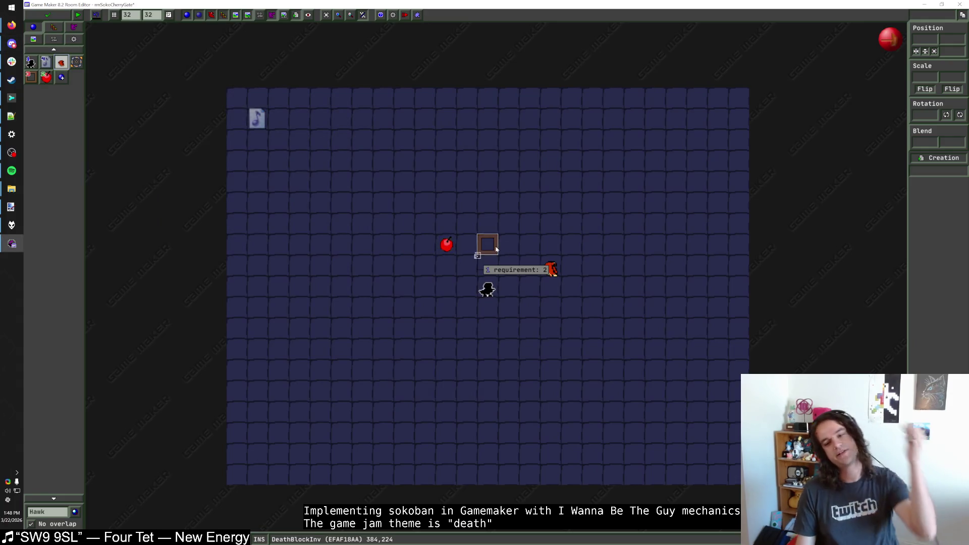
mouse_move(498, 247)
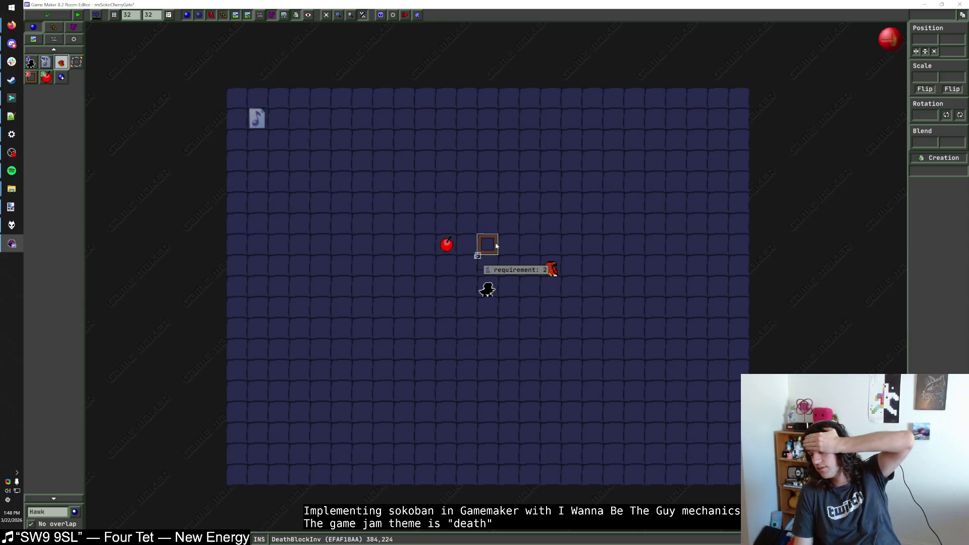
click(15, 46)
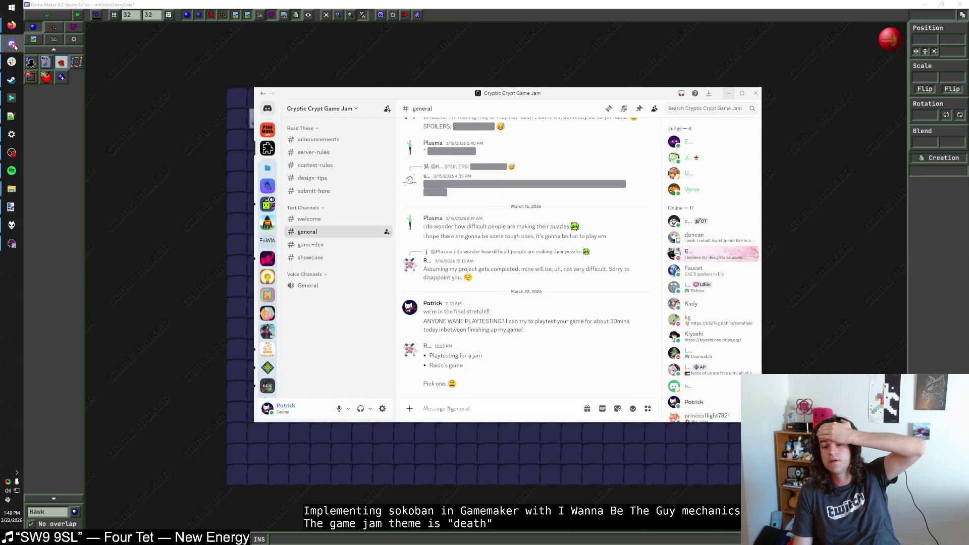
click(15, 45)
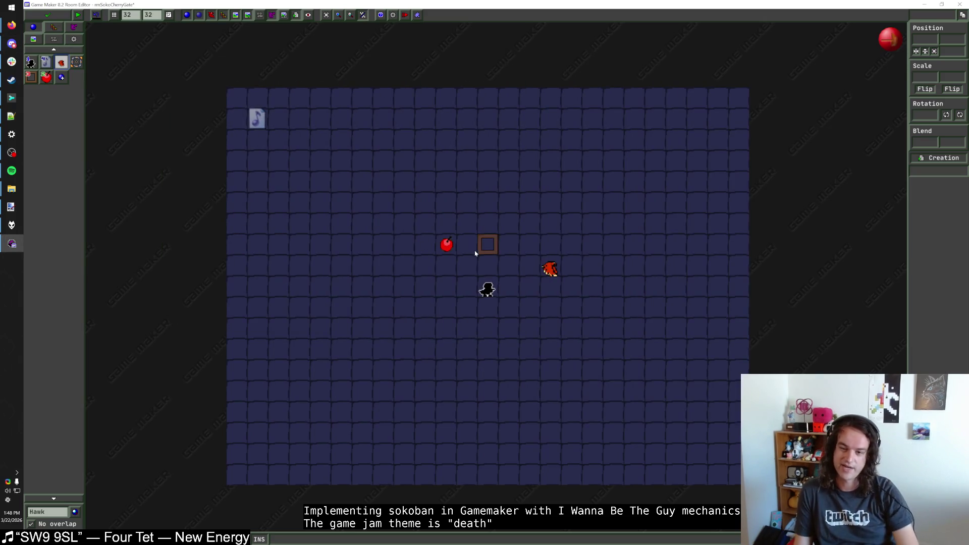
Shift the cherry and block one cell right, reposition the hawk, and add a second hawk below
drag(487, 246, 509, 246)
drag(447, 246, 468, 247)
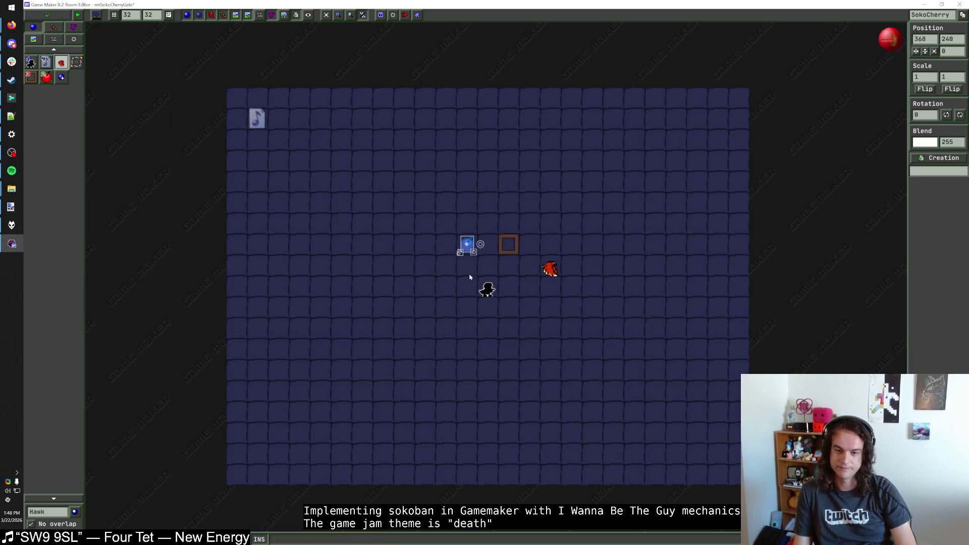
click(469, 277)
mouse_move(549, 269)
mouse_down()
mouse_move(418, 271)
mouse_move(426, 251)
mouse_up()
click(437, 277)
click(427, 272)
click(433, 282)
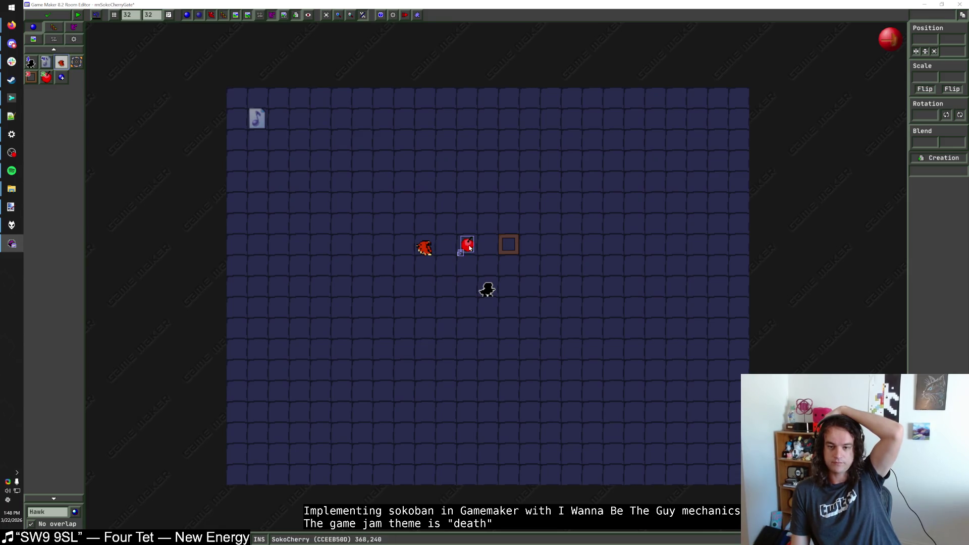
mouse_move(502, 244)
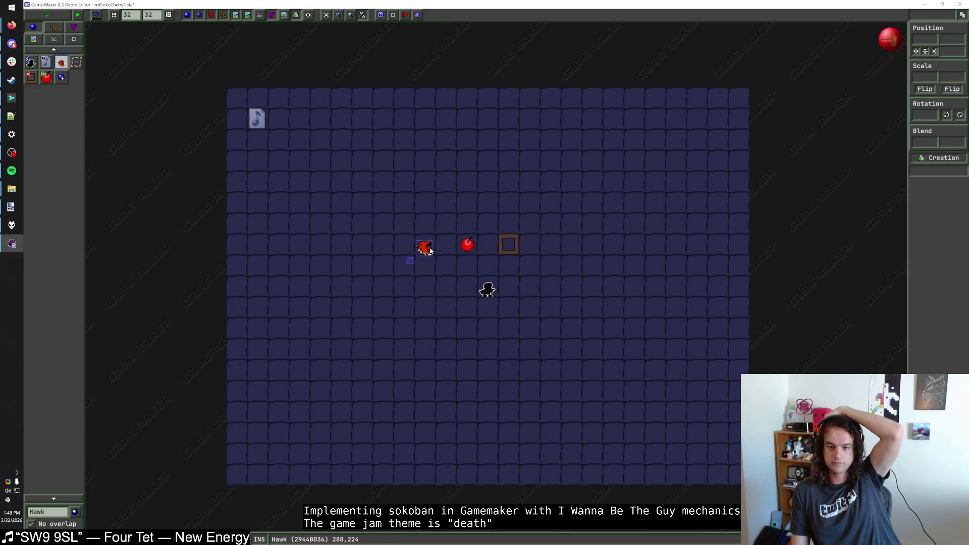
drag(425, 247, 425, 269)
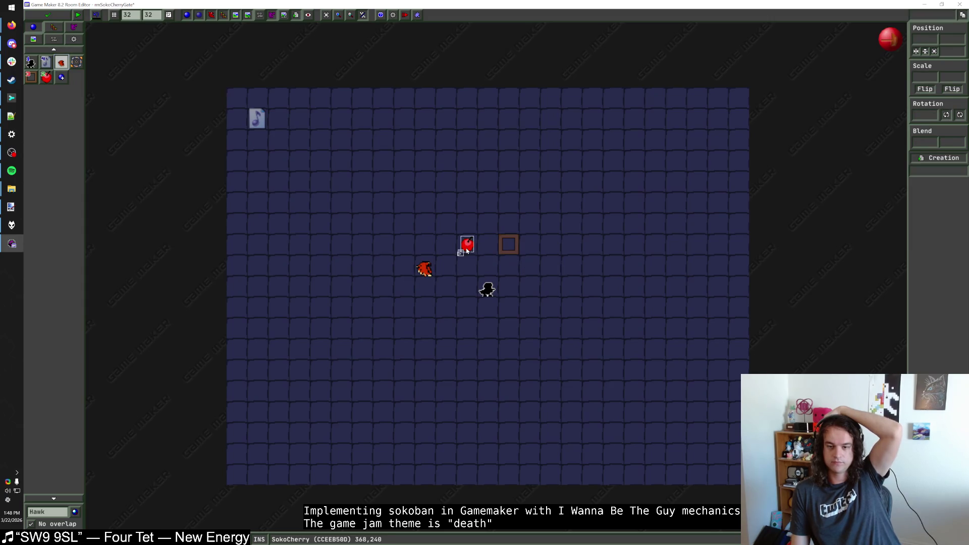
click(425, 272)
click(424, 311)
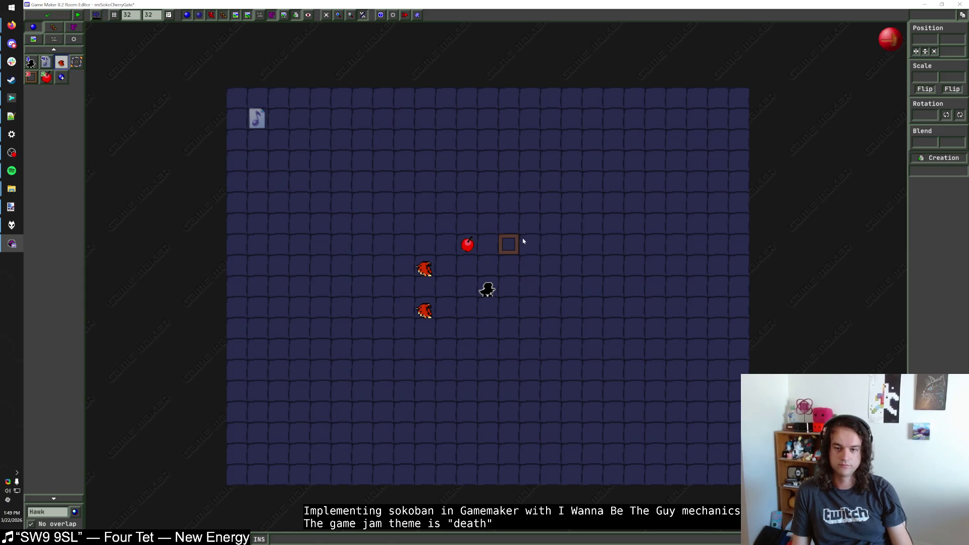
Move the cherry and gate up-left one cell and set the cherry's x_speed to 1
mouse_move(516, 243)
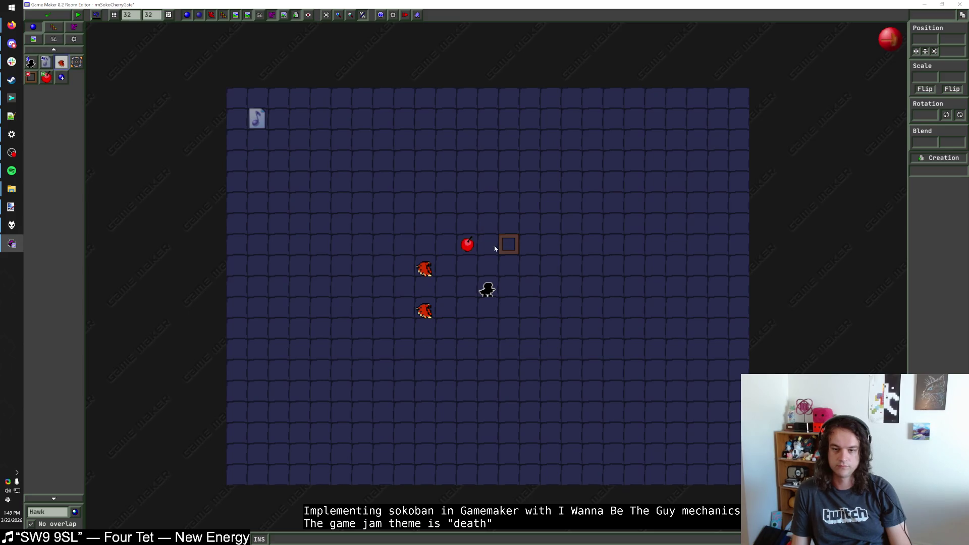
drag(502, 250, 445, 232)
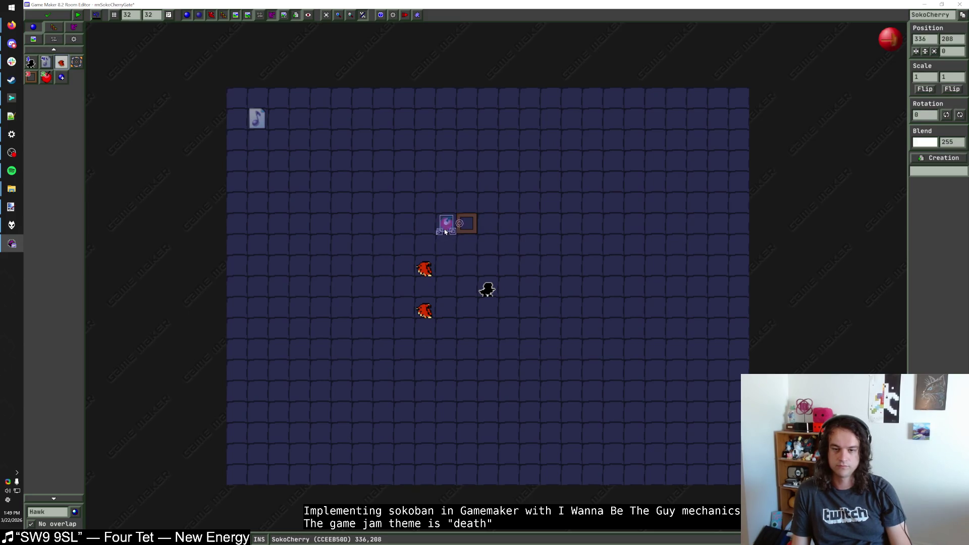
click(445, 231)
click(488, 248)
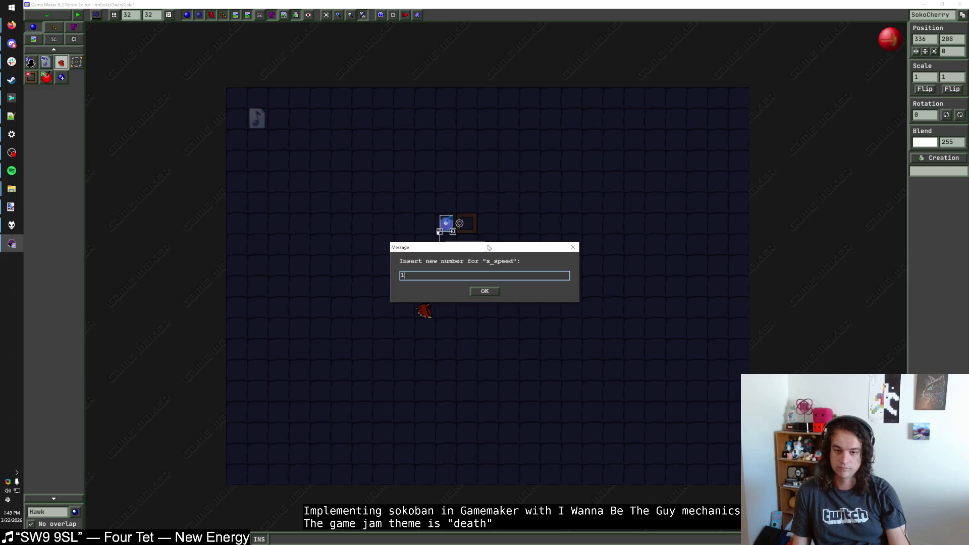
click(486, 291)
click(502, 234)
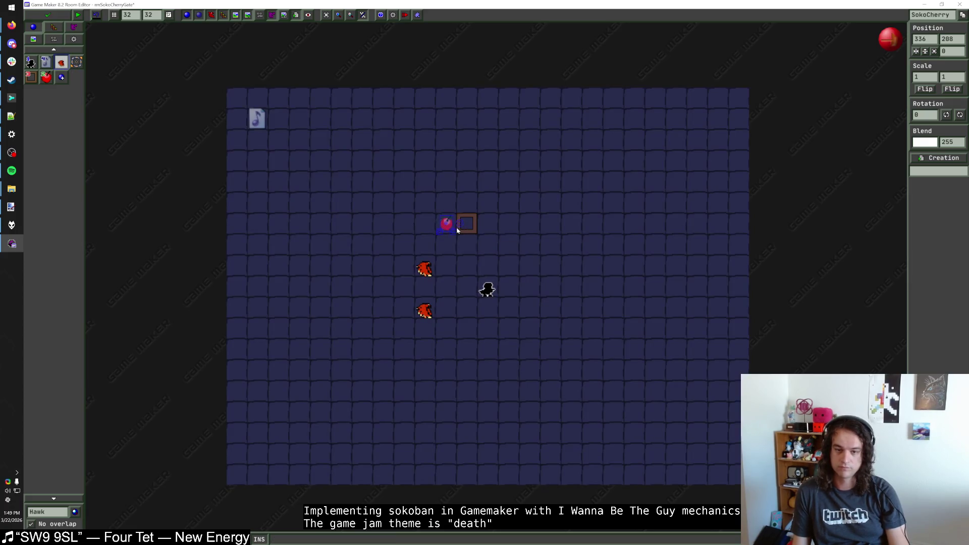
Place another Hawk right of the gate and select Block1 walls for painting
click(51, 510)
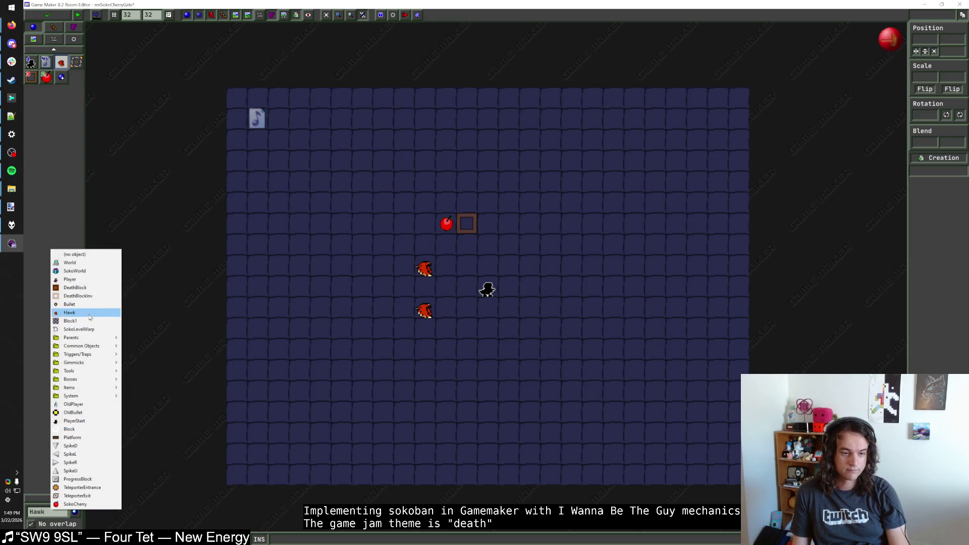
click(70, 313)
click(492, 229)
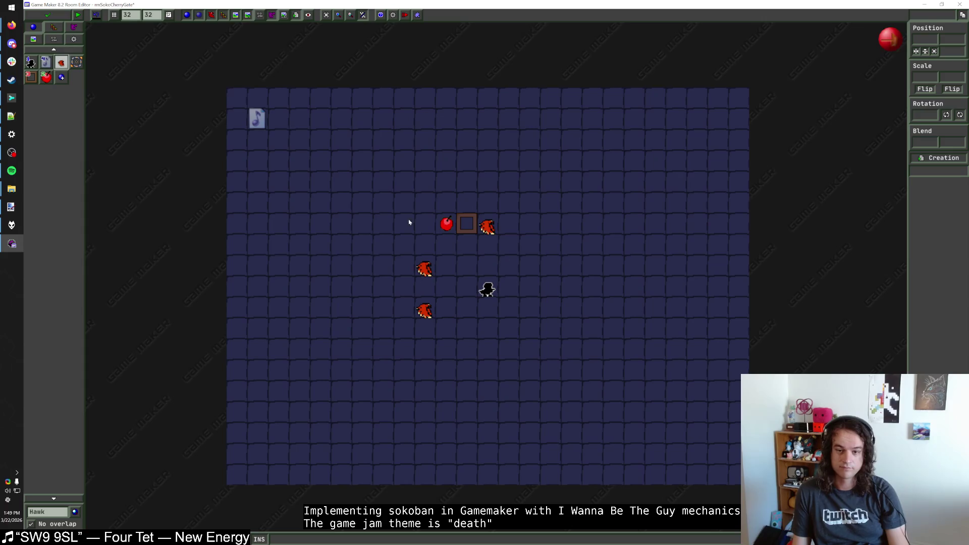
click(50, 511)
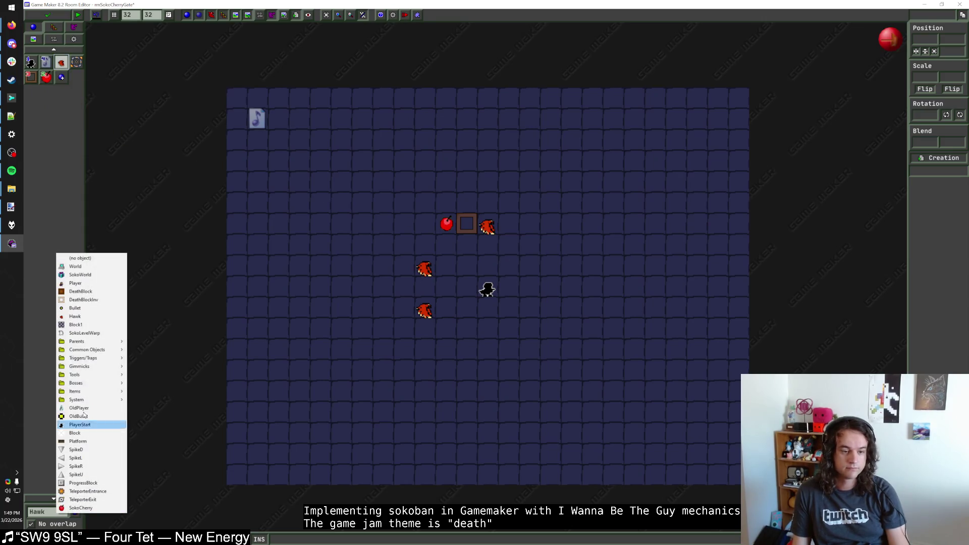
click(91, 326)
Wall the gate group in a U-shaped Block1 enclosure, shifting the gate down and hawks left
mouse_move(429, 223)
mouse_down()
mouse_move(429, 202)
mouse_move(508, 202)
mouse_move(466, 390)
mouse_move(467, 370)
mouse_up()
click(493, 238)
drag(493, 239, 493, 384)
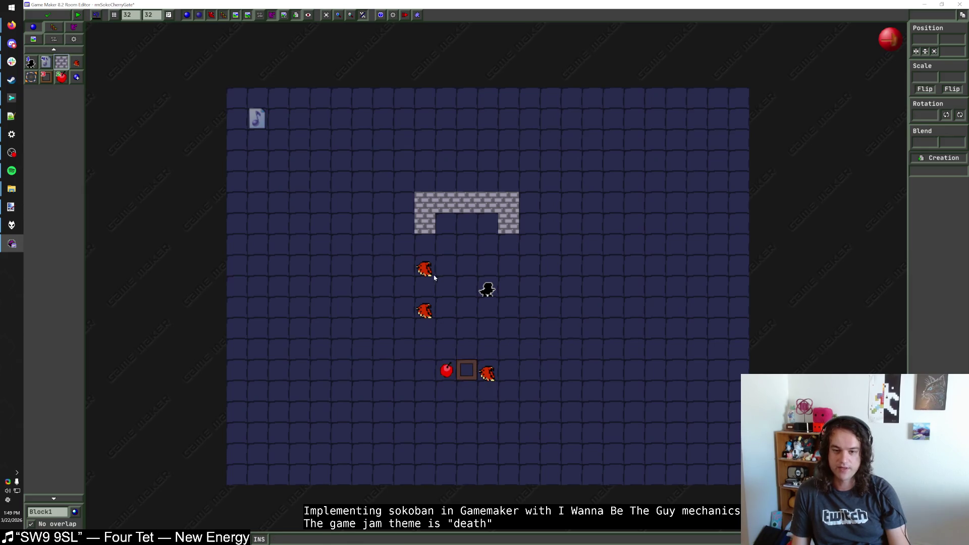
drag(429, 273, 409, 273)
click(424, 313)
drag(425, 314, 404, 314)
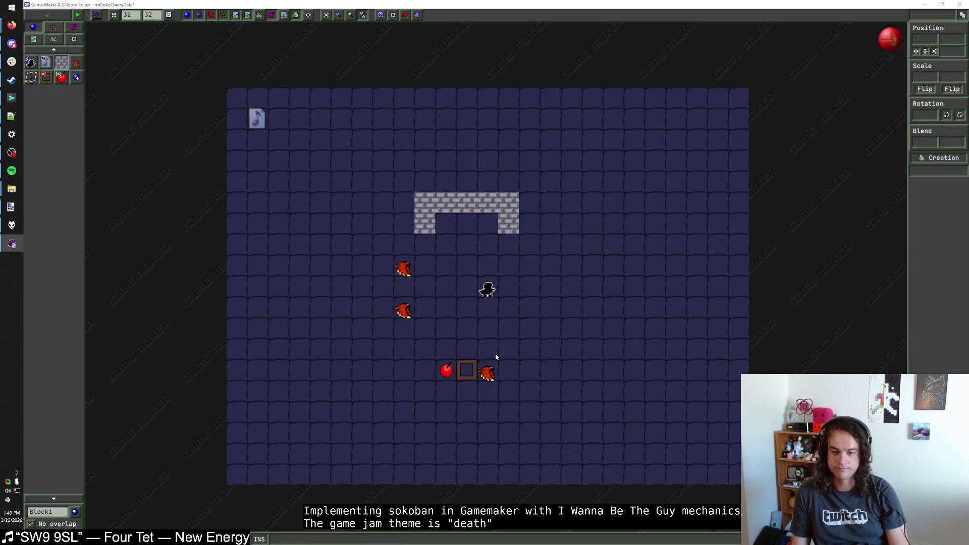
mouse_move(404, 370)
mouse_down()
mouse_move(465, 395)
mouse_move(509, 369)
mouse_up()
drag(507, 234, 421, 224)
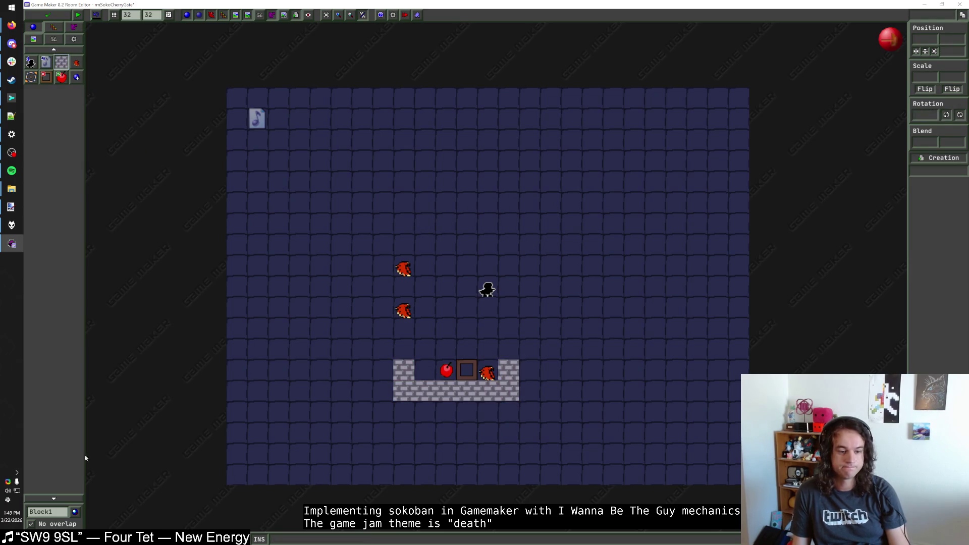
mouse_move(415, 392)
mouse_down()
mouse_move(497, 391)
mouse_move(457, 411)
mouse_move(403, 412)
mouse_up()
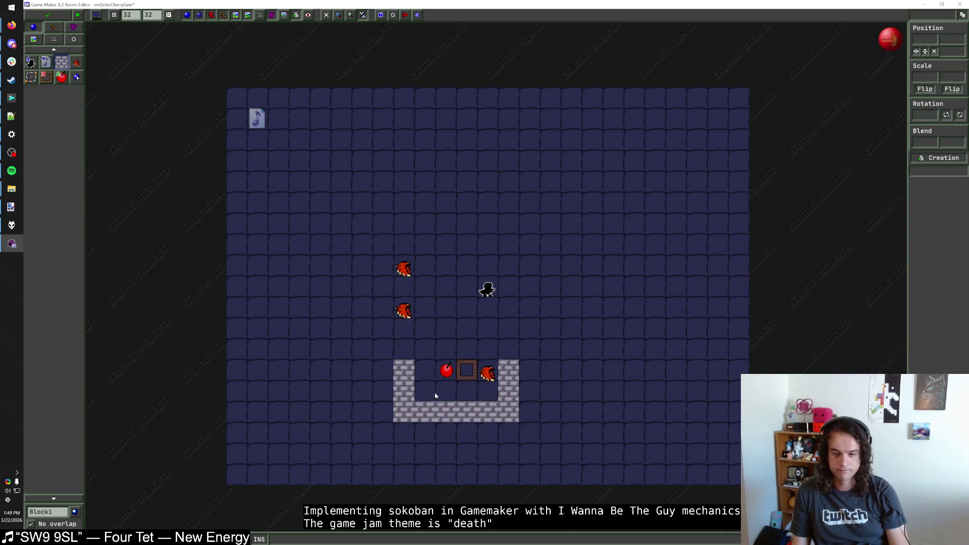
drag(486, 374, 486, 394)
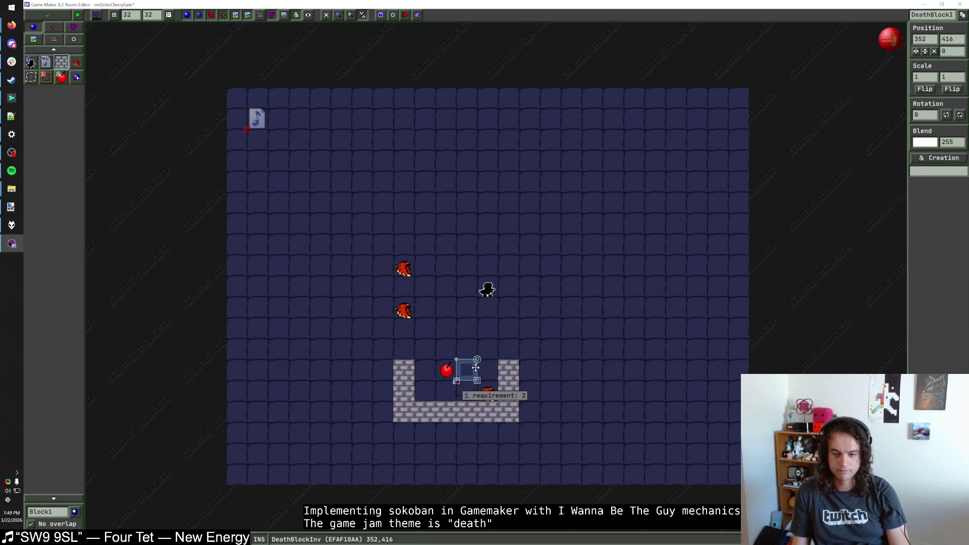
Add a second gate and a second SokoCherry below the first ones in the enclosure
middle_click(475, 368)
click(466, 391)
middle_click(446, 371)
click(446, 391)
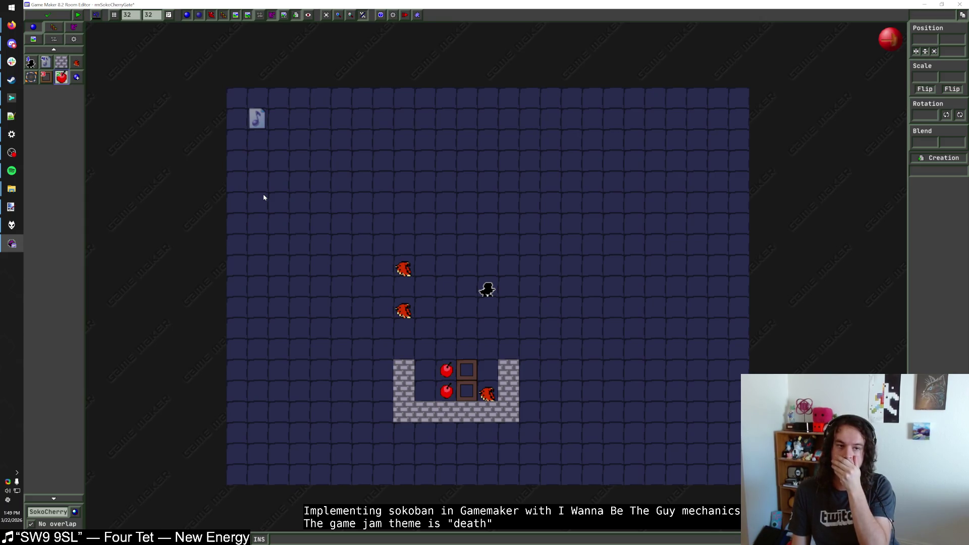
click(579, 215)
right_click(572, 216)
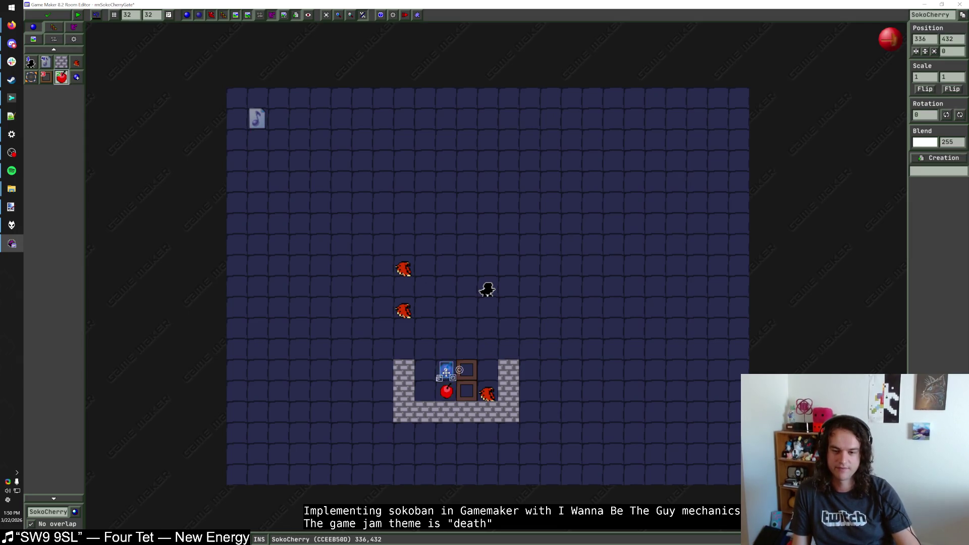
Place a cherry right of the player with y_speed 1
click(552, 287)
click(551, 286)
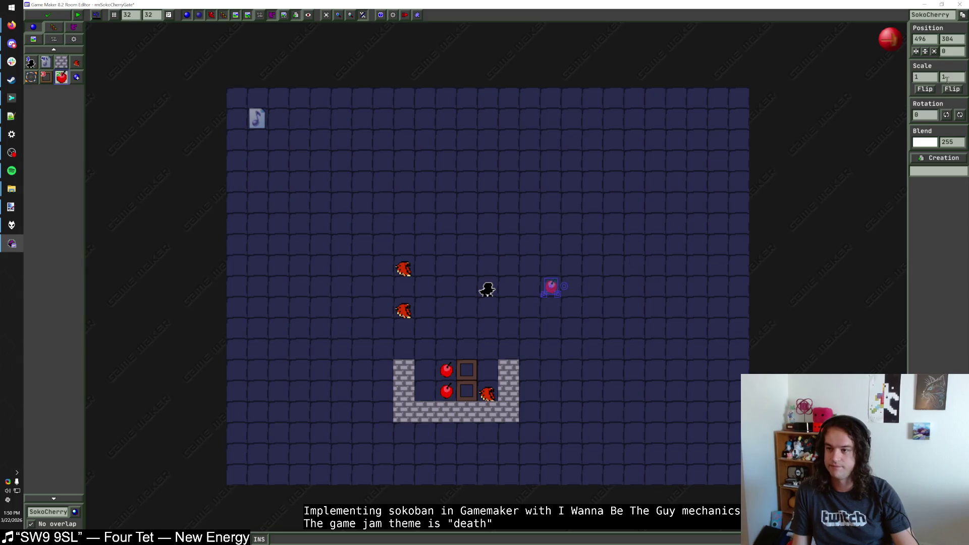
click(576, 321)
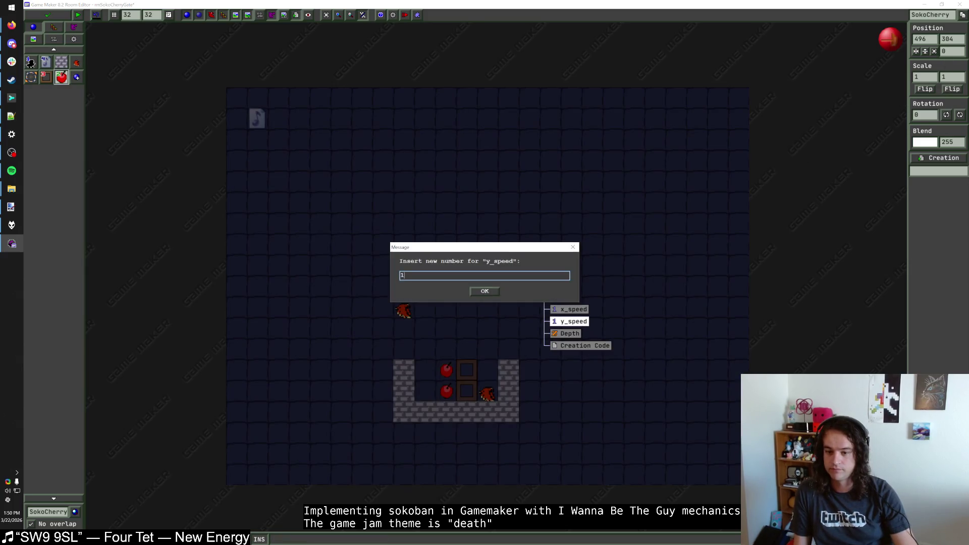
key(Return)
Set the horizontal speed of the cherries in the enclosure
click(447, 371)
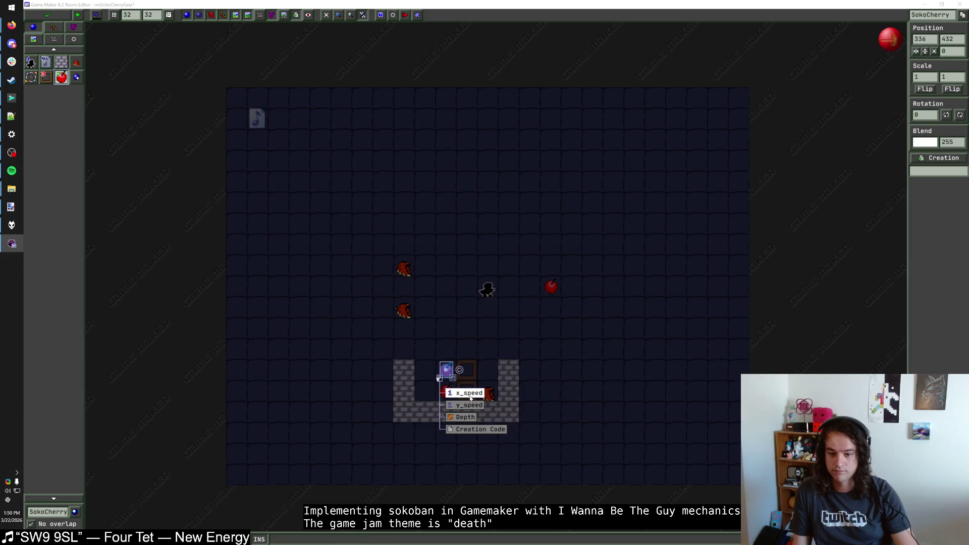
click(464, 393)
key(Return)
click(441, 399)
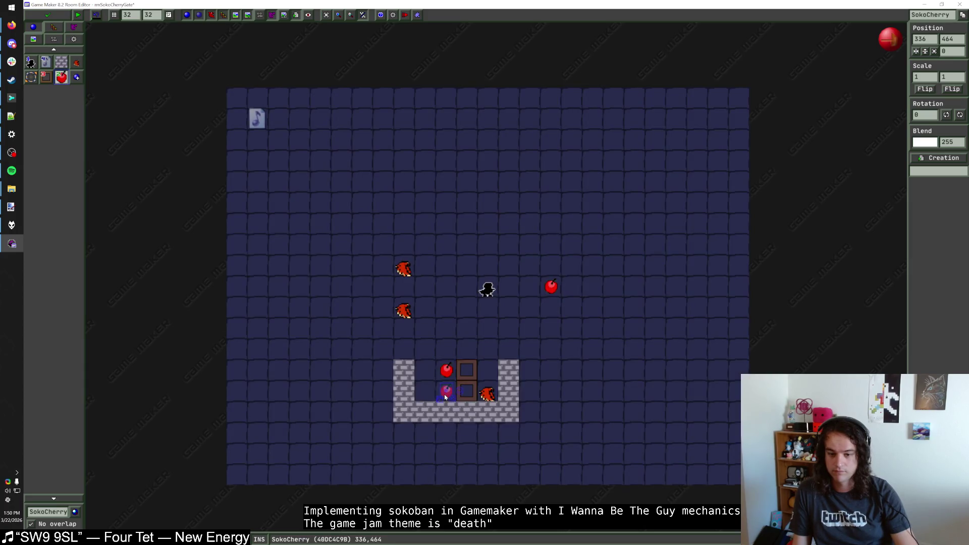
click(440, 399)
click(467, 414)
click(497, 293)
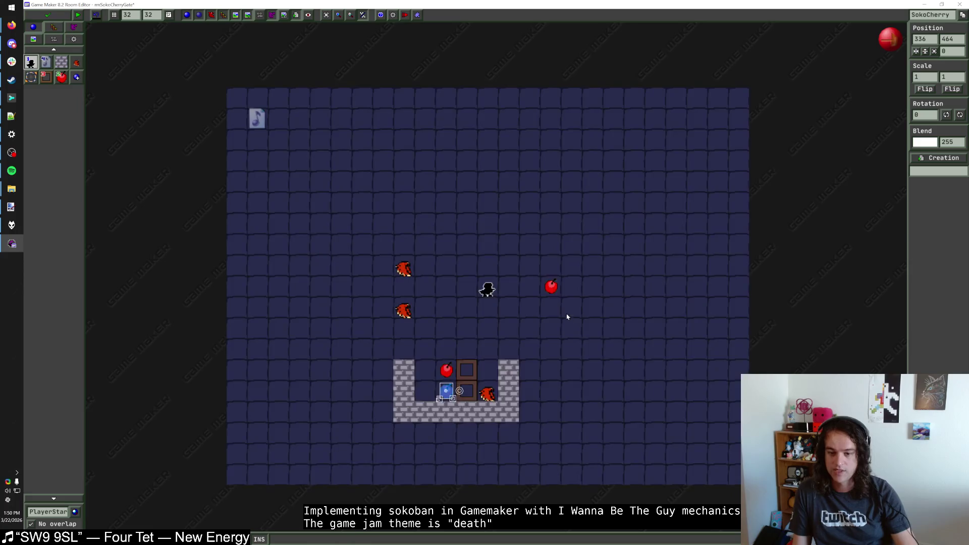
Move the moving cherry right of the player one cell further right
click(539, 290)
mouse_move(540, 290)
mouse_down()
mouse_move(530, 311)
mouse_move(572, 287)
mouse_up()
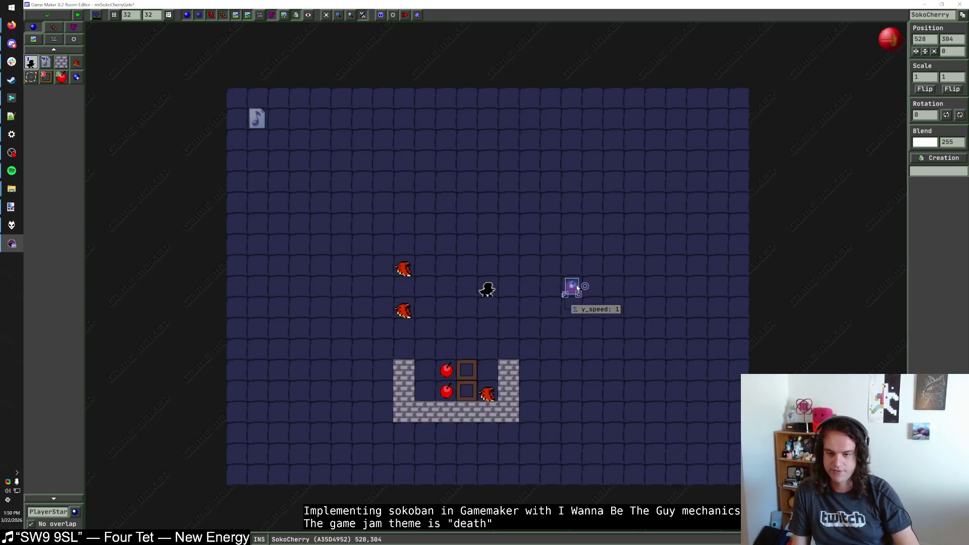
click(65, 451)
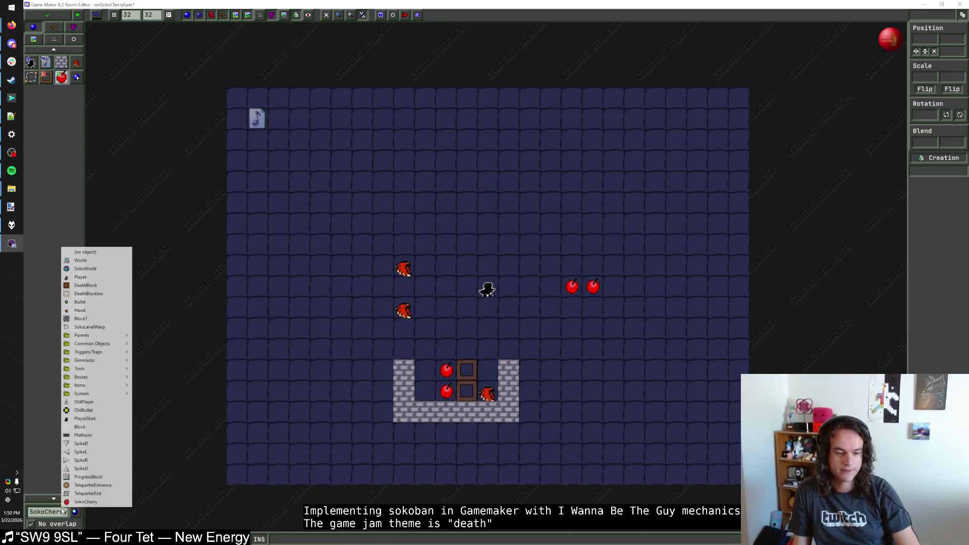
Place a ShootBlock from Gimmicks > Vandal below the left cherry
mouse_move(99, 337)
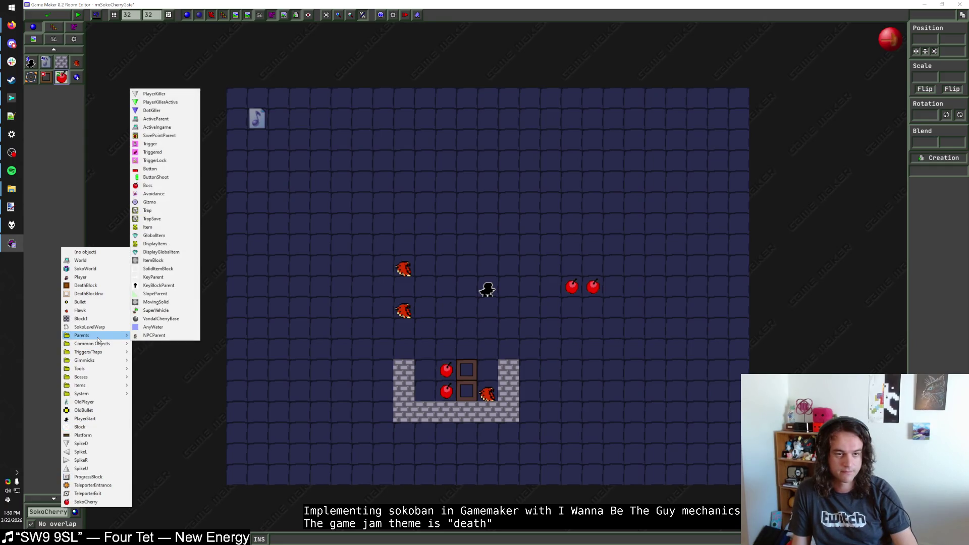
mouse_move(100, 360)
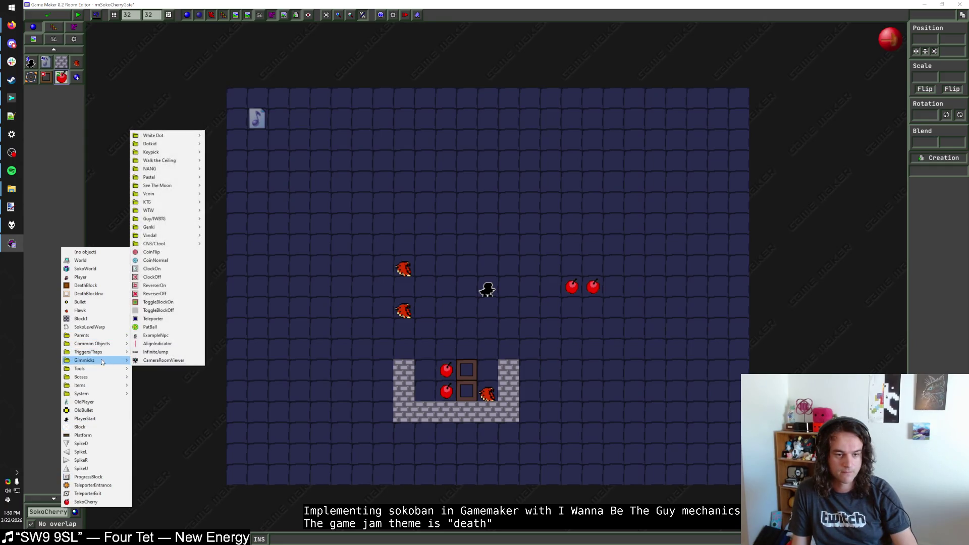
mouse_move(182, 236)
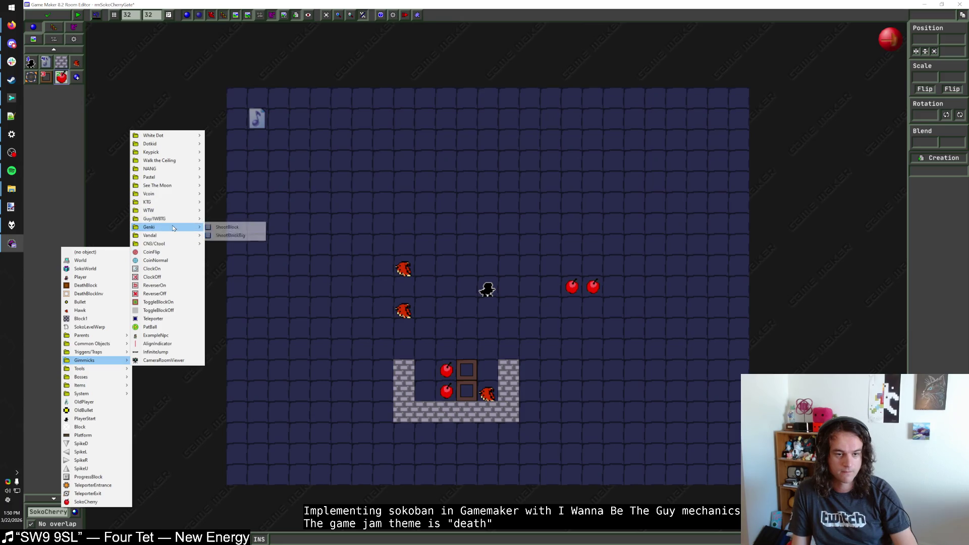
click(230, 228)
click(567, 313)
Paint a Block1 brick wall around the cherries and extend it to the right
click(76, 62)
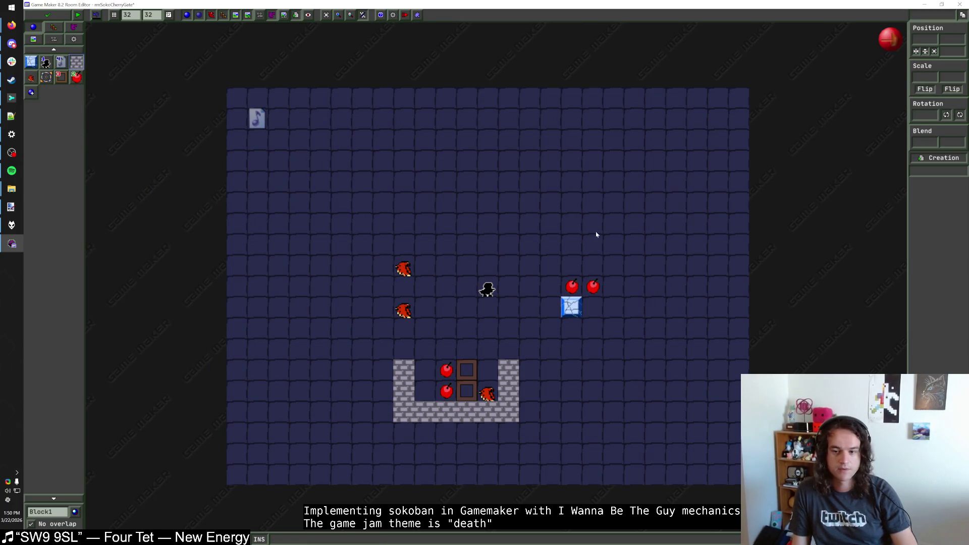
mouse_move(551, 300)
mouse_down()
mouse_move(642, 259)
mouse_move(615, 308)
mouse_up()
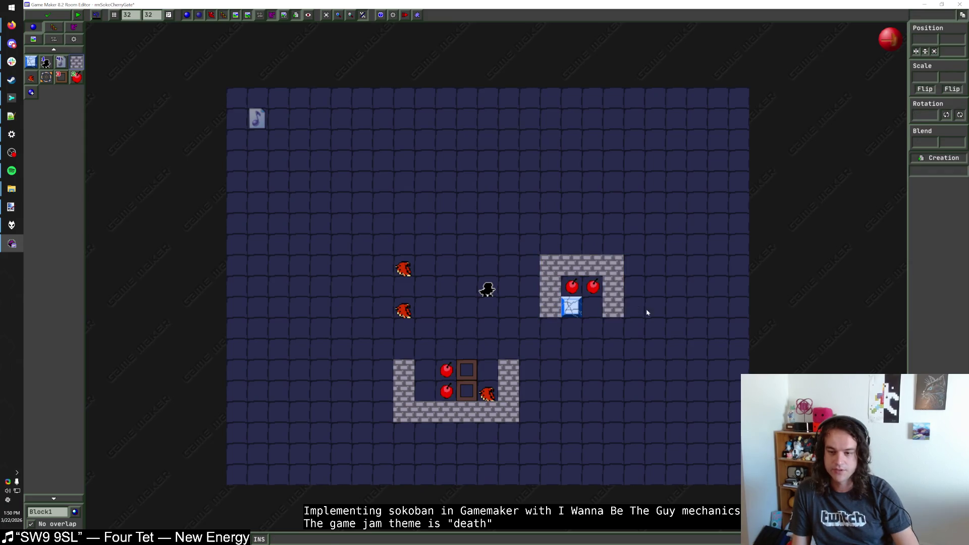
right_click(615, 308)
mouse_move(559, 330)
mouse_down()
mouse_move(676, 328)
mouse_move(682, 296)
mouse_move(696, 320)
mouse_move(677, 264)
mouse_move(631, 265)
mouse_up()
Move the lower hawk into the brick room flipped with scale -1, move the player in, and reshape the walls
drag(403, 314, 675, 292)
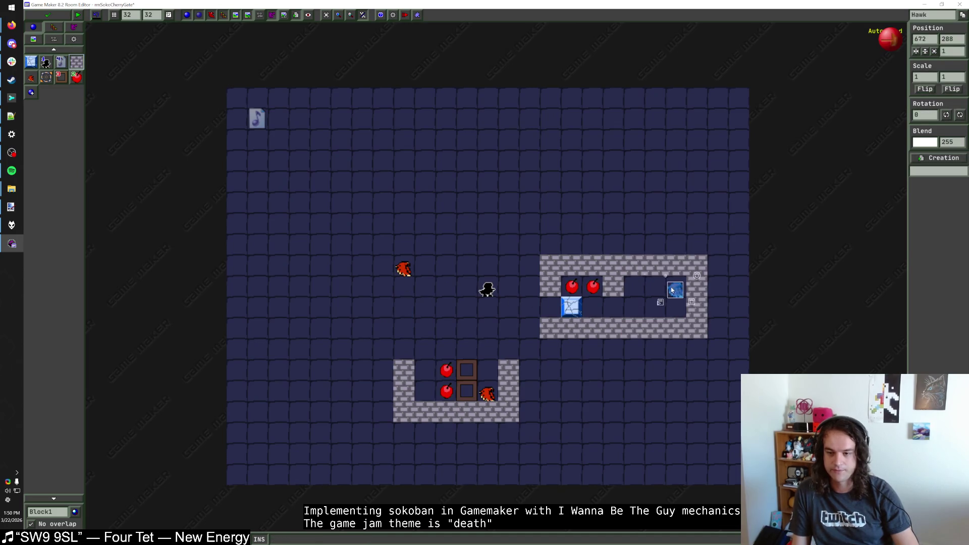
double_click(923, 78)
text(-1)
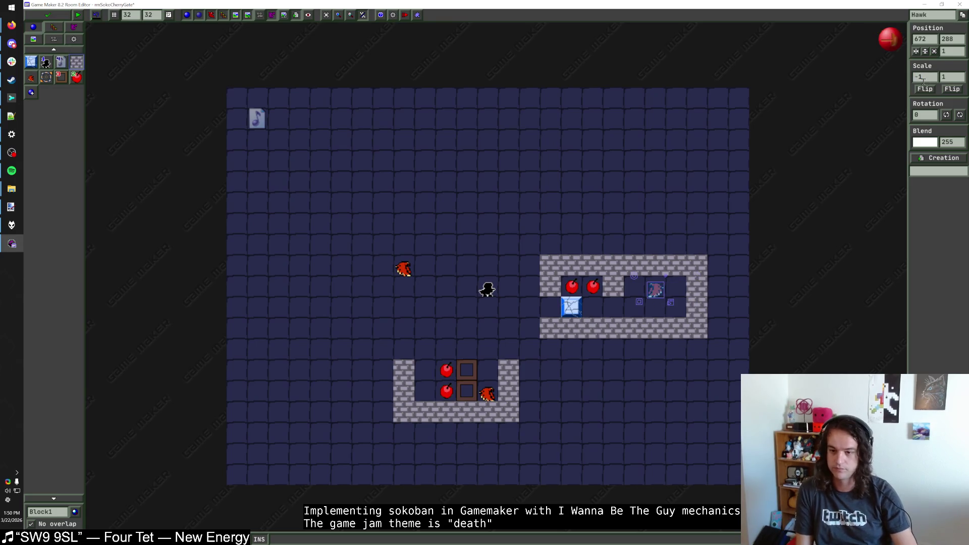
text(1)
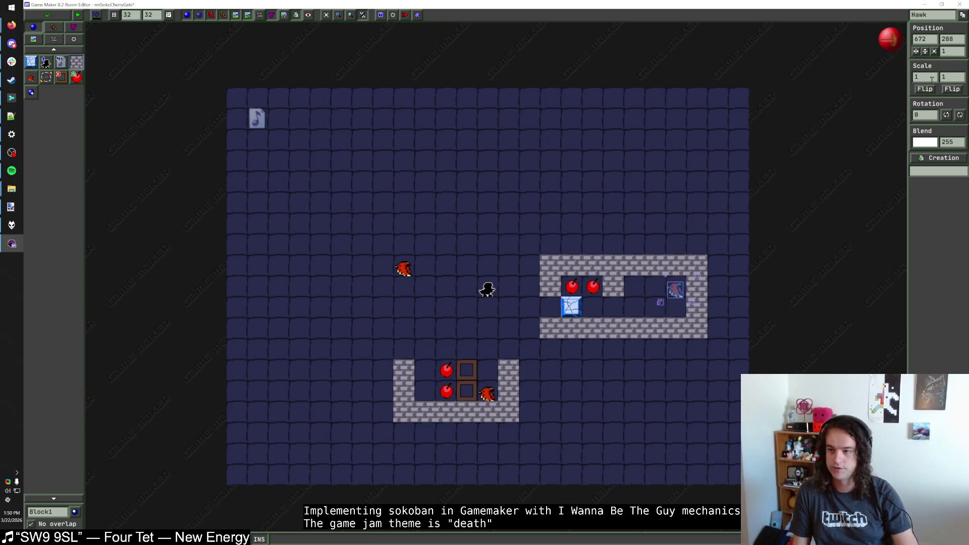
mouse_move(660, 293)
mouse_down()
mouse_move(472, 294)
mouse_move(652, 313)
mouse_up()
mouse_move(530, 262)
mouse_down()
mouse_move(460, 266)
mouse_move(527, 327)
mouse_up()
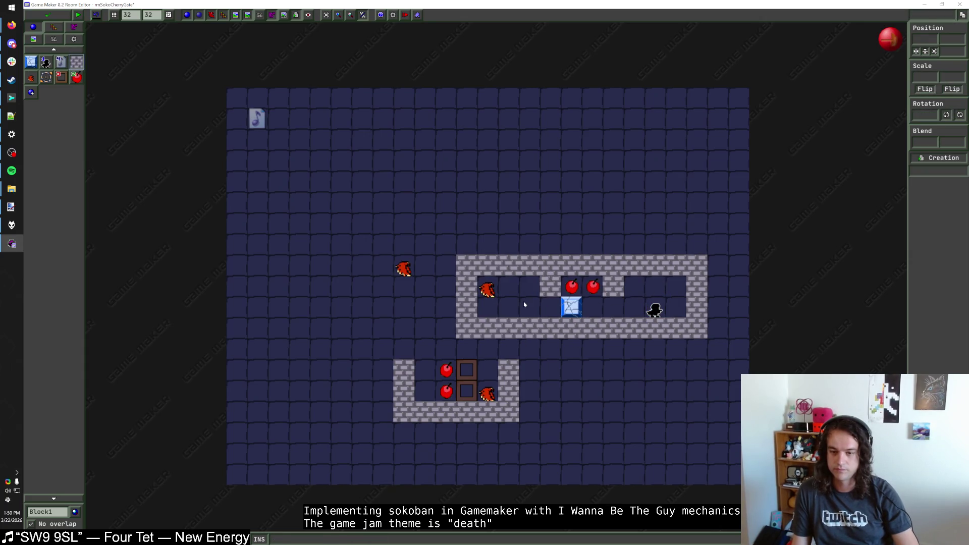
right_click(508, 265)
drag(485, 265, 530, 265)
drag(487, 307, 510, 308)
click(550, 285)
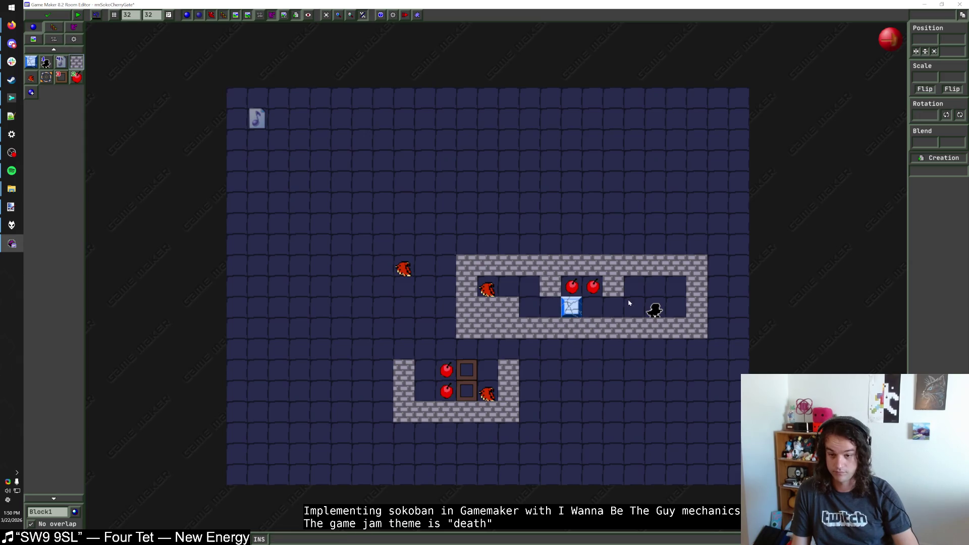
Rebuild the right walls into a larger room around the player and move a gate beside the shoot block
right_click(645, 328)
right_click(697, 313)
right_click(676, 265)
right_click(654, 270)
mouse_move(613, 245)
mouse_down()
mouse_move(737, 202)
mouse_move(725, 376)
mouse_move(613, 350)
mouse_up()
drag(569, 309, 588, 311)
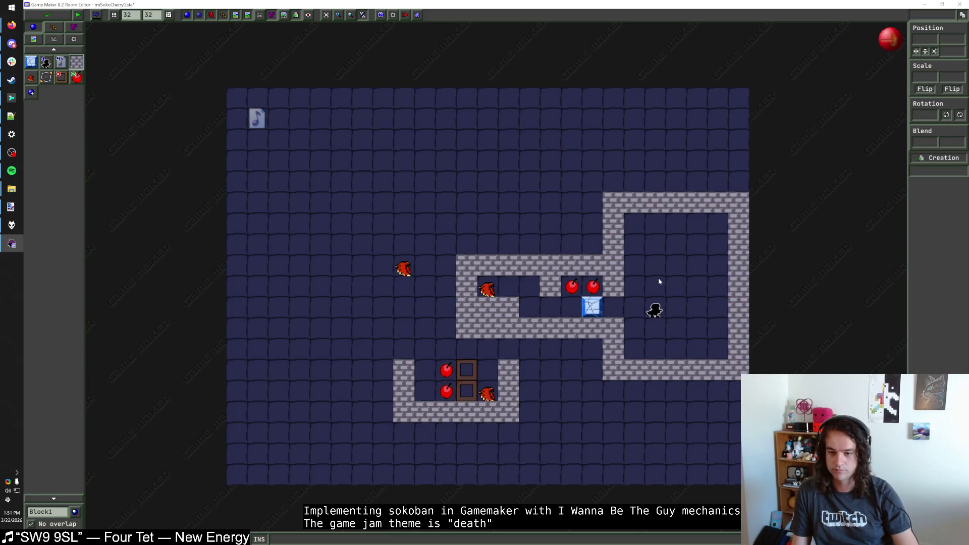
drag(470, 373, 573, 311)
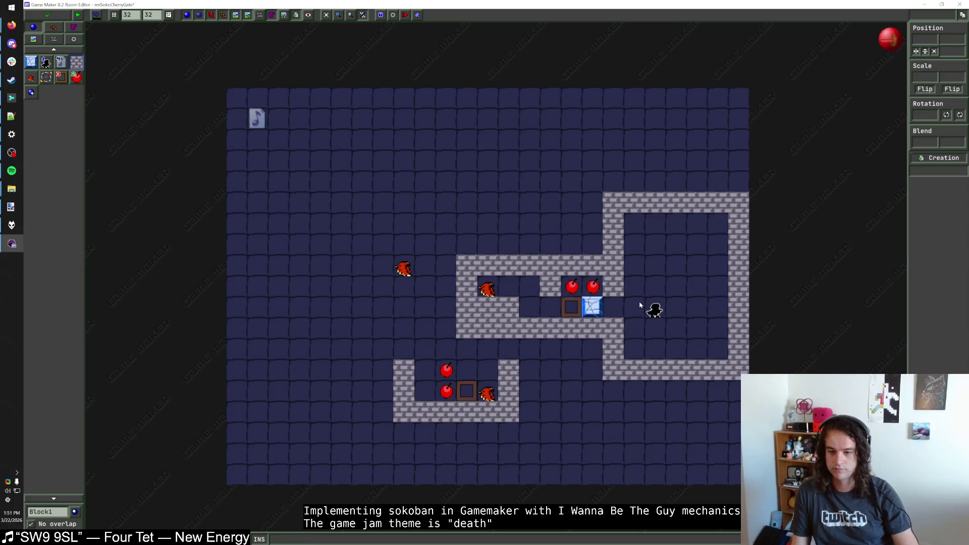
mouse_move(580, 312)
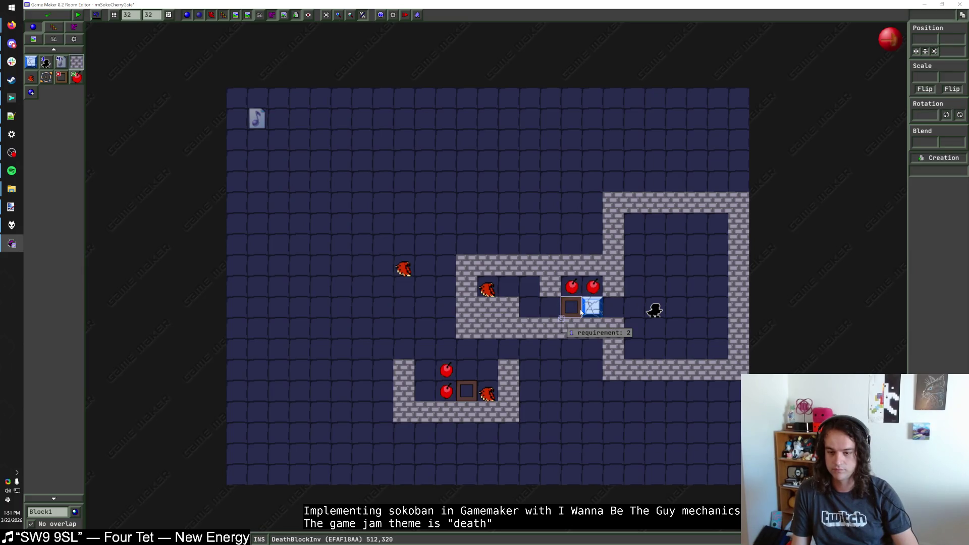
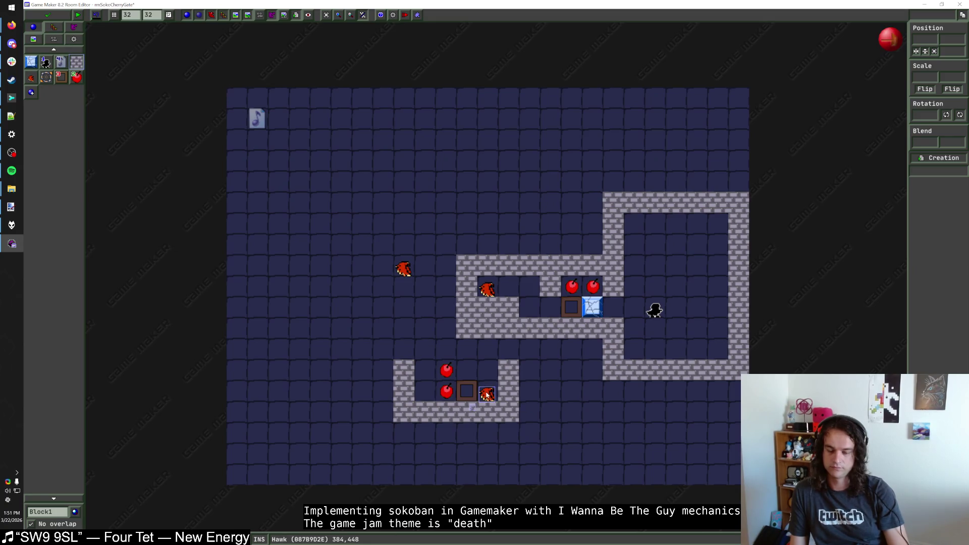
Close the cherry gate room and duplicate rmSokoTemplate in the rooms list
click(53, 17)
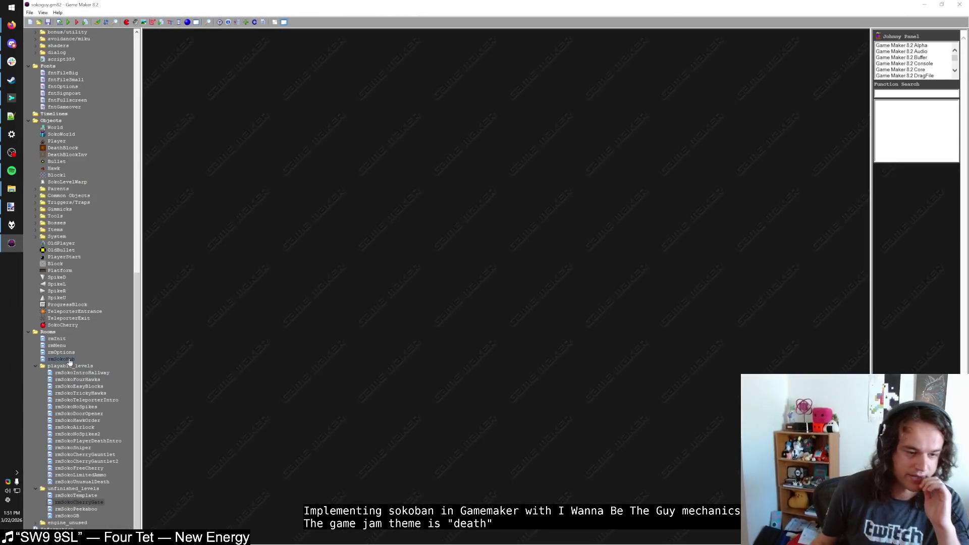
click(88, 374)
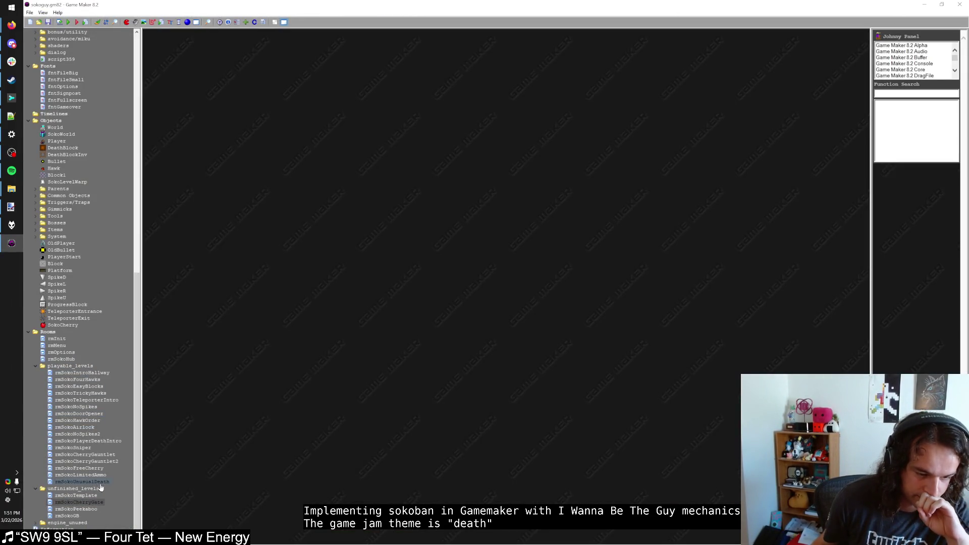
drag(98, 496, 97, 500)
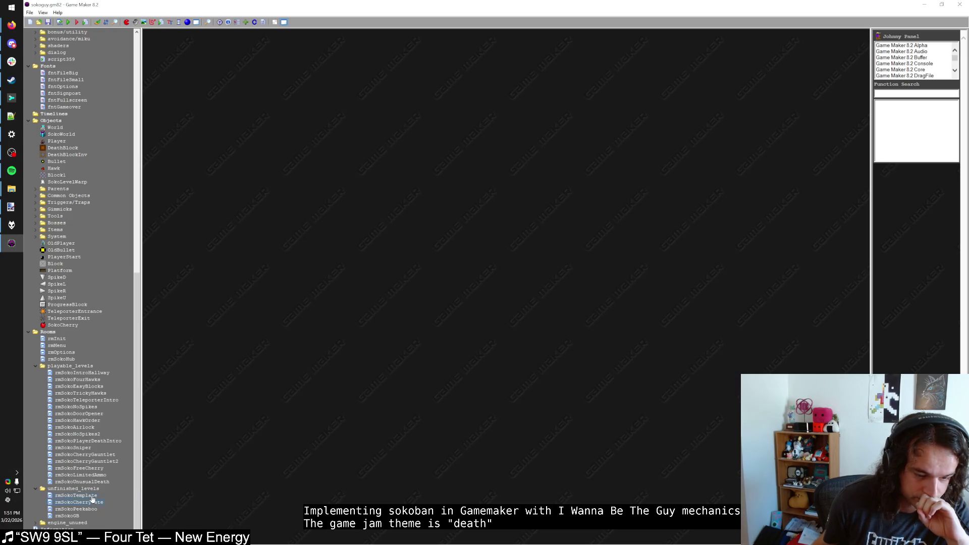
right_click(92, 500)
click(124, 437)
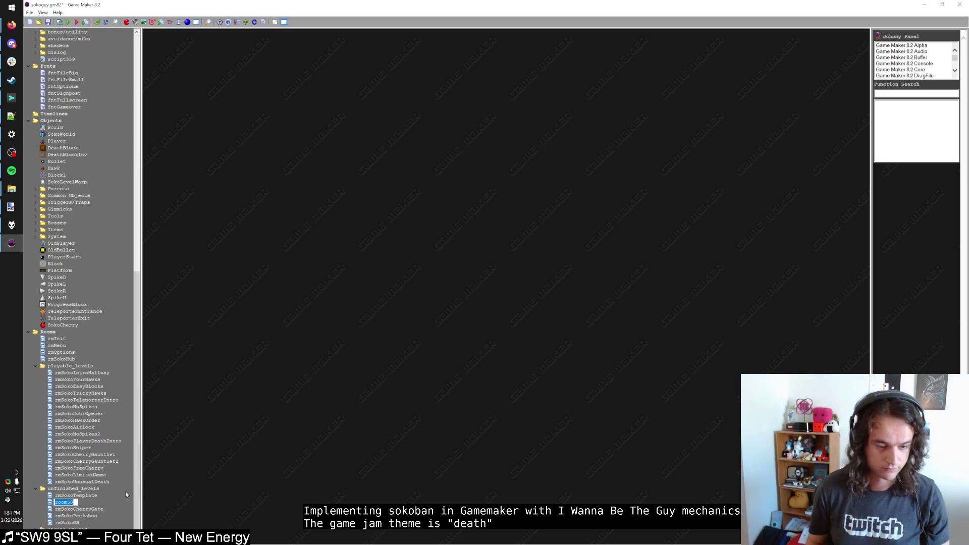
Rename the duplicate to rmSokoFlood and open it in the room editor
text(rmSoko)
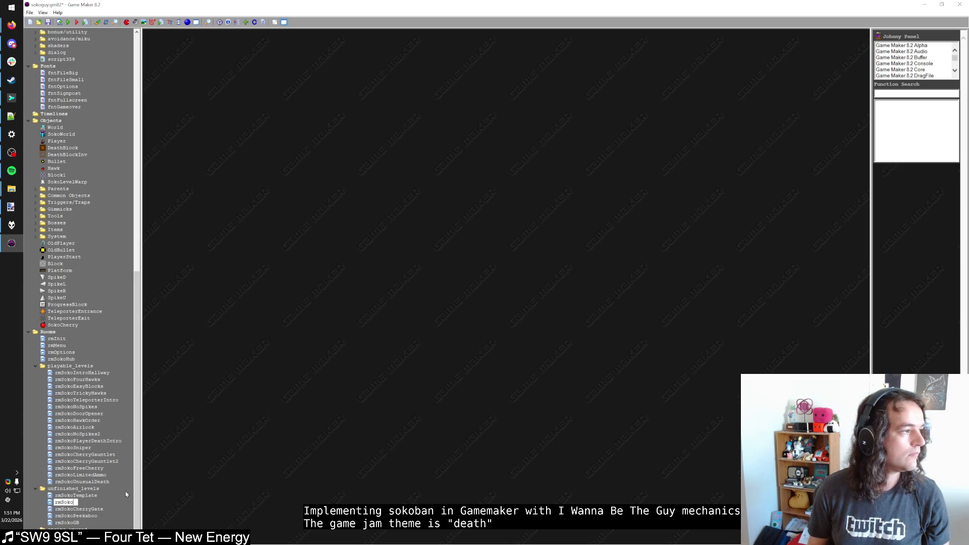
text(Flood)
key(Return)
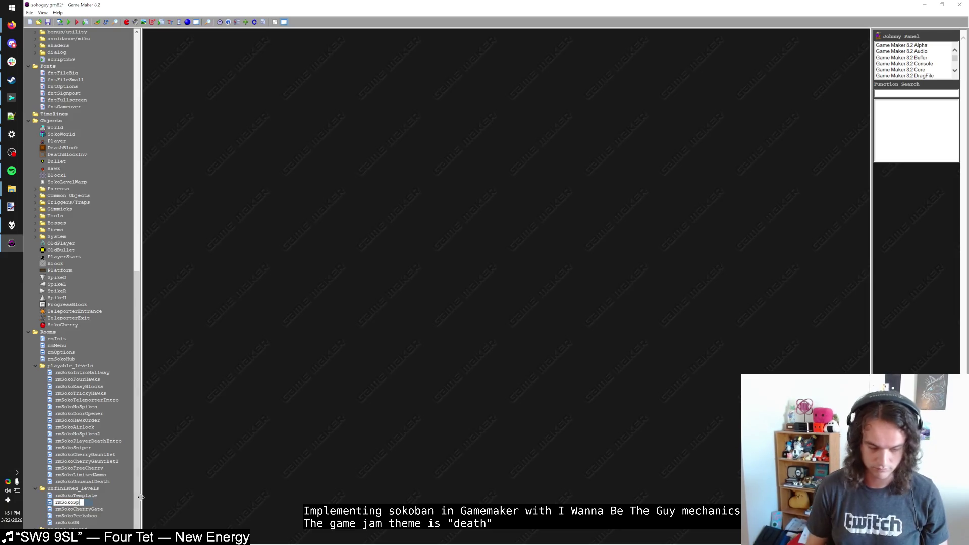
key(F5)
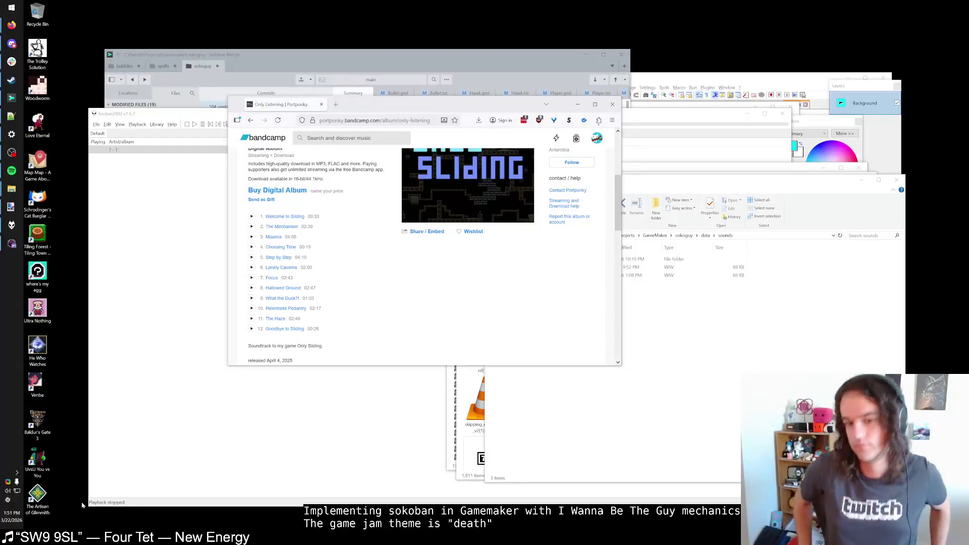
double_click(407, 132)
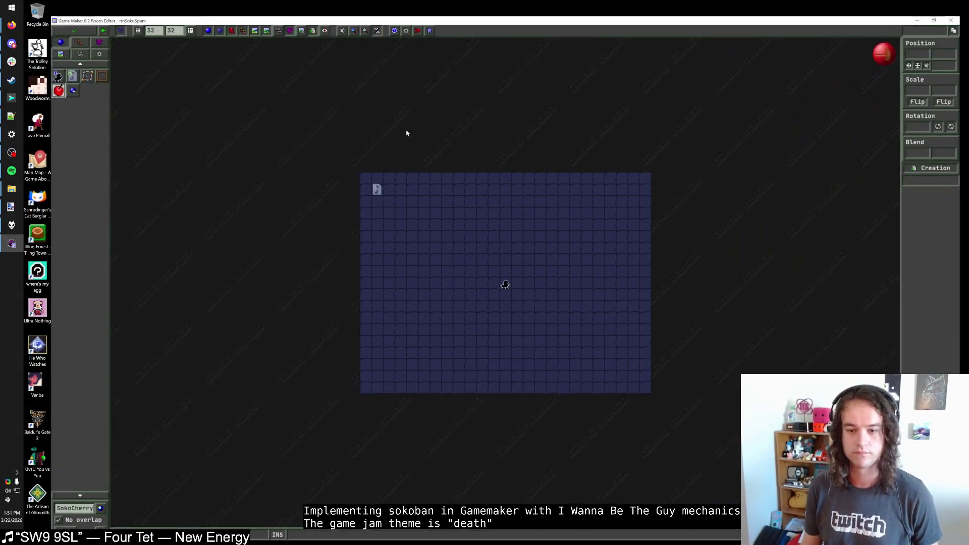
Place a Hawk left of the player start with y_speed 1
scroll(510, 255, up, 2)
click(80, 65)
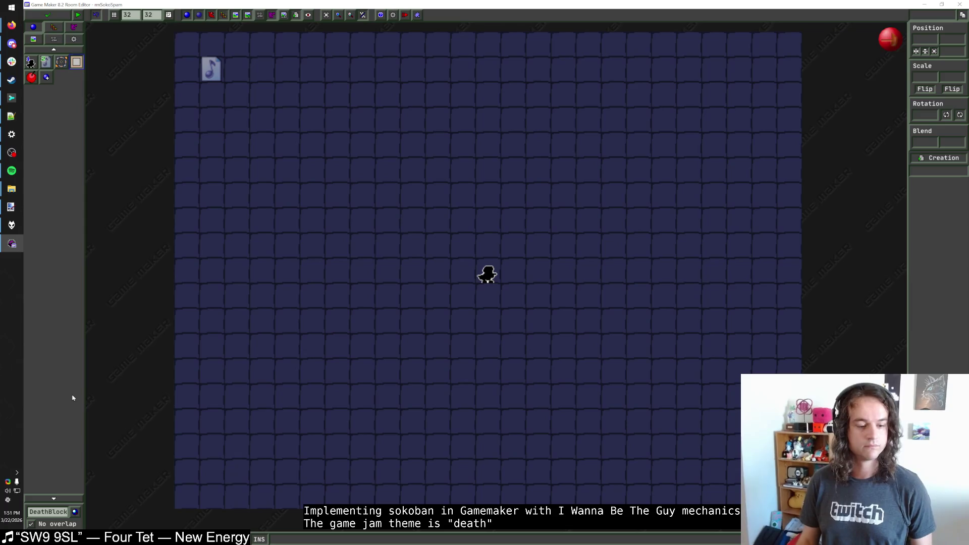
click(49, 512)
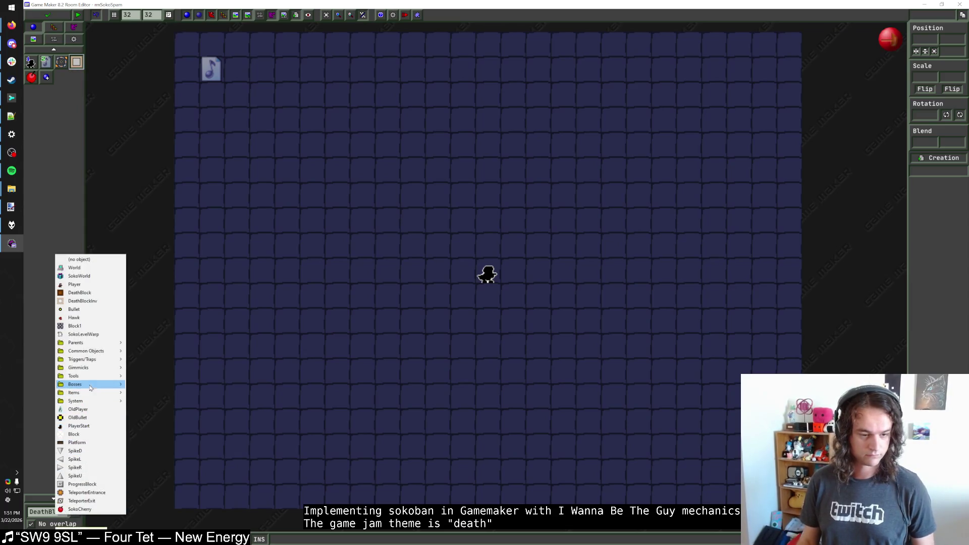
click(96, 318)
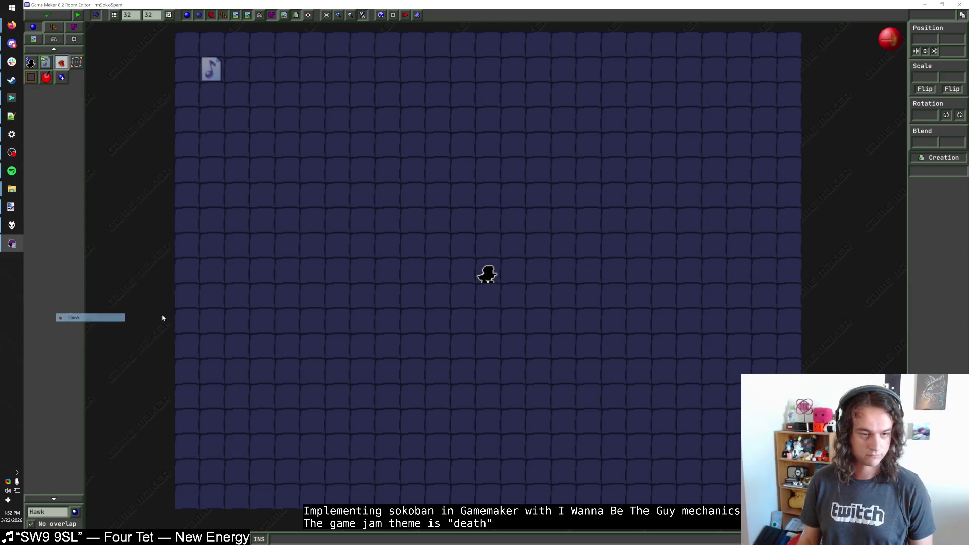
click(365, 278)
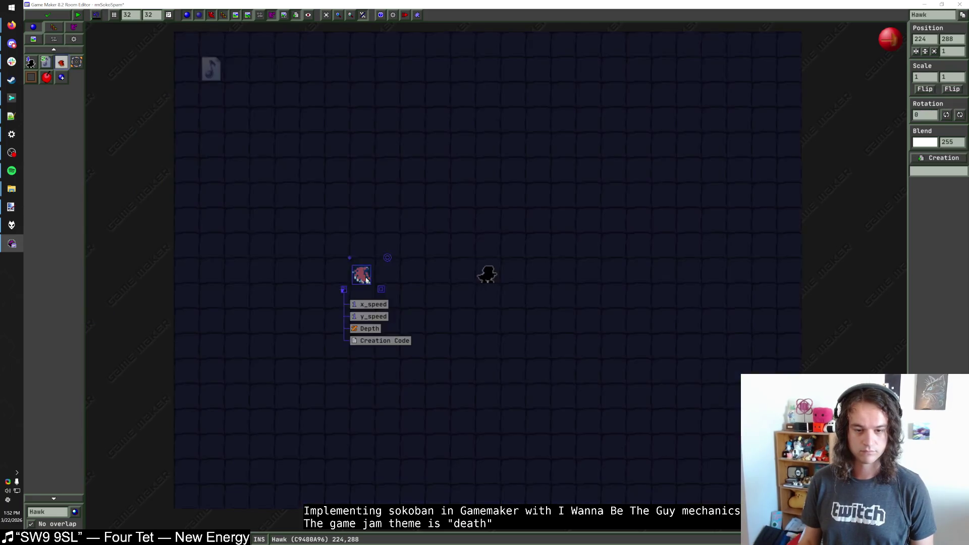
click(374, 317)
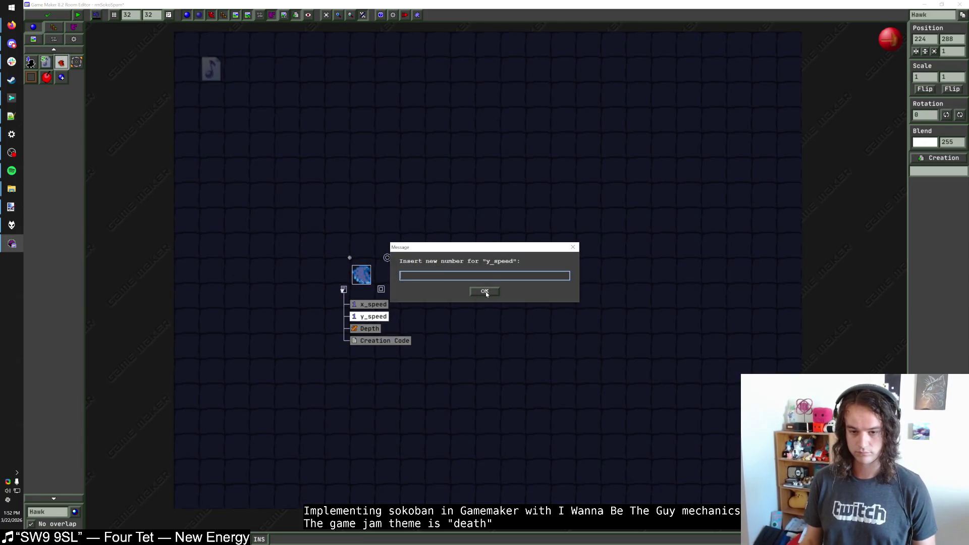
text(1)
click(484, 292)
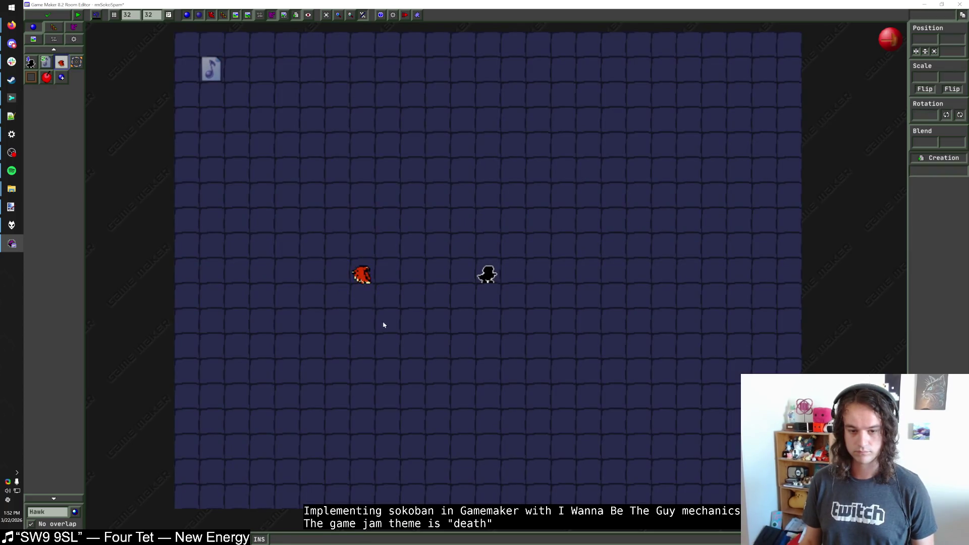
Add three more hawks below the first, forming a vertical column of four
click(363, 300)
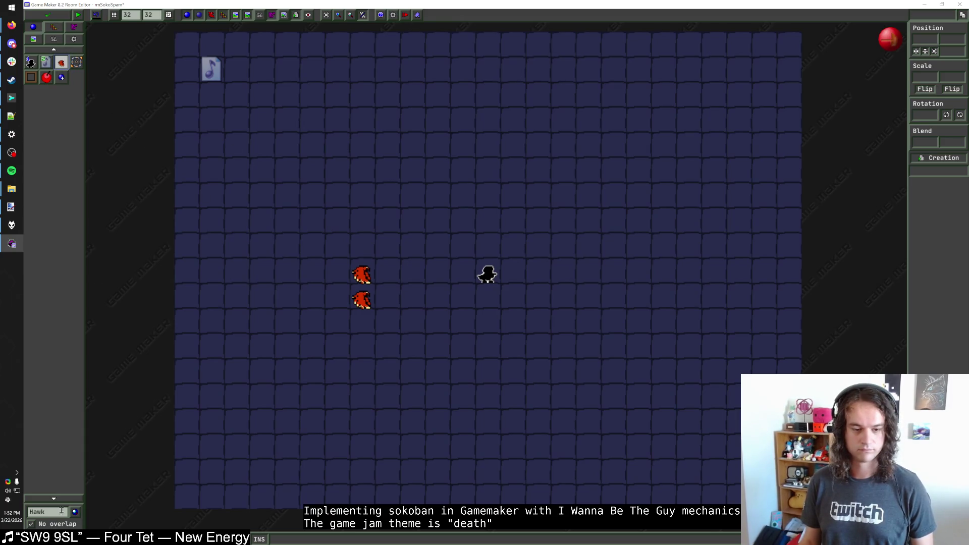
mouse_move(365, 299)
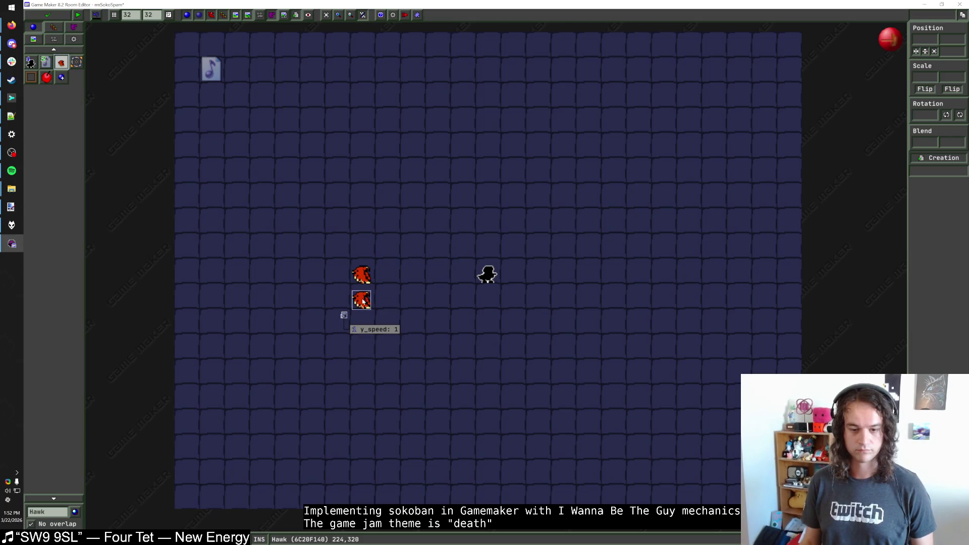
click(363, 327)
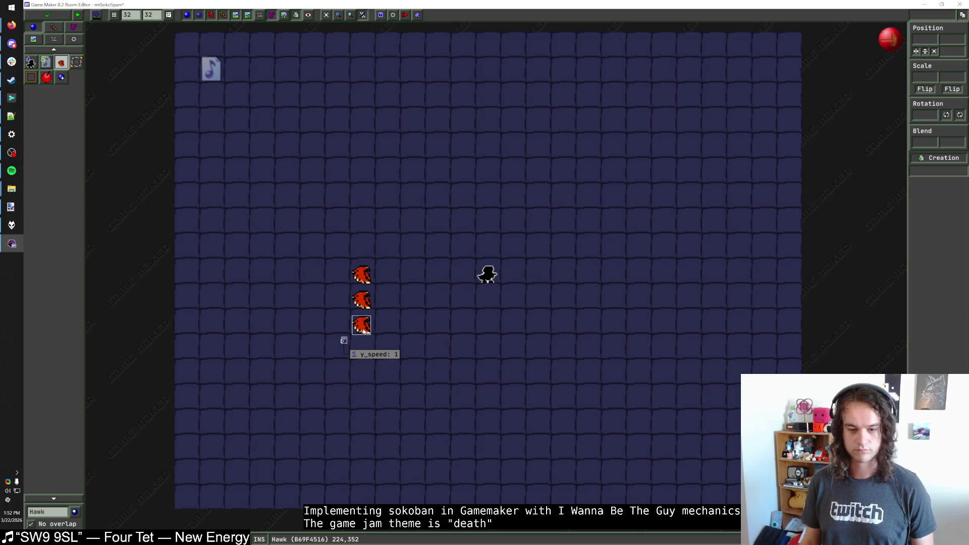
click(363, 328)
click(365, 329)
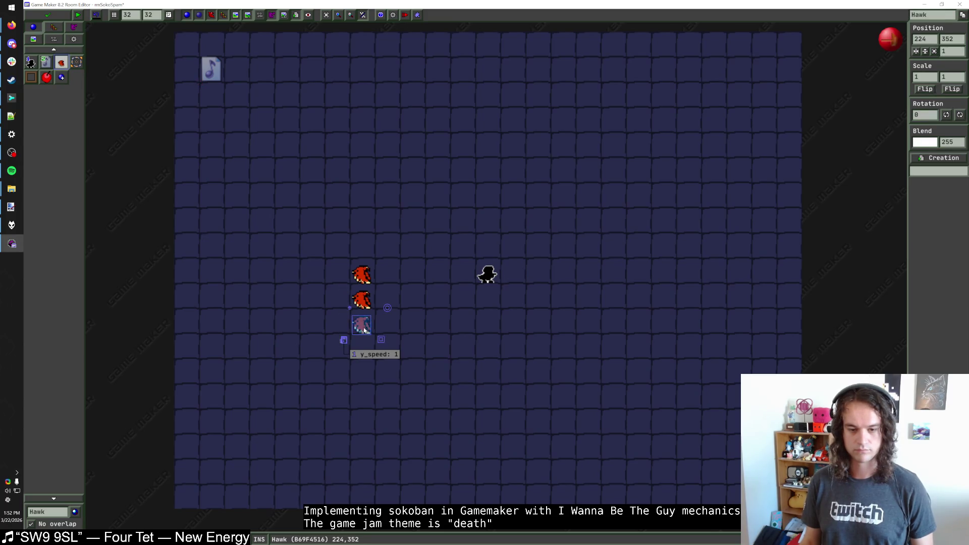
mouse_move(364, 329)
mouse_down()
mouse_move(407, 353)
mouse_move(395, 356)
mouse_up()
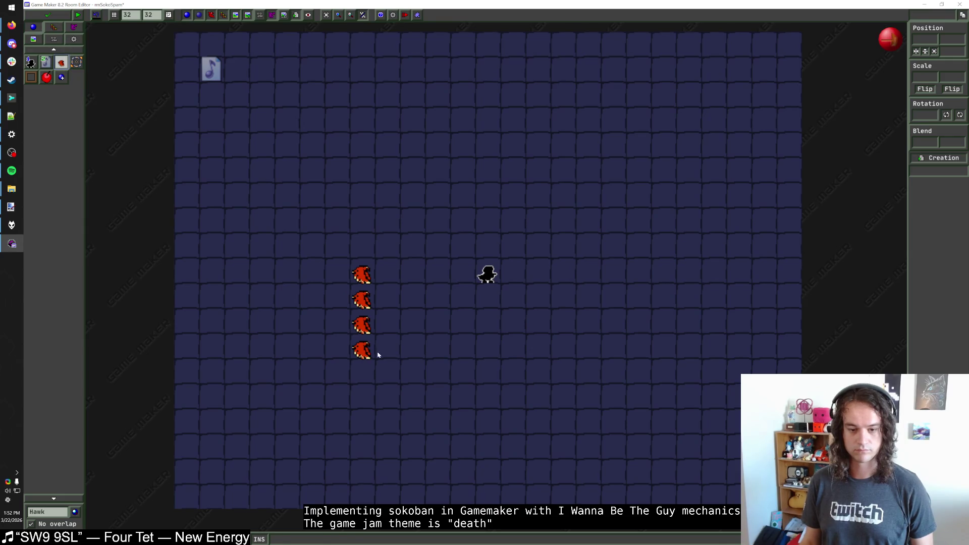
Select Block1 as the object to place
click(58, 515)
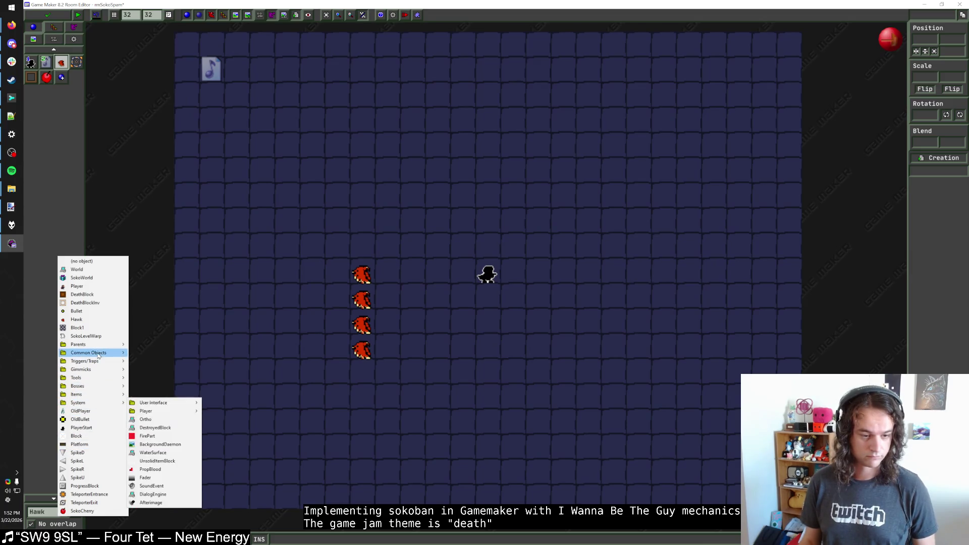
mouse_move(99, 347)
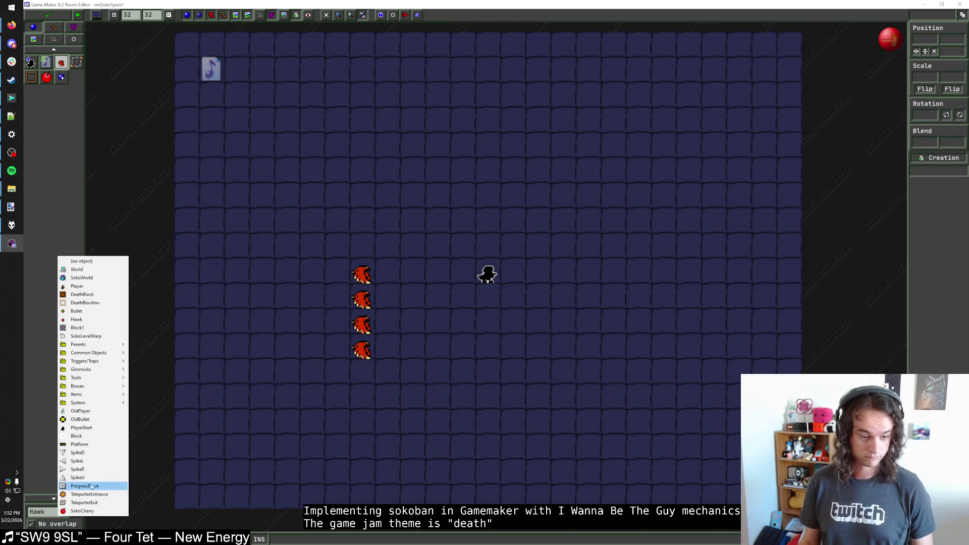
click(91, 328)
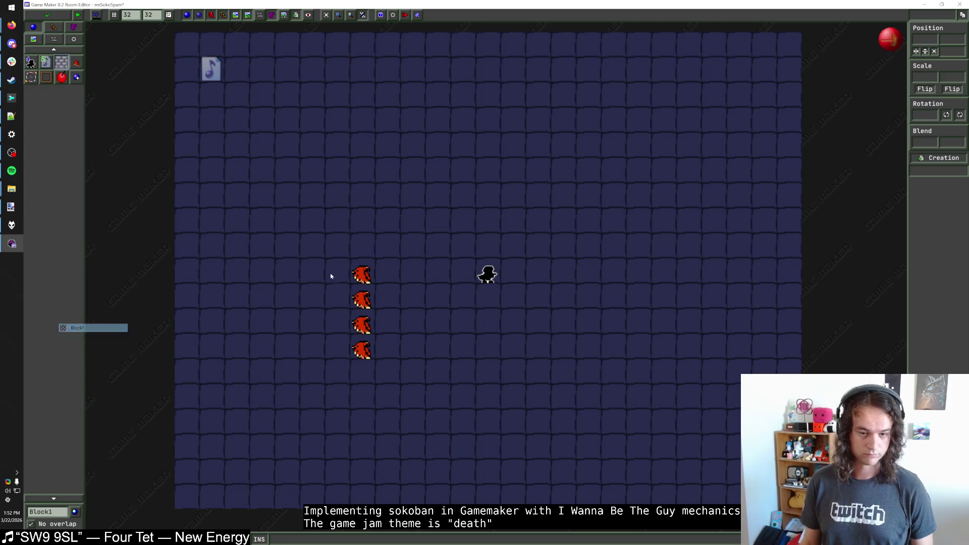
Undo recent edits to restore the four hawks in their column
click(362, 350)
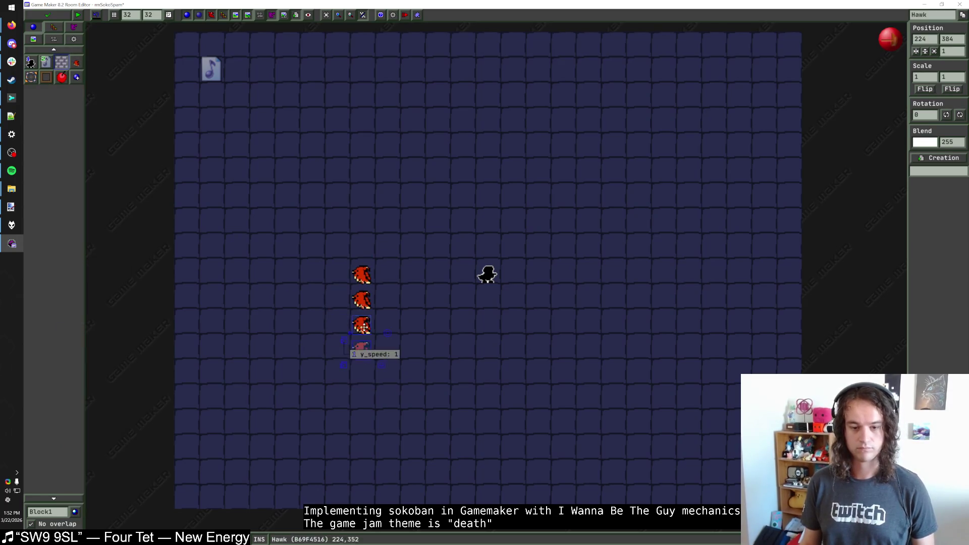
key(ctrl+z)
key(ctrl+z)
key(ctrl+z)
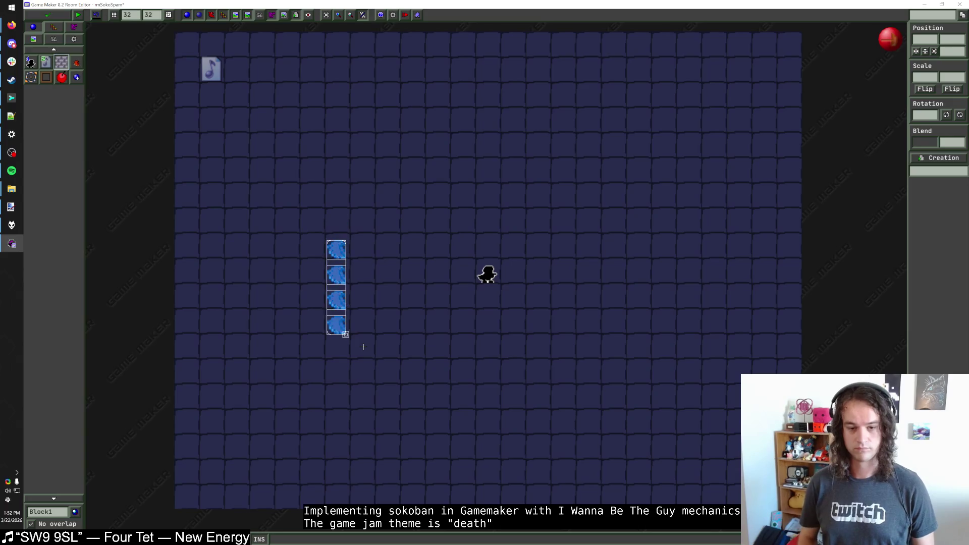
key(ctrl+z)
key(ctrl+z)
key(ctrl+z)
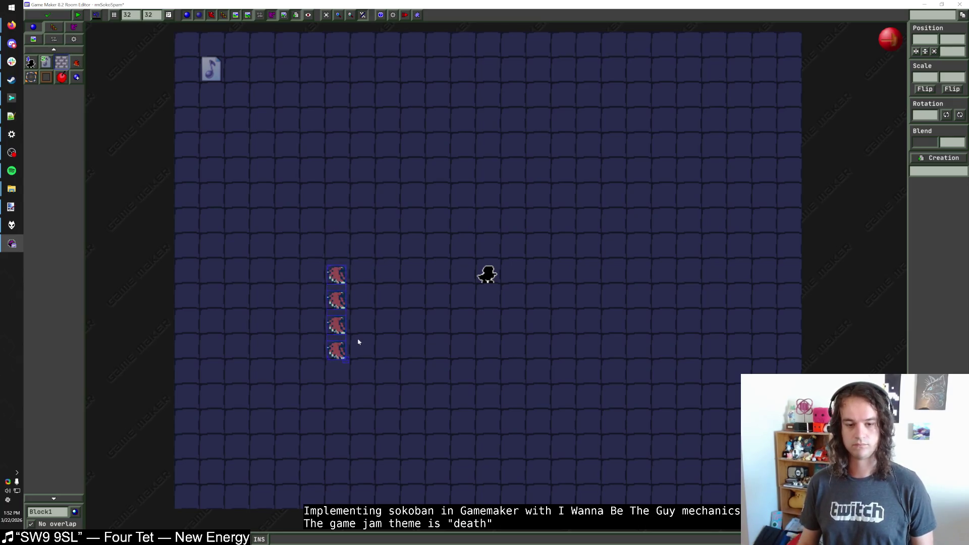
Build brick walls on both sides of the hawk column, up to the room's top
mouse_move(368, 279)
mouse_down()
mouse_move(370, 377)
mouse_move(314, 397)
mouse_move(312, 258)
mouse_up()
click(362, 245)
click(312, 244)
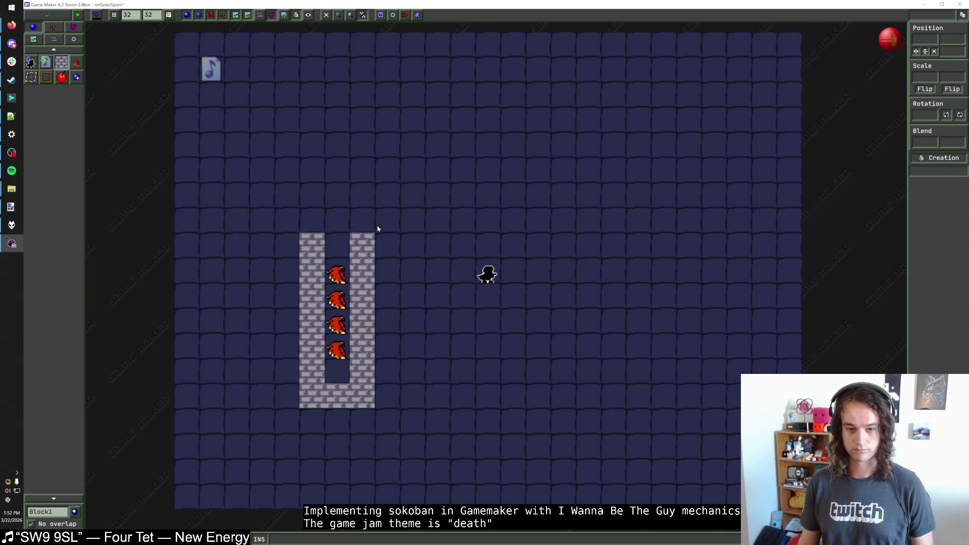
drag(312, 221, 312, 38)
drag(368, 201, 362, 58)
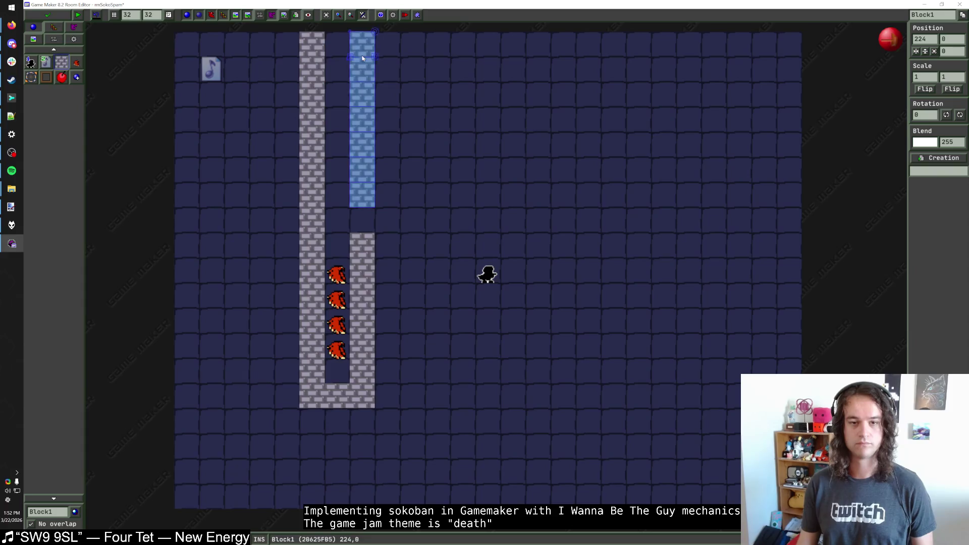
drag(387, 194, 538, 194)
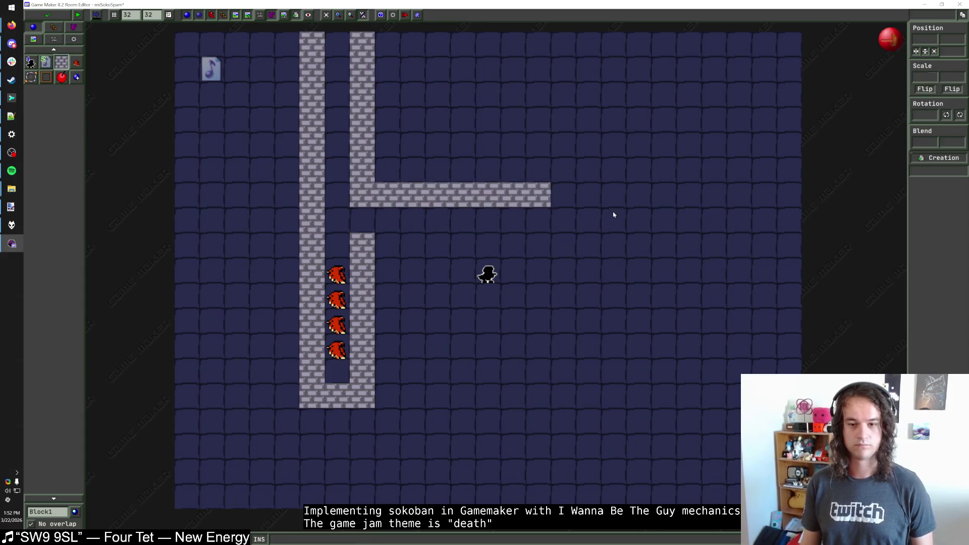
Draw a new horizontal brick row and extend the upper wall right and downward
scroll(508, 307, up, 2)
scroll(509, 307, right, 2)
mouse_move(419, 326)
mouse_down()
mouse_move(445, 351)
mouse_move(520, 352)
mouse_up()
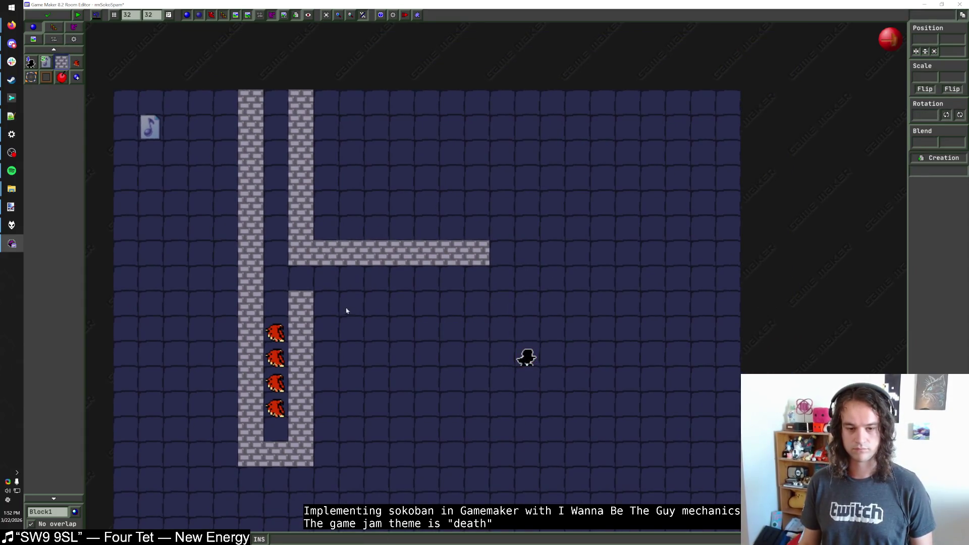
drag(329, 307, 482, 303)
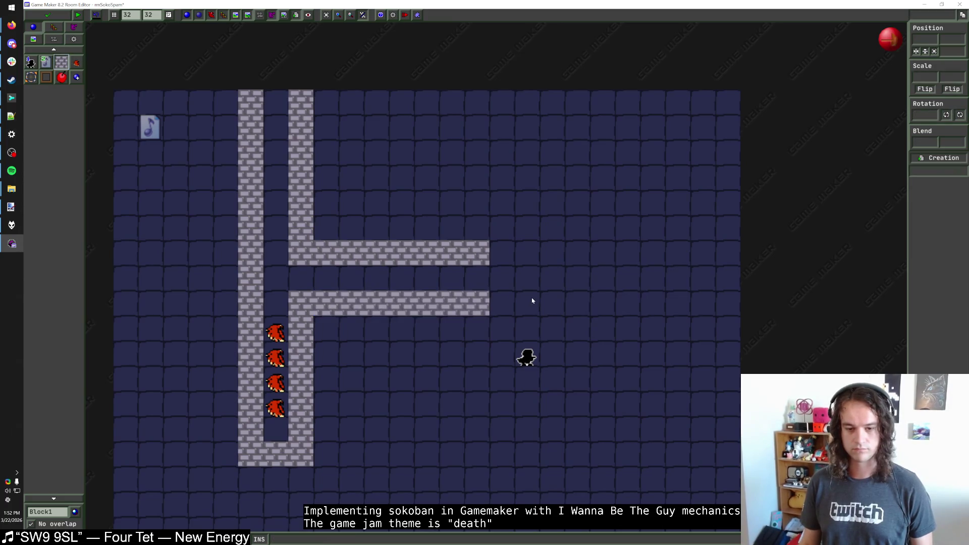
click(502, 252)
mouse_move(527, 252)
mouse_down()
mouse_move(528, 307)
mouse_move(514, 314)
mouse_up()
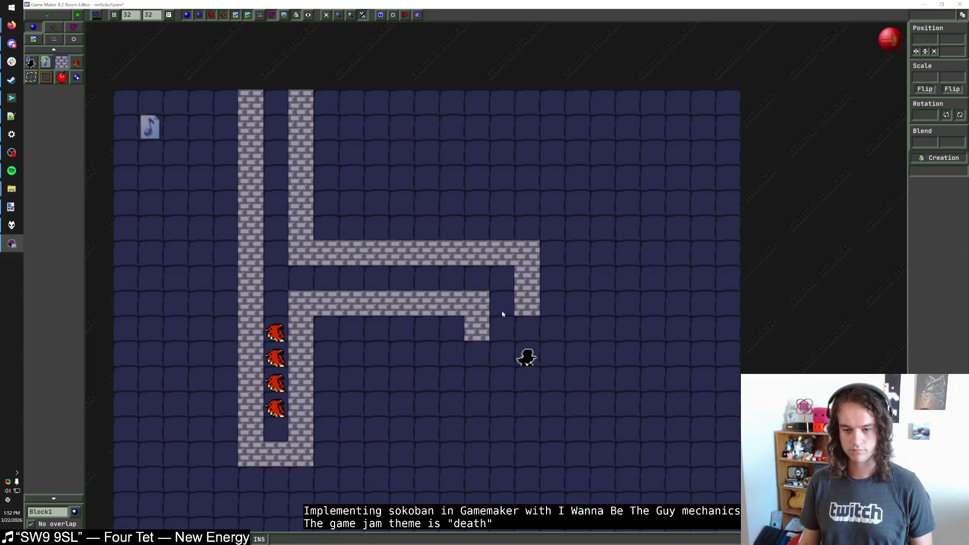
Run brick columns down from the lower row and close them with a bottom wall
right_click(476, 305)
click(477, 302)
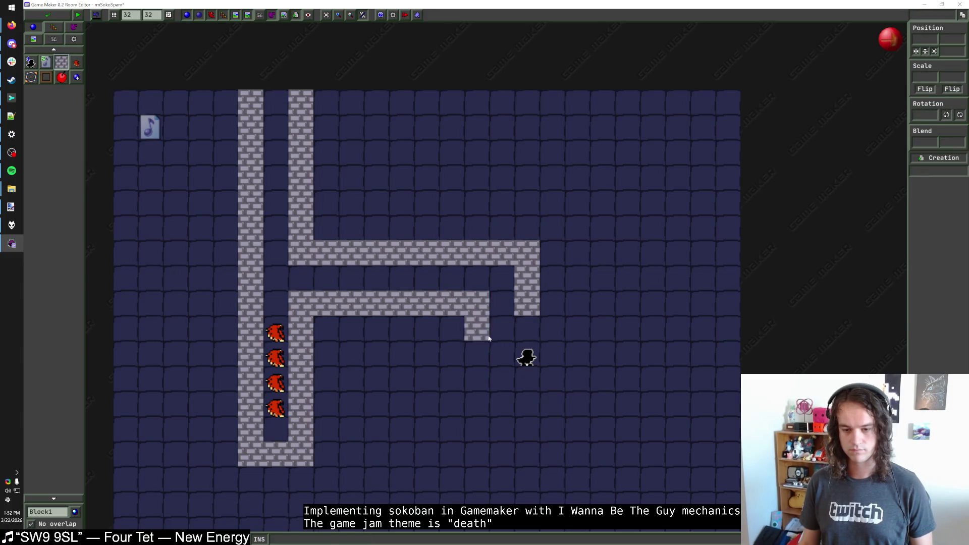
drag(451, 323, 452, 383)
drag(552, 302, 603, 381)
mouse_move(459, 402)
mouse_down()
mouse_move(474, 454)
mouse_move(601, 418)
mouse_move(603, 398)
mouse_up()
Erase bricks joining the upper row to the enclosure and extend the upper row right
right_click(527, 278)
right_click(527, 303)
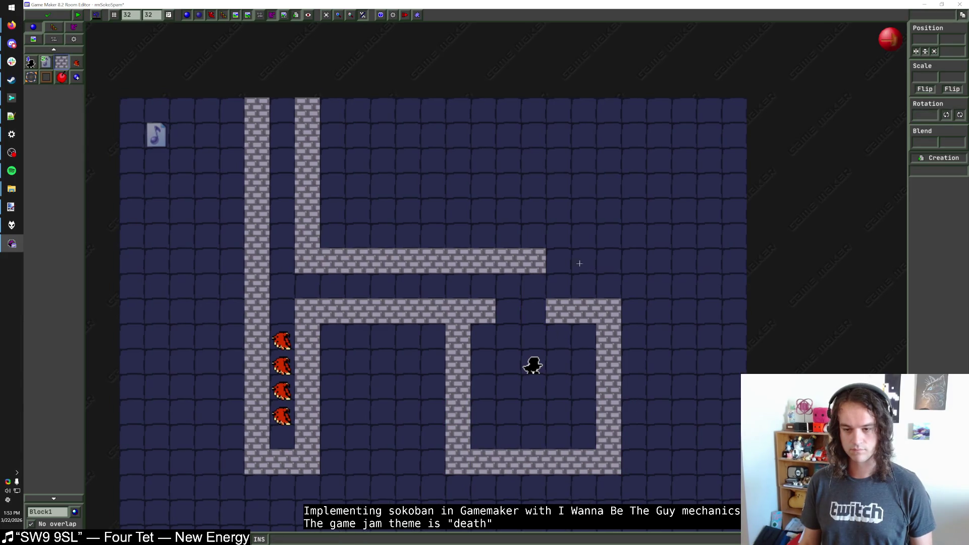
right_click(578, 303)
right_click(603, 302)
right_click(552, 303)
drag(558, 260, 659, 260)
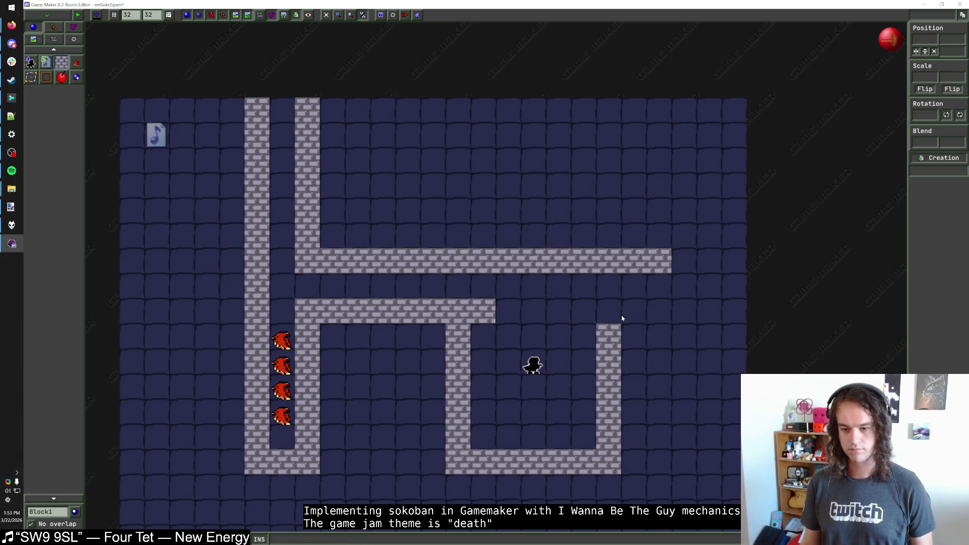
Remove the enclosure's right column, extend the lower row right, and add a hawk at the shaft bottom
right_click(608, 335)
right_click(608, 361)
right_click(608, 386)
right_click(608, 411)
drag(507, 310, 591, 321)
drag(297, 416, 299, 439)
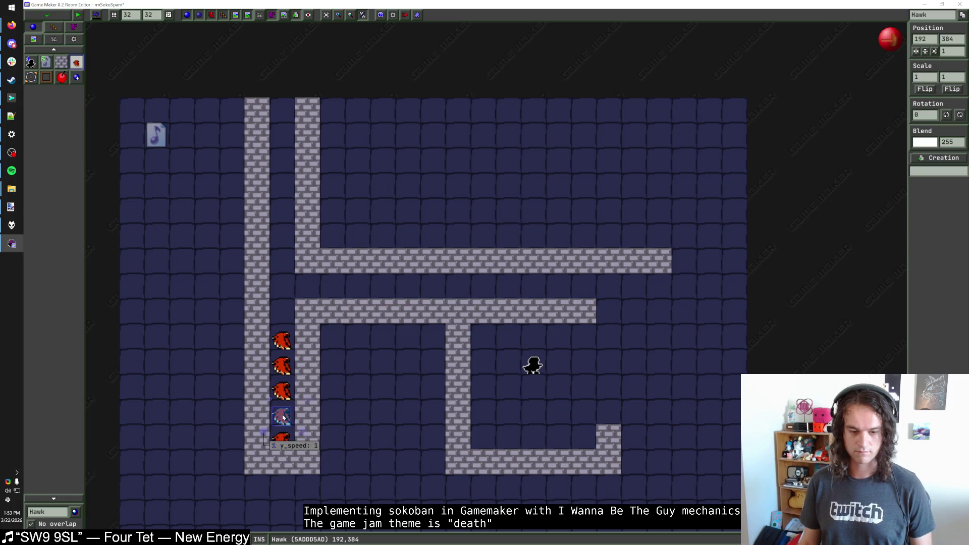
Add a hawk with y_speed -1 just right of the shaft wall
drag(283, 417, 355, 416)
right_click(355, 415)
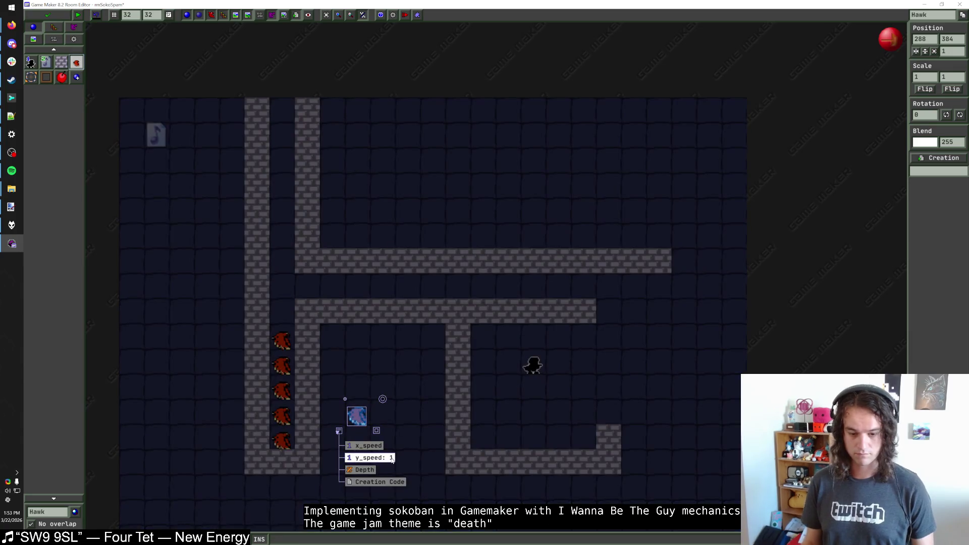
click(392, 458)
key(Return)
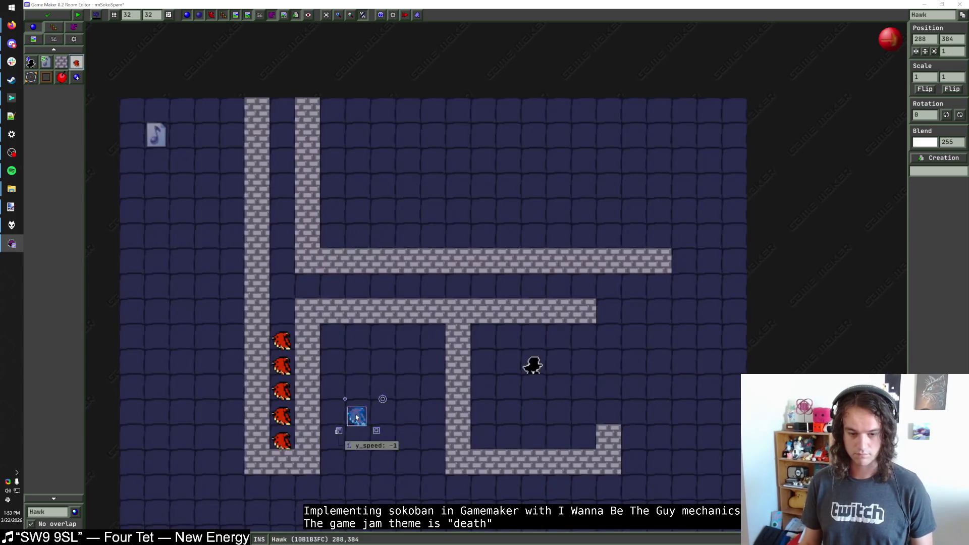
mouse_move(355, 415)
mouse_down()
mouse_move(331, 415)
mouse_move(333, 385)
mouse_up()
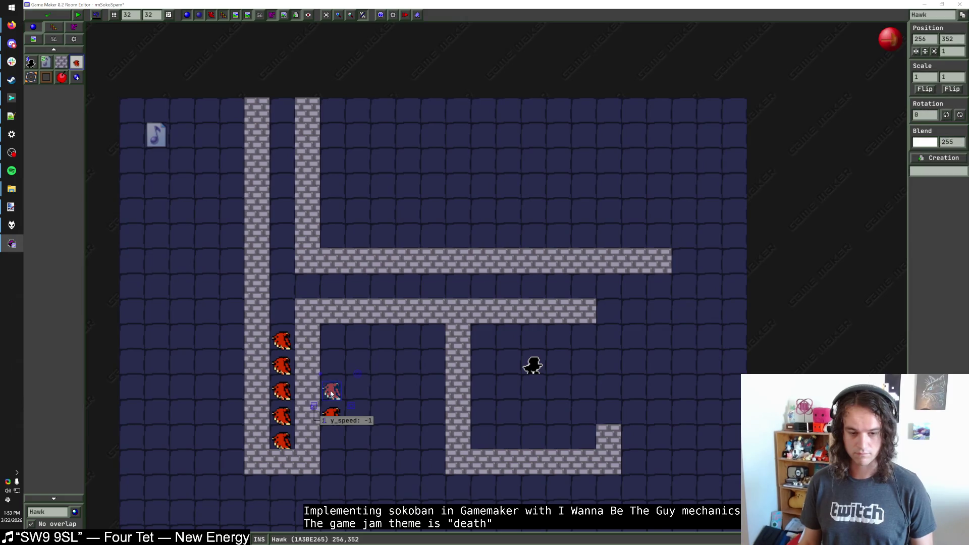
key(Up)
key(Escape)
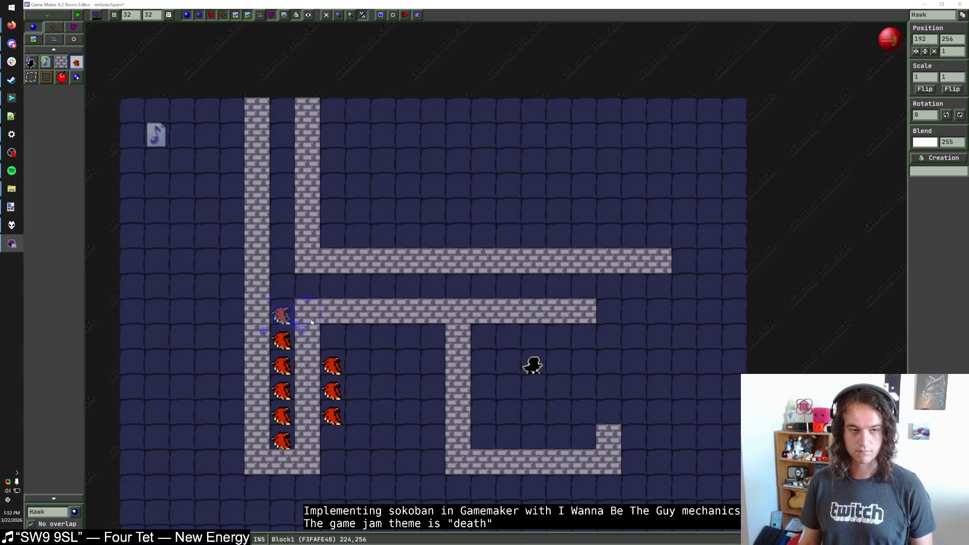
Place a DeathBlock at the top of the hawk shaft
click(46, 81)
click(282, 310)
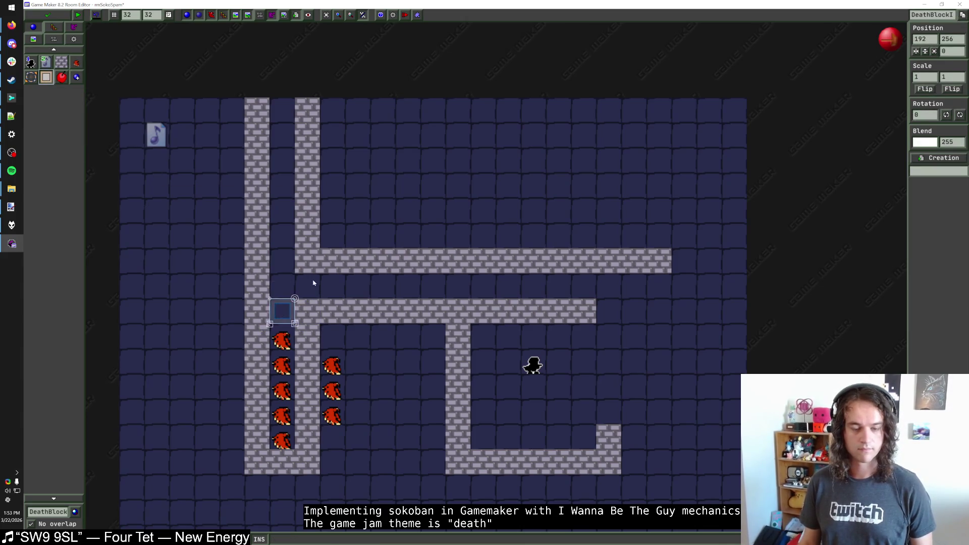
right_click(283, 298)
click(48, 511)
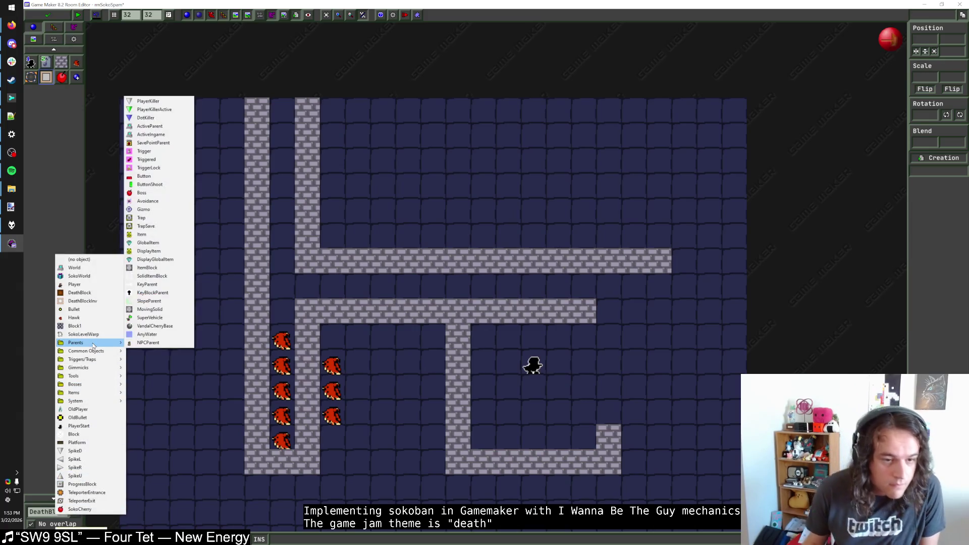
mouse_move(93, 355)
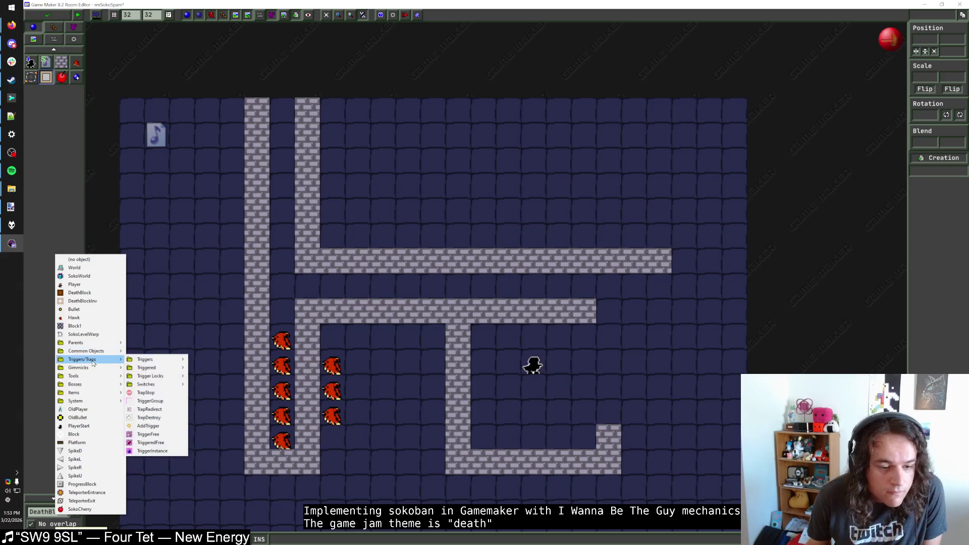
mouse_move(92, 385)
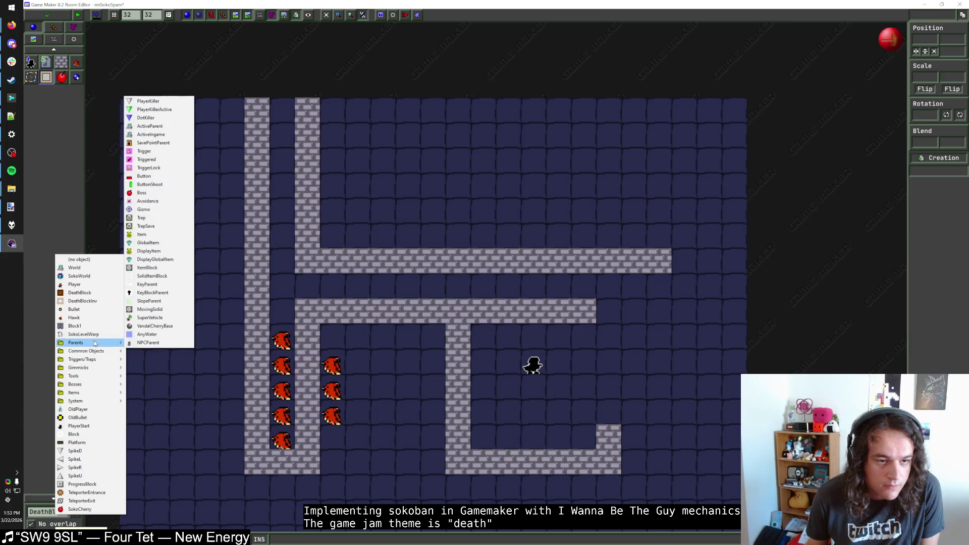
click(79, 293)
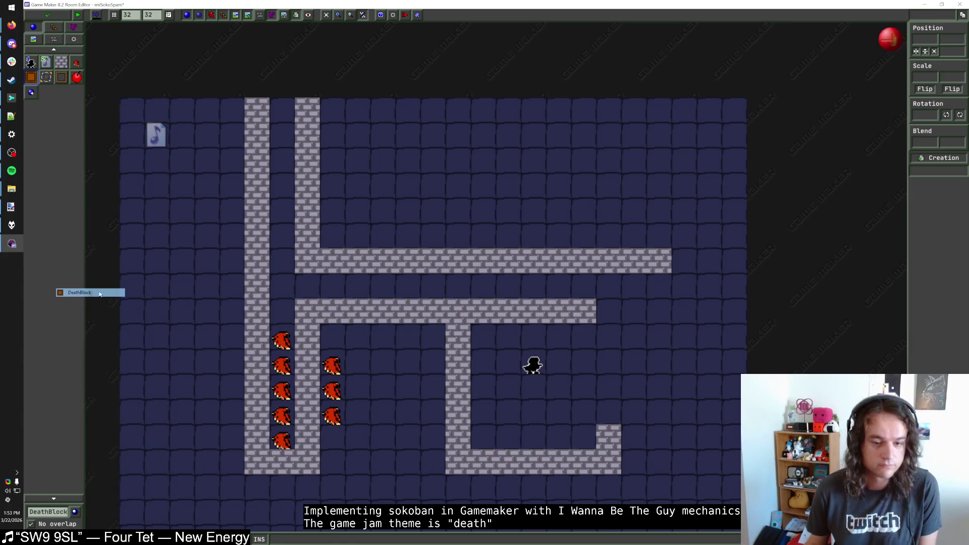
click(281, 309)
Edit the death block's requirement value
right_click(281, 310)
click(312, 339)
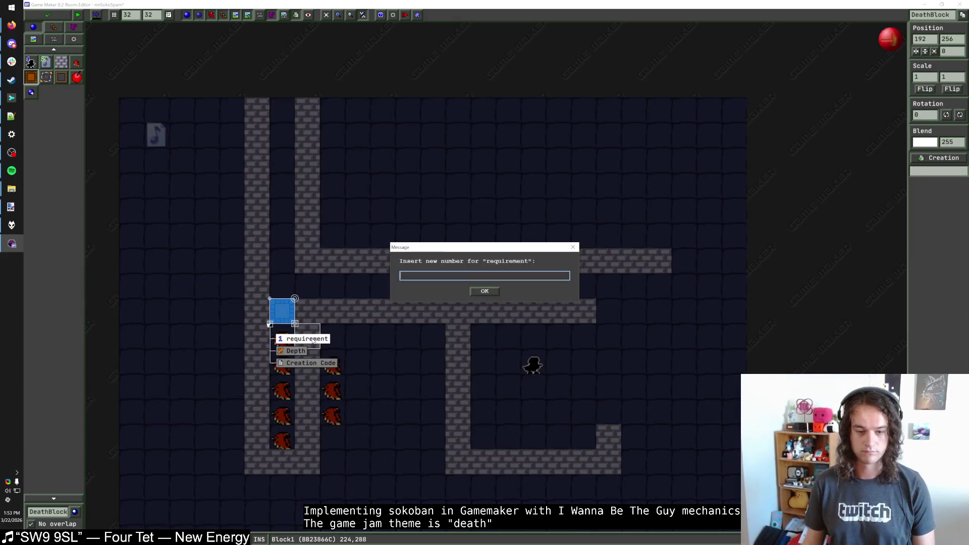
key(Return)
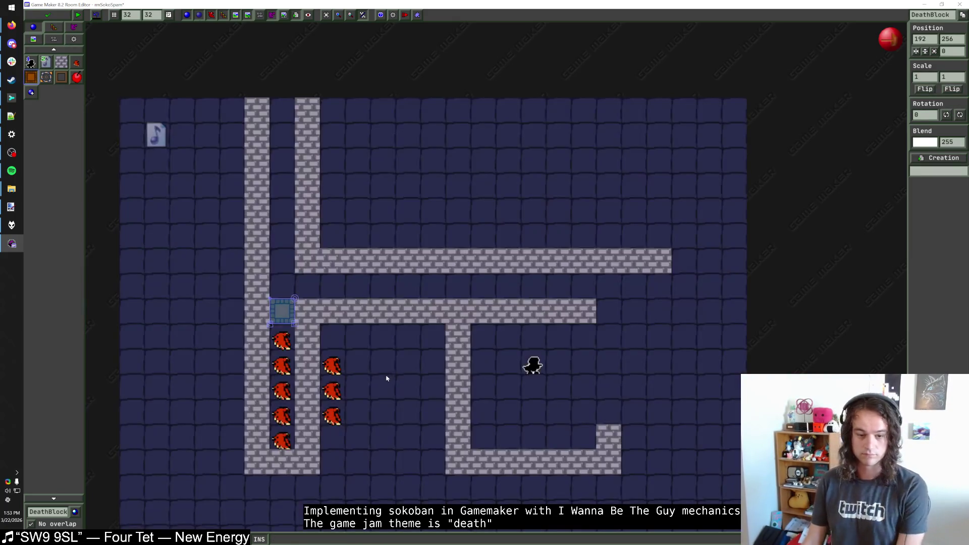
click(56, 511)
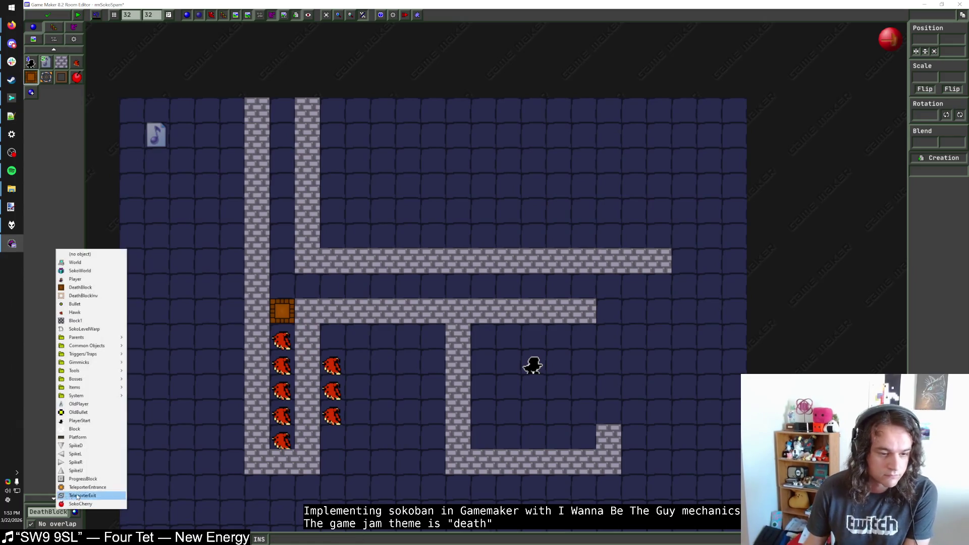
Place a right-pointing spike in the upper corridor
click(88, 460)
click(281, 260)
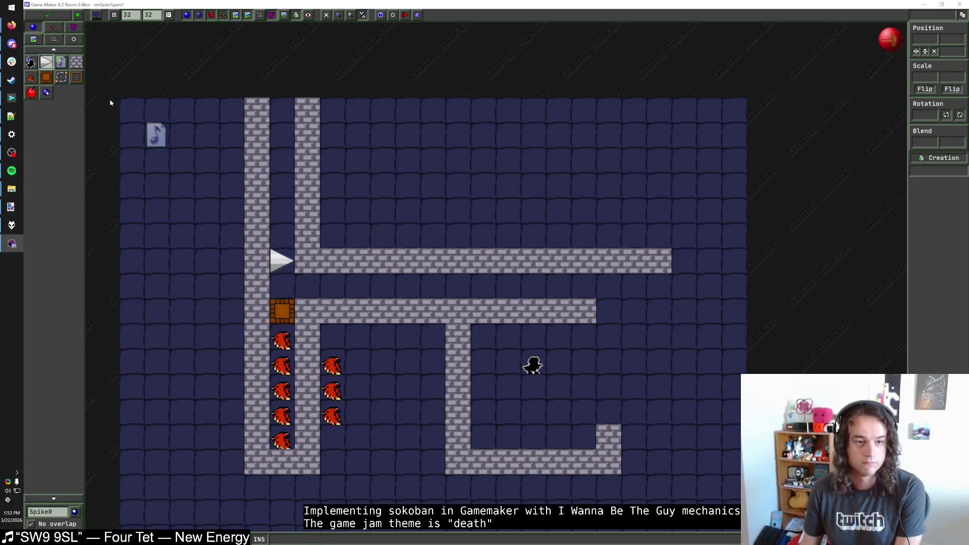
click(79, 65)
scroll(372, 210, down, 1)
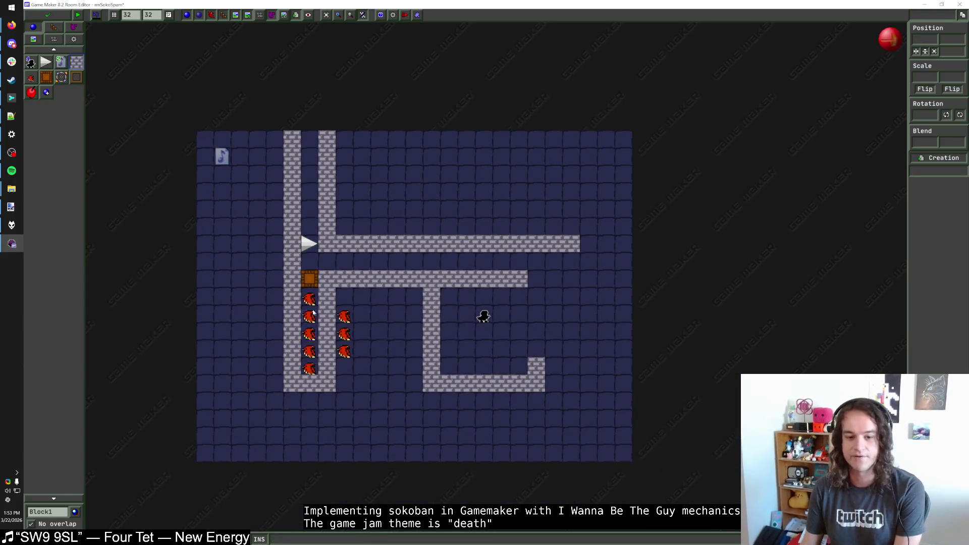
click(343, 319)
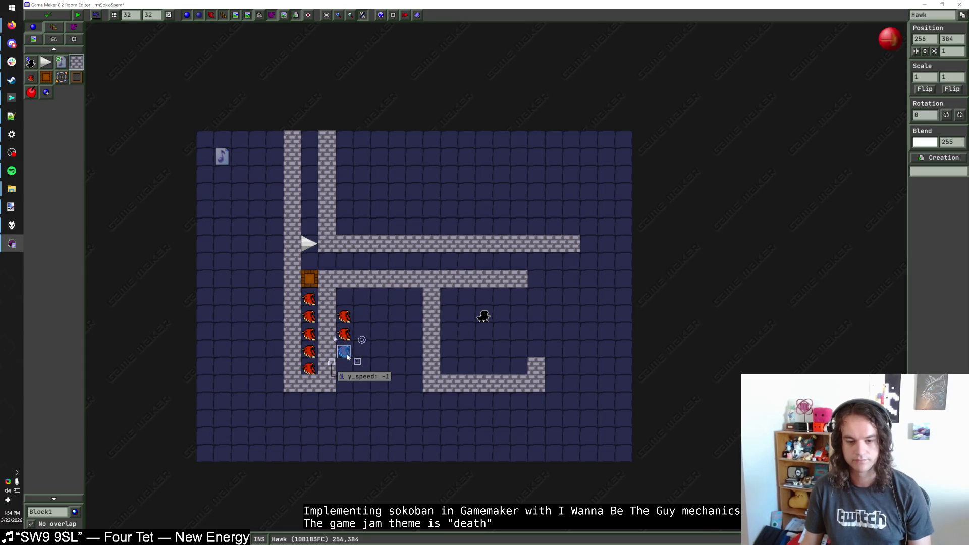
Delete the lowest hawk and nearby wall blocks, then restore the bottom wall blocks
right_click(326, 382)
right_click(309, 383)
right_click(292, 382)
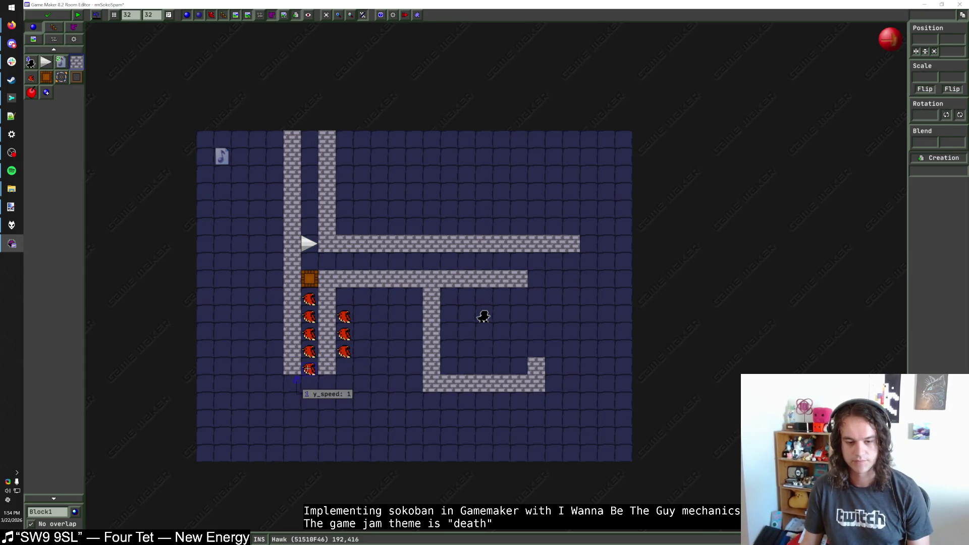
right_click(310, 369)
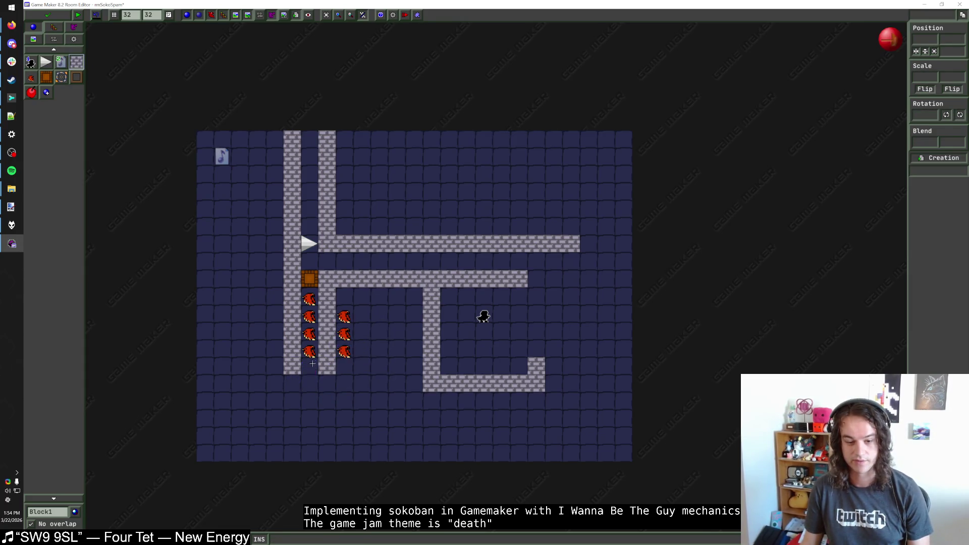
right_click(344, 354)
right_click(327, 368)
click(327, 372)
click(309, 367)
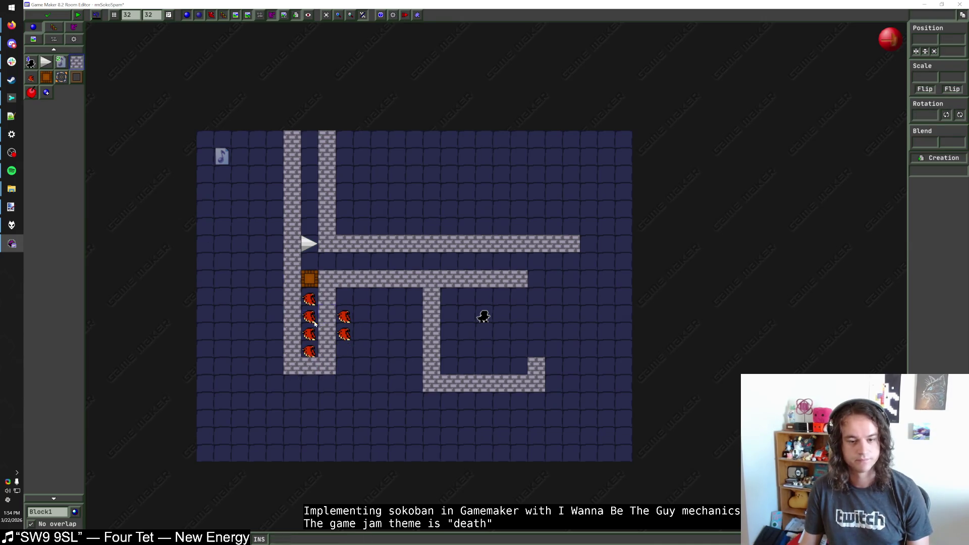
Copy a hawk with y_speed 1 into the enclosure near the player, mirrored horizontally
mouse_move(309, 300)
mouse_down()
mouse_move(398, 318)
mouse_move(396, 352)
mouse_up()
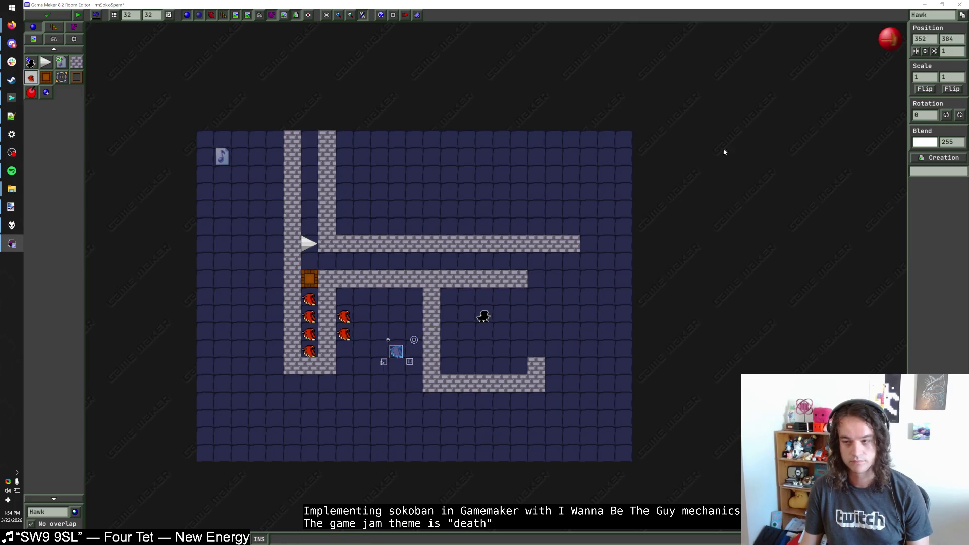
click(384, 362)
click(413, 388)
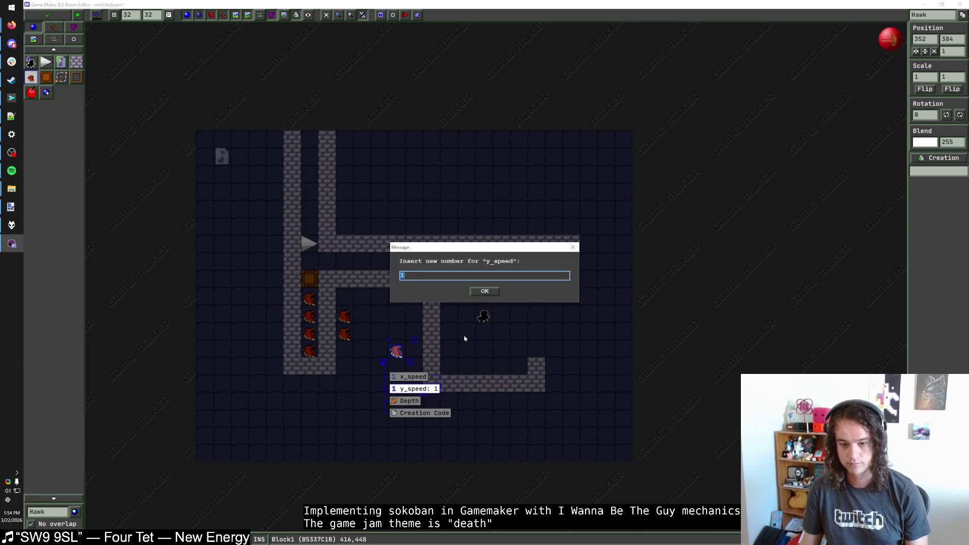
text(1)
key(Return)
drag(397, 351, 483, 352)
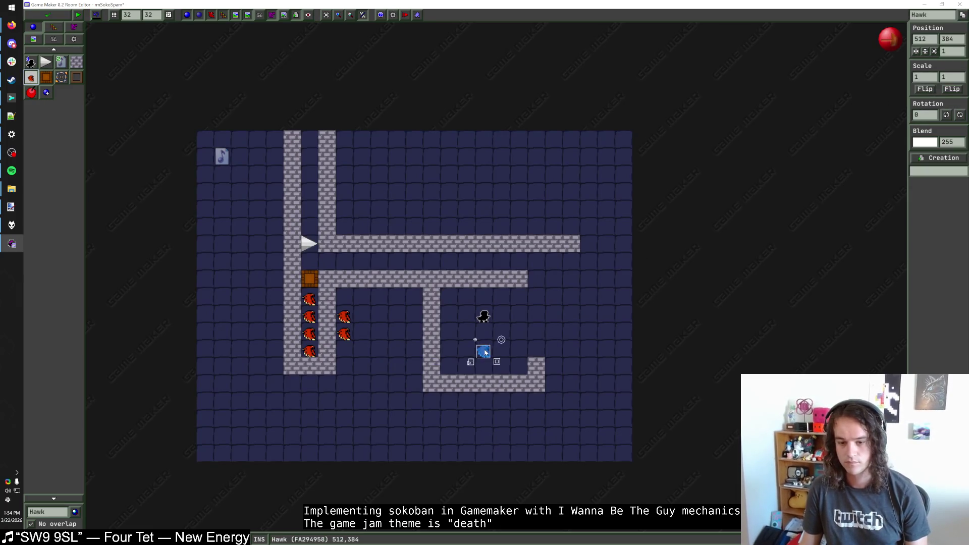
click(924, 89)
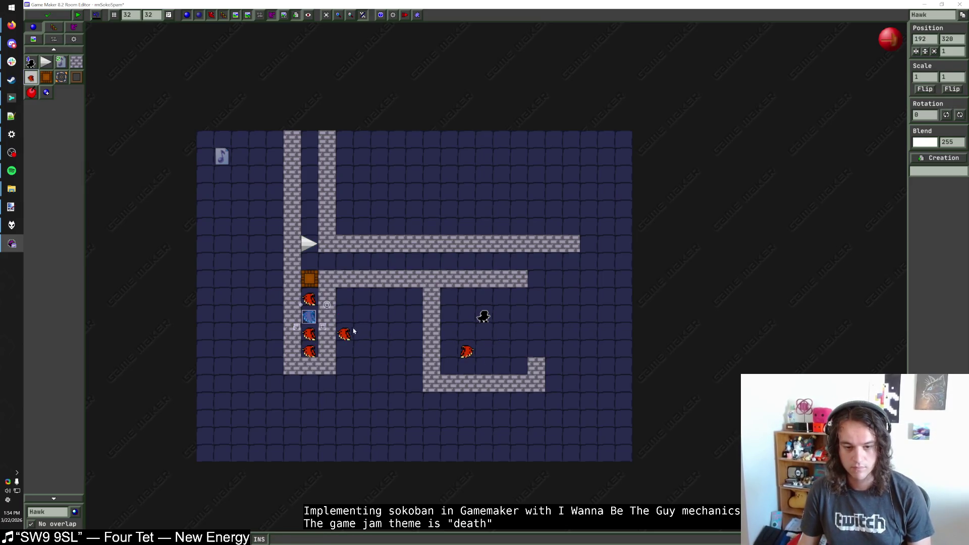
Erase the enclosure's wall blocks, bottom wall and corner below the lower corridor
click(309, 333)
click(369, 331)
scroll(368, 331, up, 1)
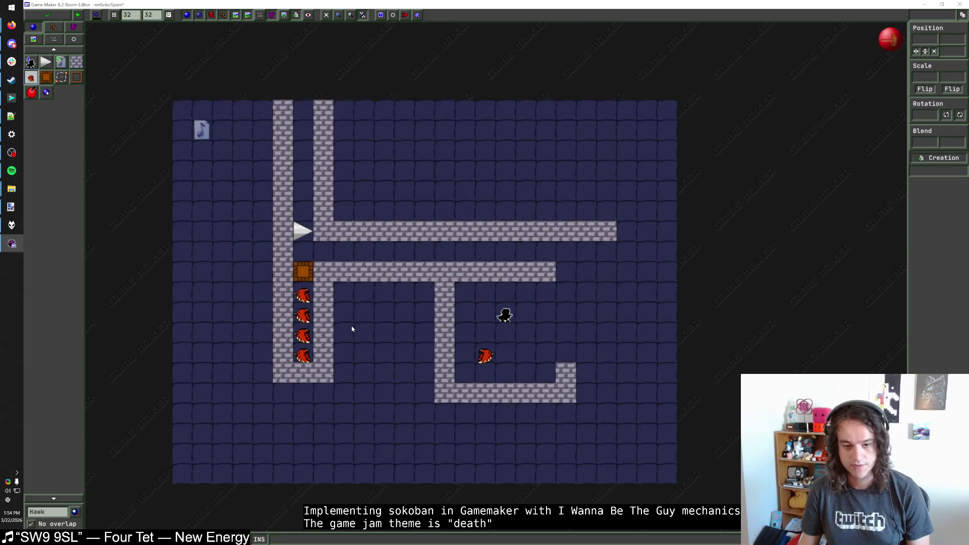
scroll(355, 316, up, 1)
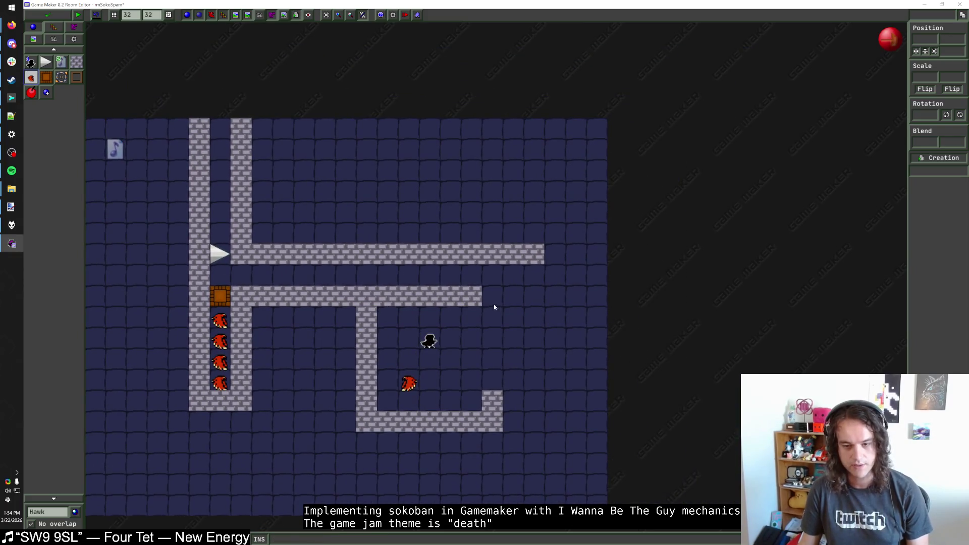
right_click(372, 320)
right_click(451, 421)
right_click(398, 422)
right_click(489, 421)
right_click(492, 400)
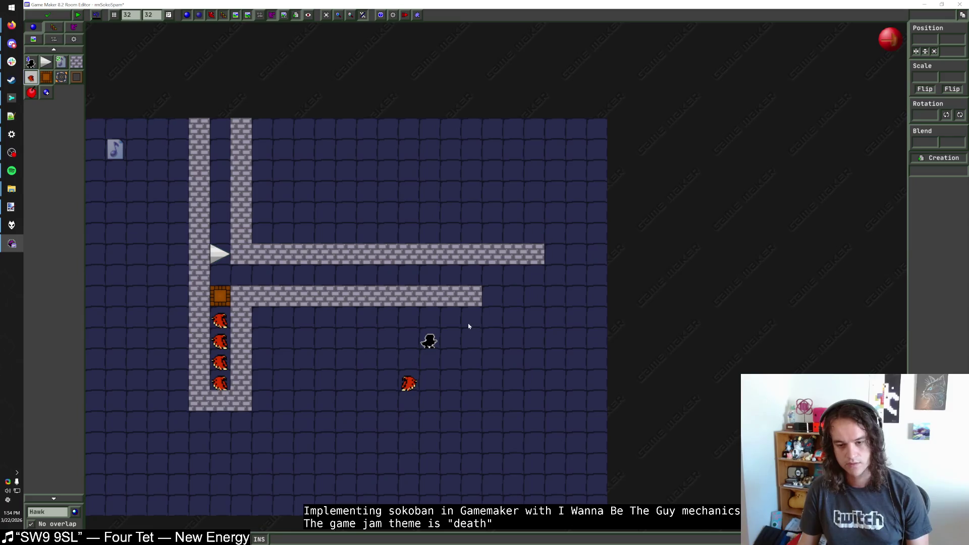
Undo an accidental hawk placement and return to placing wall blocks
click(469, 322)
drag(468, 325, 469, 386)
key(ctrl+z)
click(76, 62)
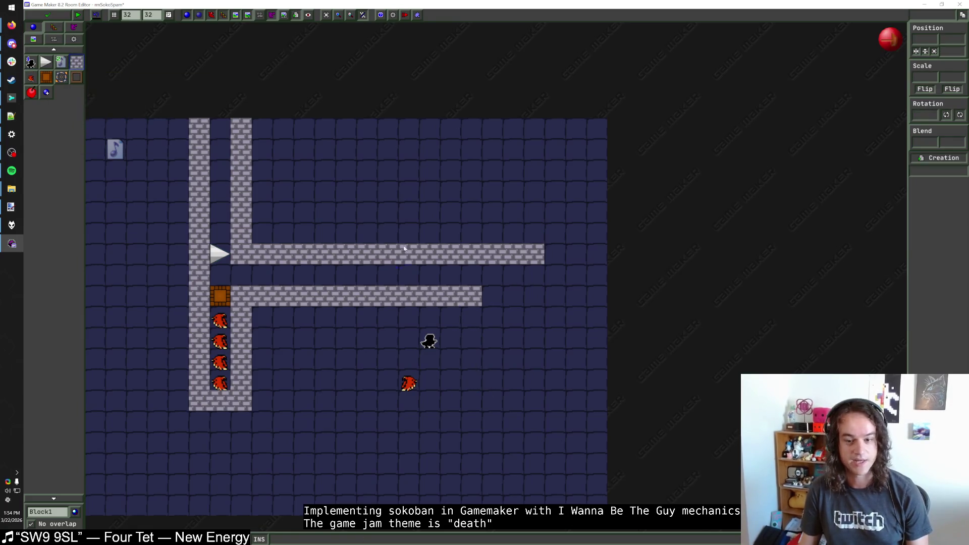
Paint a short Block1 wall down from the upper corridor's right end, erasing stray blocks
mouse_move(469, 317)
mouse_down()
mouse_move(469, 359)
mouse_move(263, 273)
mouse_move(220, 275)
mouse_up()
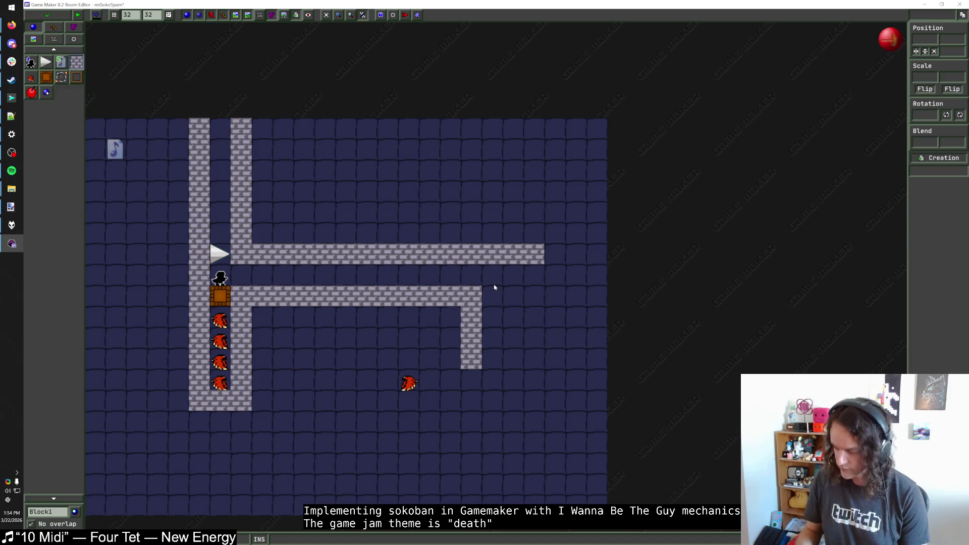
drag(534, 273, 533, 339)
right_click(471, 316)
right_click(472, 338)
right_click(471, 359)
right_click(534, 316)
right_click(534, 338)
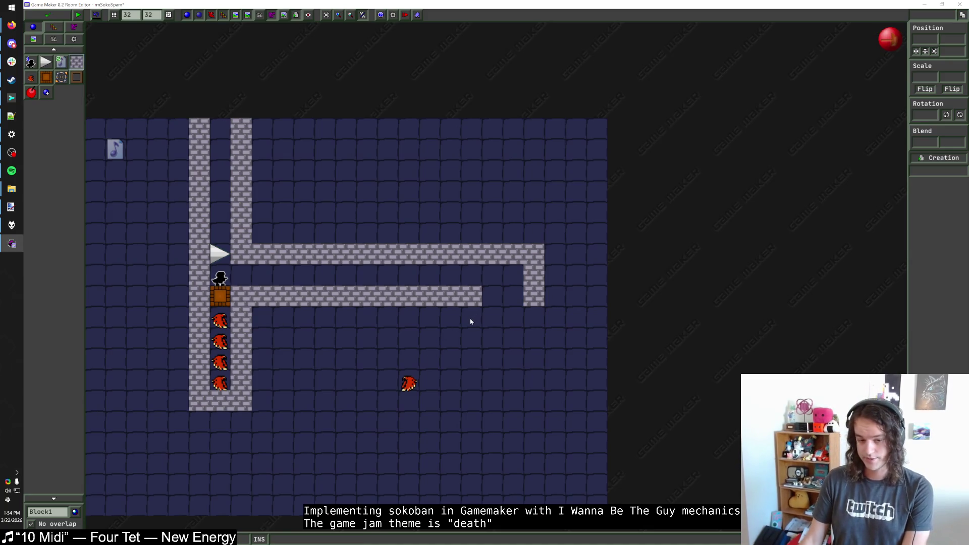
Move the hawk right to position 704,384 and select upward spikes
mouse_move(418, 382)
mouse_down()
mouse_move(500, 383)
mouse_move(523, 364)
mouse_move(543, 383)
mouse_up()
click(47, 512)
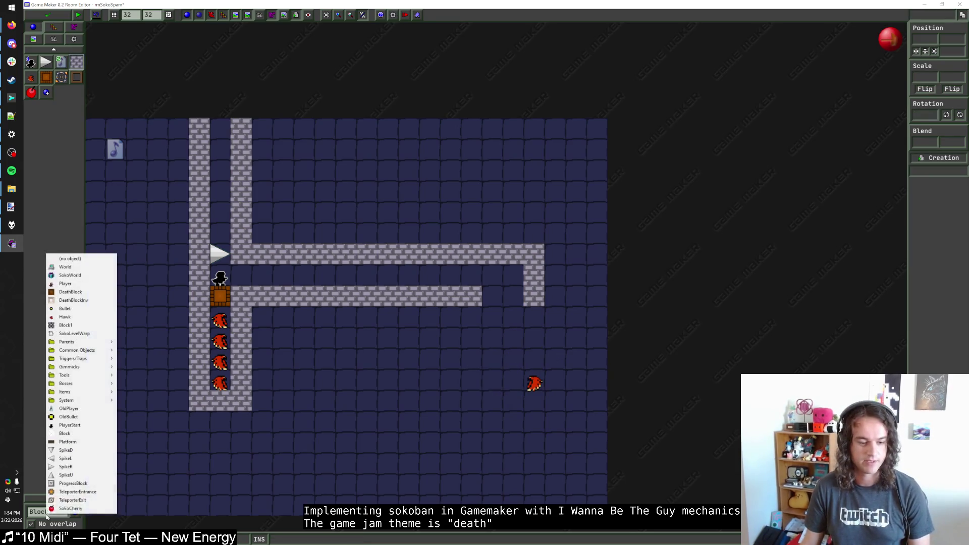
click(74, 474)
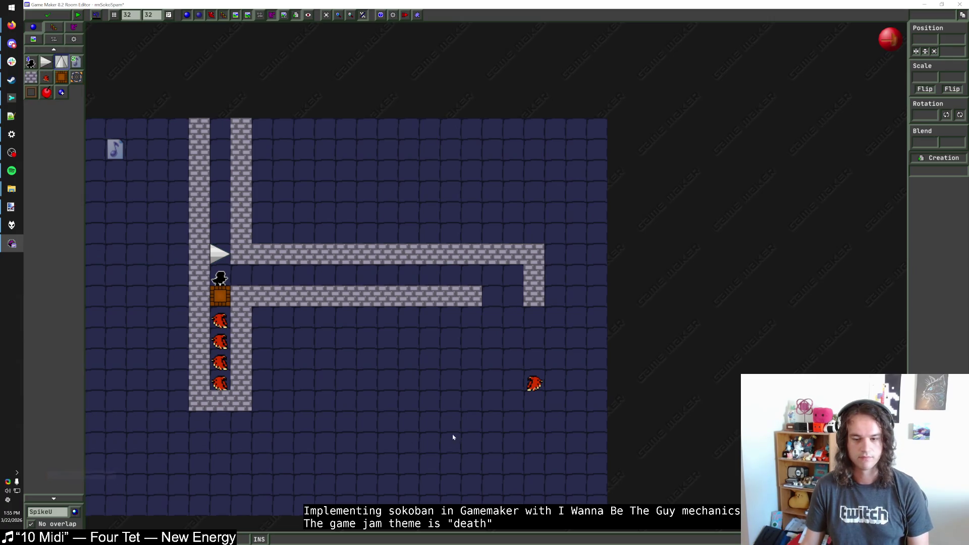
Lay four upward spikes below the hawk and paint Block1 walls enclosing the pit
drag(472, 423, 539, 424)
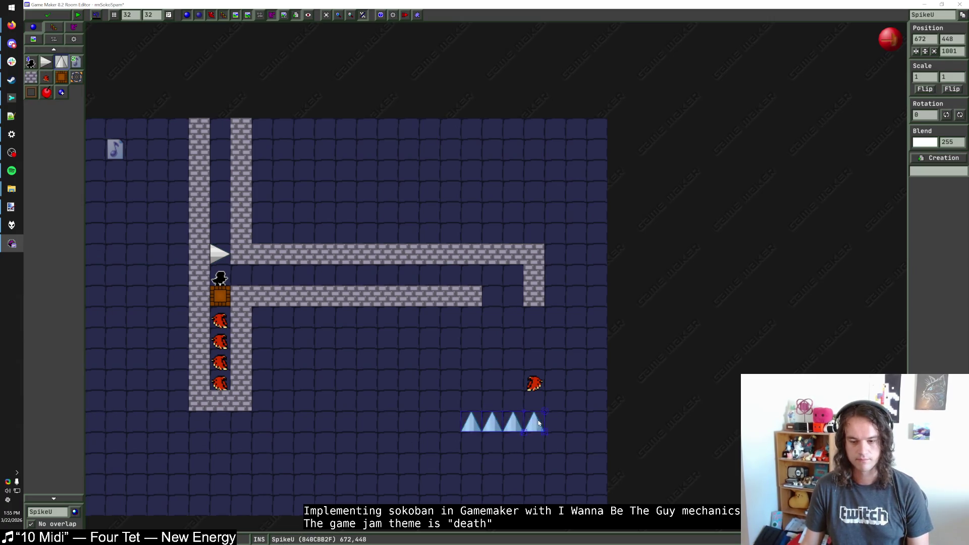
click(31, 76)
mouse_move(449, 315)
mouse_down()
mouse_move(450, 446)
mouse_move(555, 443)
mouse_move(555, 290)
mouse_up()
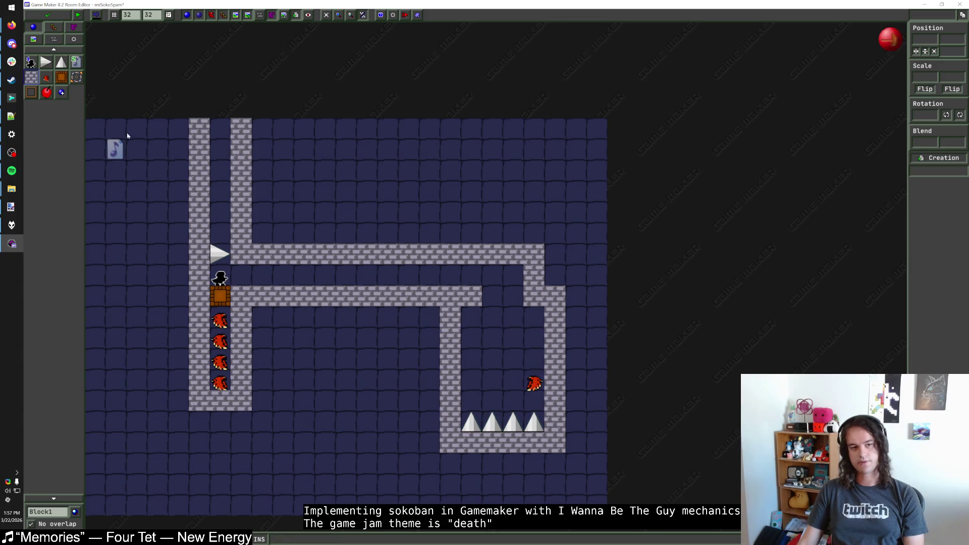
click(61, 62)
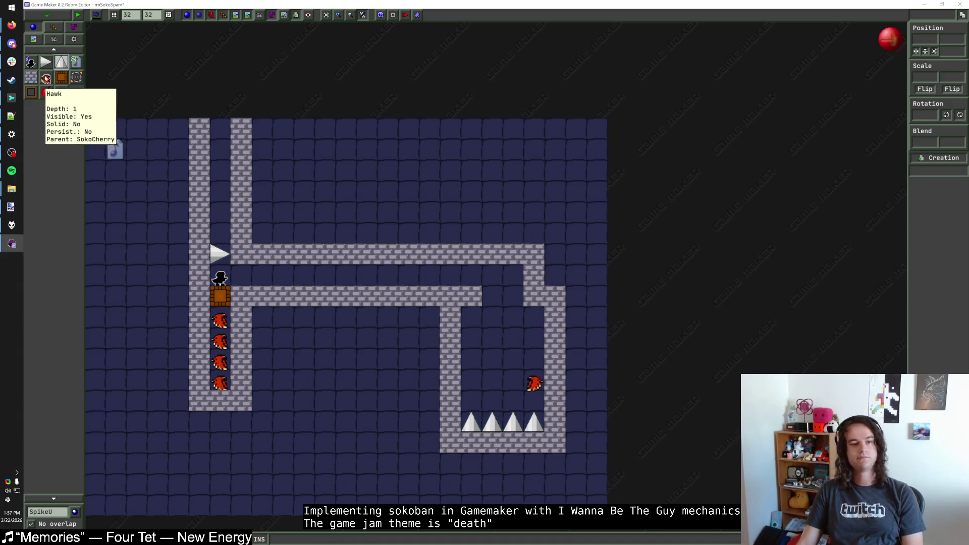
click(46, 78)
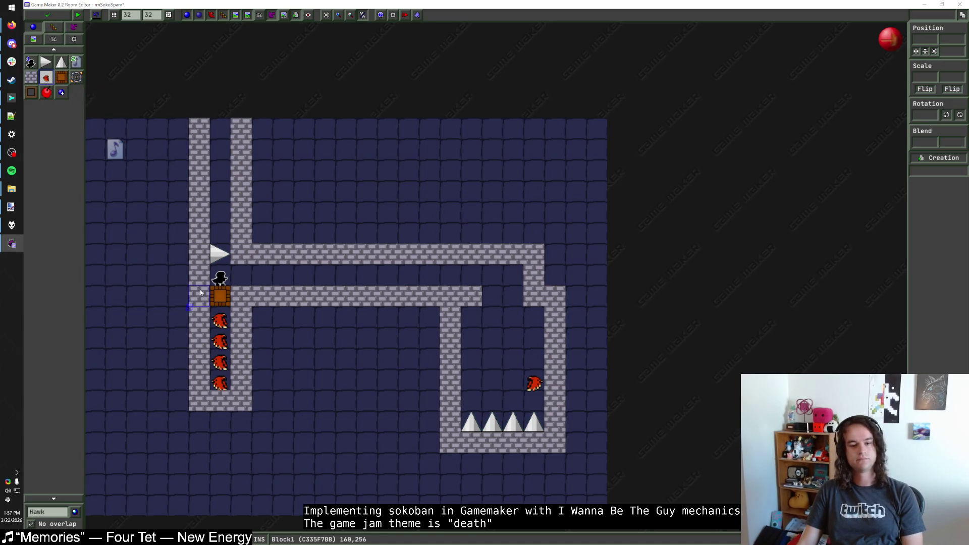
mouse_move(222, 298)
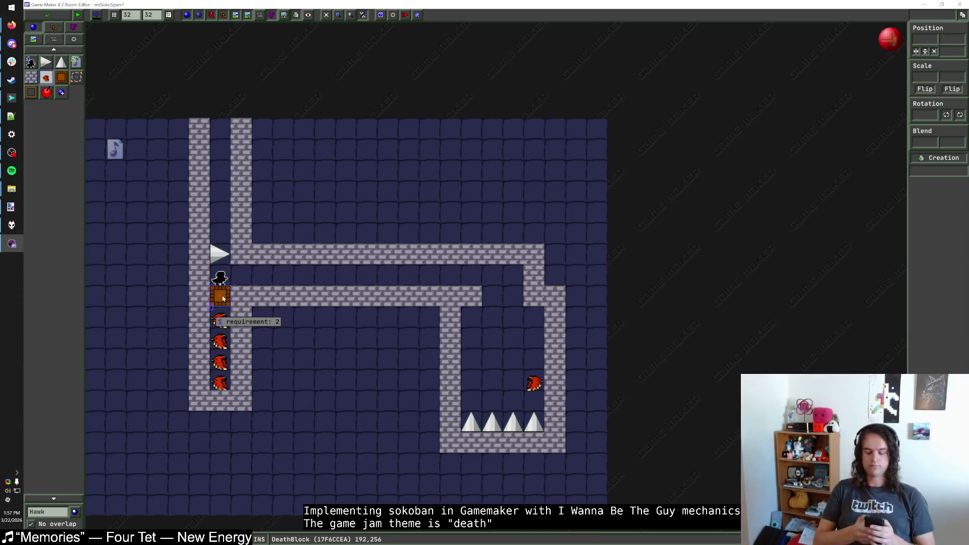
middle_click(464, 309)
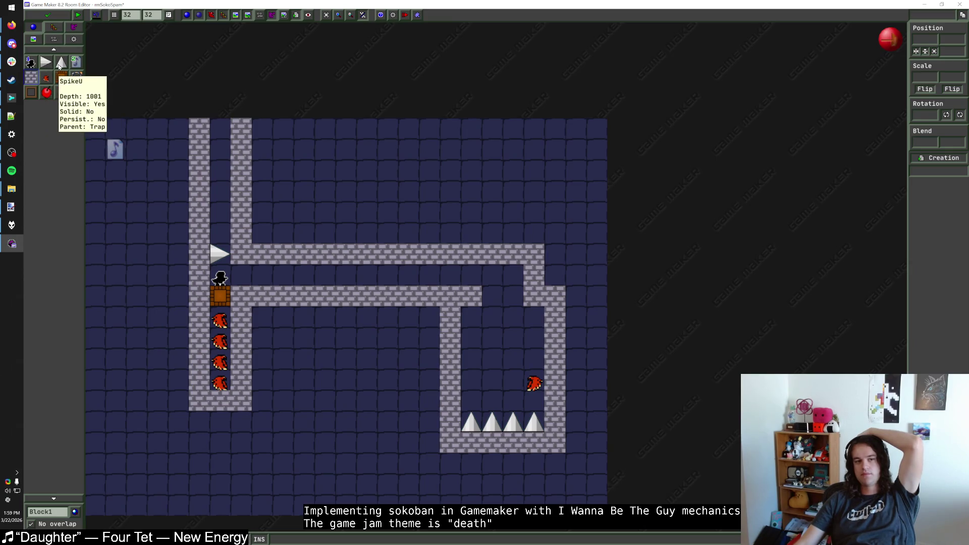
click(62, 65)
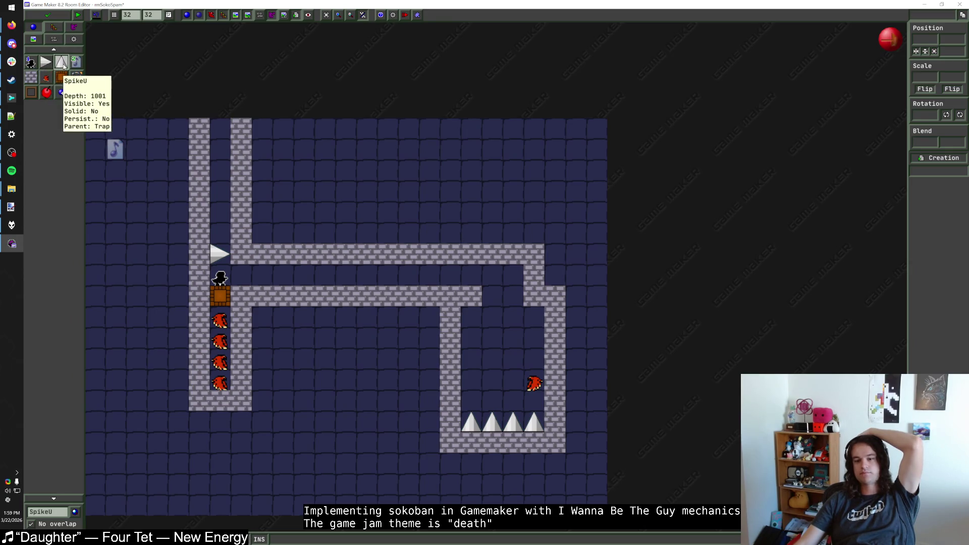
Edit the death block's requirement value
click(225, 295)
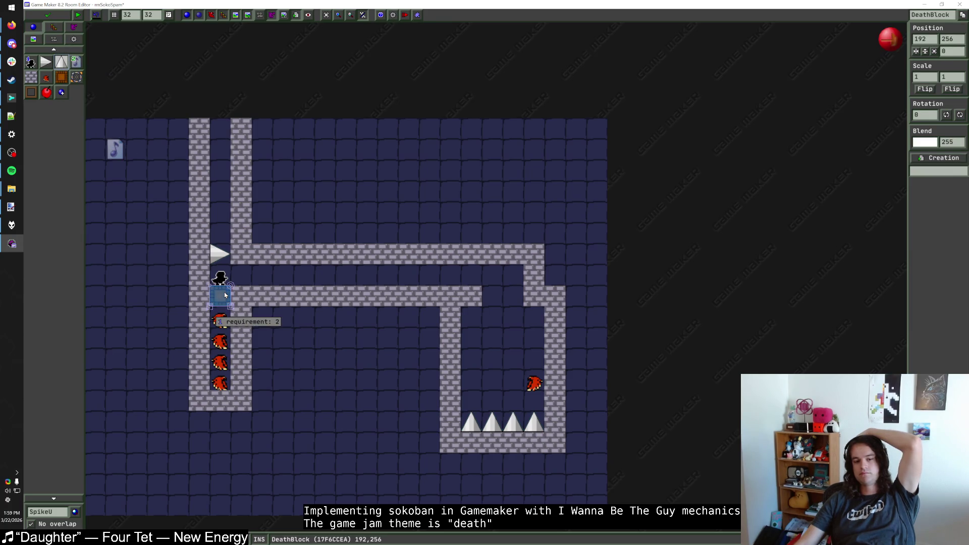
right_click(225, 295)
click(266, 323)
key(Return)
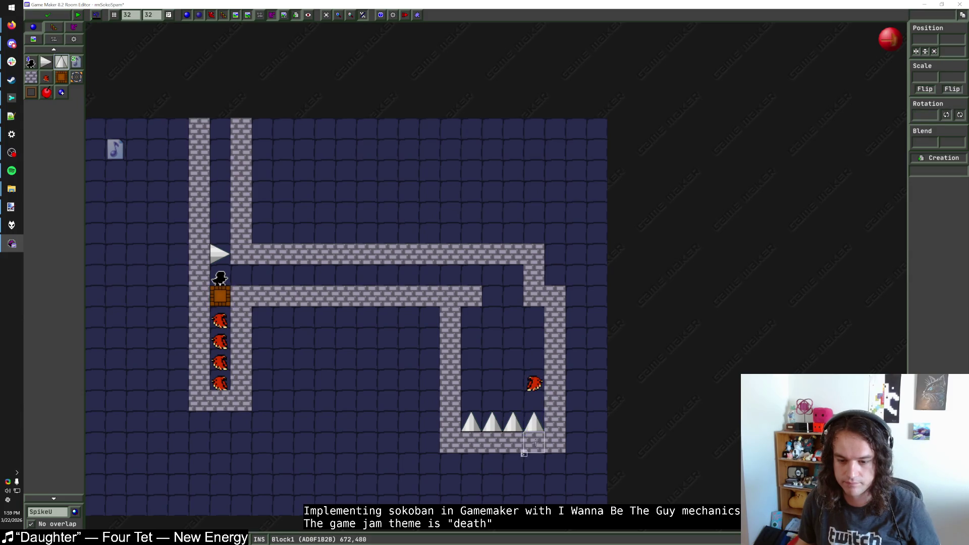
Put a four-spike row at the room's bottom edge, extend the pit walls down, and erase the old spikes
click(473, 481)
drag(473, 481, 535, 480)
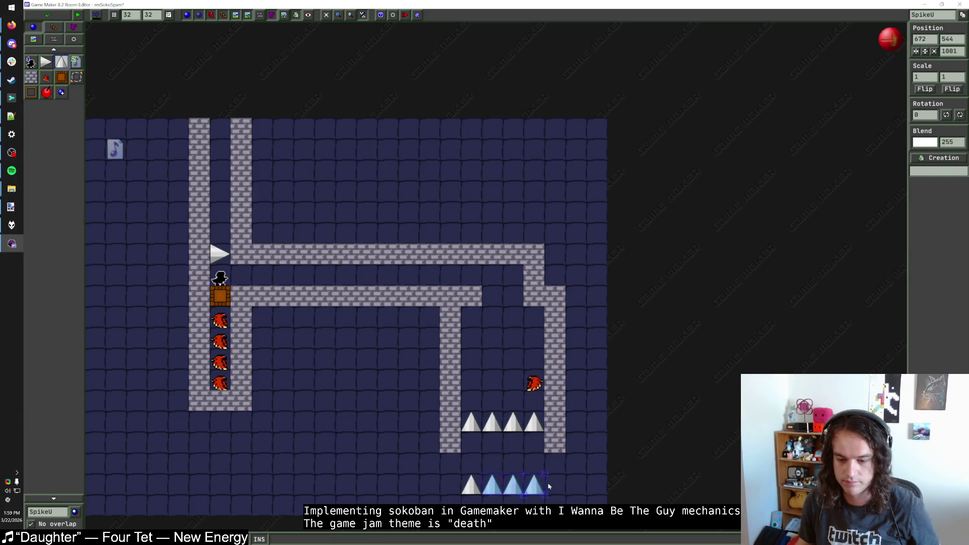
key(Escape)
mouse_move(450, 461)
mouse_down()
mouse_move(449, 497)
mouse_move(505, 500)
mouse_move(555, 459)
mouse_up()
right_click(533, 422)
right_click(515, 426)
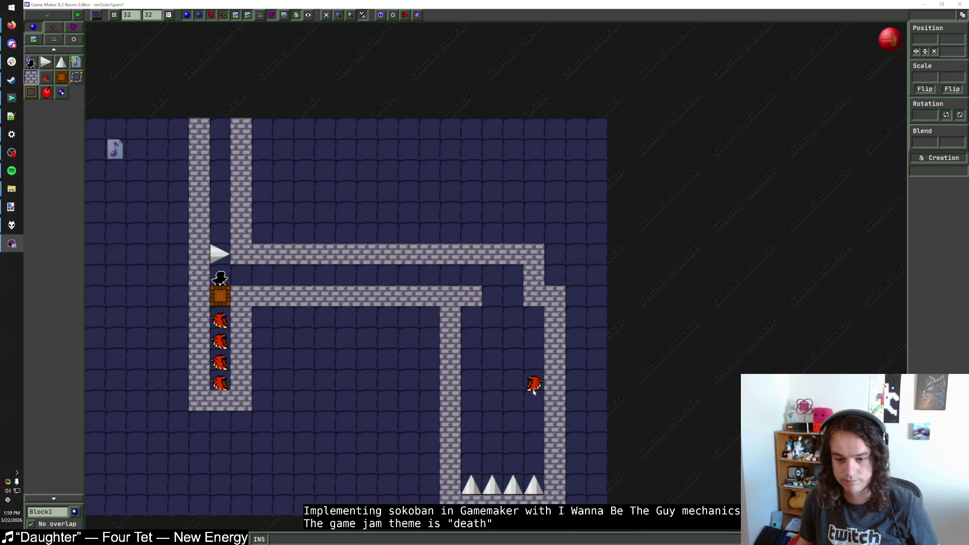
drag(525, 384, 482, 384)
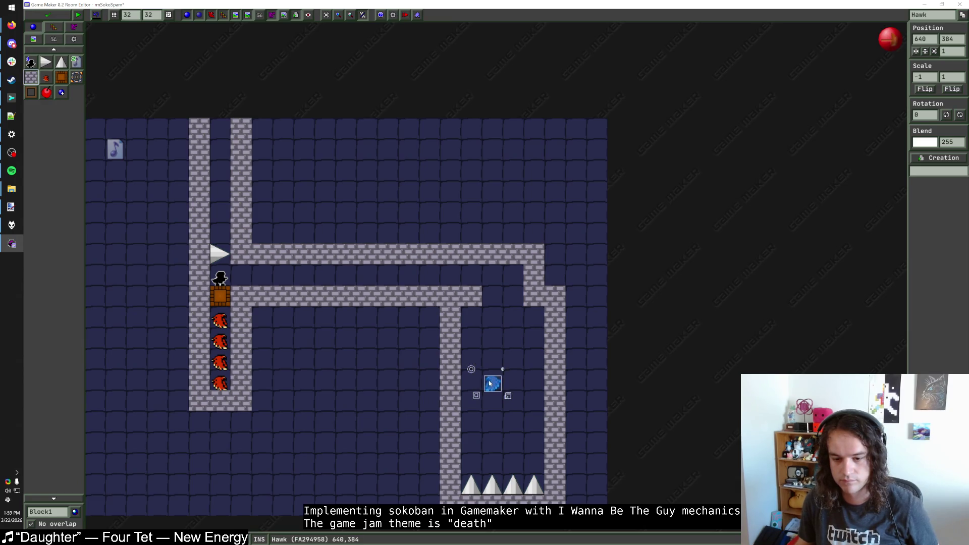
drag(494, 384, 533, 385)
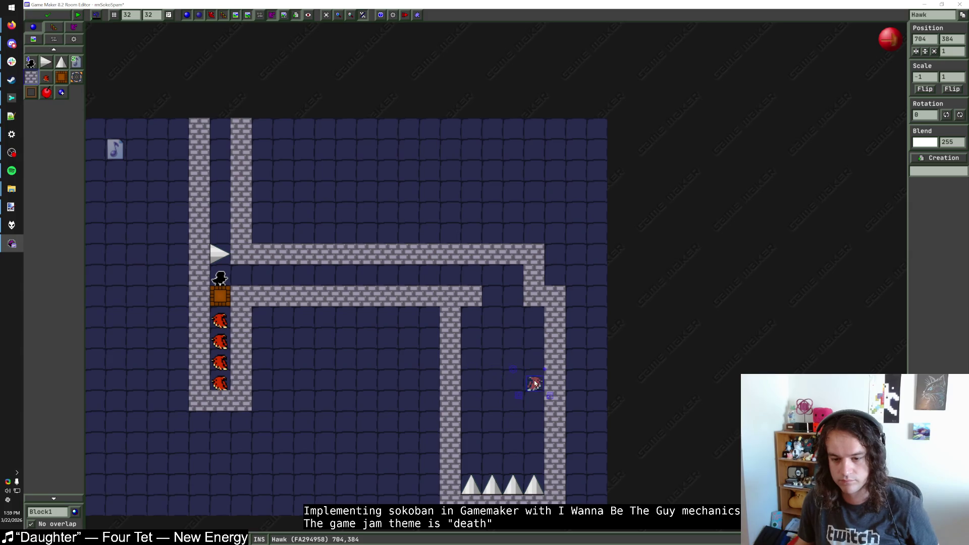
click(524, 416)
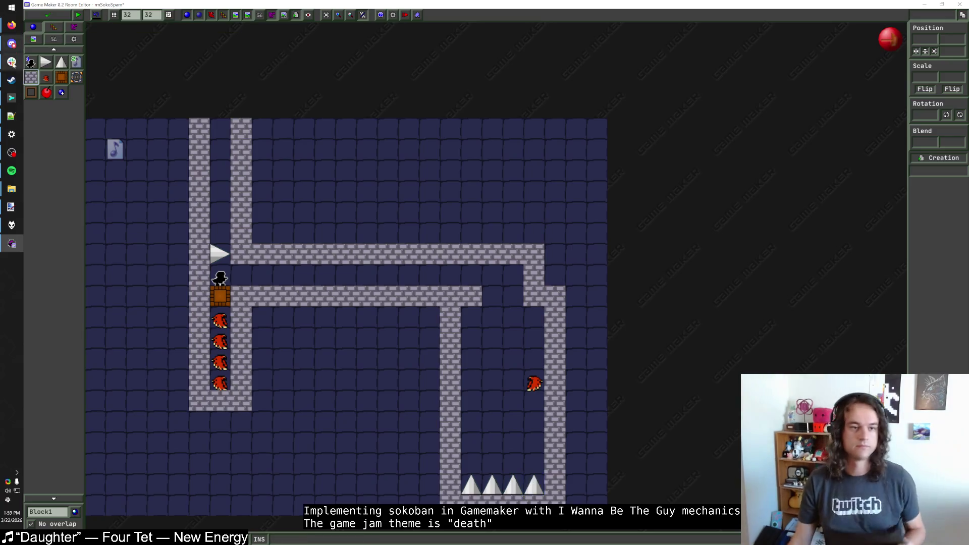
Erase four corridor blocks to split the layout, then shift its right part two tiles left
click(346, 255)
right_click(346, 254)
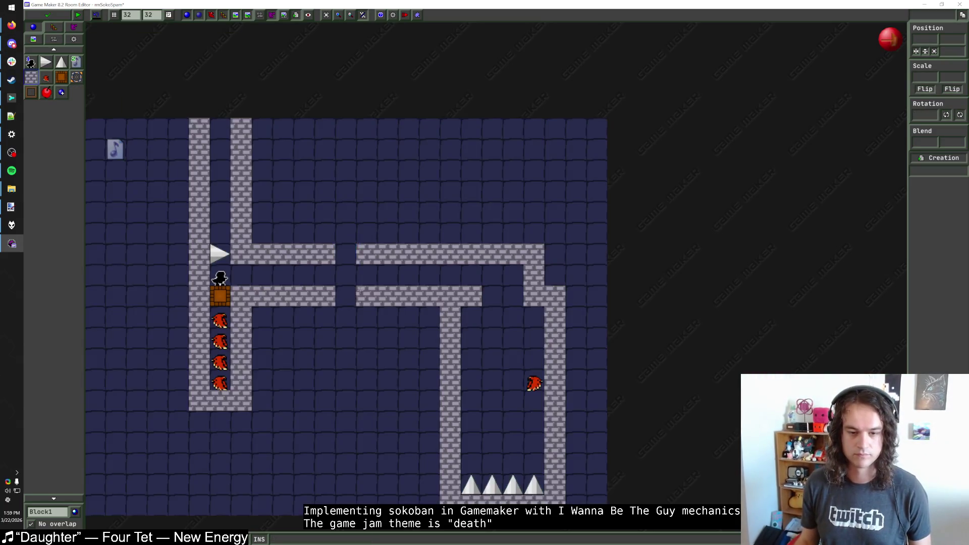
right_click(346, 296)
right_click(366, 254)
right_click(366, 295)
drag(346, 204, 599, 504)
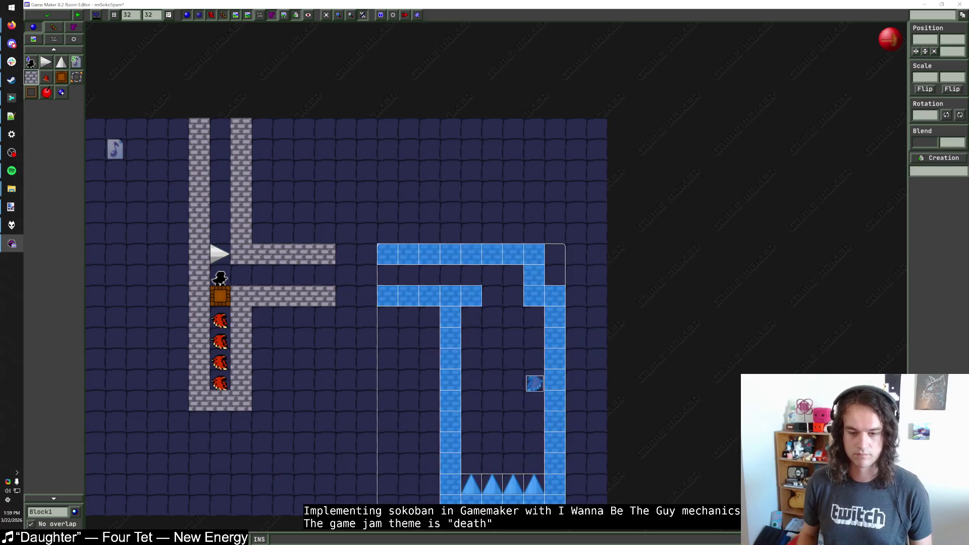
drag(534, 383, 493, 382)
click(486, 345)
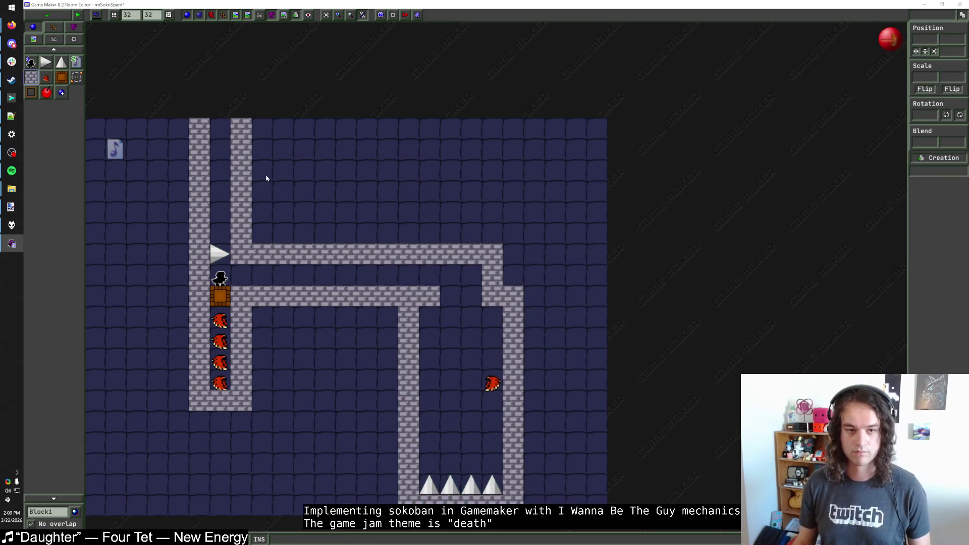
Erase two wall blocks near the pit's bottom, then restore them with undo
right_click(513, 463)
right_click(409, 463)
drag(390, 474, 565, 499)
click(558, 483)
key(ctrl+z)
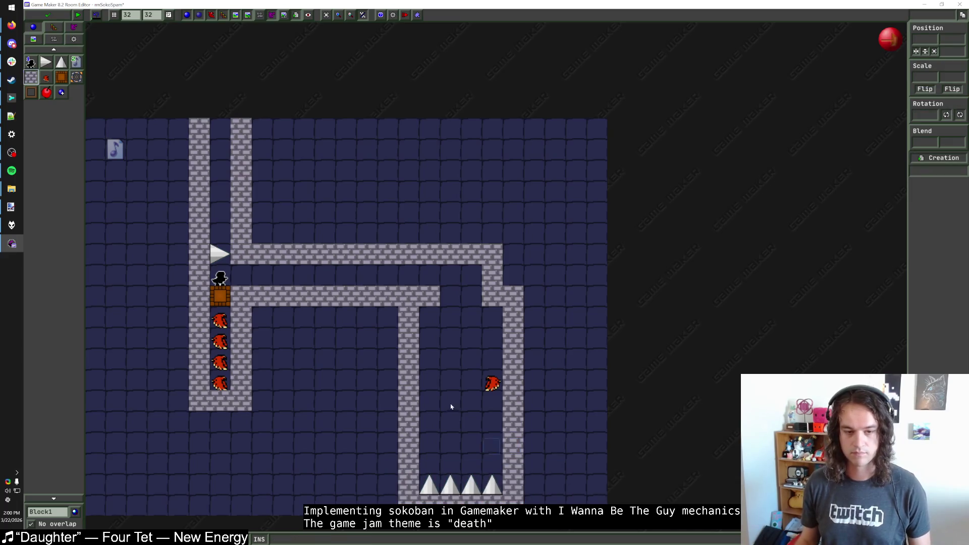
Erase the top rows of the pit walls and select the whole layout
right_click(242, 129)
right_click(199, 129)
right_click(199, 150)
right_click(241, 149)
drag(177, 147, 531, 516)
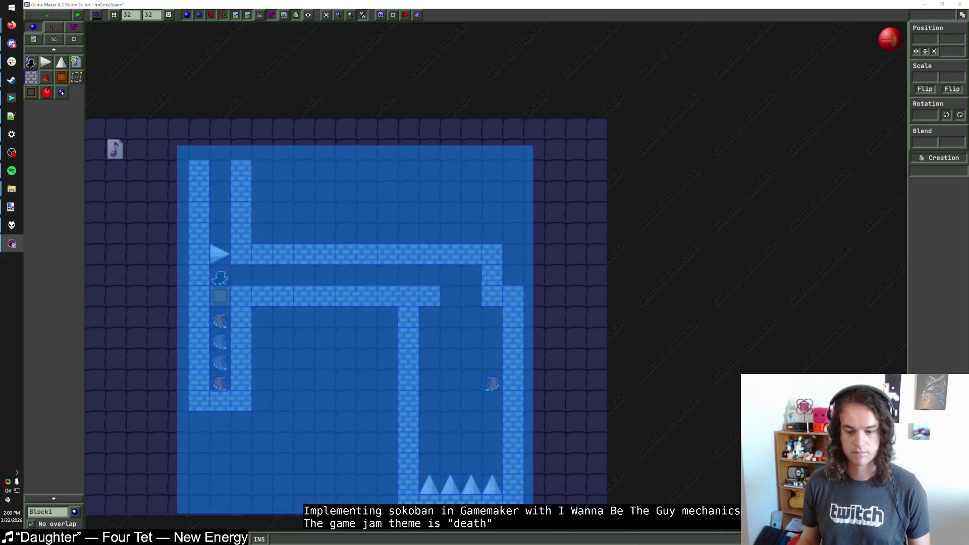
Move the whole layout up one tile and add wall blocks atop the columns and at the upper corridor's end
key(Up)
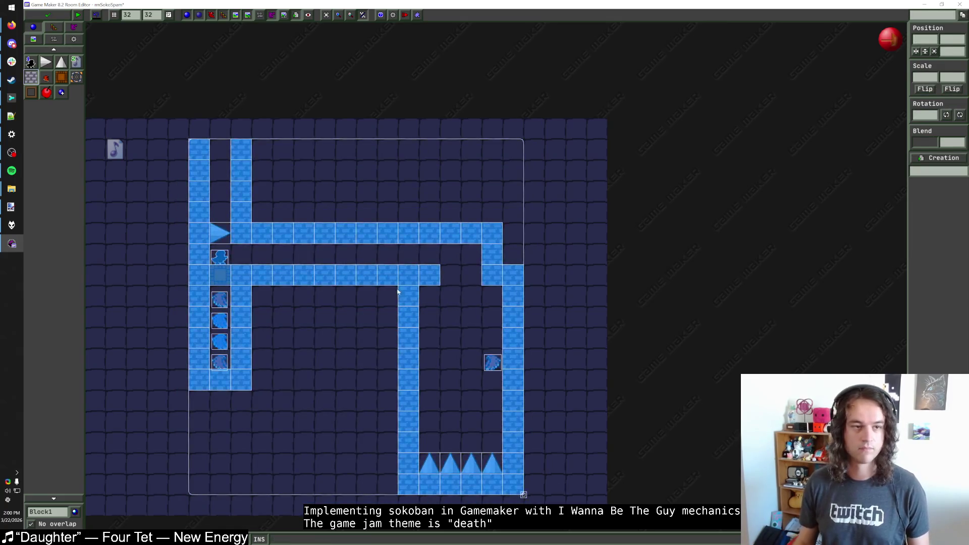
click(388, 232)
click(238, 151)
click(241, 128)
click(199, 129)
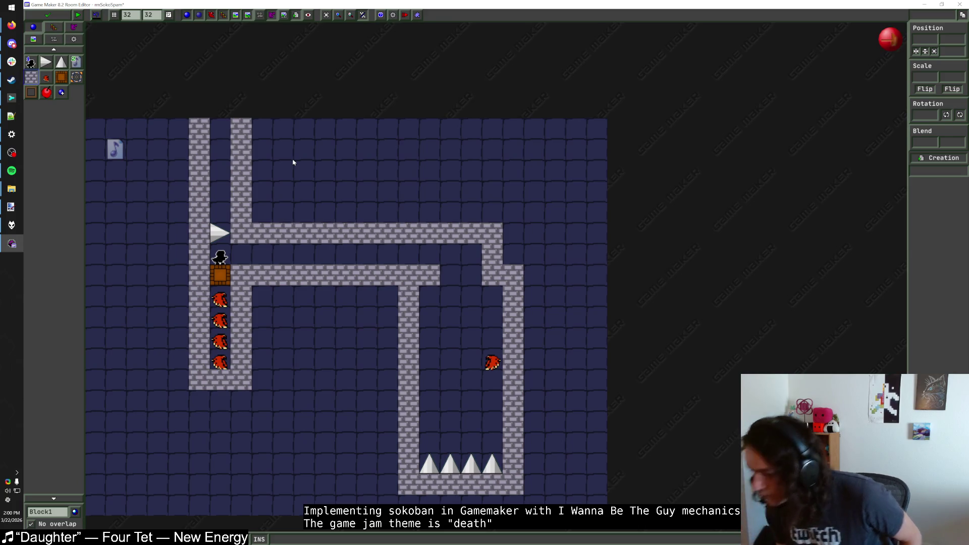
click(514, 255)
click(513, 232)
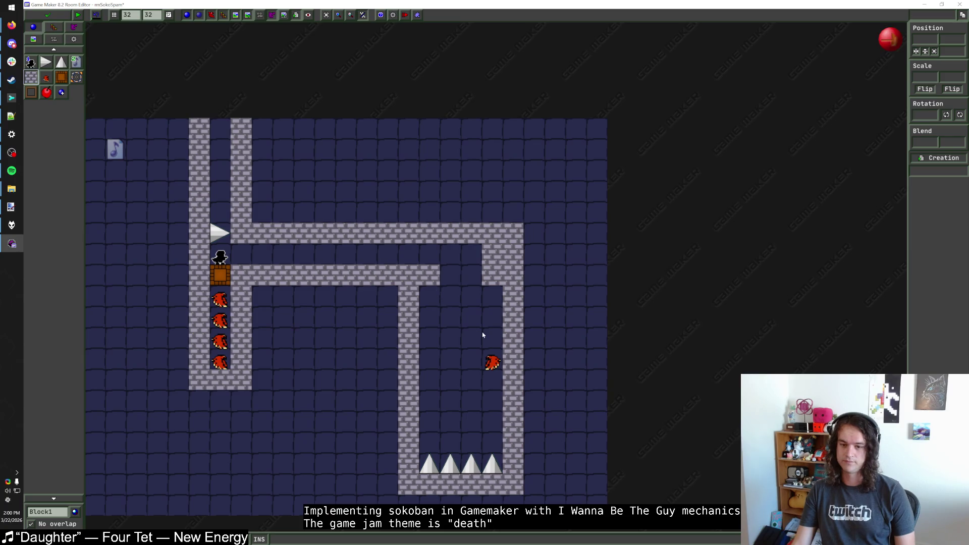
Delete the hawk in the right corridor and move the remaining hawk one cell up and left
click(492, 364)
right_click(492, 365)
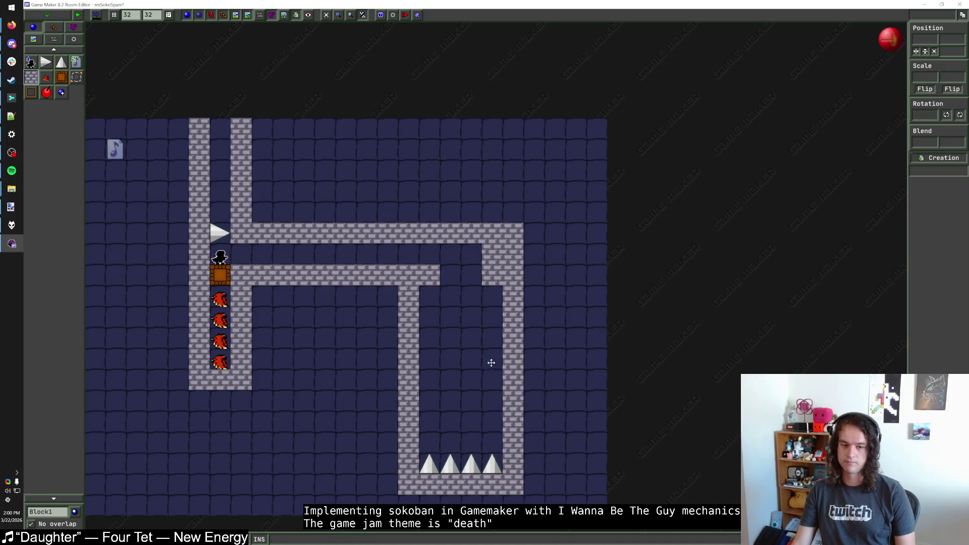
click(222, 299)
drag(468, 321, 448, 301)
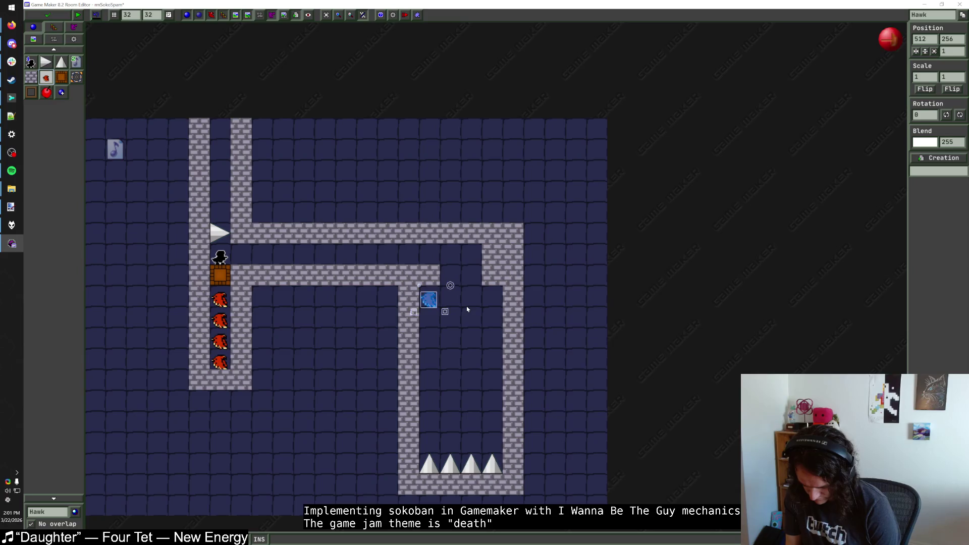
Move the hawk down one cell, then back up one cell
key(Escape)
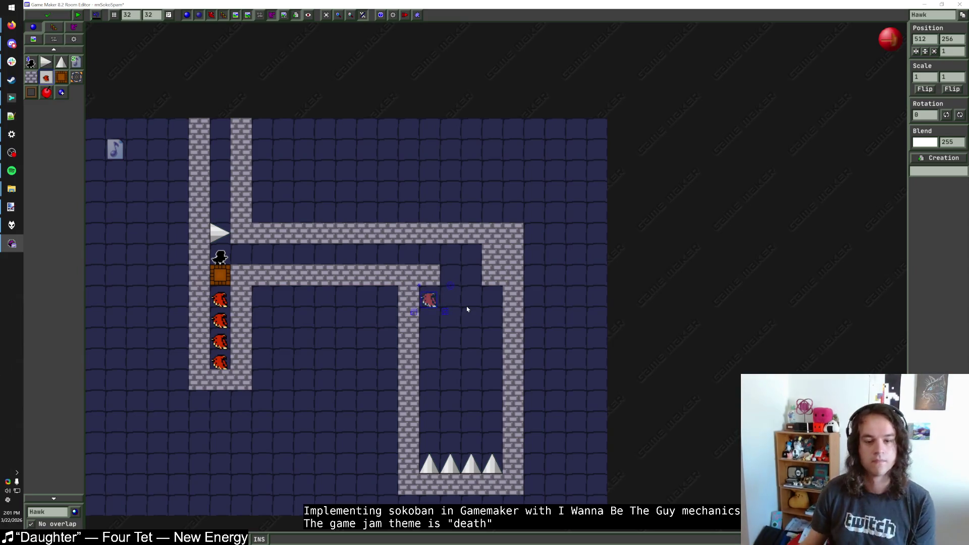
drag(433, 301, 433, 365)
key(Escape)
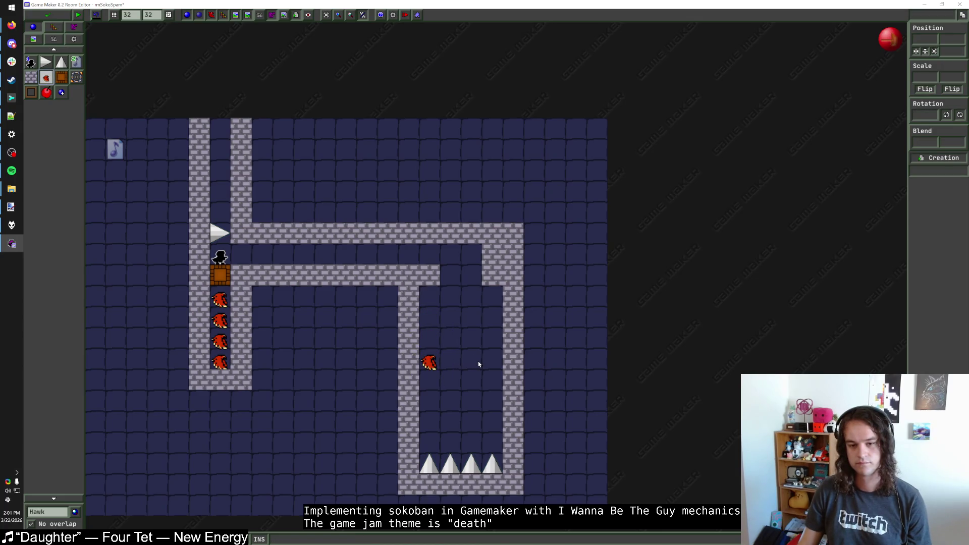
drag(440, 357, 476, 341)
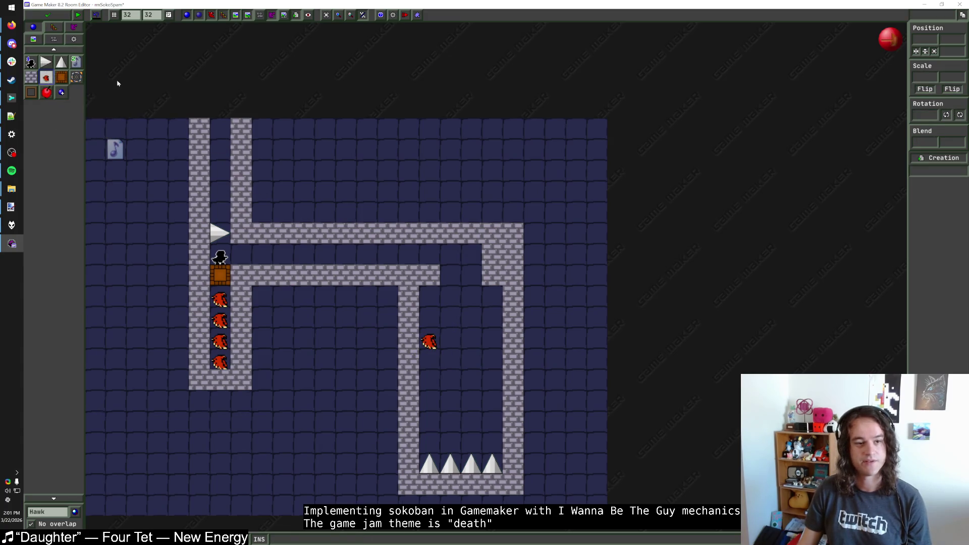
Paint Block1 walls beside the left corridor, below the middle one, around the upper corridor, and down the right corridor
scroll(264, 179, down, 2)
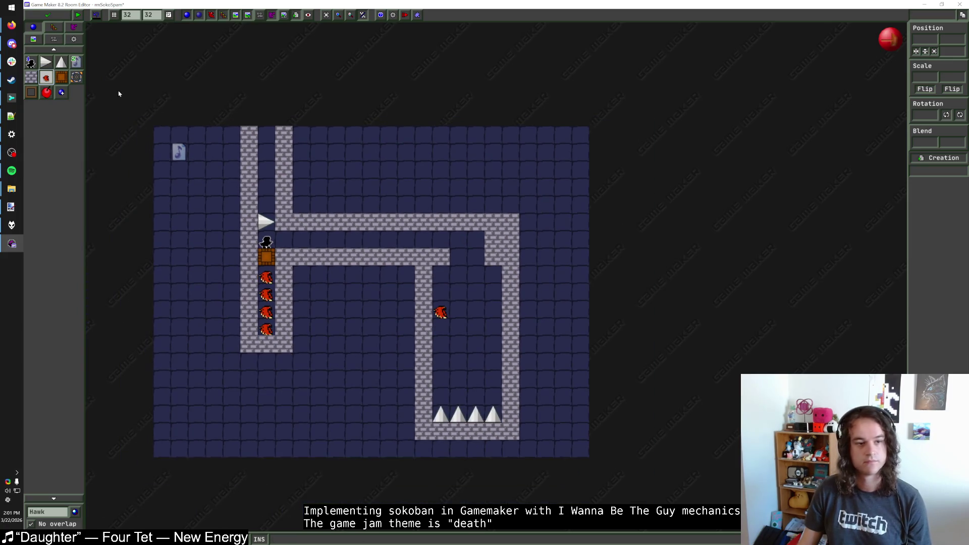
click(30, 76)
mouse_move(232, 134)
mouse_down()
mouse_move(241, 359)
mouse_move(302, 361)
mouse_move(301, 274)
mouse_move(406, 274)
mouse_up()
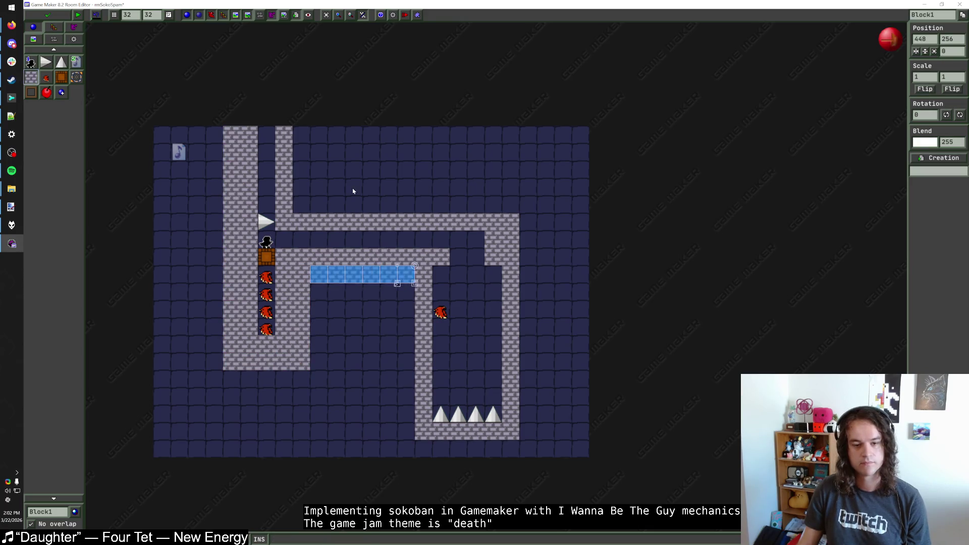
drag(302, 205, 510, 205)
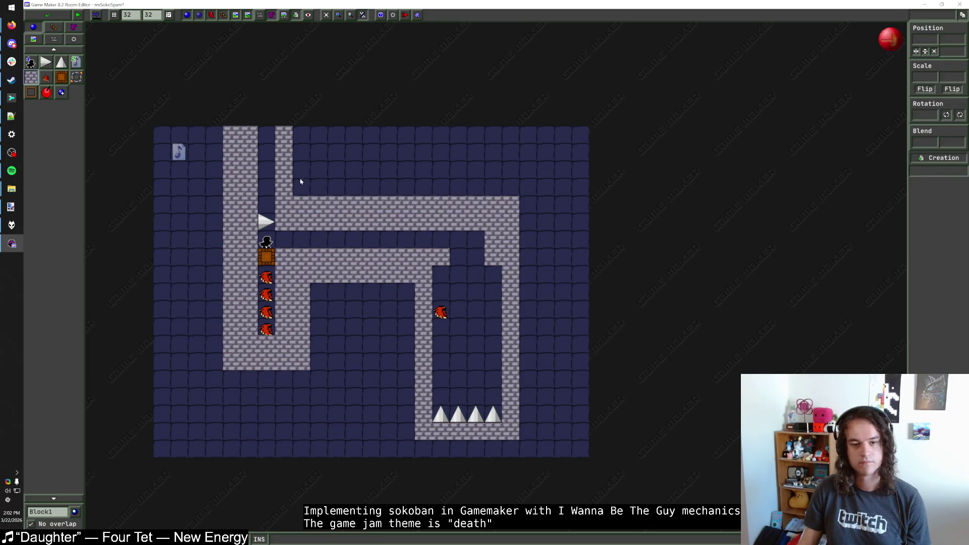
drag(300, 181, 301, 134)
mouse_move(528, 204)
mouse_down()
mouse_move(545, 386)
mouse_move(546, 327)
mouse_up()
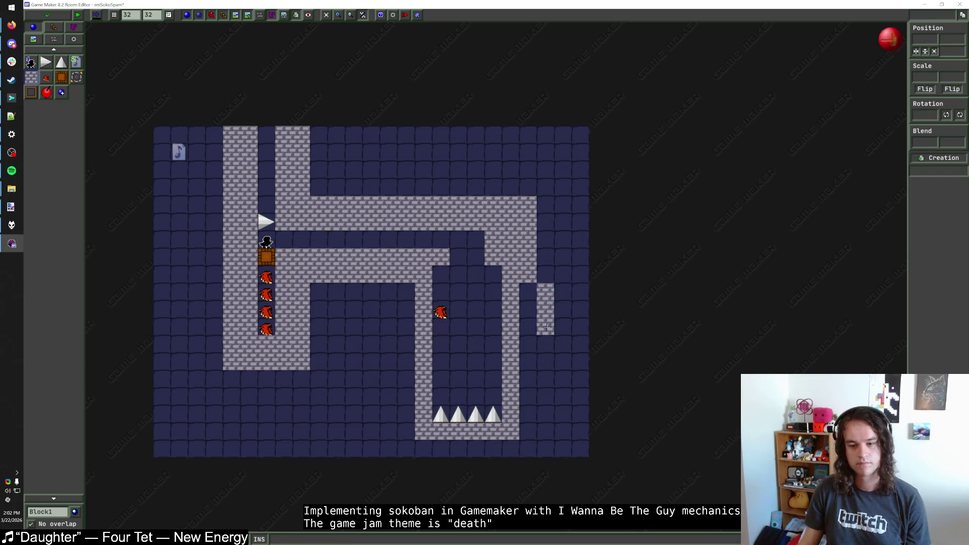
key(ctrl+z)
mouse_move(527, 285)
mouse_down()
mouse_move(528, 449)
mouse_move(413, 449)
mouse_move(406, 288)
mouse_up()
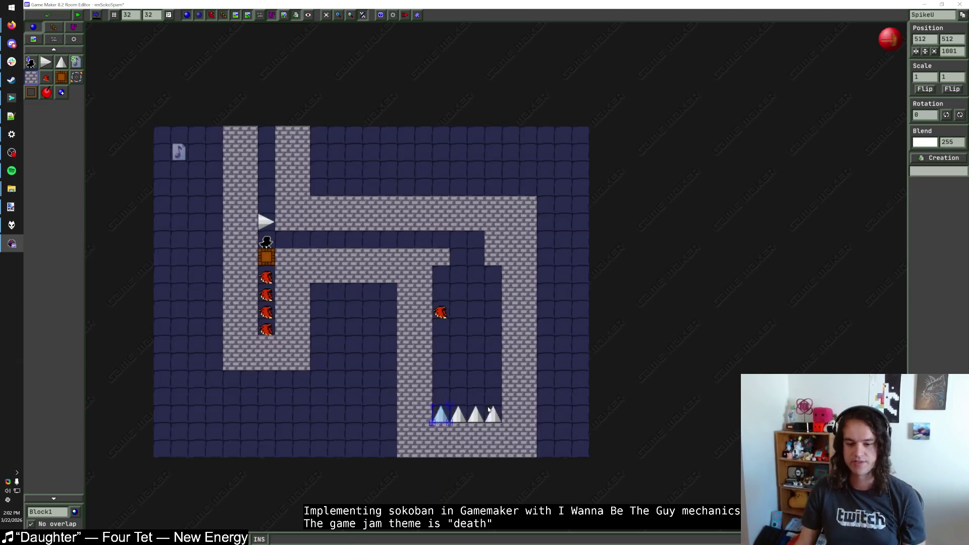
Delete the four floor spikes and place a second hawk at the corridor bottom
right_click(492, 414)
right_click(475, 414)
right_click(457, 414)
right_click(442, 414)
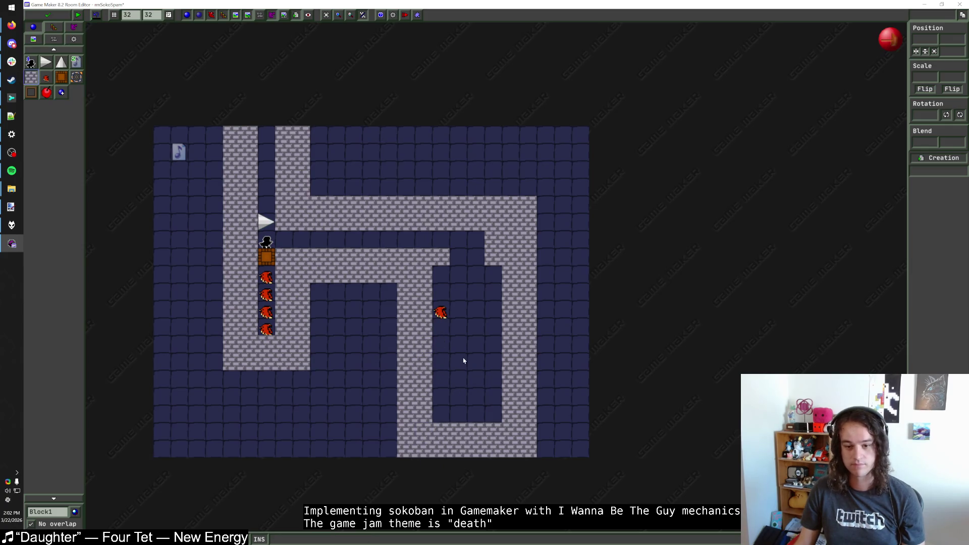
click(441, 313)
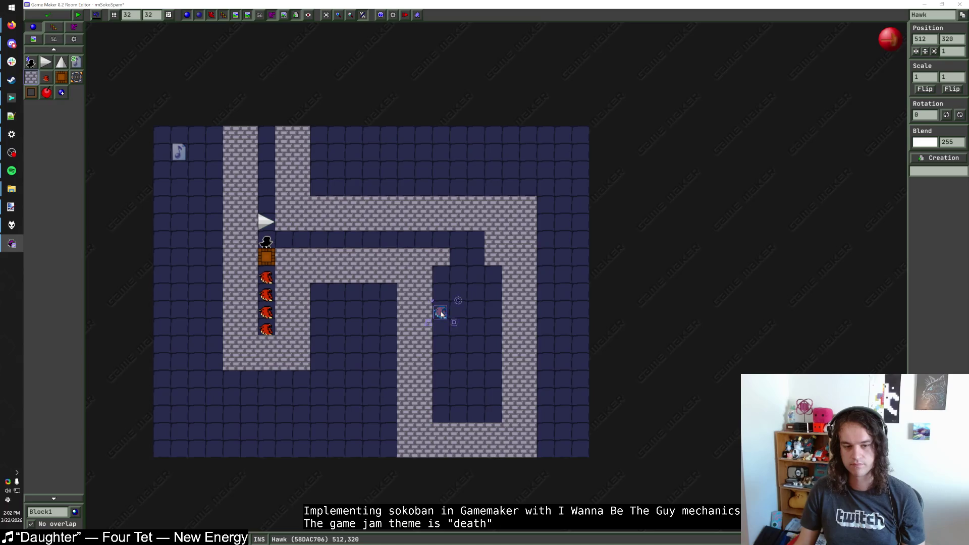
click(440, 412)
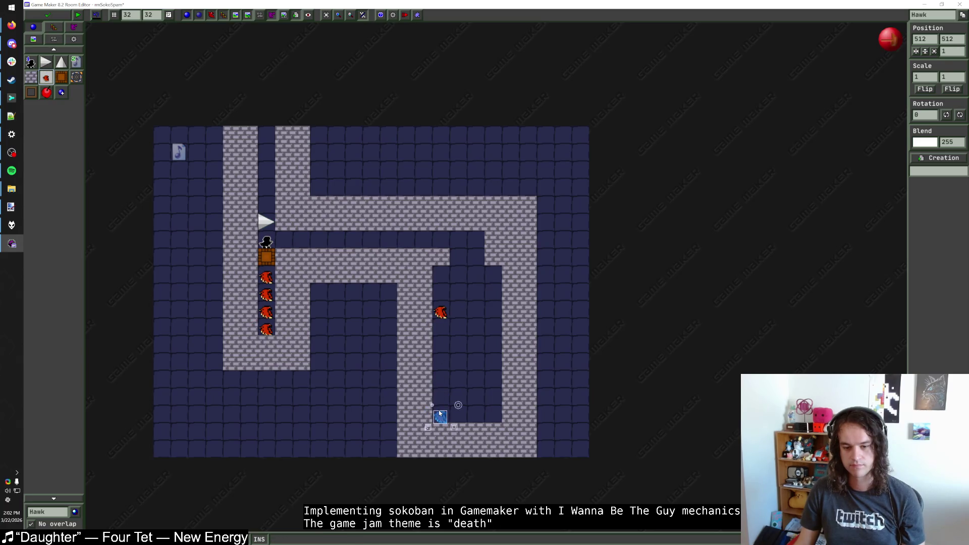
Set the death block's requirement value to 0
right_click(271, 261)
click(296, 281)
text(0)
click(485, 288)
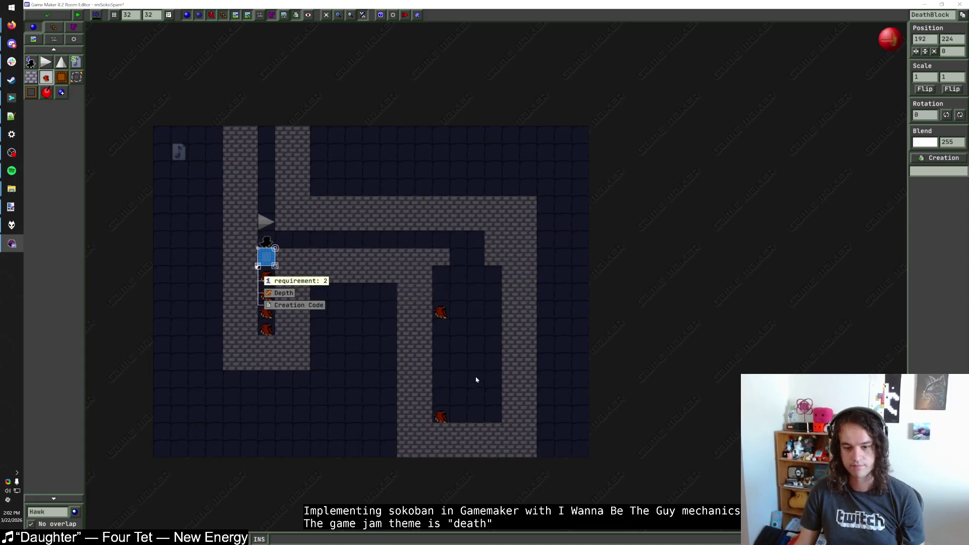
key(Escape)
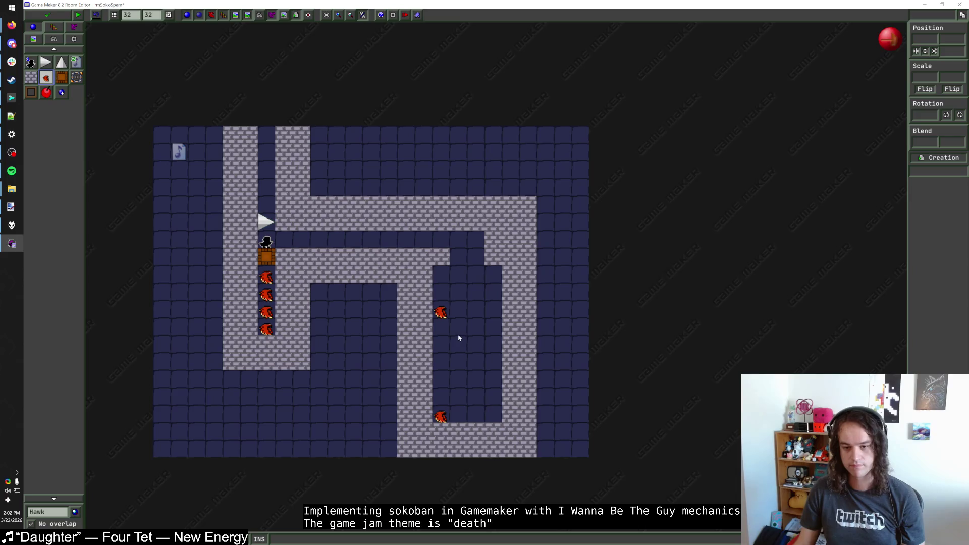
Shift both hawks one cell right, redo the inner wall column, then move the hawks back left
drag(441, 313, 457, 312)
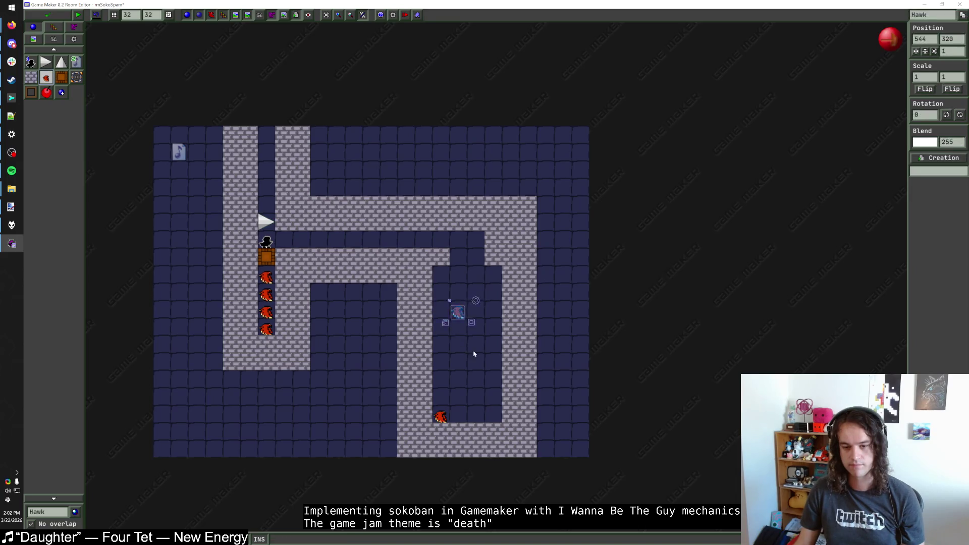
drag(440, 416, 458, 416)
mouse_move(440, 256)
mouse_down()
mouse_move(424, 275)
mouse_move(424, 415)
mouse_up()
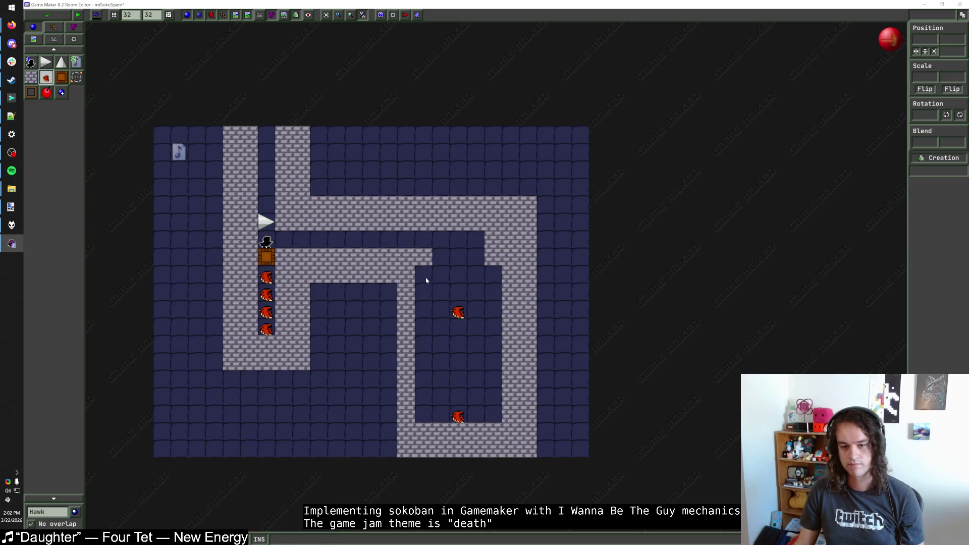
click(31, 77)
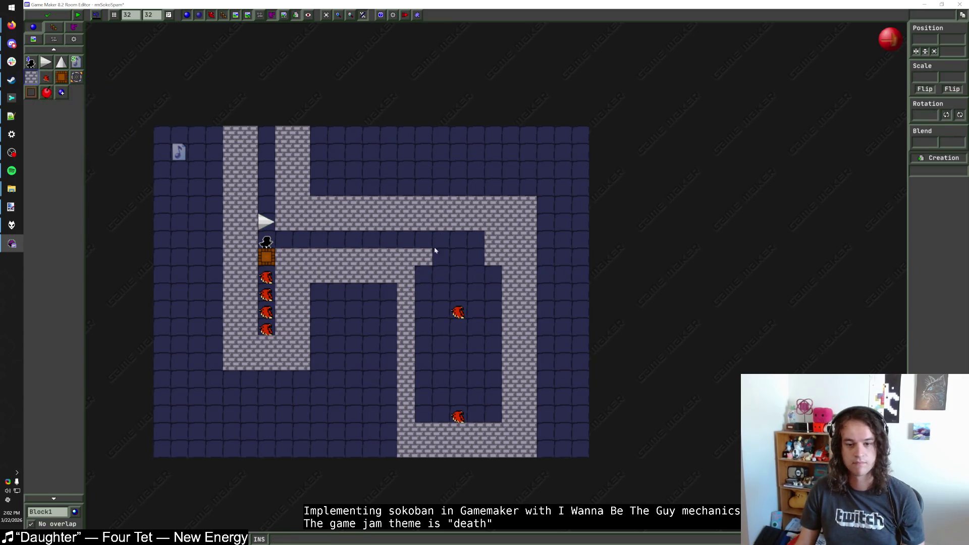
mouse_move(435, 250)
mouse_down()
mouse_move(420, 274)
mouse_move(423, 416)
mouse_up()
click(448, 316)
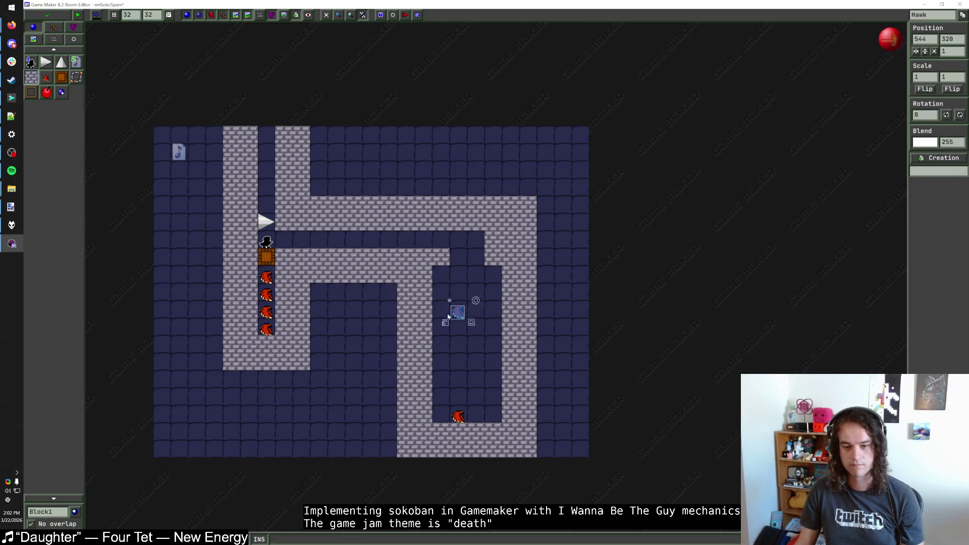
drag(447, 316, 431, 316)
drag(458, 416, 440, 400)
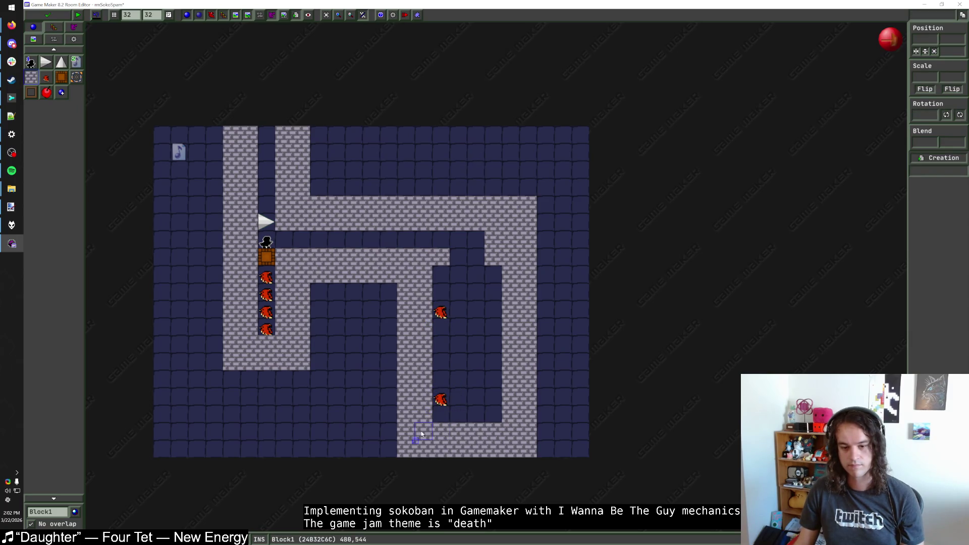
scroll(445, 429, down, 1)
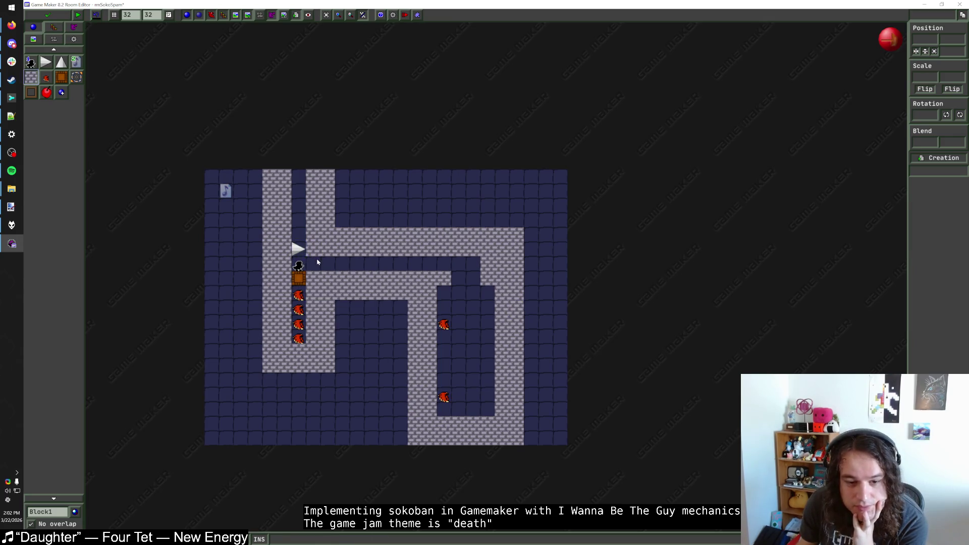
Save the room, then add a hub level warp pointing to rmSokoSpam and close the hub
click(57, 17)
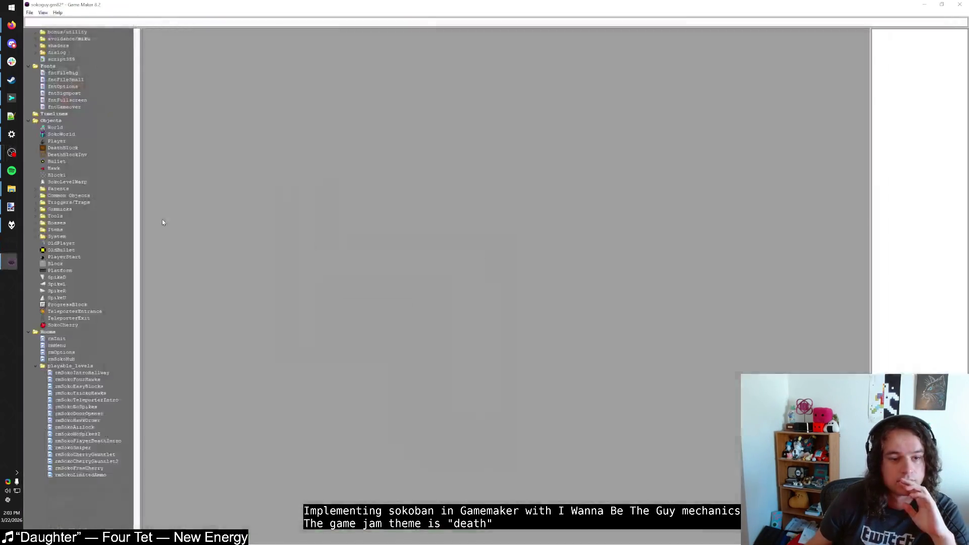
double_click(61, 358)
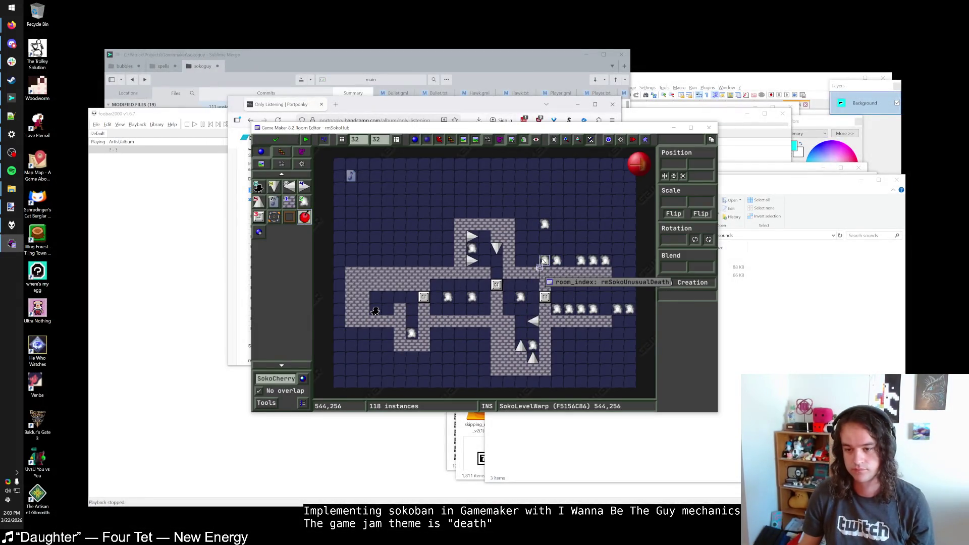
click(542, 259)
click(531, 259)
right_click(532, 260)
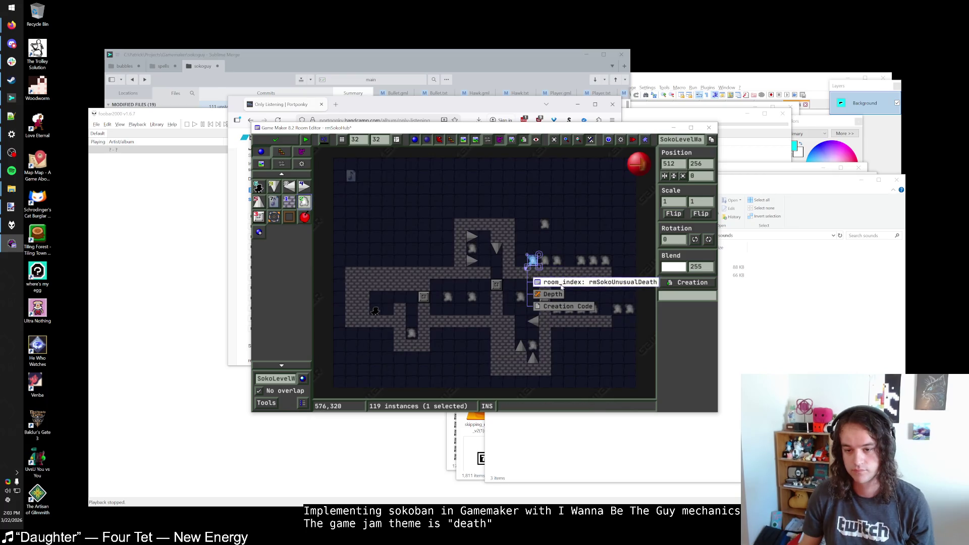
click(564, 286)
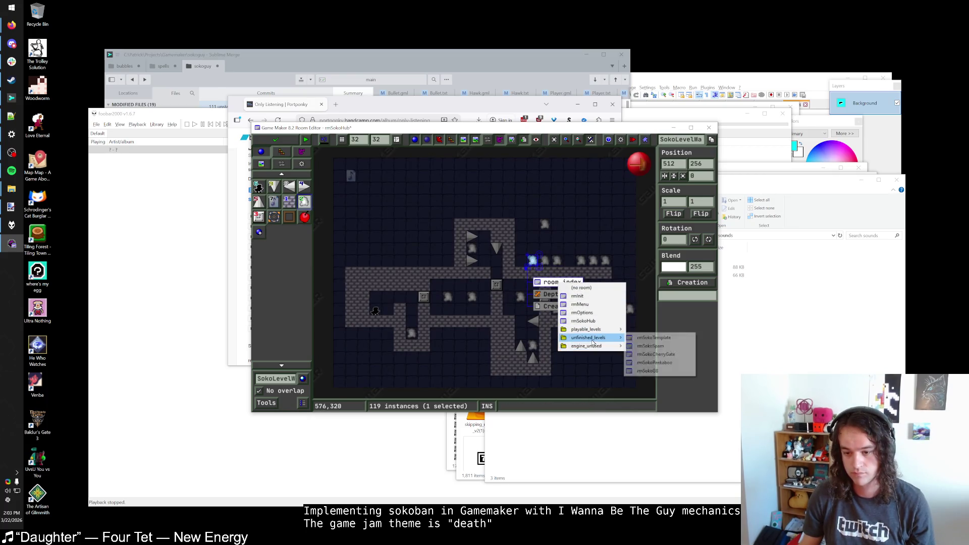
mouse_move(593, 346)
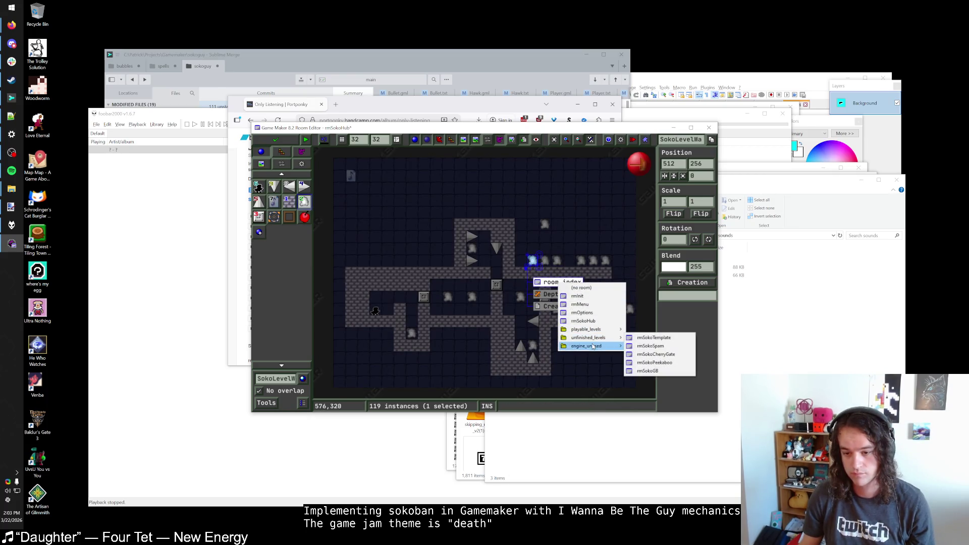
click(650, 345)
click(275, 140)
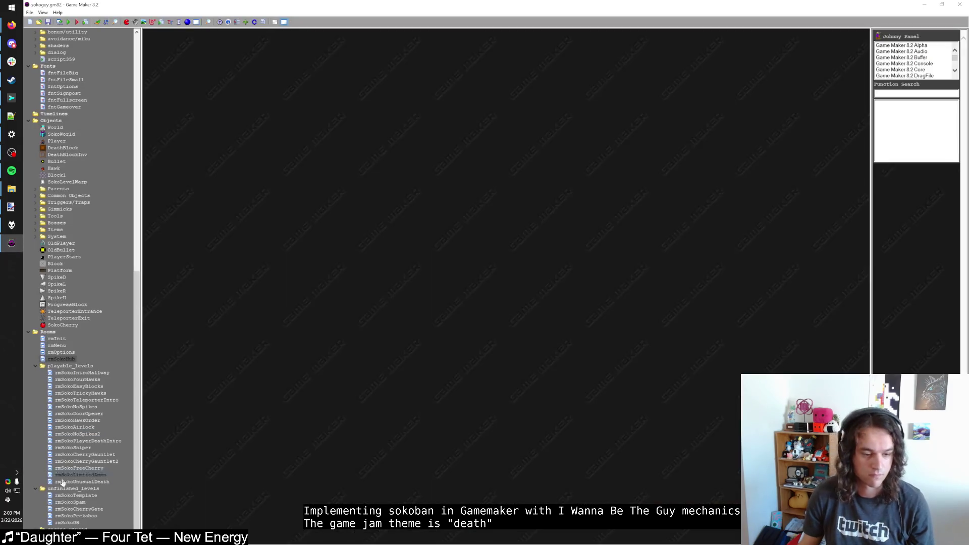
Move rmSokoSpam into the playable levels group, save the project, and open rmSokoCherryGate maximized
drag(70, 504, 86, 482)
click(92, 508)
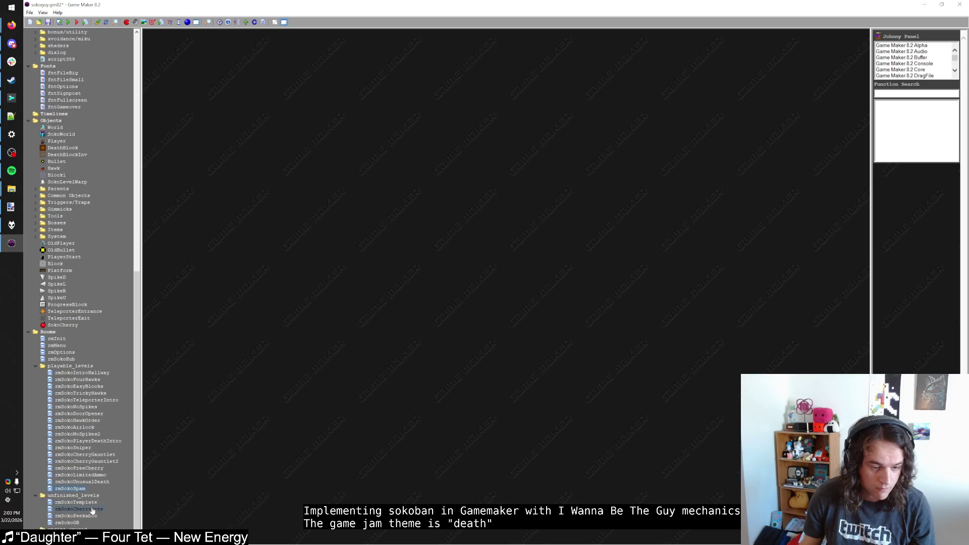
key(ctrl+s)
double_click(92, 509)
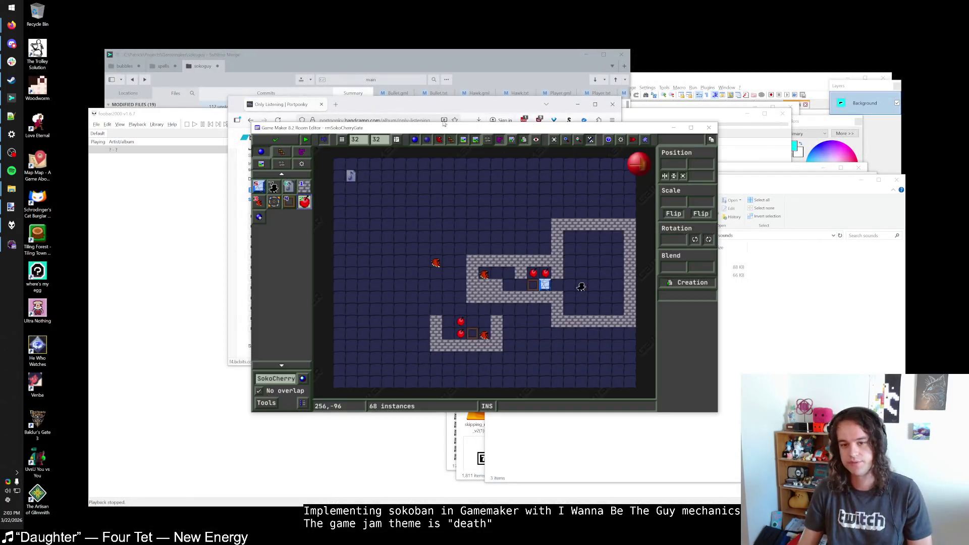
double_click(453, 130)
scroll(515, 309, up, 1)
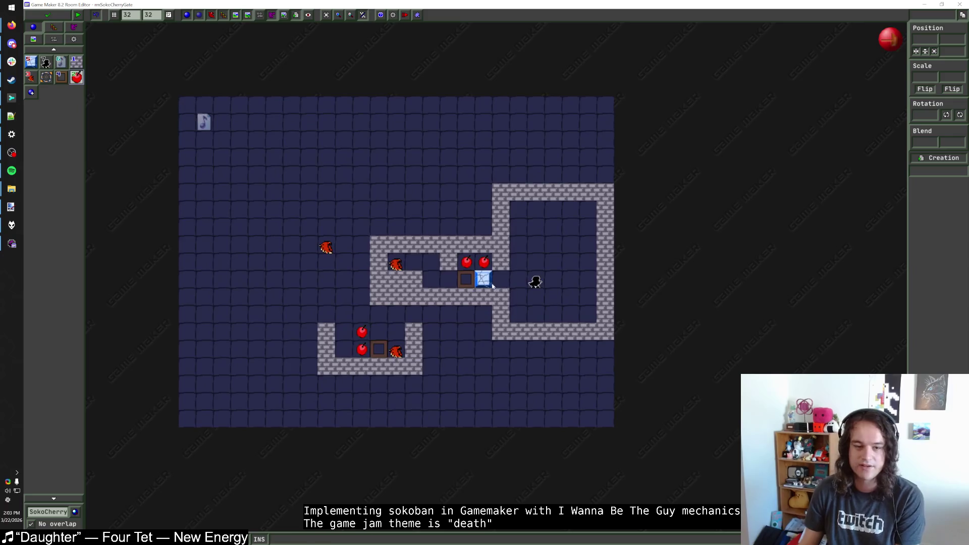
click(67, 80)
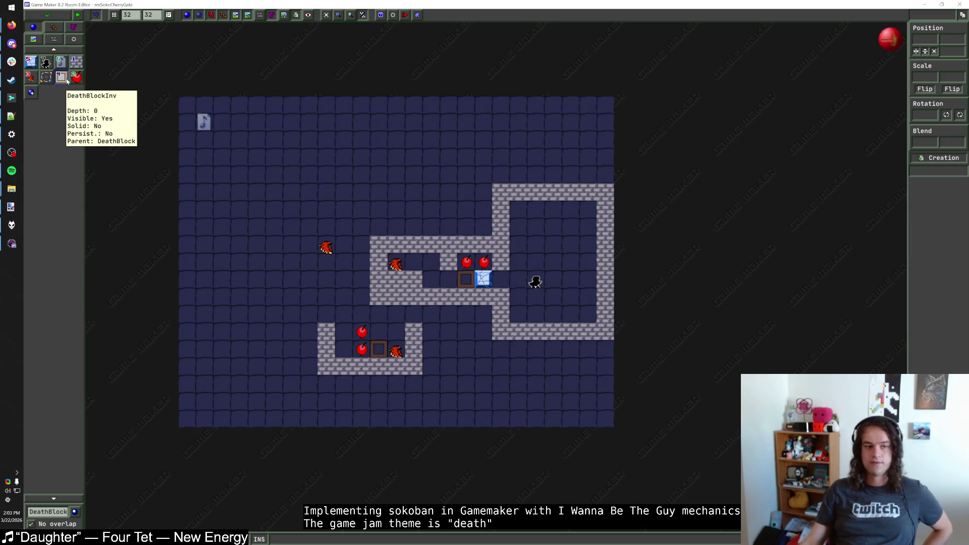
Replace the dark block beside the ShootBlock with a DeathBlock from the object list
click(67, 81)
right_click(472, 279)
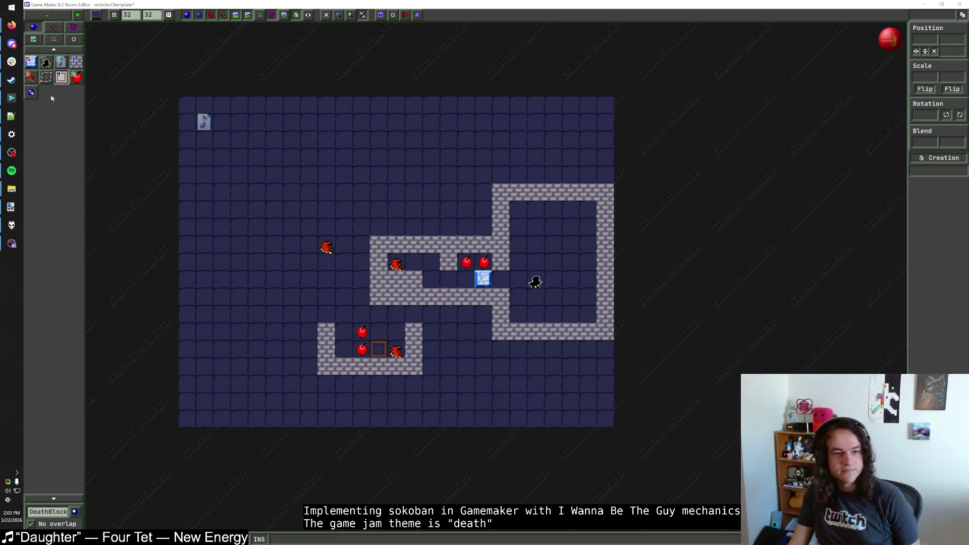
click(48, 512)
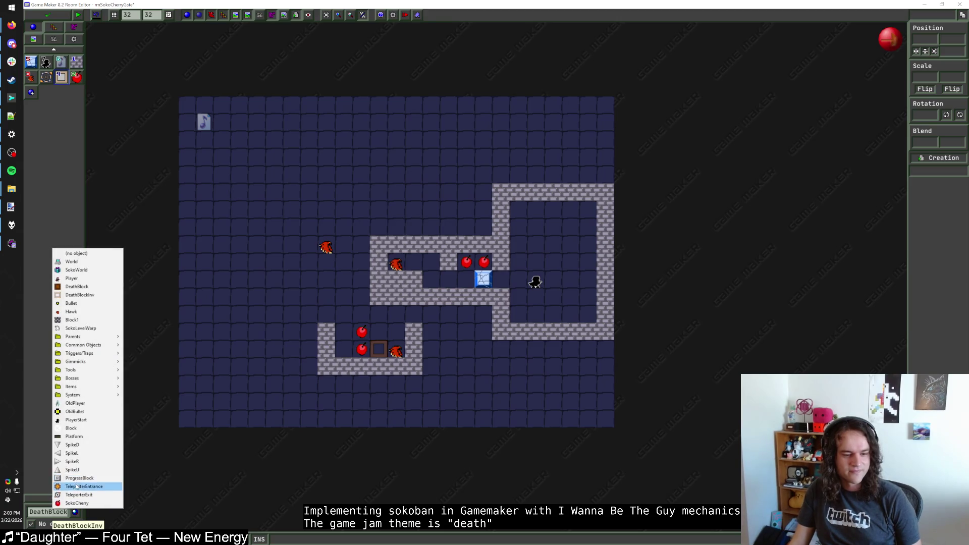
mouse_move(92, 348)
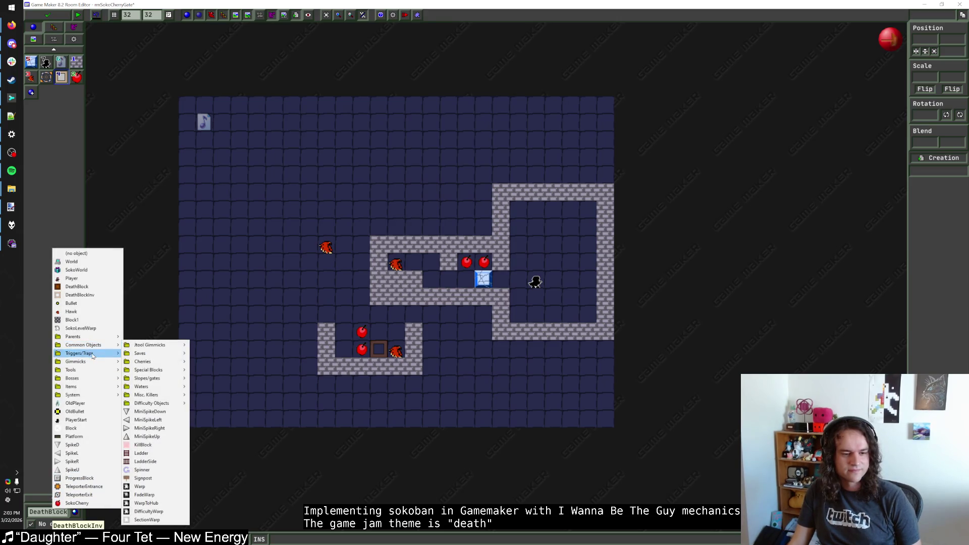
mouse_move(76, 361)
mouse_move(83, 399)
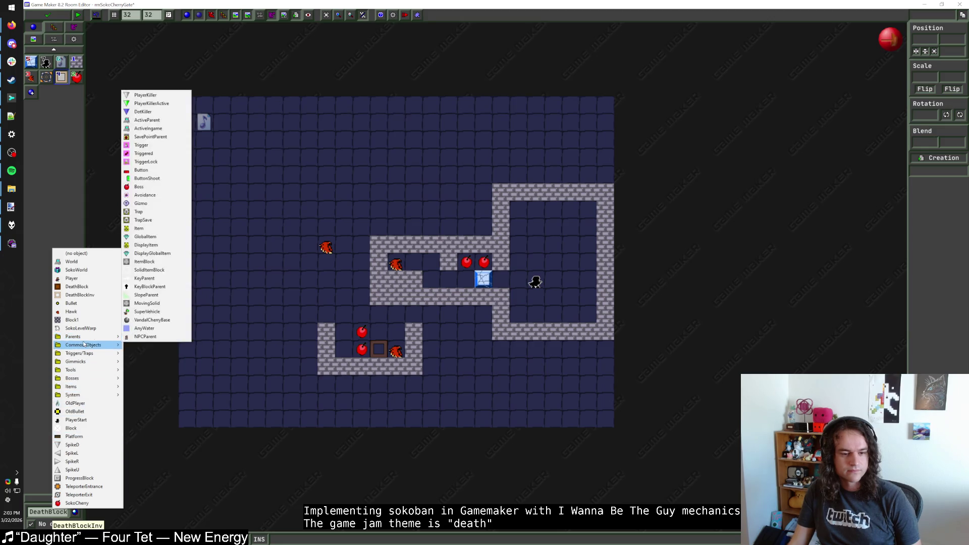
mouse_move(84, 345)
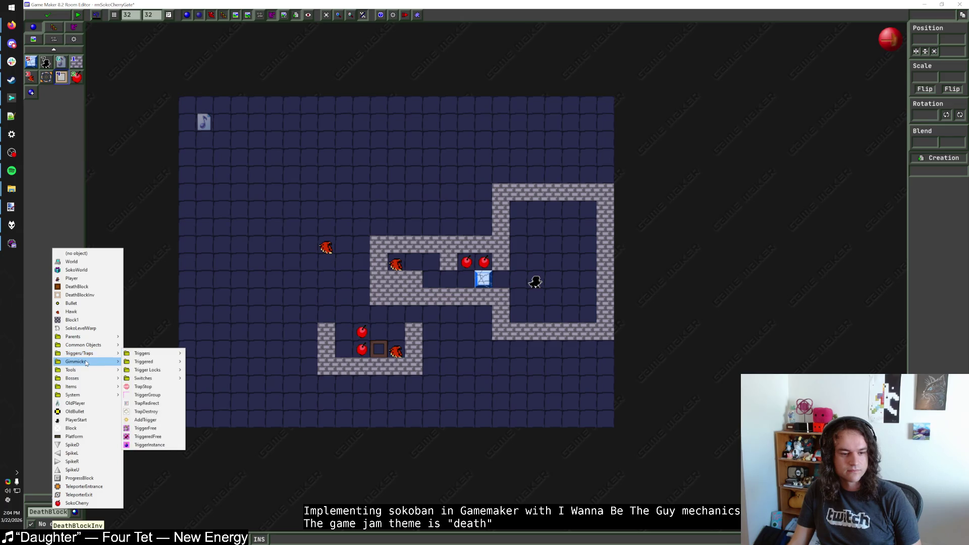
mouse_move(84, 380)
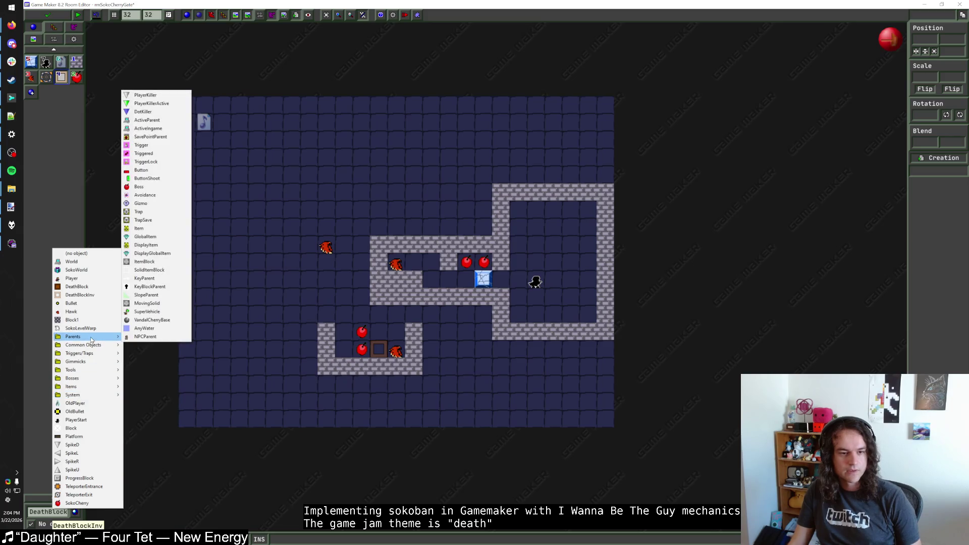
click(76, 287)
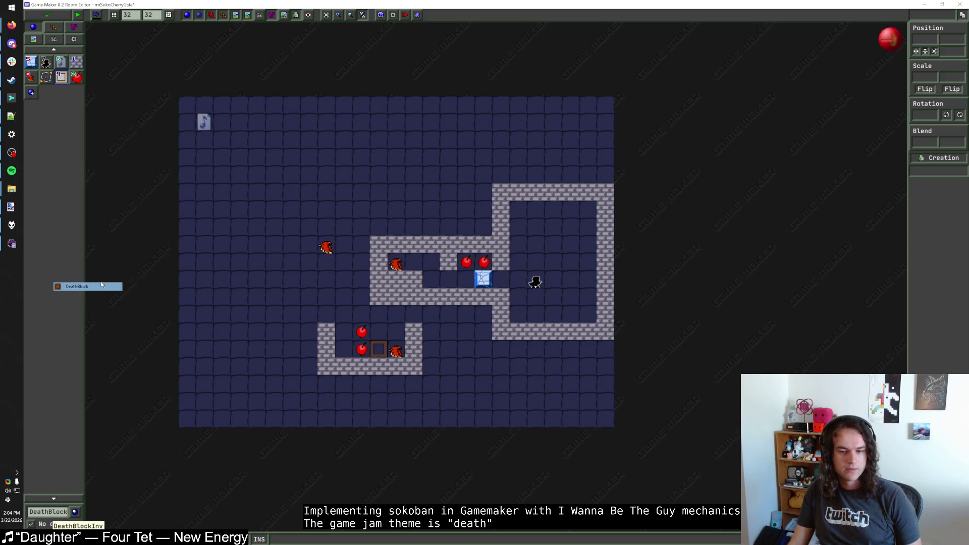
click(466, 281)
Add a third cherry, move the player start one cell right, and swap the DeathBlock and ShootBlock
click(466, 262)
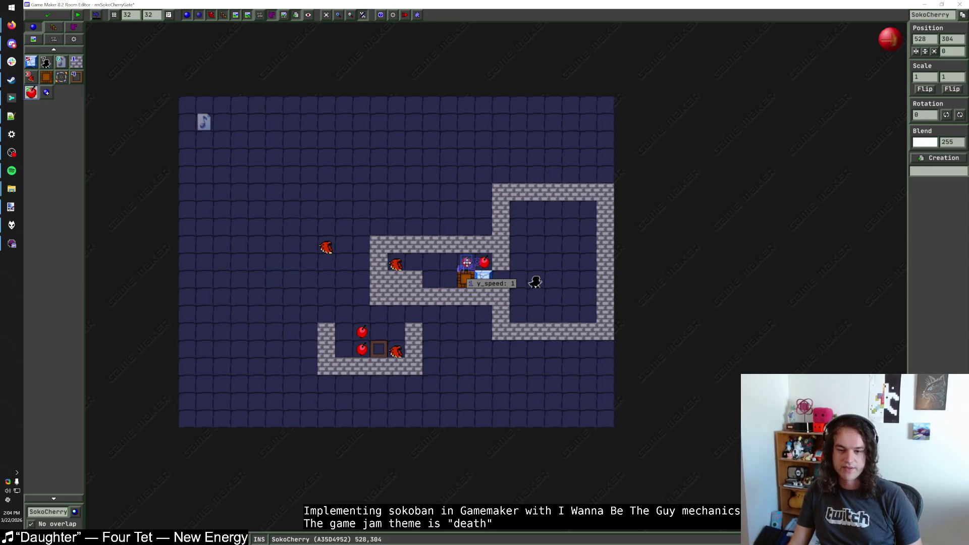
click(449, 263)
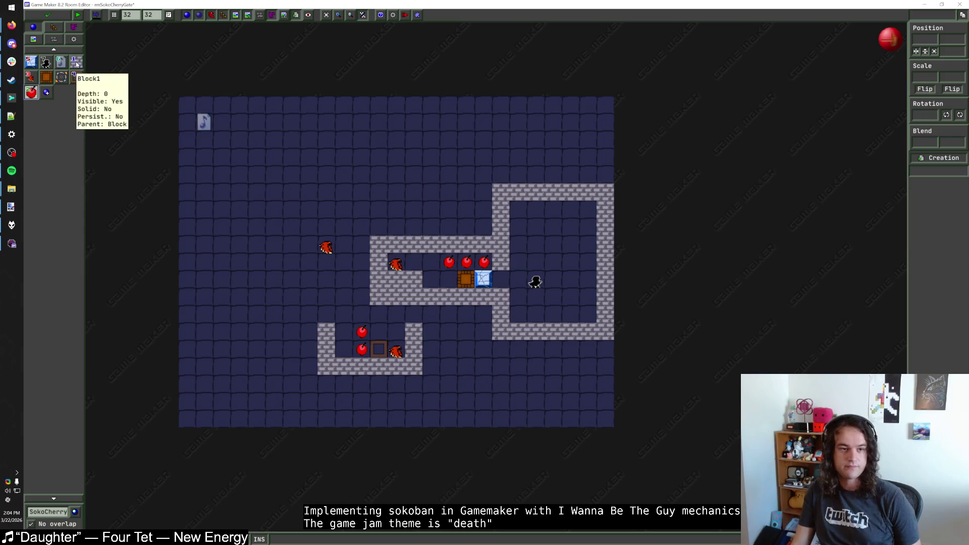
click(76, 62)
mouse_move(413, 280)
mouse_down()
mouse_move(430, 262)
mouse_move(465, 279)
mouse_up()
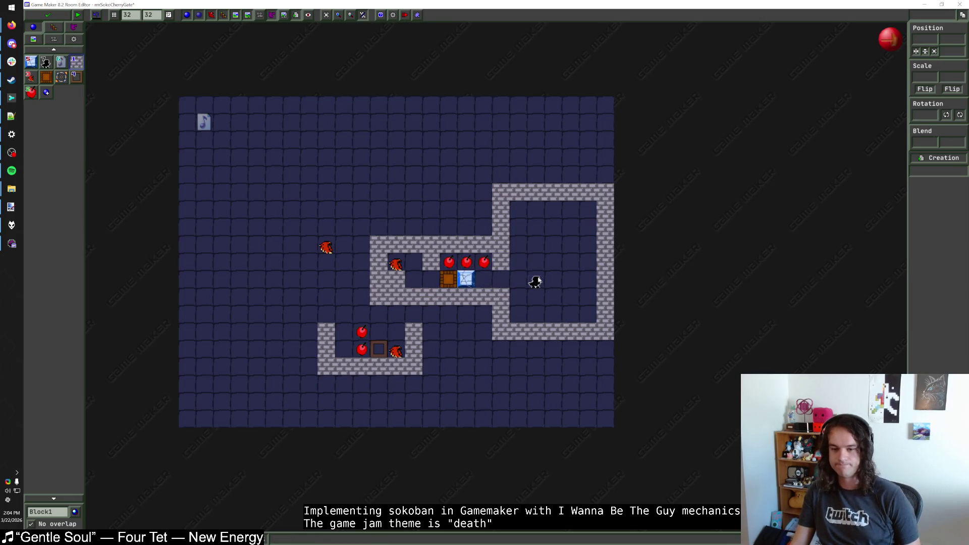
drag(538, 280, 554, 280)
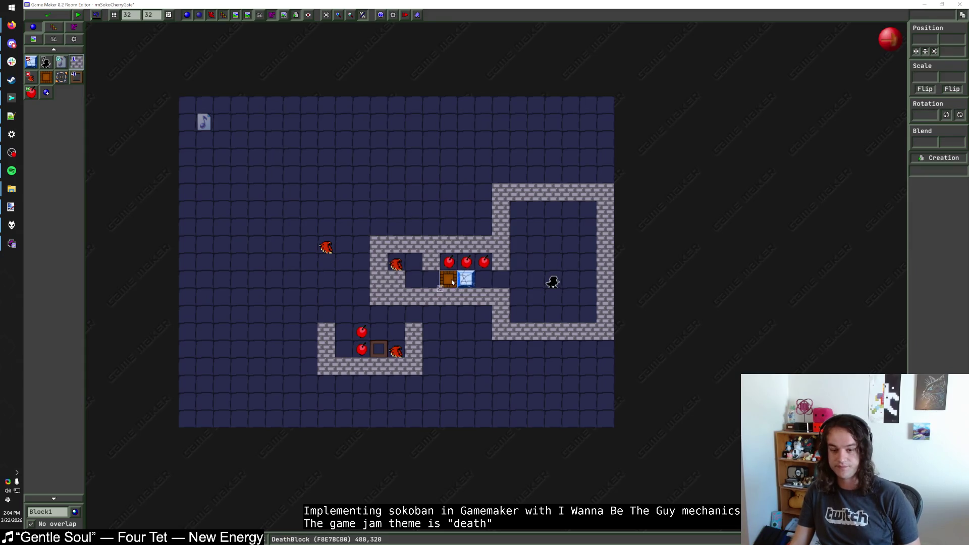
mouse_move(458, 285)
mouse_down()
mouse_move(485, 284)
mouse_move(466, 284)
mouse_up()
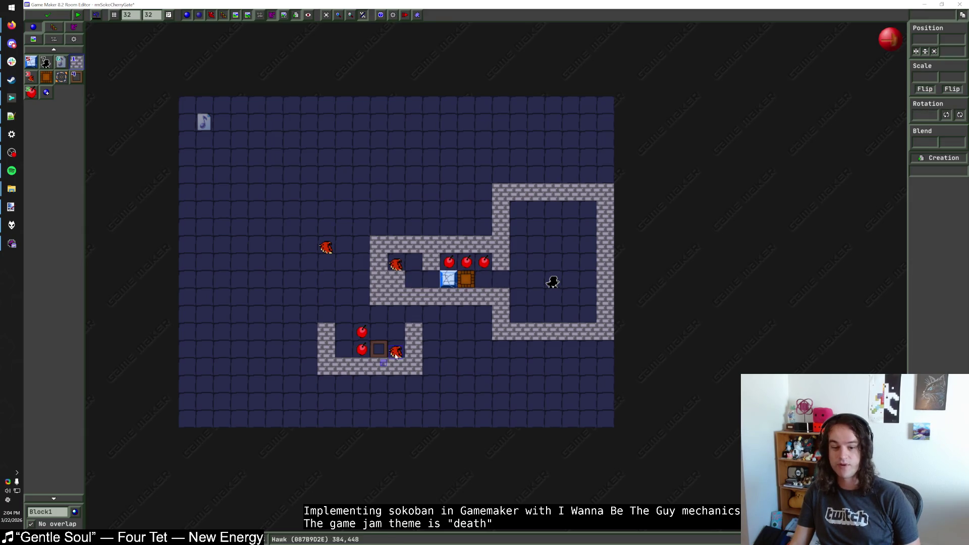
Place a hawk in the right chamber and delete the bottom enclosure's right wall column
click(397, 266)
click(553, 247)
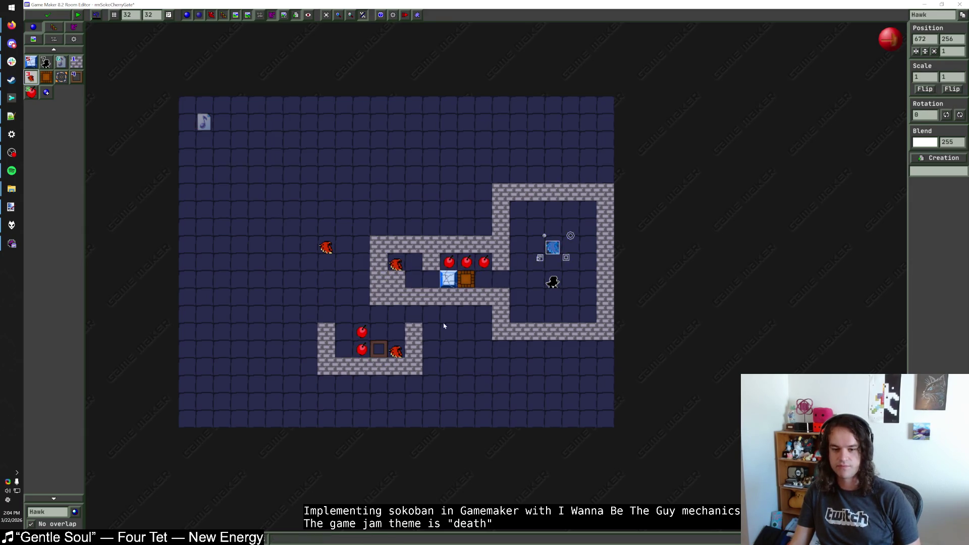
shift+right_click(413, 331)
shift+right_click(414, 348)
shift+right_click(411, 366)
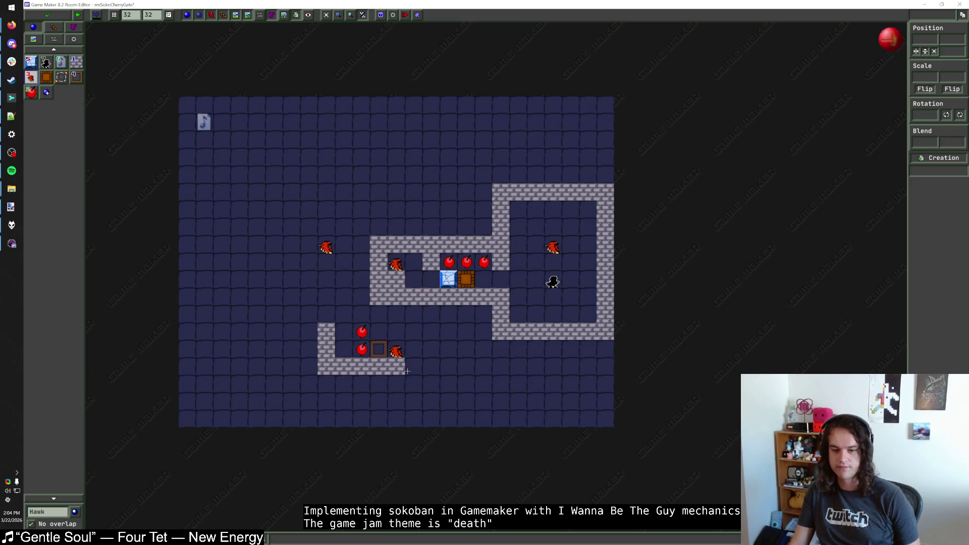
Confirm the DeathBlock's requirement, lower the right chamber's top wall, and remove the stray hawk
right_click(465, 280)
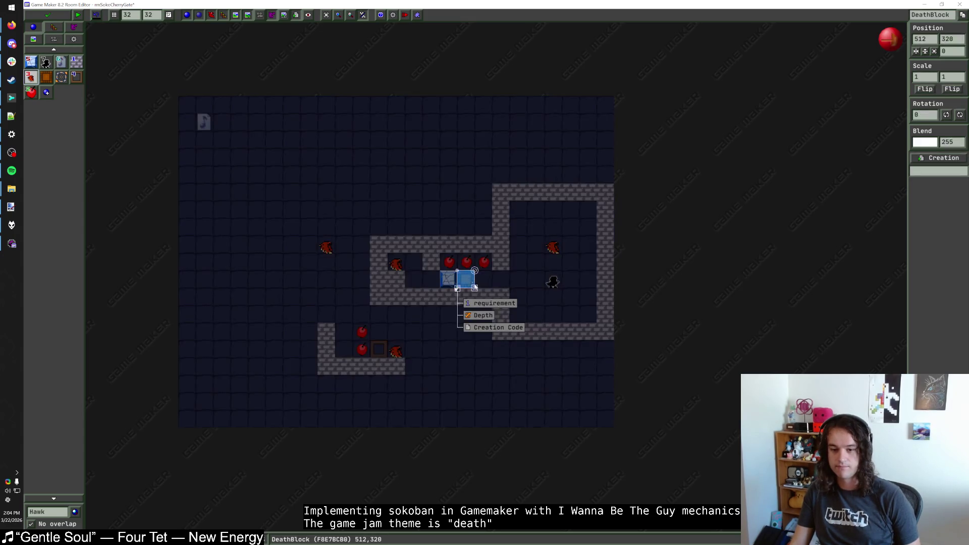
click(490, 303)
click(485, 291)
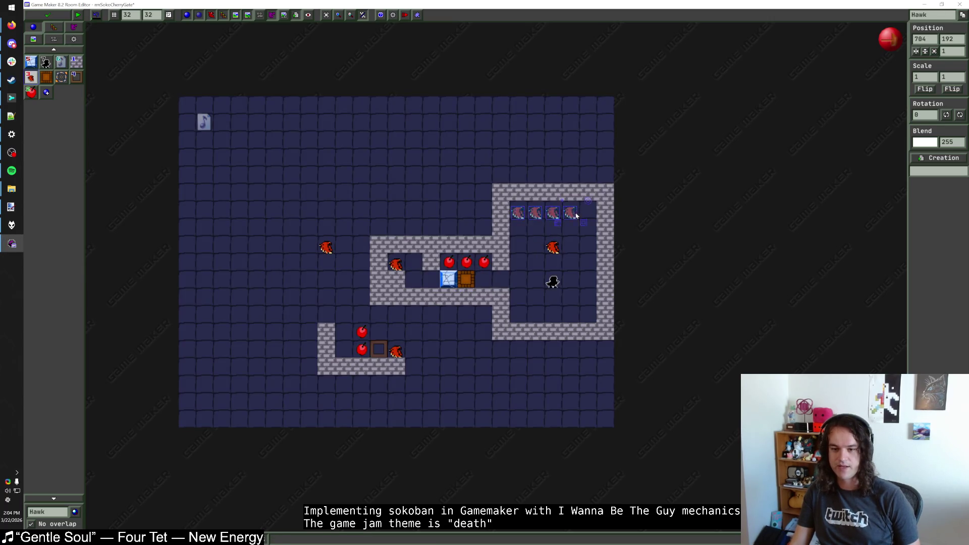
click(76, 61)
mouse_move(513, 223)
mouse_down()
mouse_move(597, 223)
mouse_move(613, 197)
mouse_up()
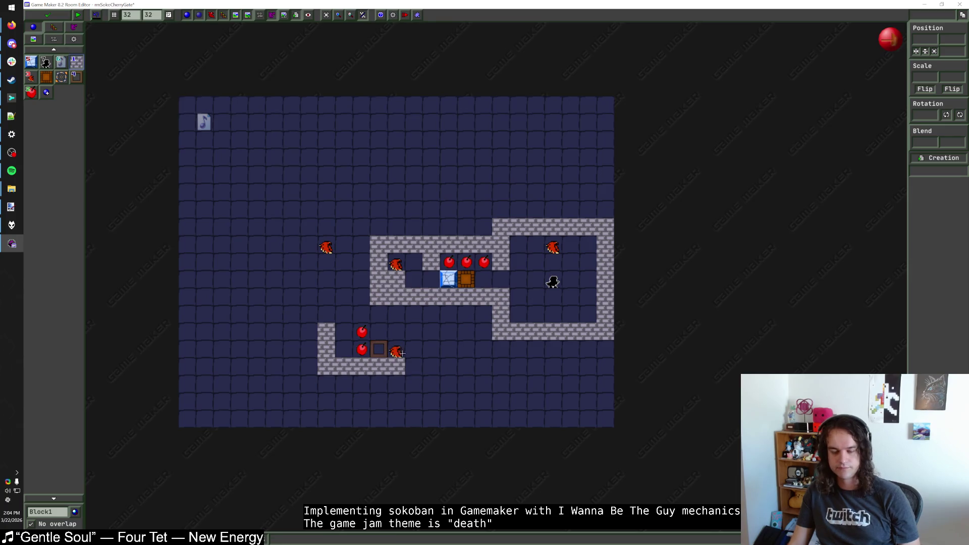
right_click(326, 248)
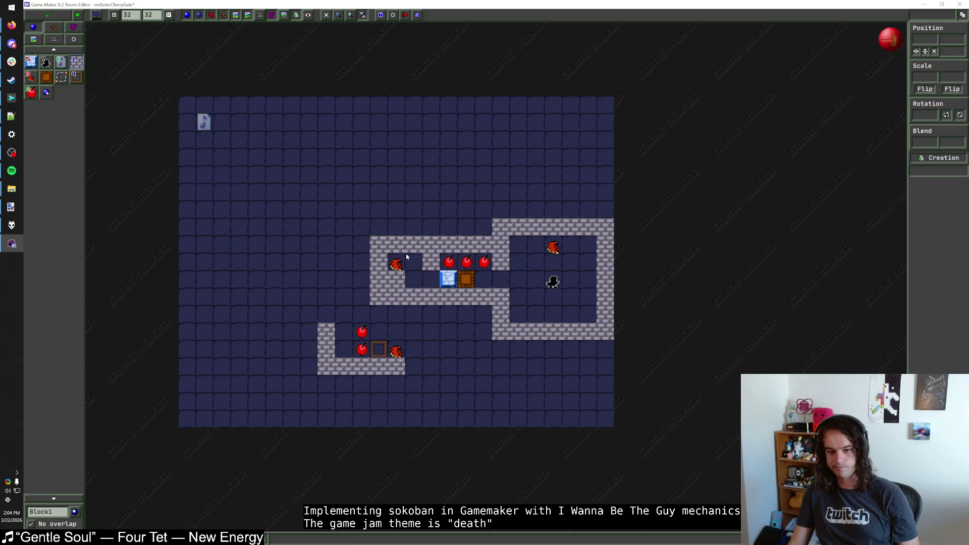
Move the corridor hawk two cells down and wall in the gaps and row above the corridor
mouse_move(404, 260)
mouse_down()
mouse_move(402, 300)
mouse_move(432, 313)
mouse_up()
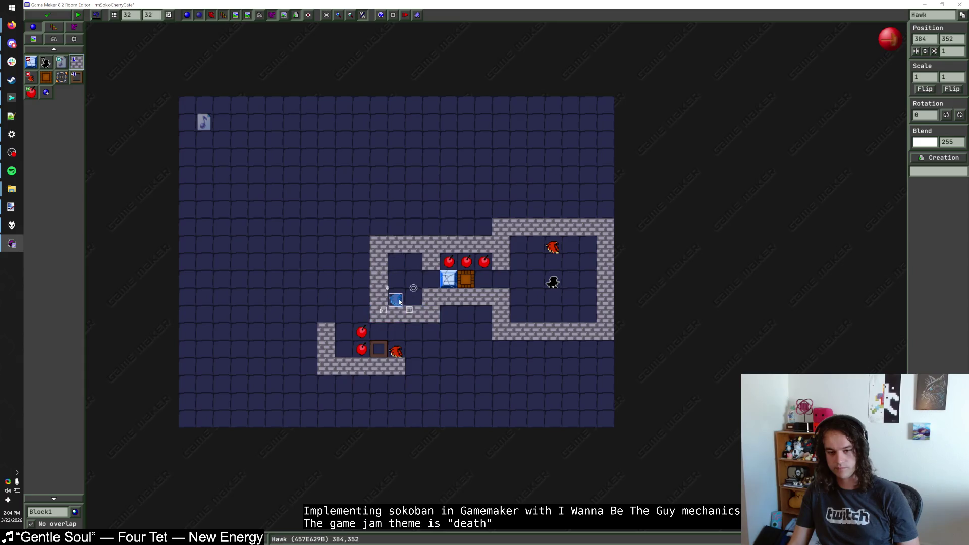
drag(413, 263, 395, 258)
drag(449, 313, 492, 314)
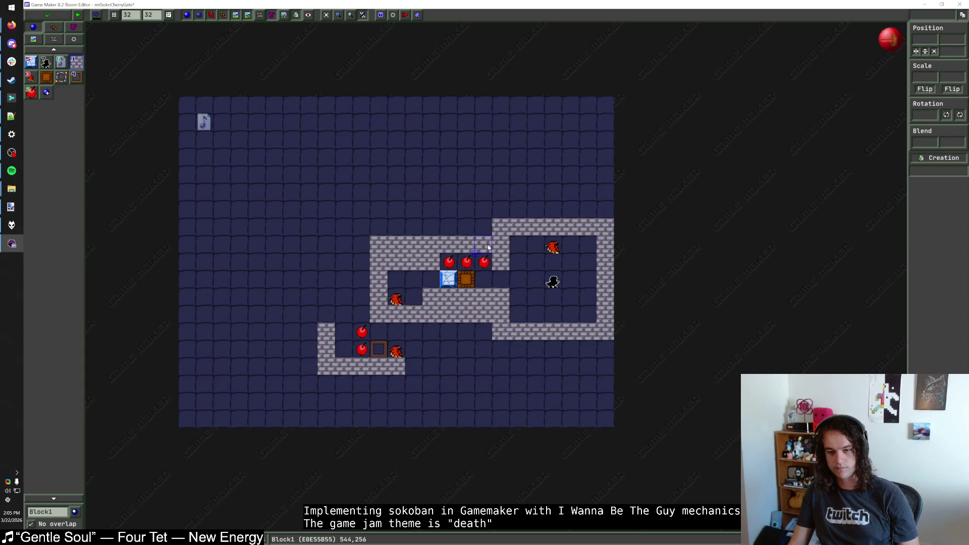
drag(484, 227, 376, 227)
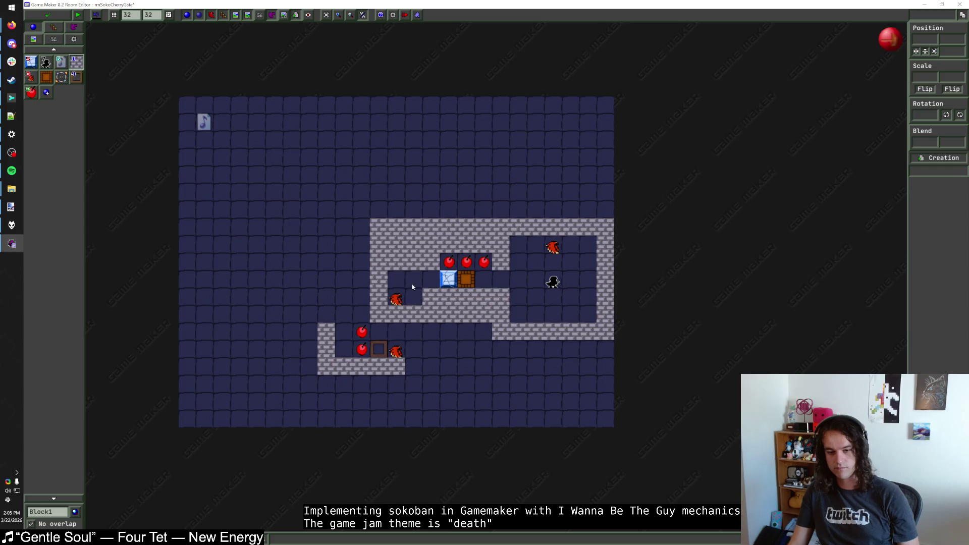
click(397, 278)
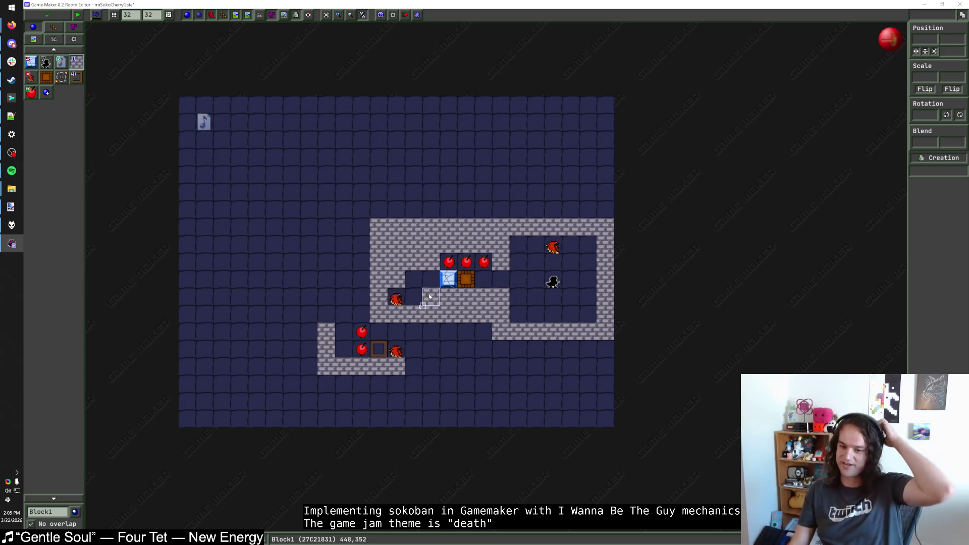
right_click(397, 279)
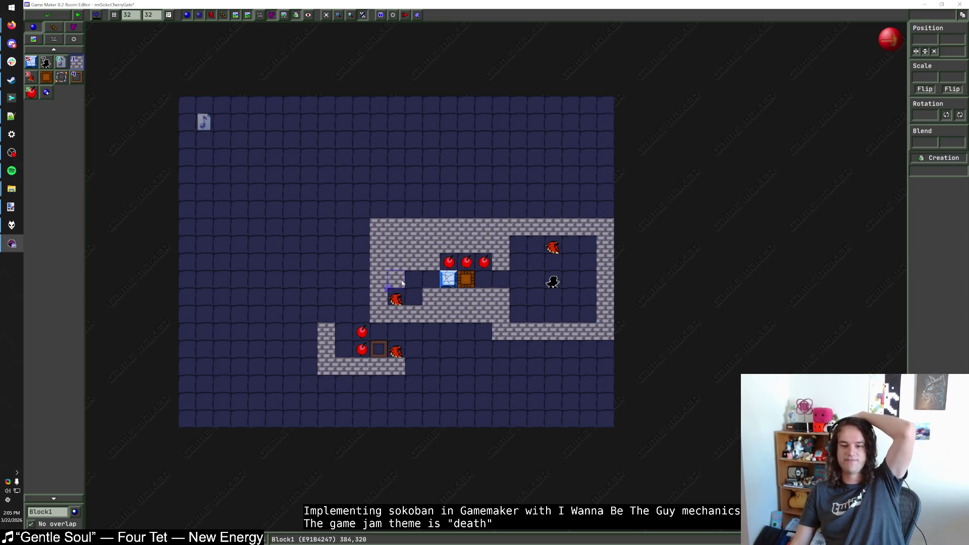
scroll(412, 303, up, 3)
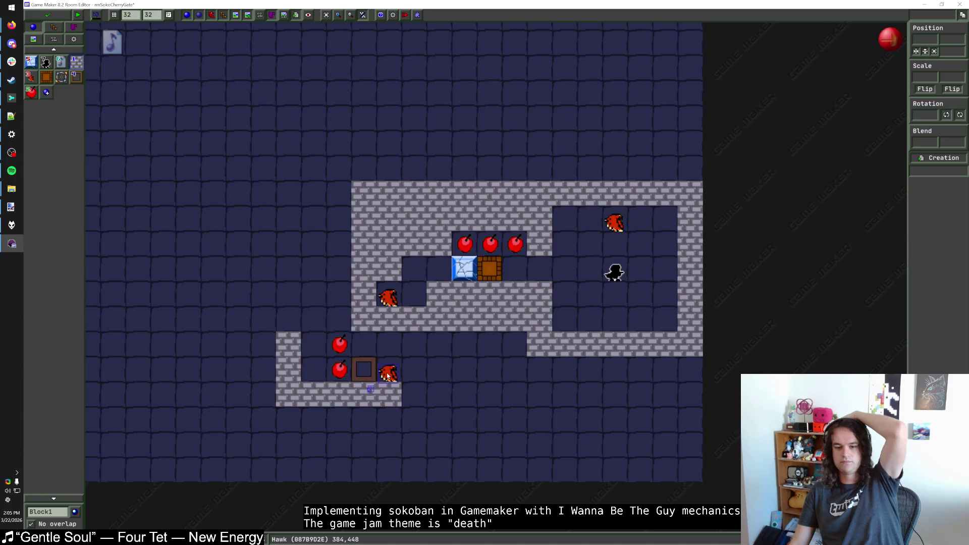
mouse_move(518, 247)
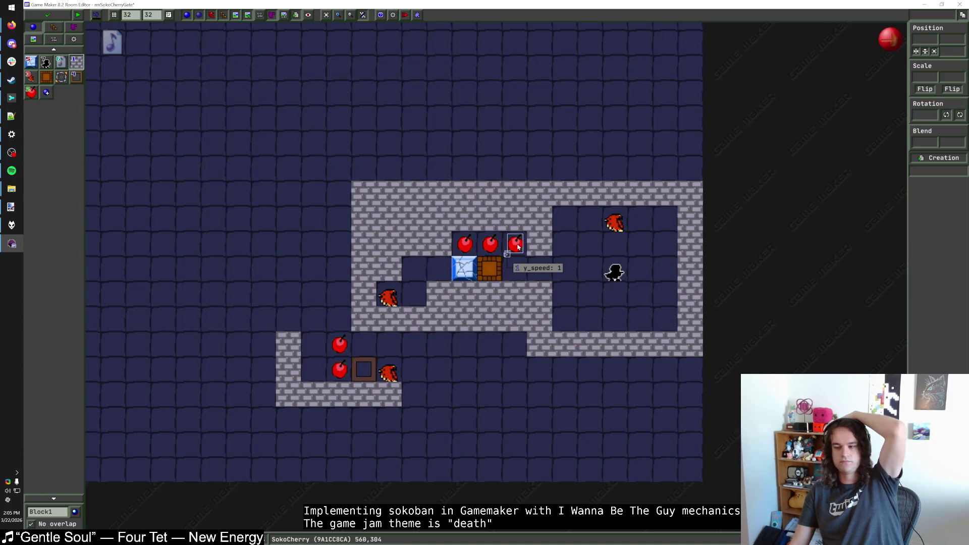
mouse_move(498, 273)
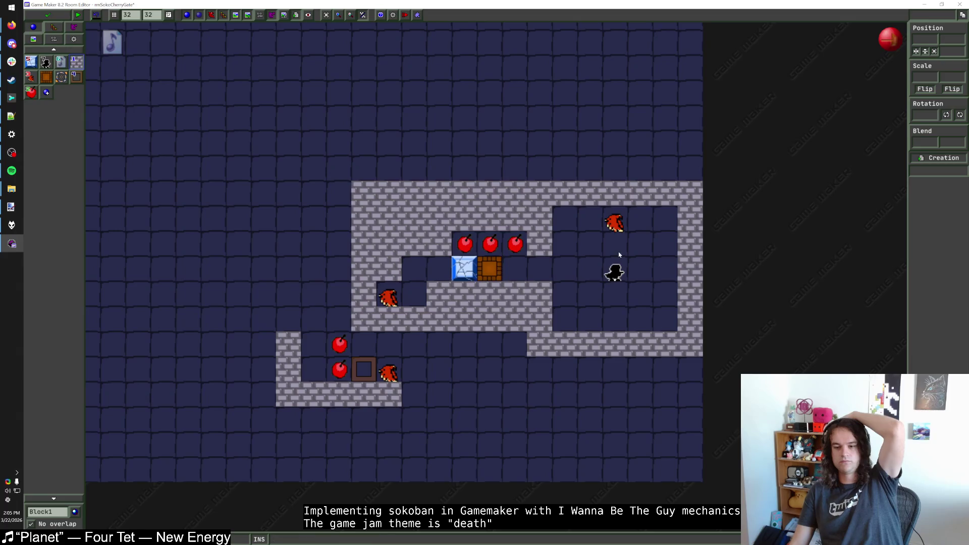
Shift the hawks left and rebuild the corridor's left end with a new Block1 wall column
drag(617, 223, 564, 222)
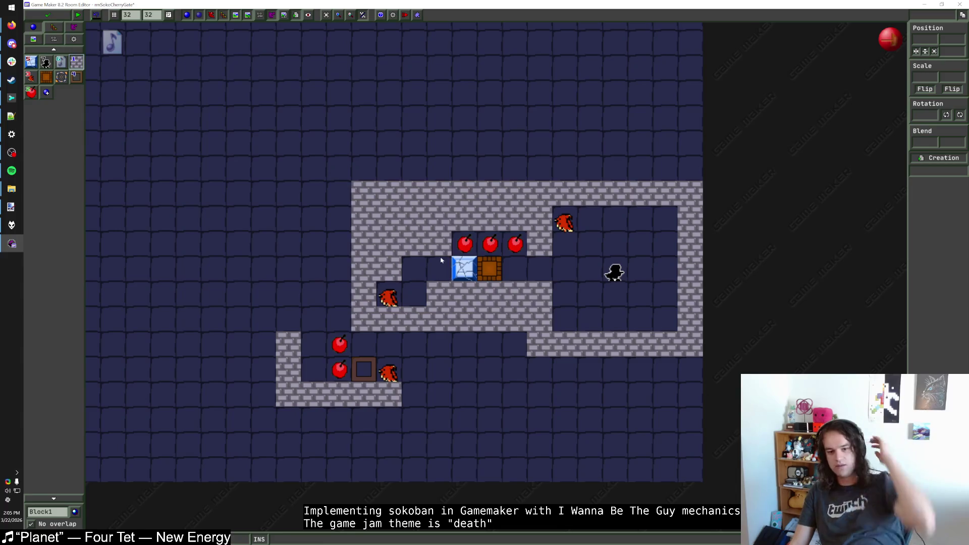
right_click(388, 269)
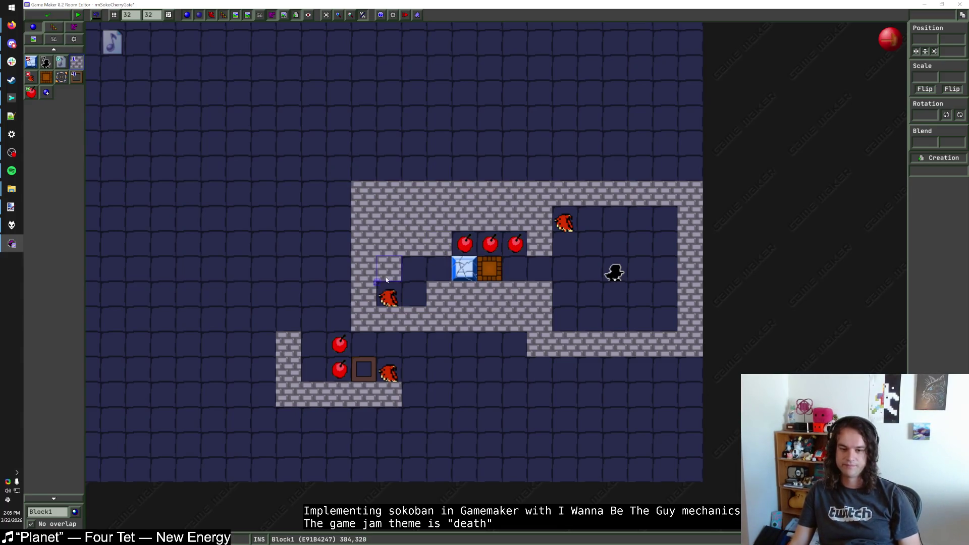
right_click(364, 294)
right_click(364, 268)
mouse_move(388, 297)
mouse_down()
mouse_move(338, 298)
mouse_move(323, 238)
mouse_move(352, 238)
mouse_up()
click(338, 269)
click(313, 318)
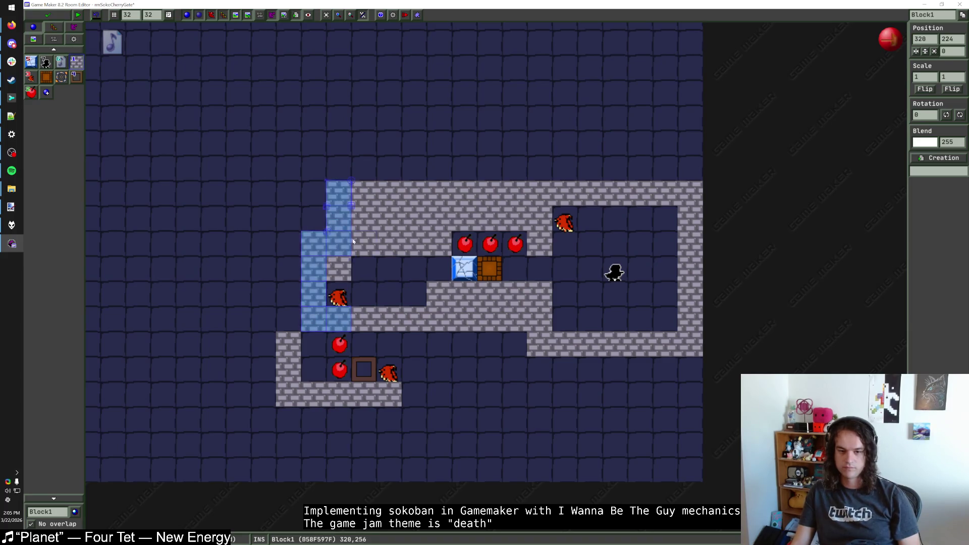
click(400, 284)
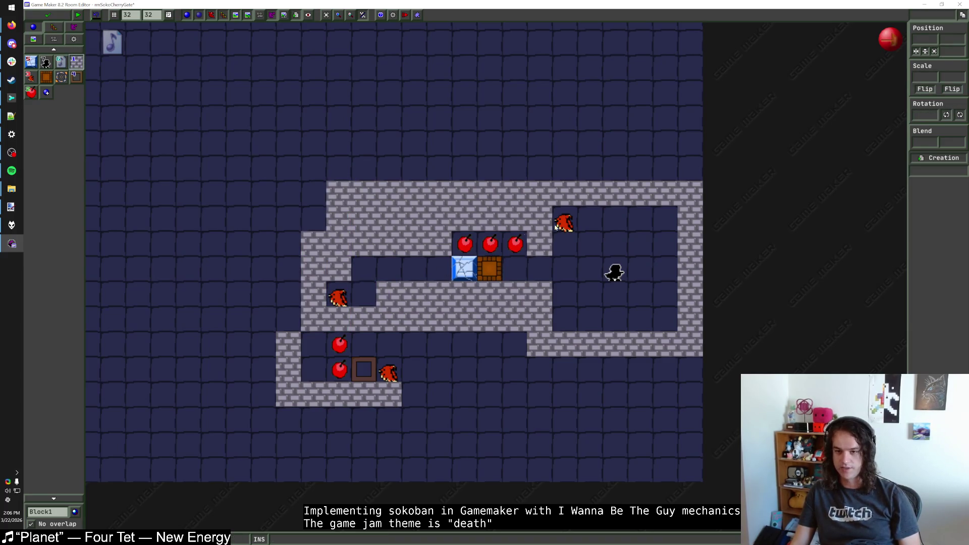
Add a fourth cherry above the corridor and a second crate left of the blue block
right_click(450, 251)
middle_click(464, 244)
click(444, 247)
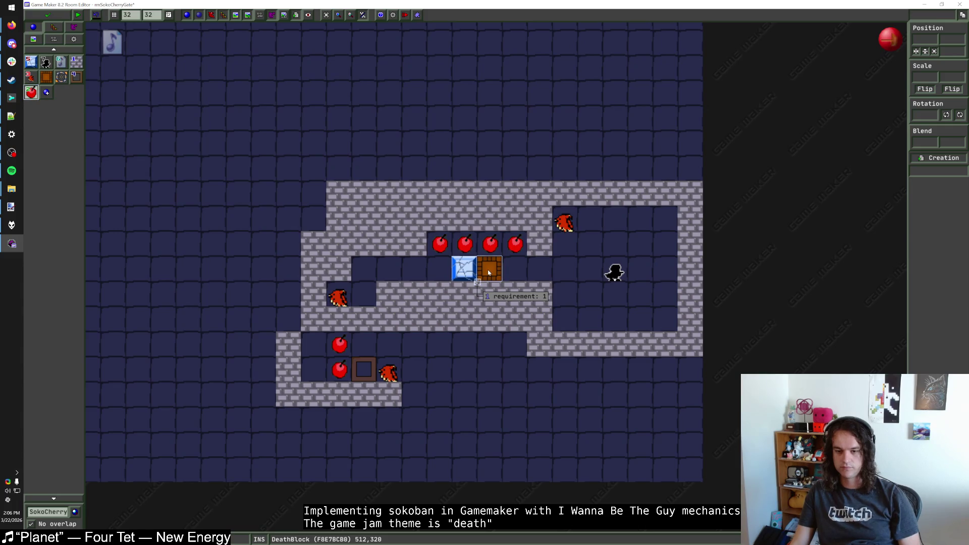
middle_click(487, 270)
click(439, 269)
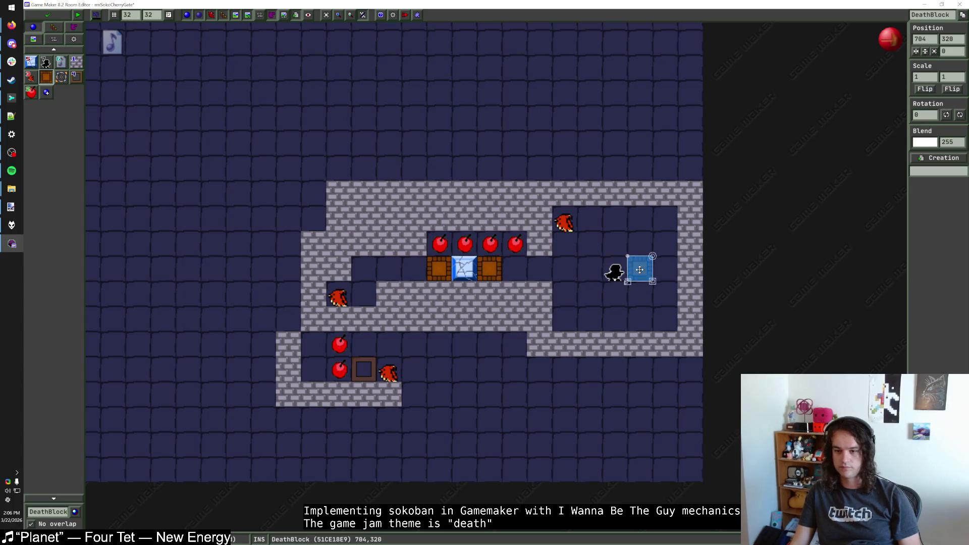
Try flipping the player start horizontally, undo it, then save and close the room
click(616, 274)
click(931, 91)
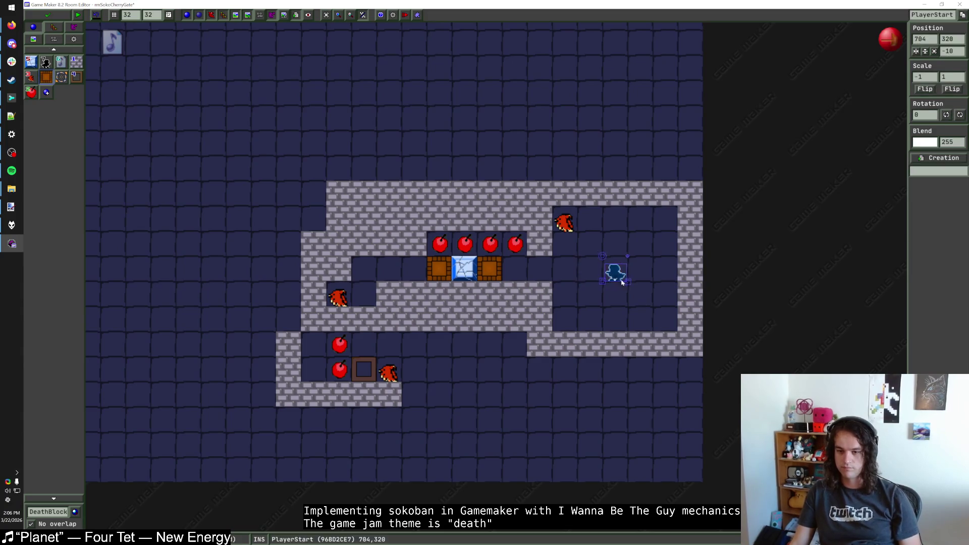
key(ctrl+z)
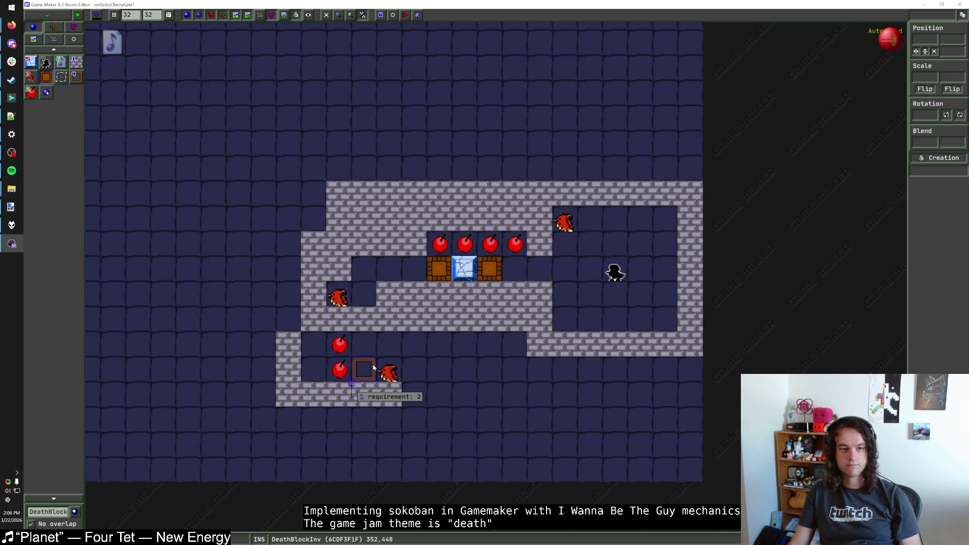
click(76, 61)
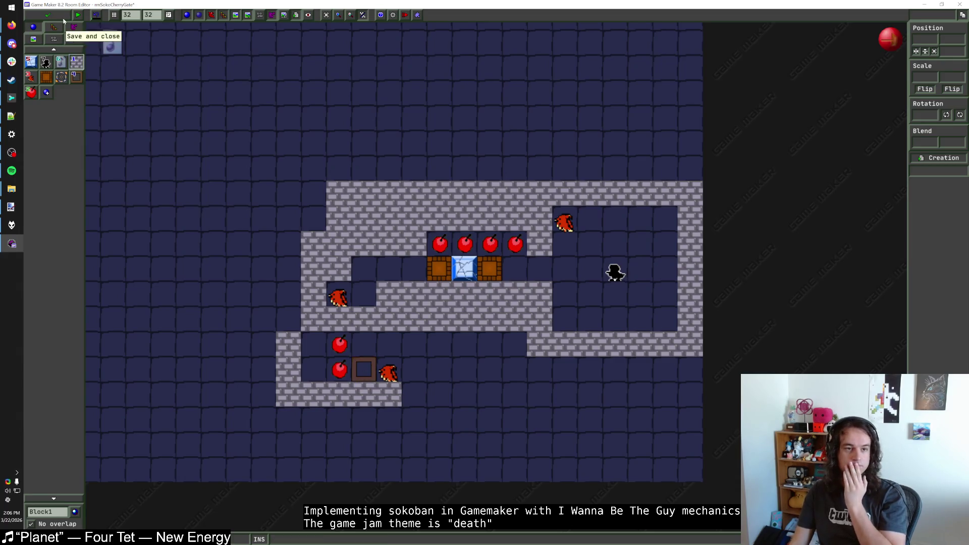
click(47, 15)
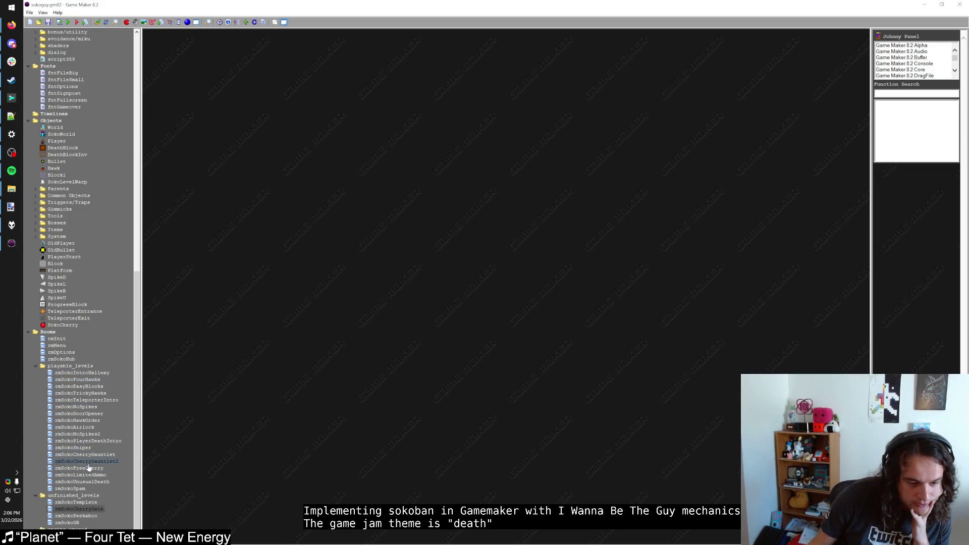
Test-run the game, then clear a 2x2 wall patch right of the junction and place a cherry there
key(F5)
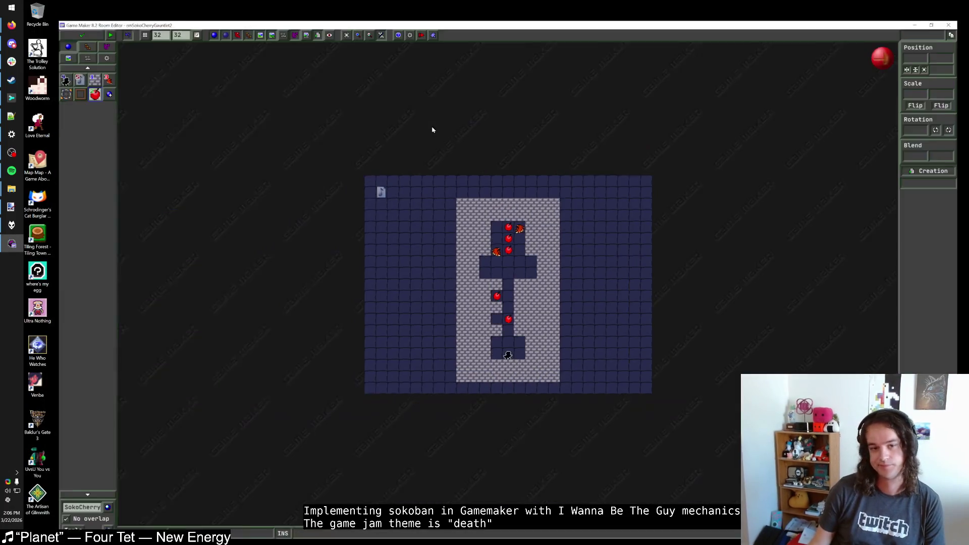
scroll(509, 274, up, 3)
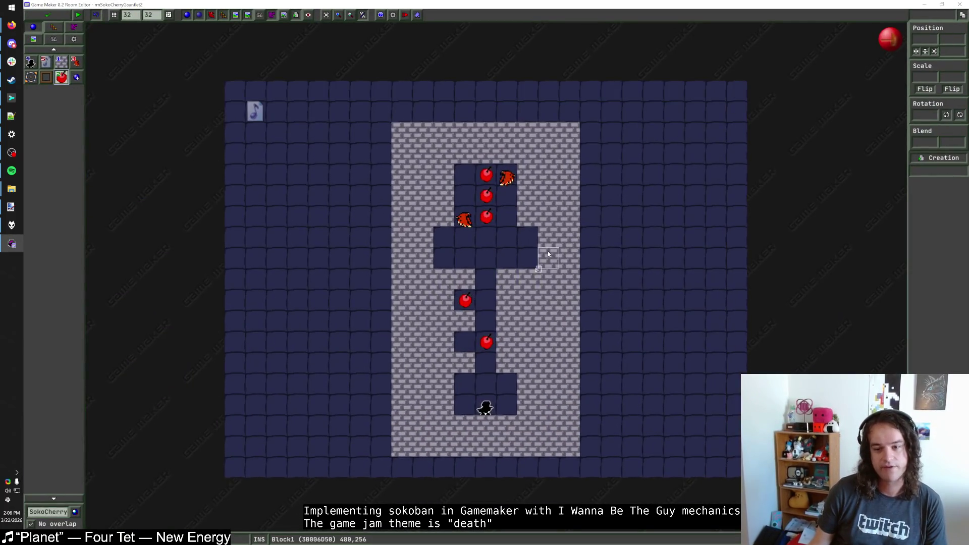
drag(549, 240, 569, 257)
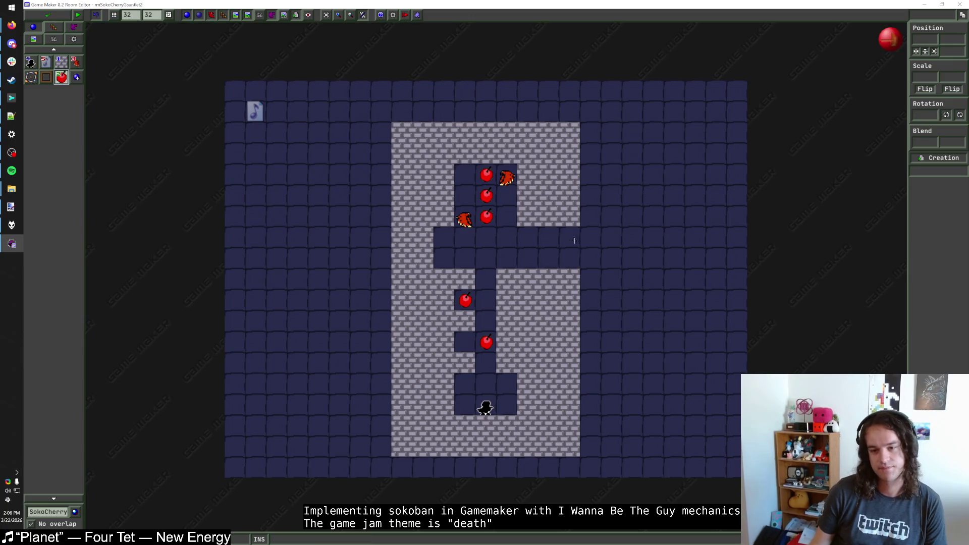
click(61, 61)
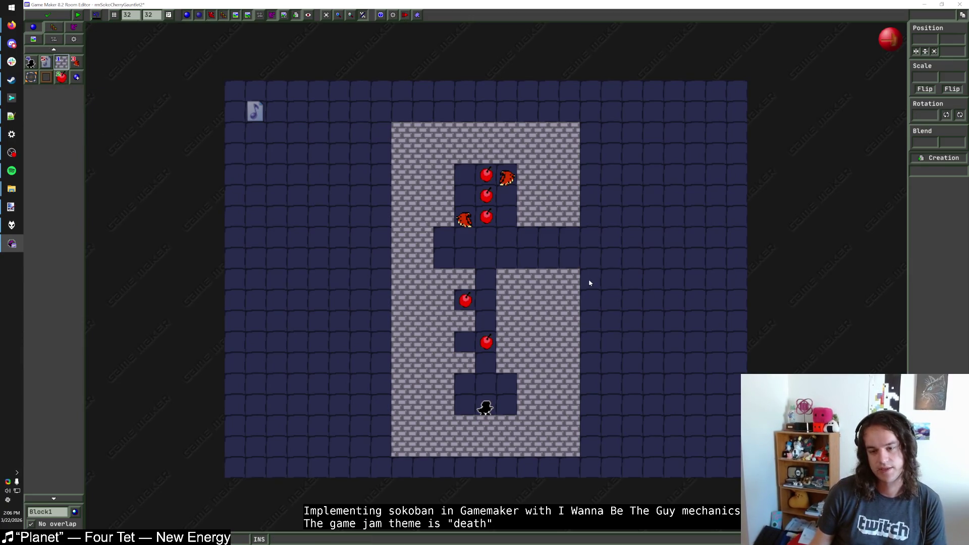
click(61, 77)
click(560, 232)
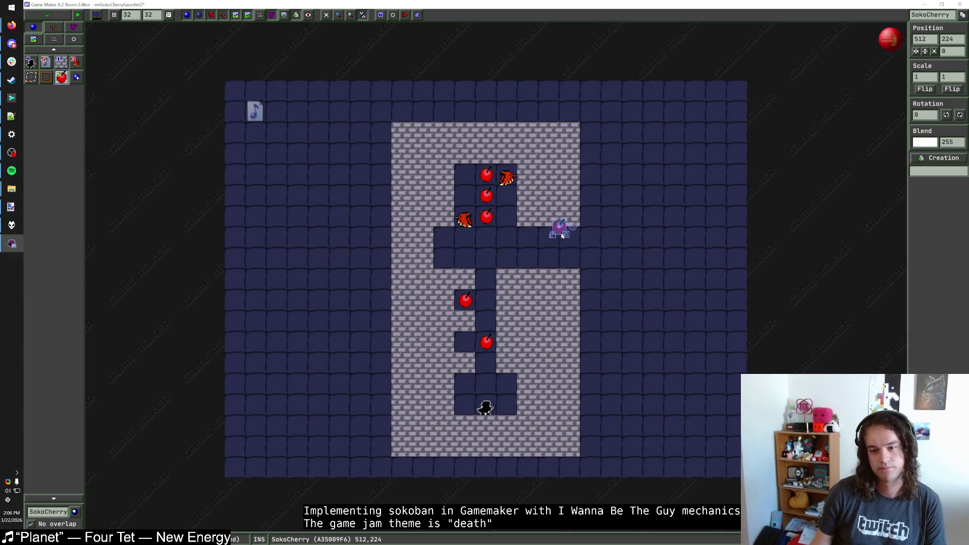
drag(561, 235, 554, 241)
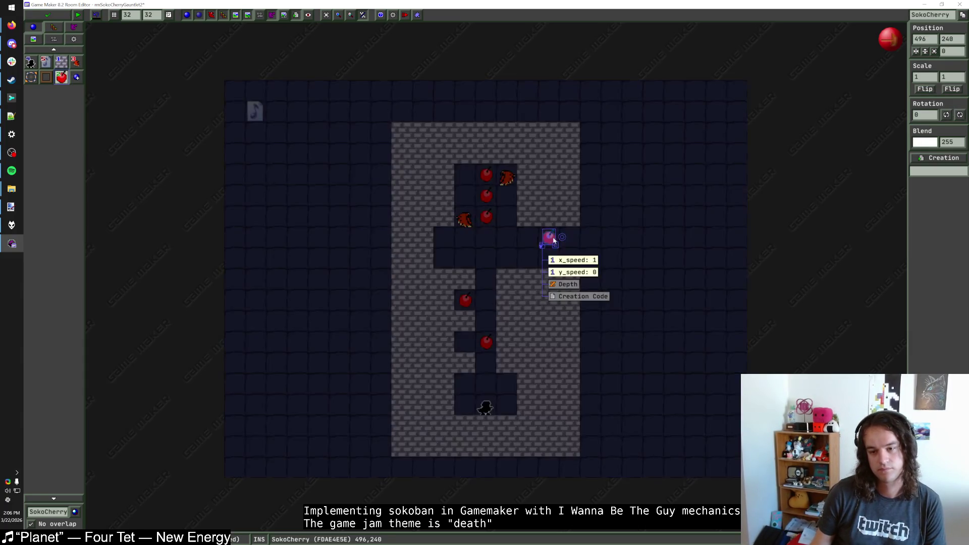
Adjust the new cherry's y_speed and x_speed values, then run the game to test it
click(581, 273)
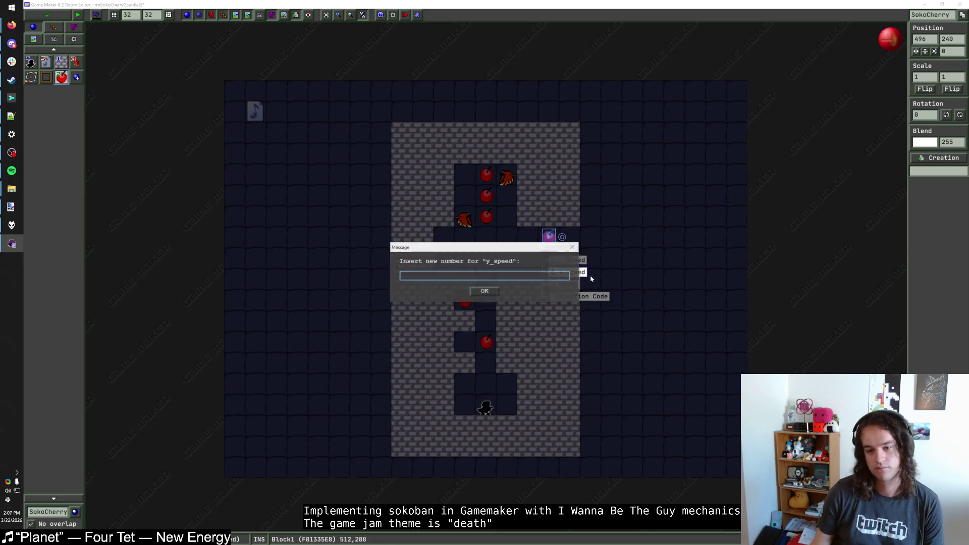
text(0)
key(Return)
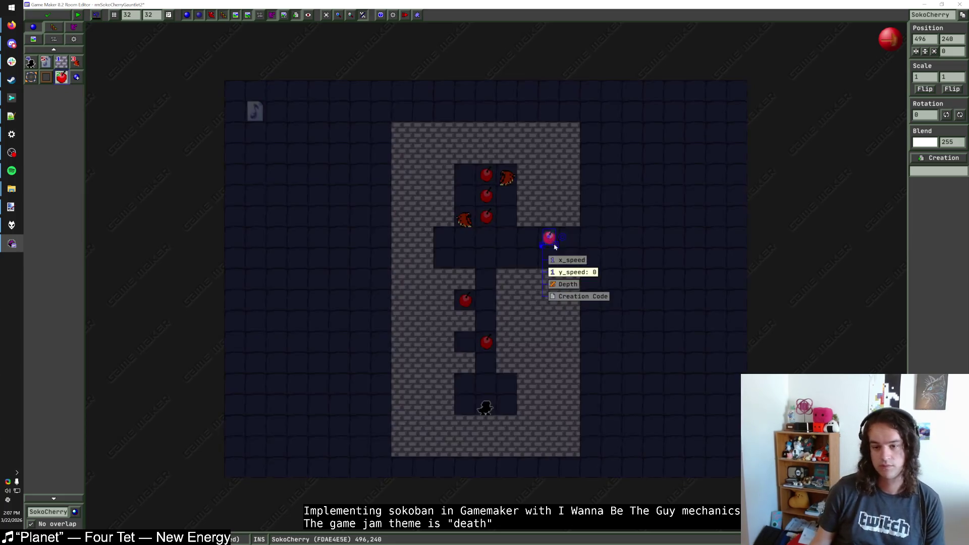
click(582, 274)
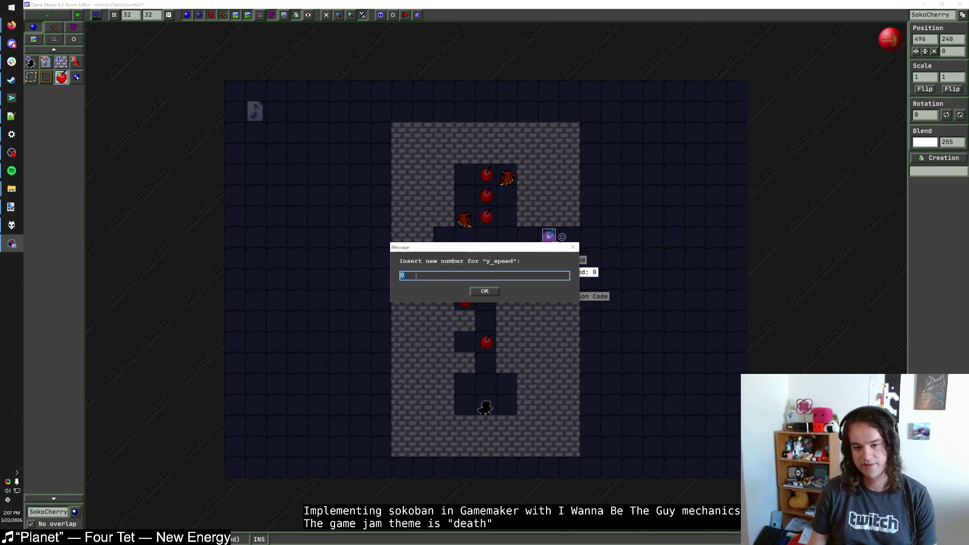
key(Return)
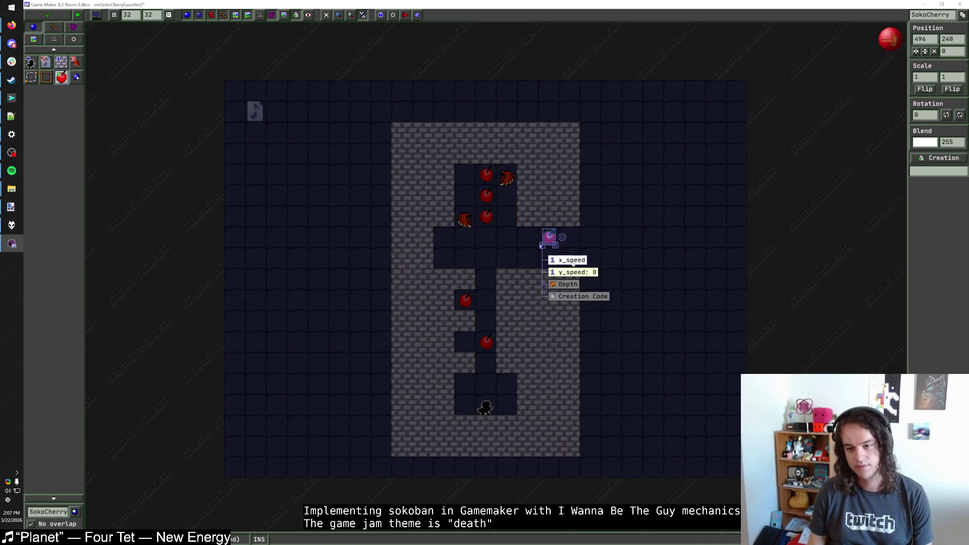
click(571, 262)
key(Return)
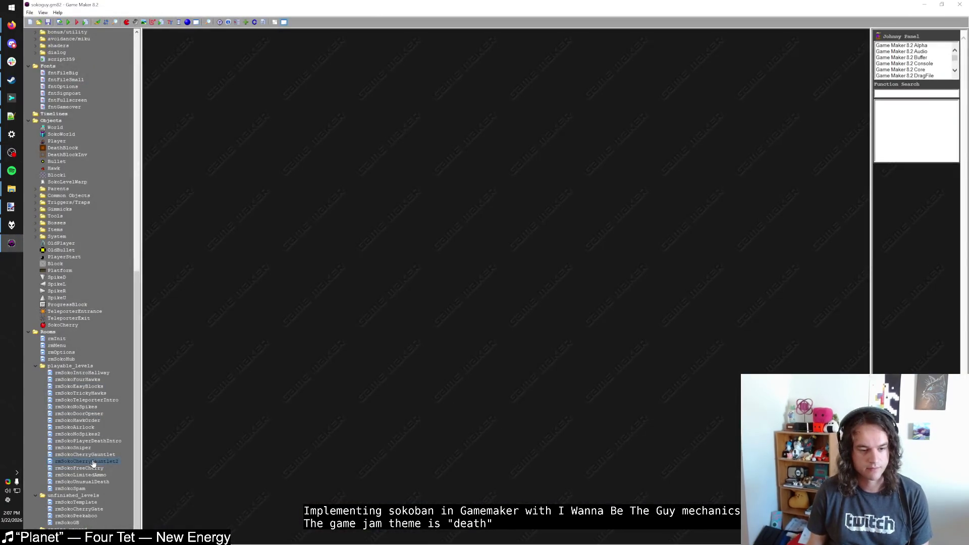
key(F5)
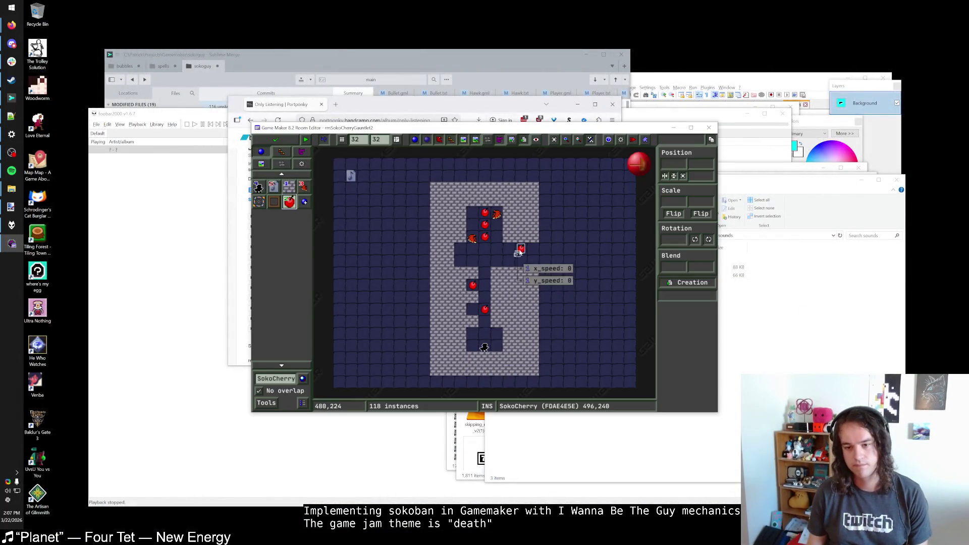
Set the cherry's x_speed to 0 and y_speed to 1 in its instance settings
right_click(522, 248)
click(545, 273)
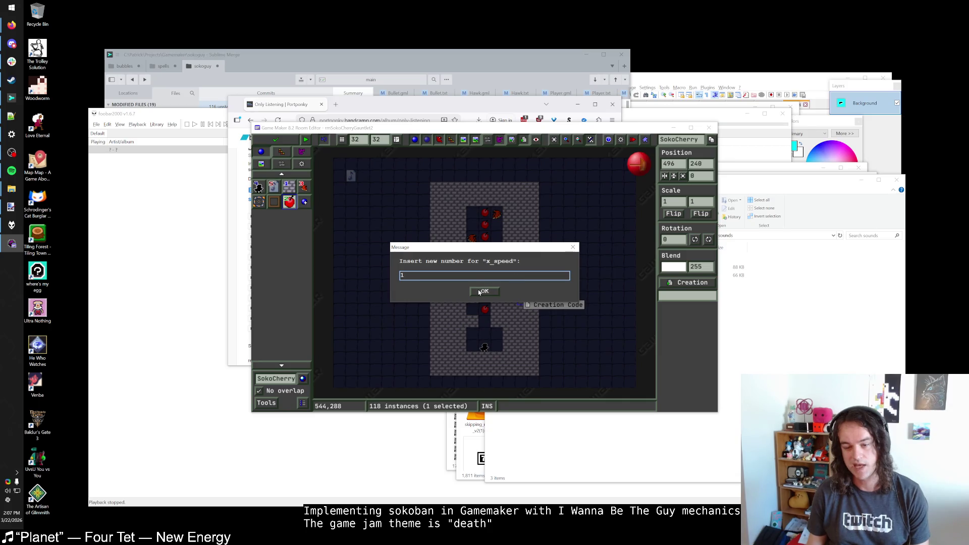
text(0)
key(Return)
right_click(521, 249)
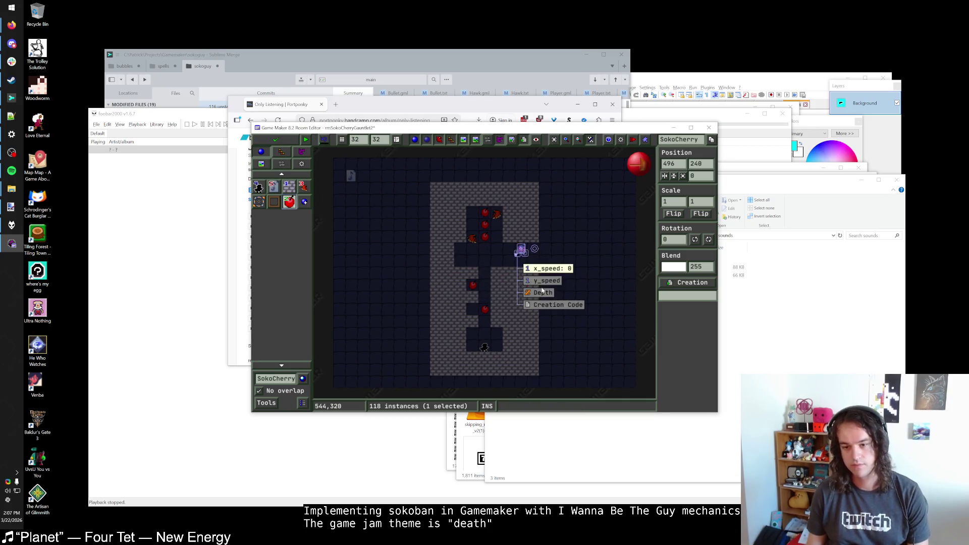
click(542, 281)
click(483, 293)
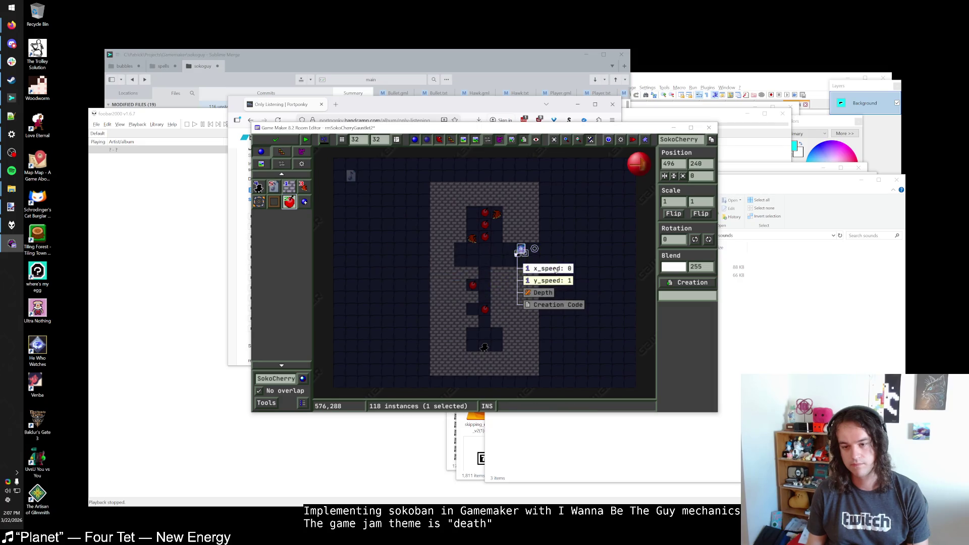
scroll(531, 259, up, 1)
scroll(532, 258, up, 1)
mouse_move(514, 246)
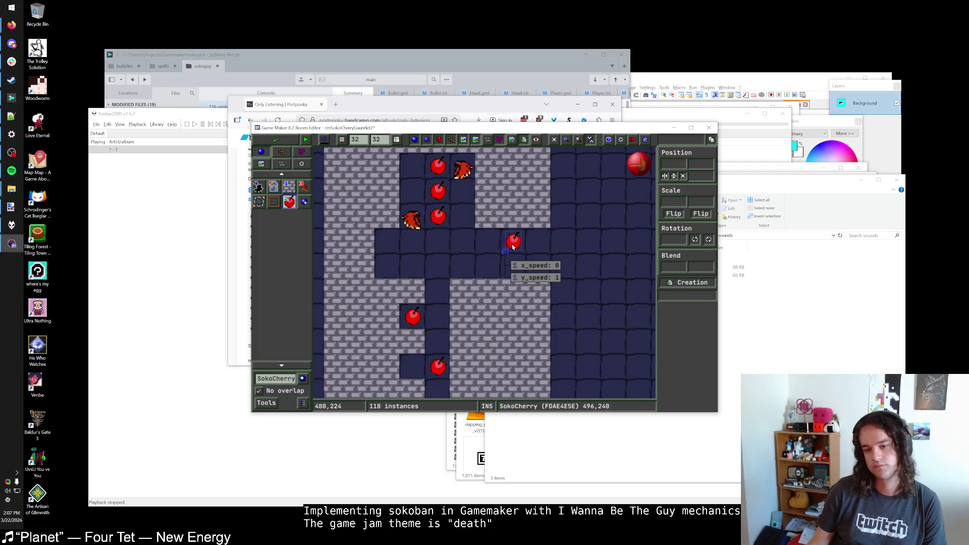
click(288, 187)
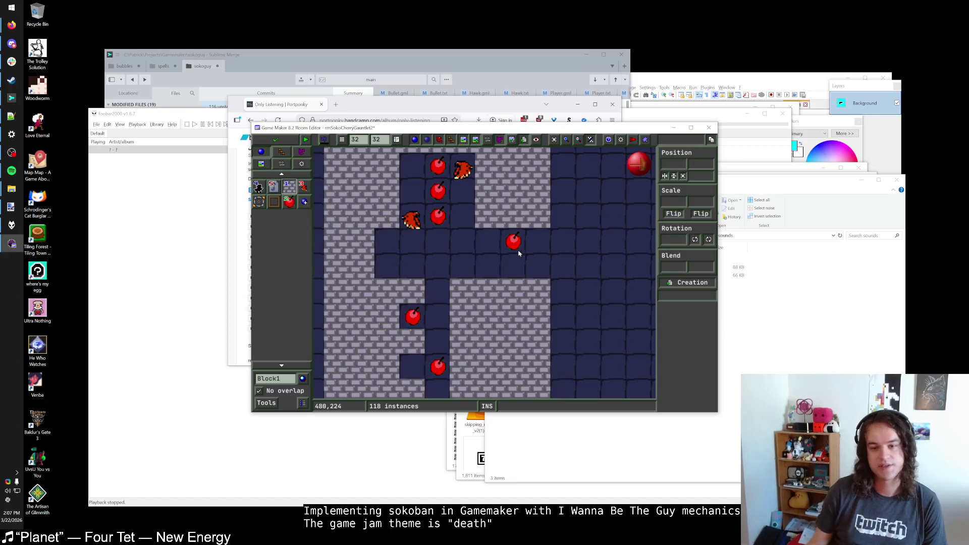
Clear four wall tiles around the cherry, shift it up and right, and wall in below it
scroll(519, 253, down, 2)
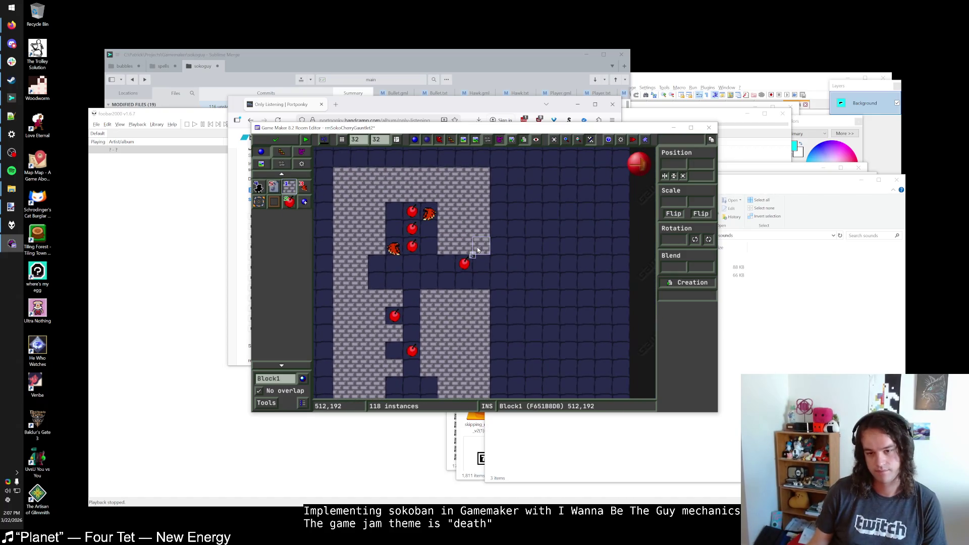
right_click(481, 246)
right_click(463, 247)
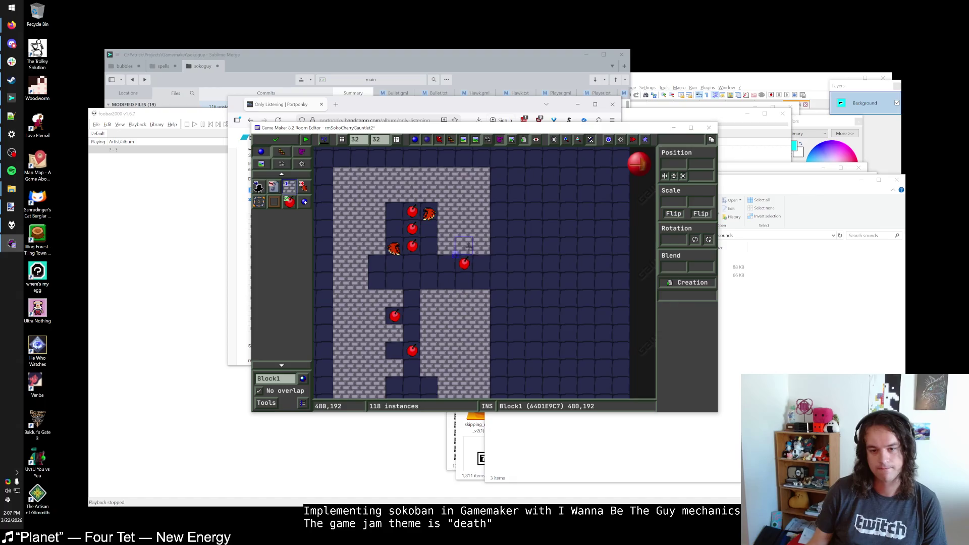
right_click(464, 228)
right_click(480, 228)
mouse_move(464, 267)
mouse_down()
mouse_move(465, 254)
mouse_move(492, 248)
mouse_up()
click(480, 264)
click(481, 280)
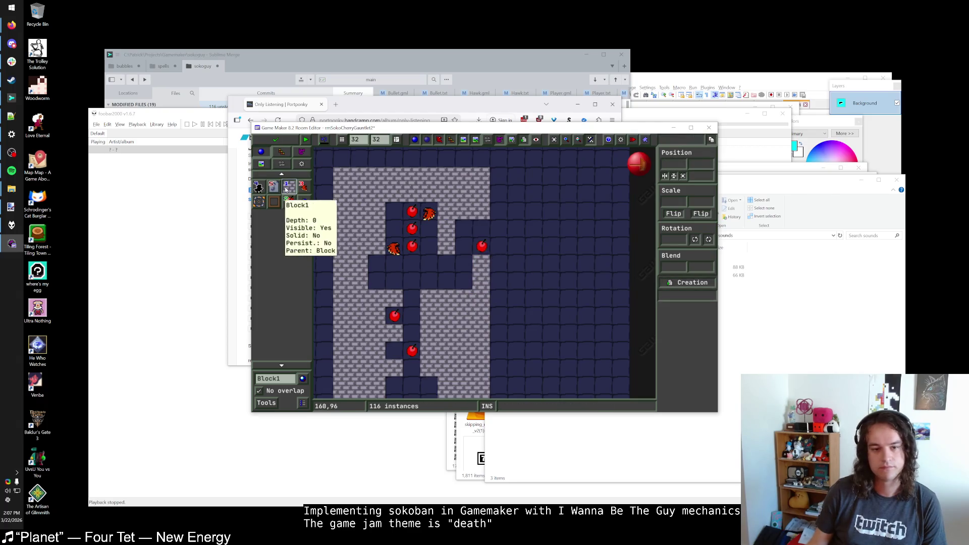
Choose ShootBlock from the Gimmicks > Genki object list
click(281, 382)
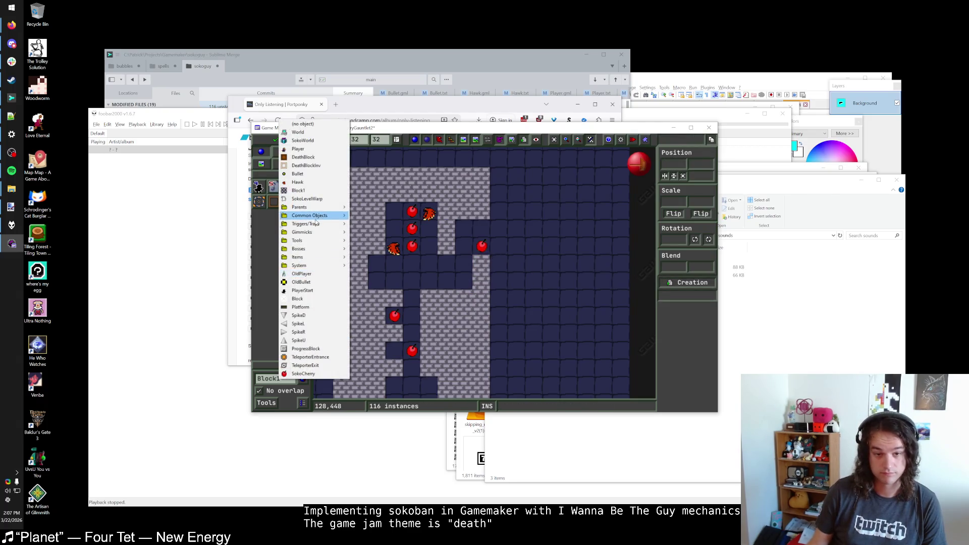
mouse_move(318, 221)
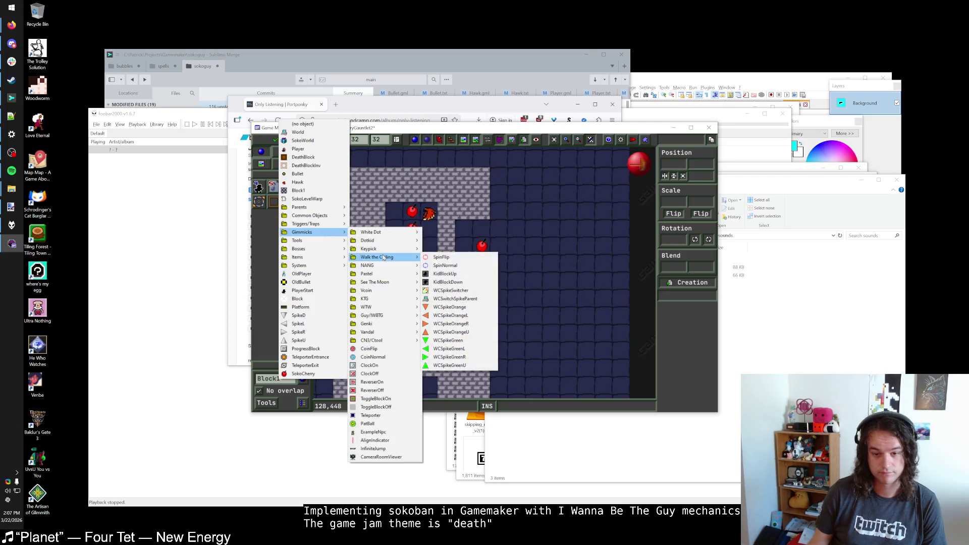
mouse_move(385, 268)
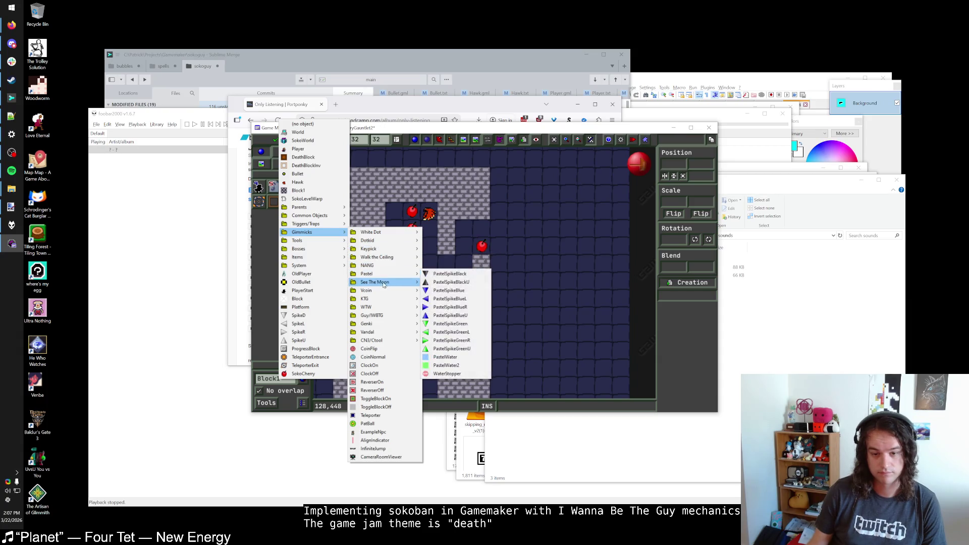
mouse_move(384, 290)
mouse_move(371, 314)
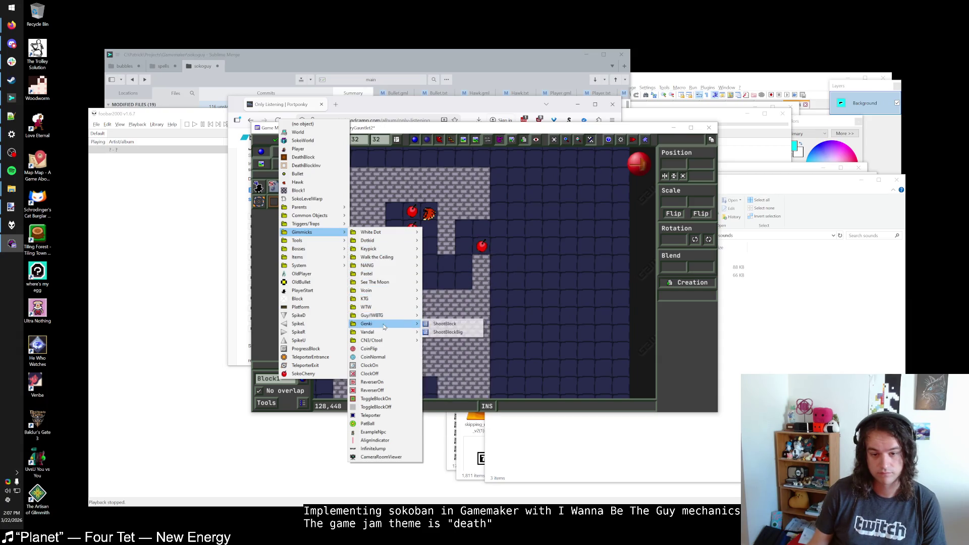
click(446, 324)
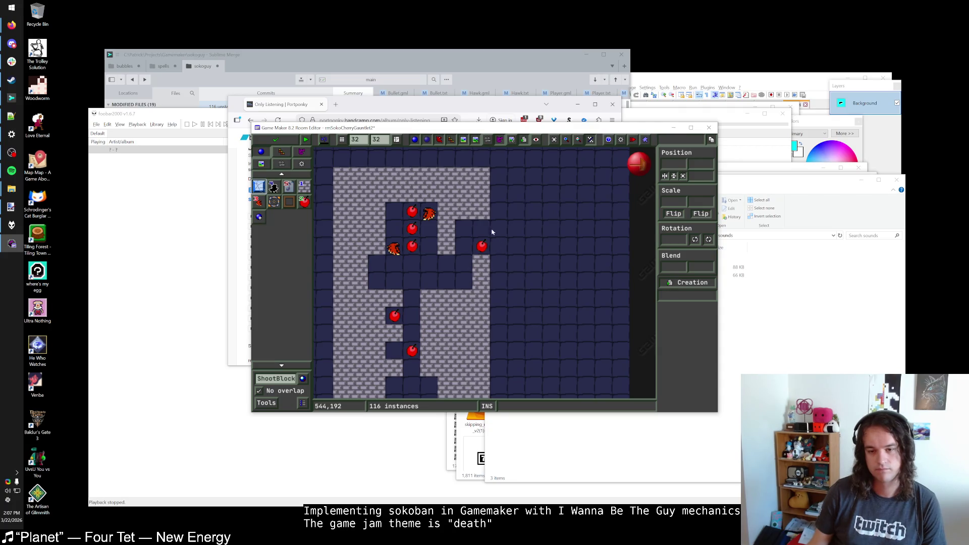
Place a ShootBlock in the right branch and shift it and the cherry one cell right
click(480, 210)
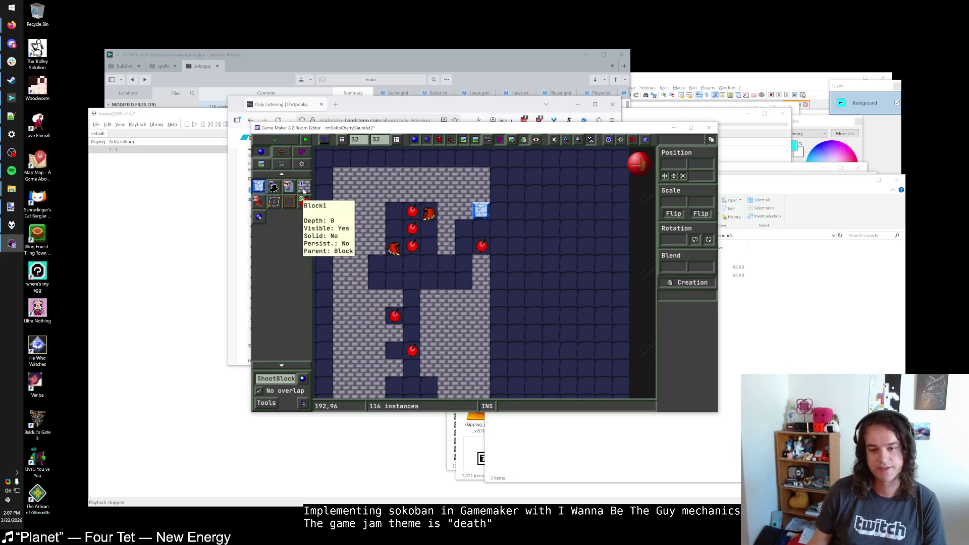
click(258, 202)
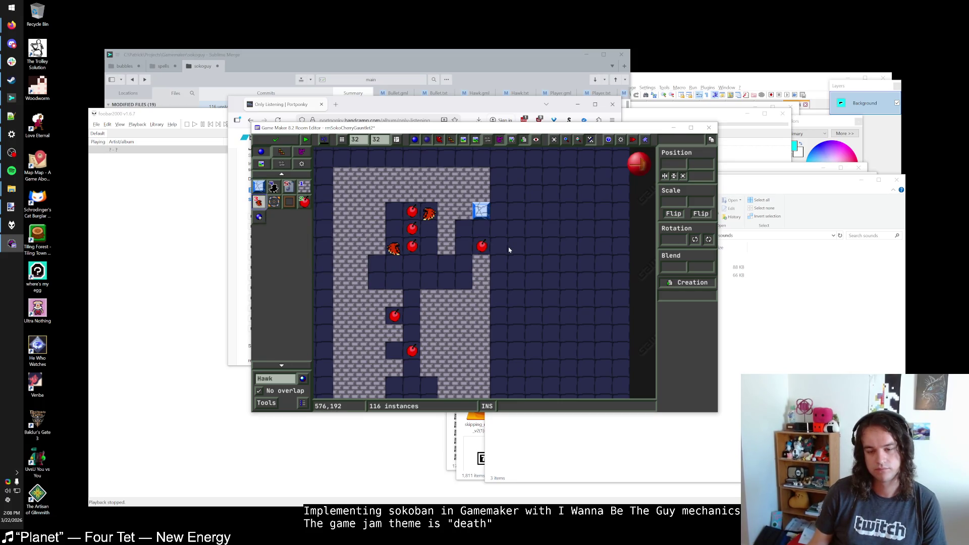
mouse_move(482, 245)
mouse_down()
mouse_move(496, 260)
mouse_move(498, 246)
mouse_up()
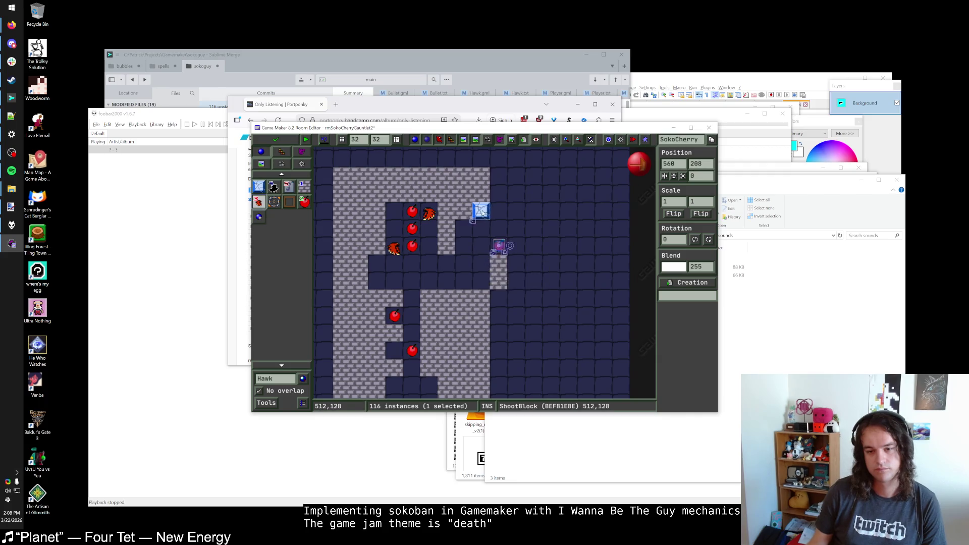
drag(482, 213, 499, 212)
Fill two corridor cells, a cell below the cherry and a right-hand column with Block1
click(302, 186)
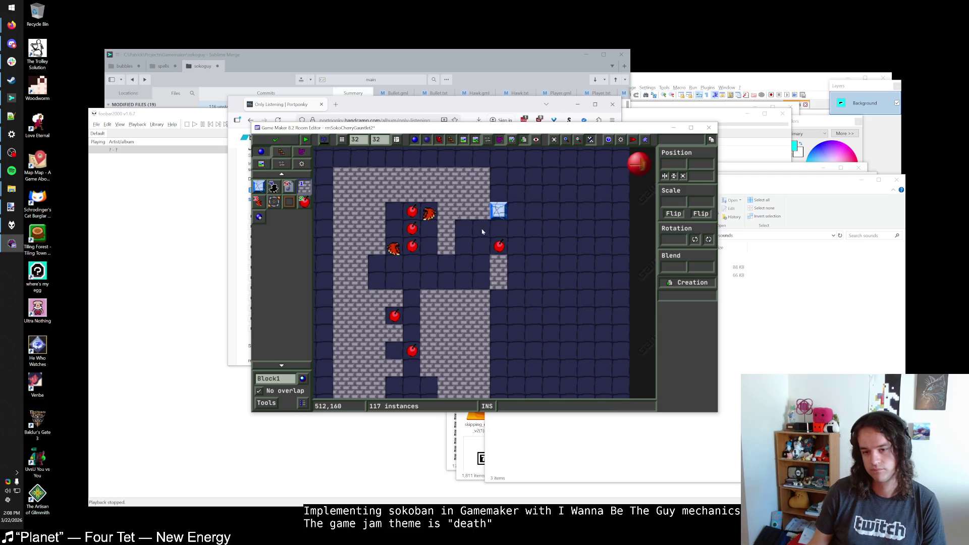
drag(479, 232, 464, 231)
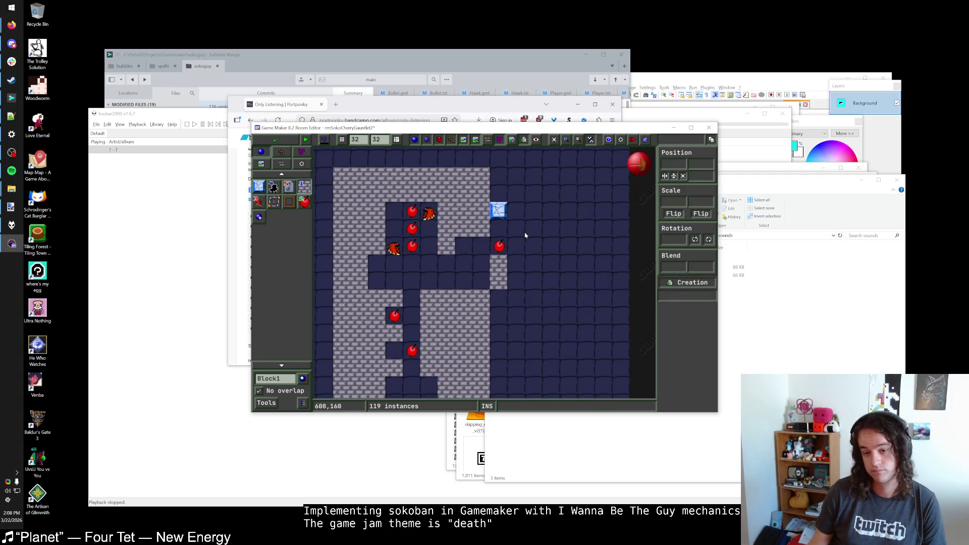
click(498, 298)
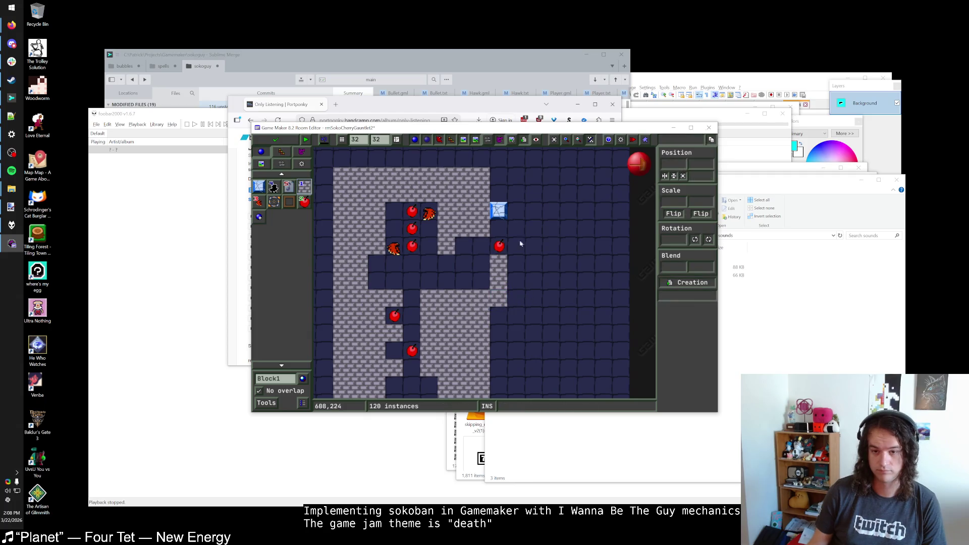
mouse_move(501, 193)
mouse_down()
mouse_move(512, 174)
mouse_move(545, 231)
mouse_move(521, 310)
mouse_up()
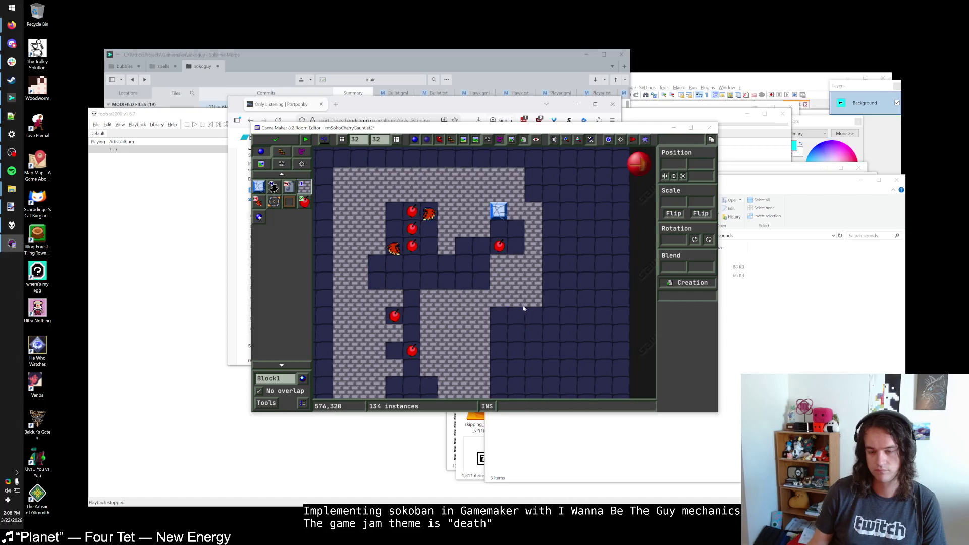
Place a hawk at the branch's end, settling it one cell further right
click(258, 202)
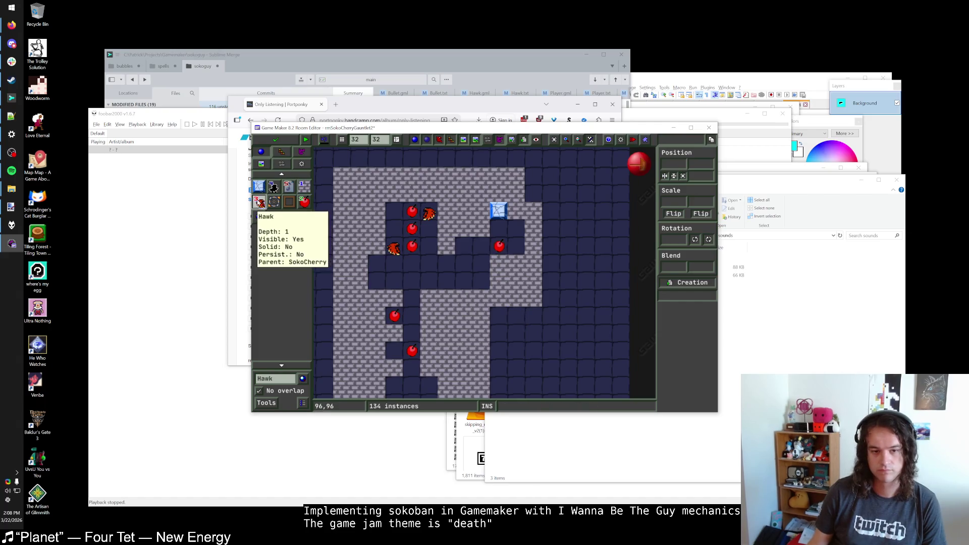
click(517, 230)
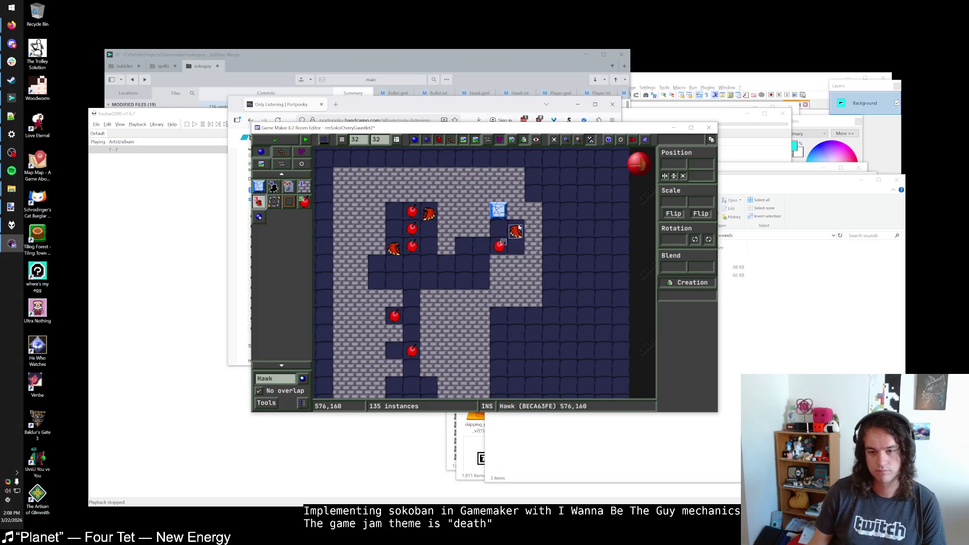
right_click(515, 212)
right_click(532, 230)
right_click(515, 231)
click(533, 231)
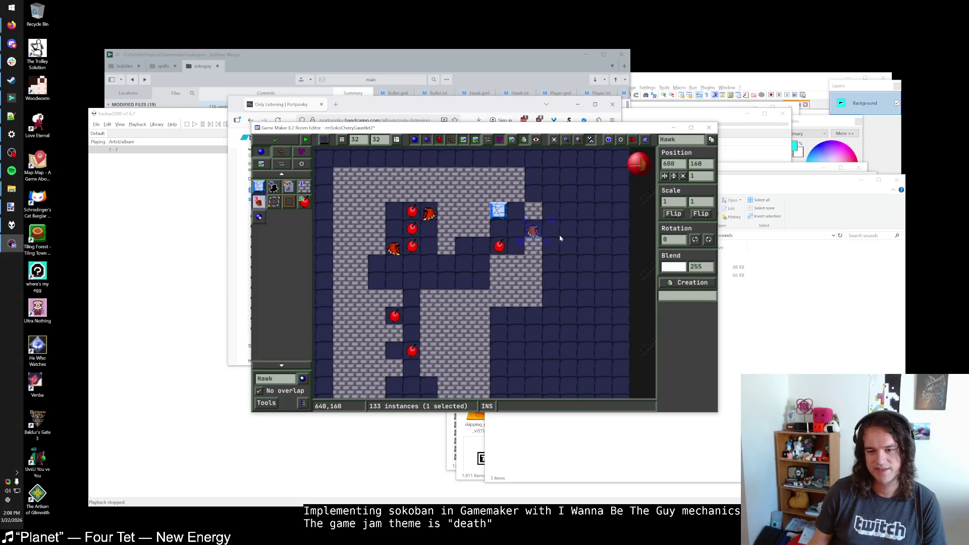
Add Block1 tiles at the top of the right branch and widen the corridor below
click(301, 189)
drag(533, 174, 533, 195)
mouse_move(498, 315)
mouse_down()
mouse_move(545, 317)
mouse_move(550, 167)
mouse_up()
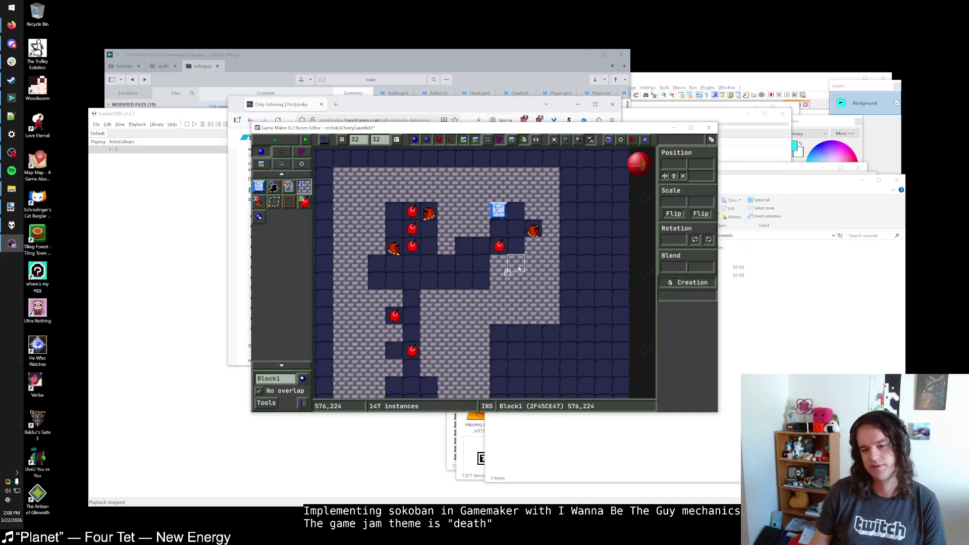
scroll(519, 269, down, 3)
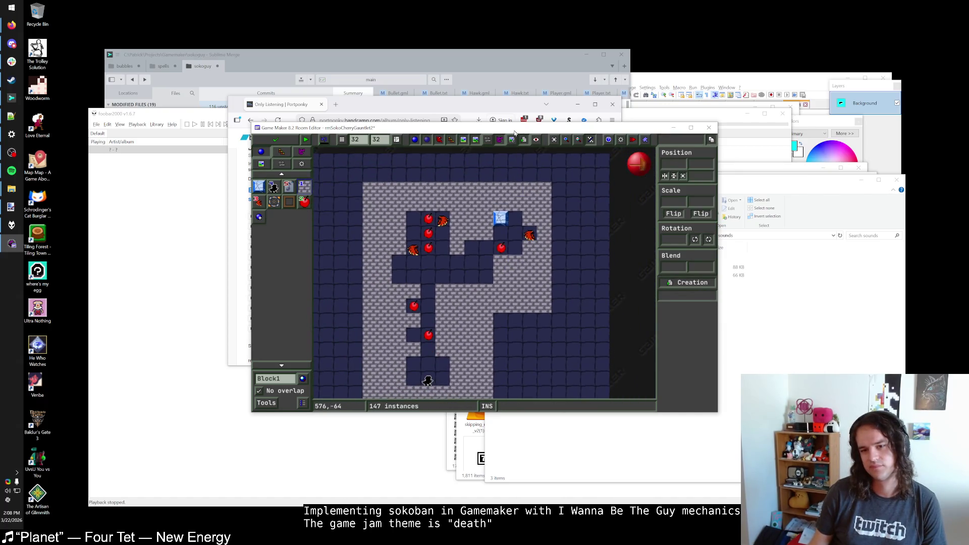
double_click(514, 132)
scroll(525, 262, up, 3)
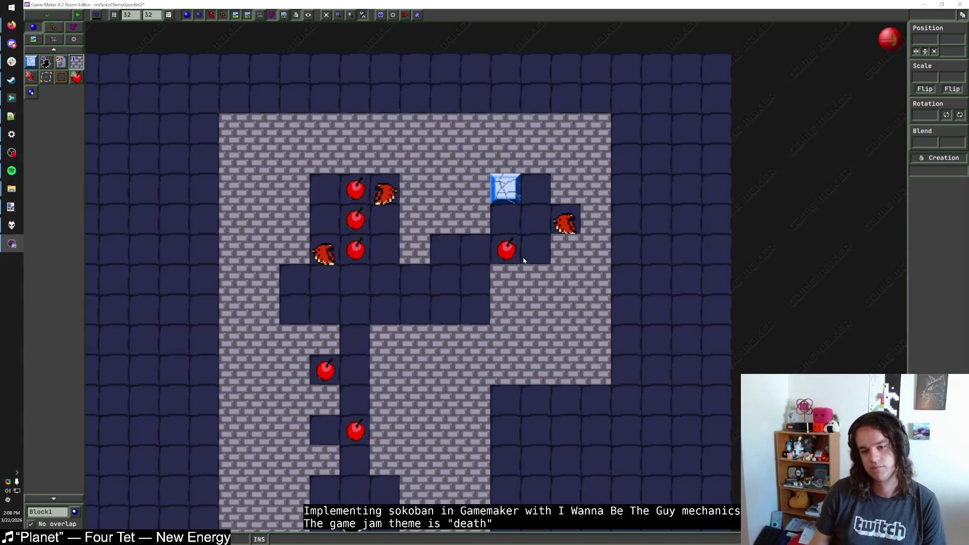
Remove the ShootBlock from the branch and move the right hawk down one cell
click(30, 76)
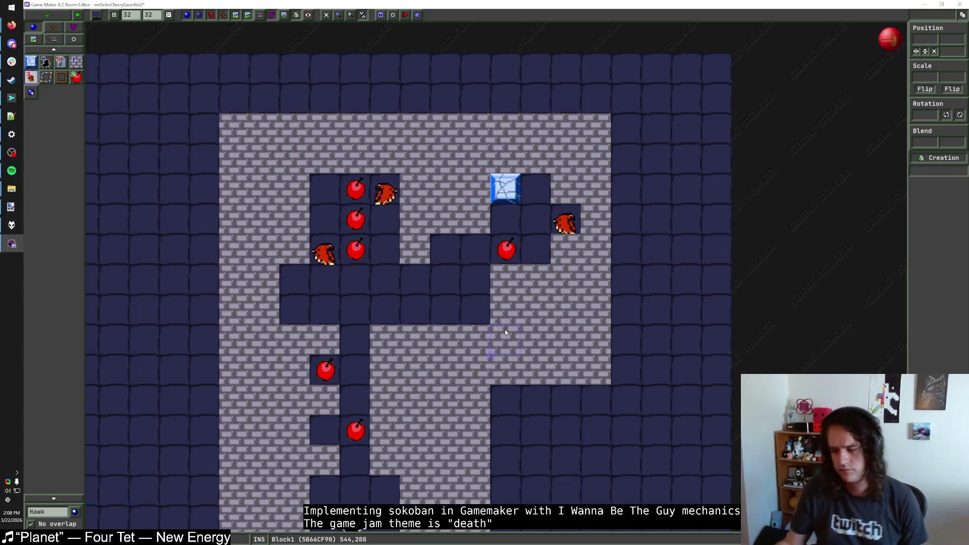
click(76, 63)
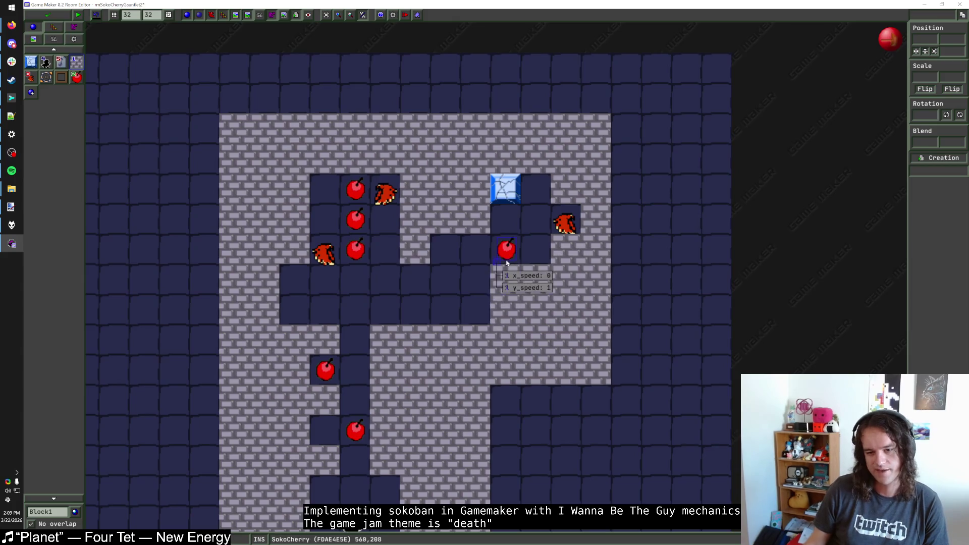
mouse_move(507, 249)
mouse_down()
mouse_move(476, 310)
mouse_move(506, 250)
mouse_up()
drag(490, 174, 552, 206)
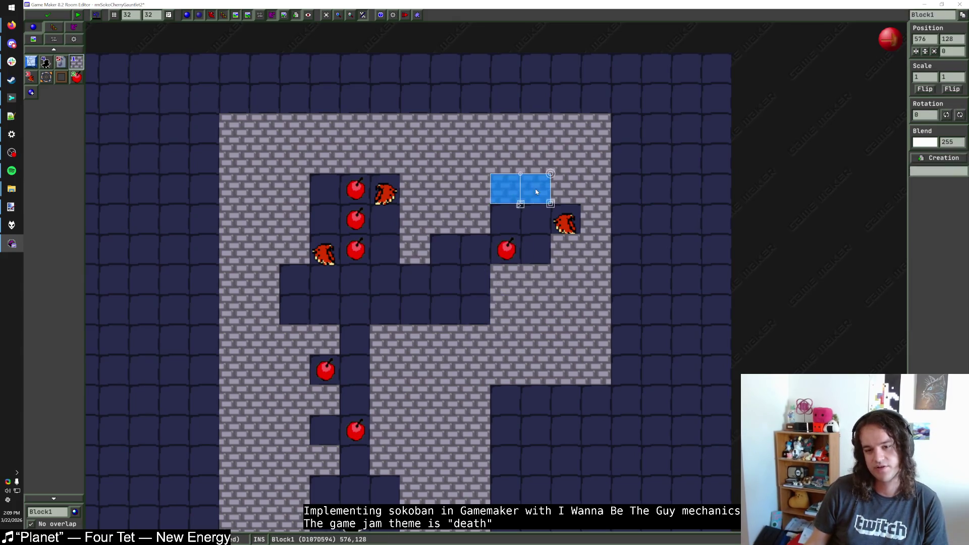
drag(564, 241, 560, 268)
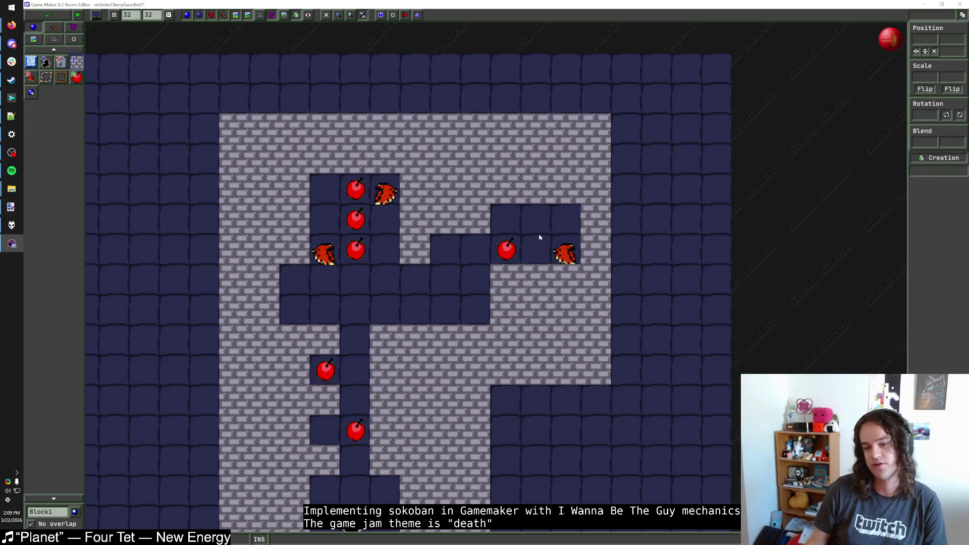
Add Block1 tiles around the lower corridor and drag the cherry down into it
click(512, 195)
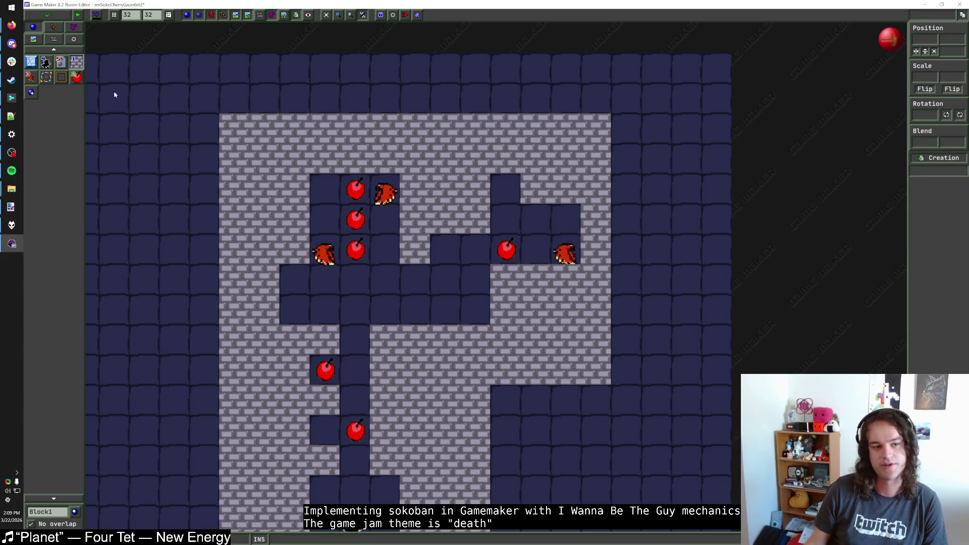
click(476, 341)
click(475, 370)
drag(506, 250, 476, 370)
click(475, 310)
click(445, 310)
right_click(524, 324)
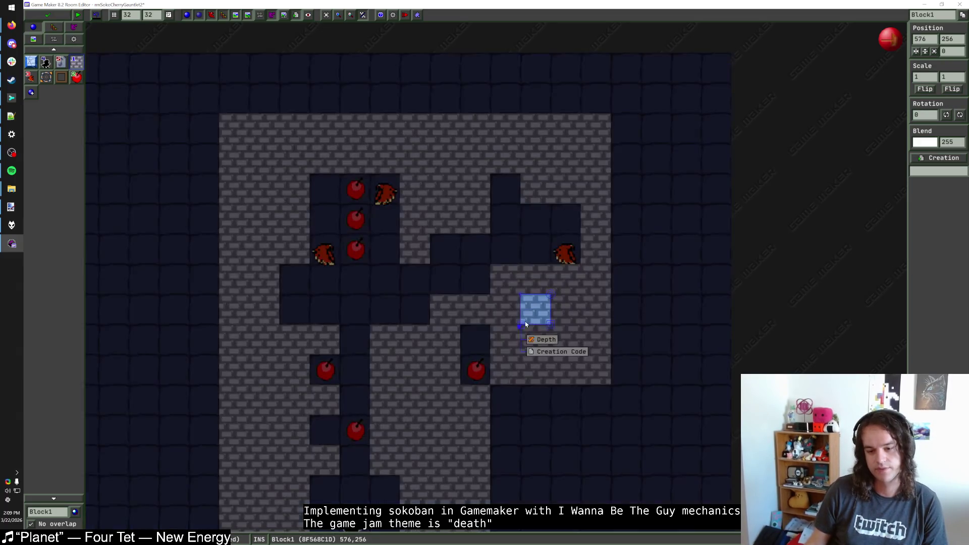
key(Escape)
key(Escape)
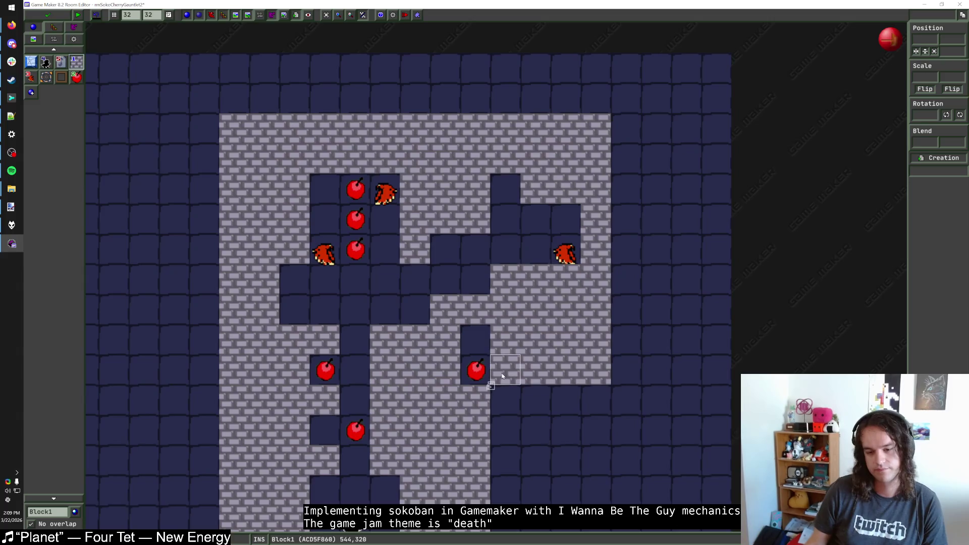
click(453, 372)
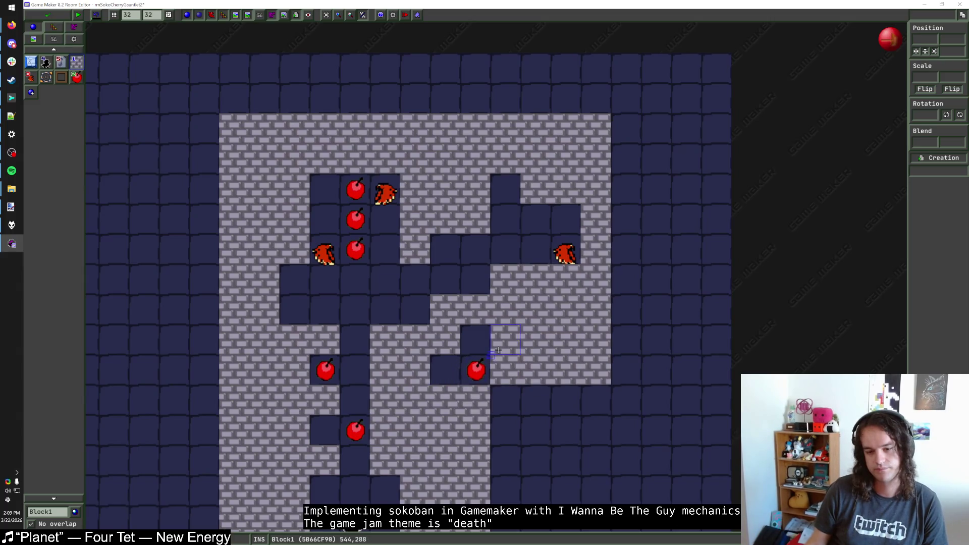
right_click(445, 370)
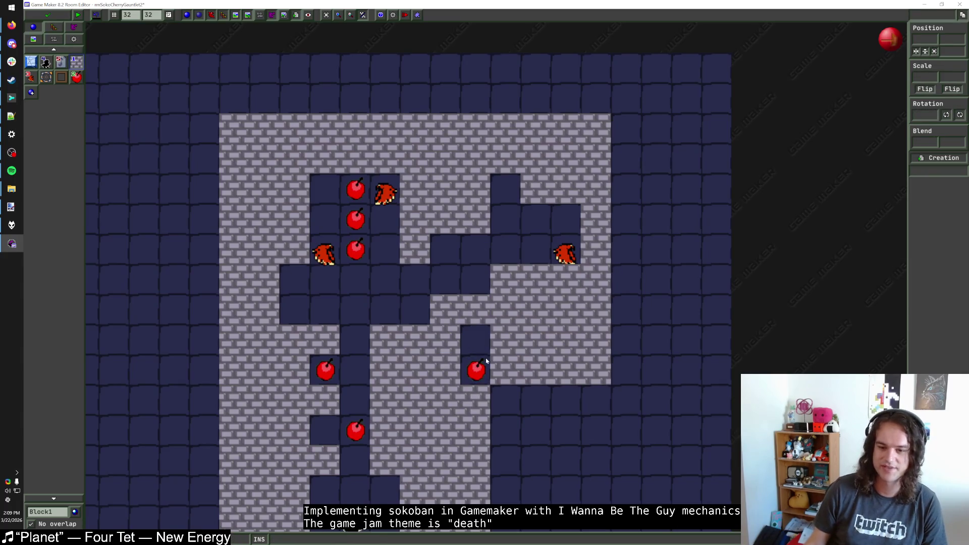
Move the cherry one cell left beside the hawk and lift both up a row
mouse_move(486, 360)
mouse_down()
mouse_move(485, 237)
mouse_move(487, 258)
mouse_move(517, 259)
mouse_up()
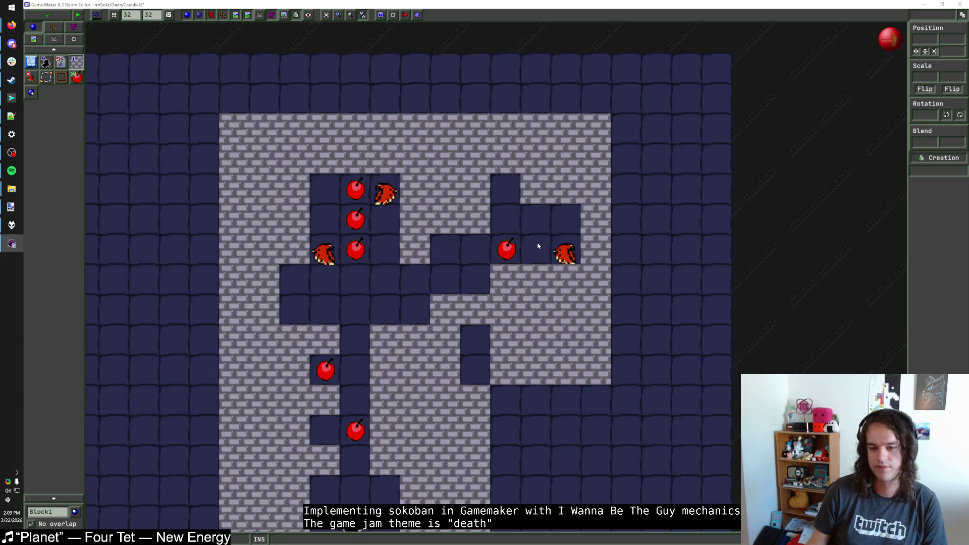
mouse_move(569, 257)
mouse_down()
mouse_move(478, 253)
mouse_move(508, 253)
mouse_up()
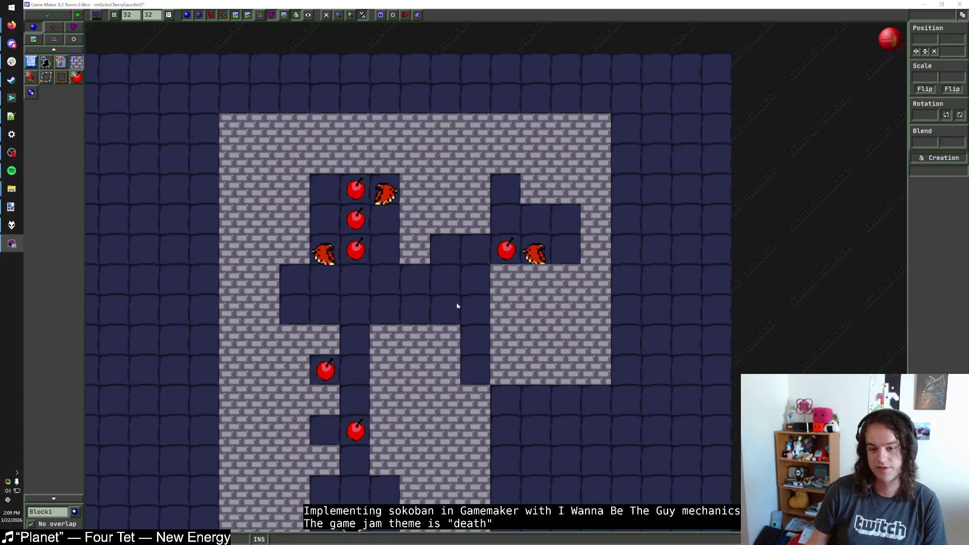
drag(507, 252, 477, 252)
mouse_move(536, 255)
mouse_down()
mouse_move(445, 255)
mouse_move(476, 219)
mouse_up()
right_click(476, 218)
drag(445, 254, 444, 223)
Reshape the pocket's walls, removing and adding blocks around the cherry
right_click(445, 189)
right_click(475, 188)
click(479, 259)
click(445, 250)
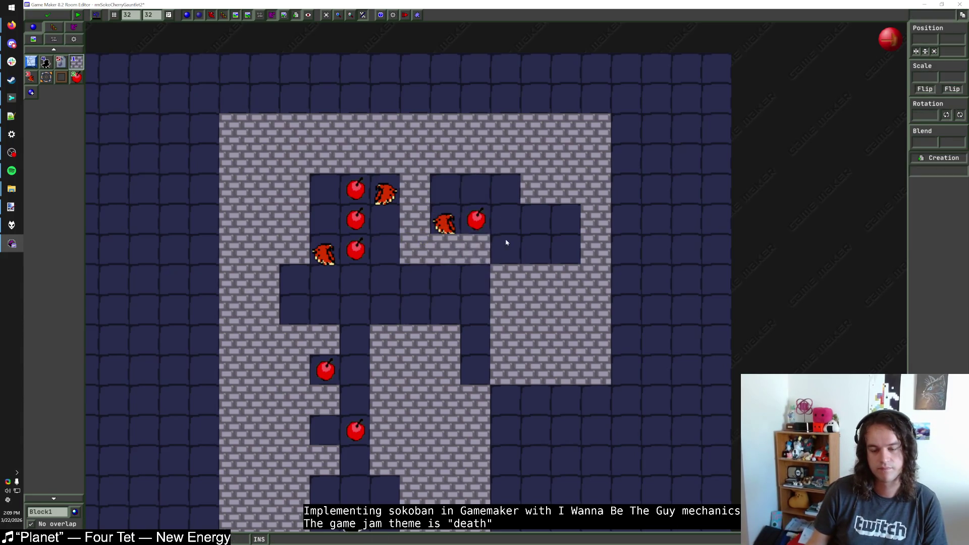
right_click(506, 279)
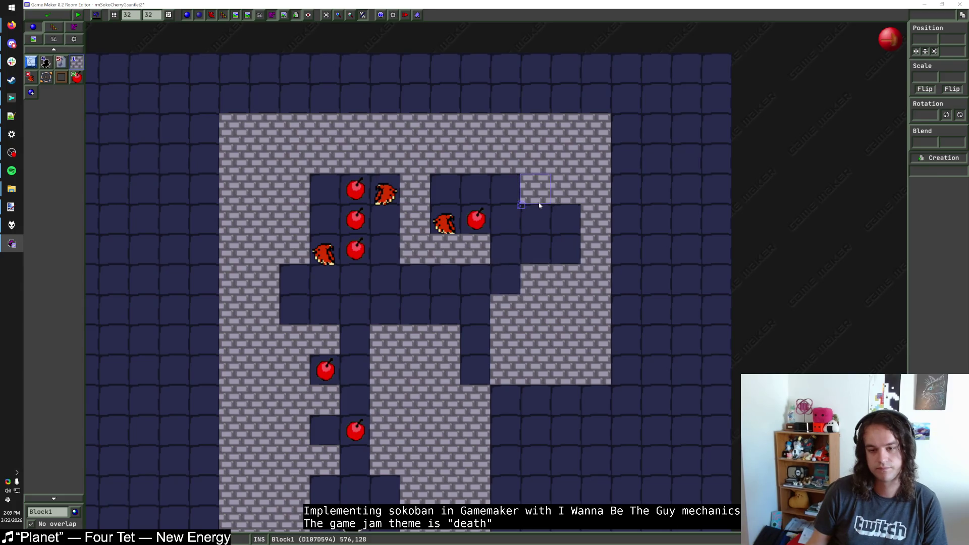
right_click(555, 281)
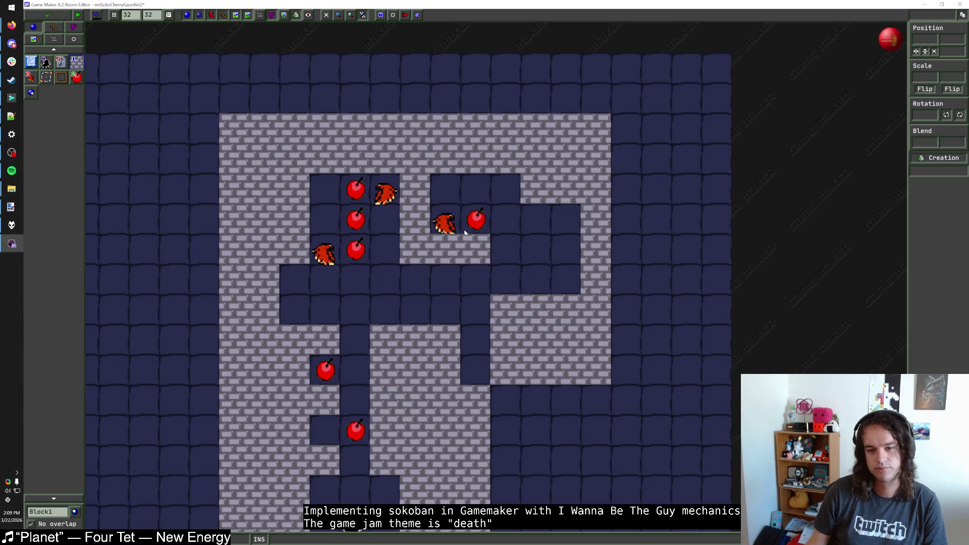
click(451, 192)
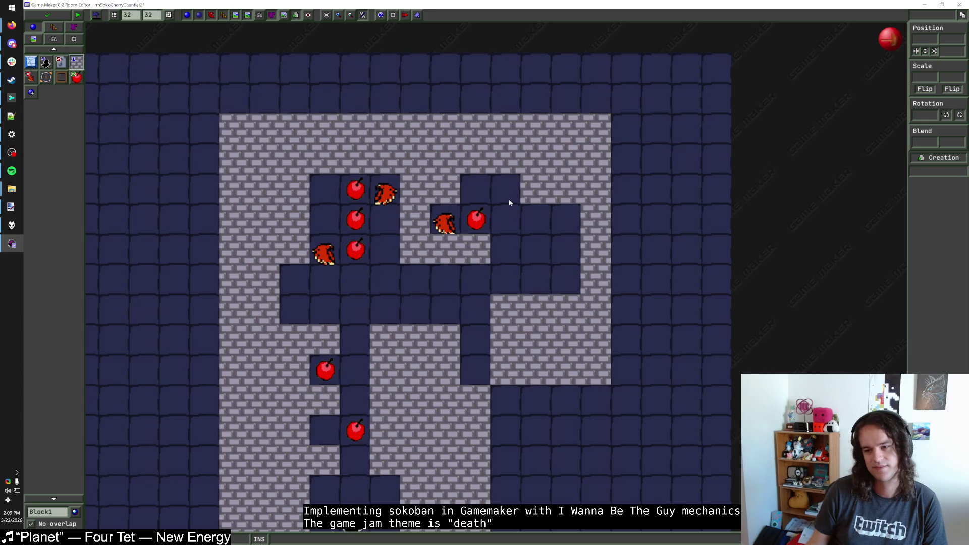
Clear the dark cells and fill the room's right column with Block1 tiles
drag(524, 207, 555, 275)
drag(474, 331, 477, 373)
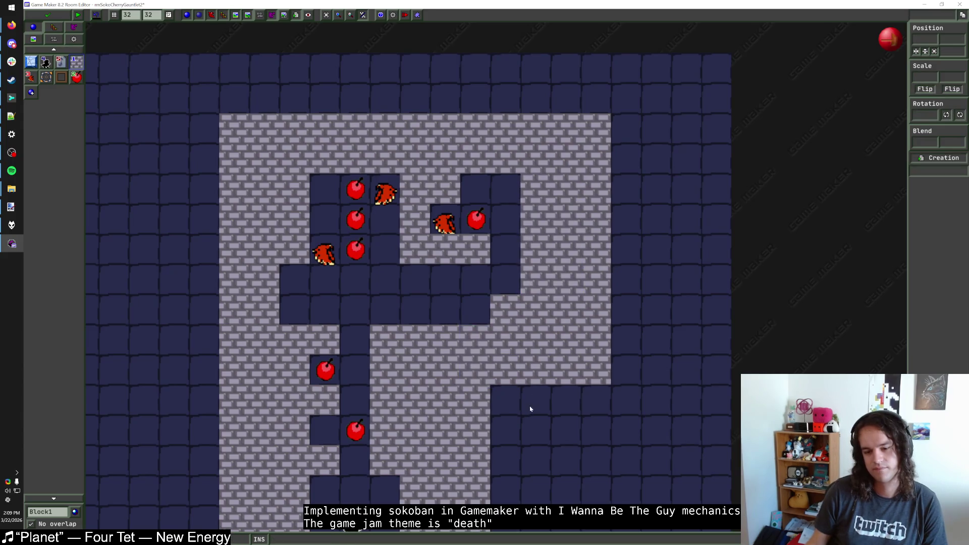
mouse_move(530, 409)
mouse_down()
mouse_move(595, 126)
mouse_move(568, 254)
mouse_move(566, 370)
mouse_up()
scroll(593, 351, down, 1)
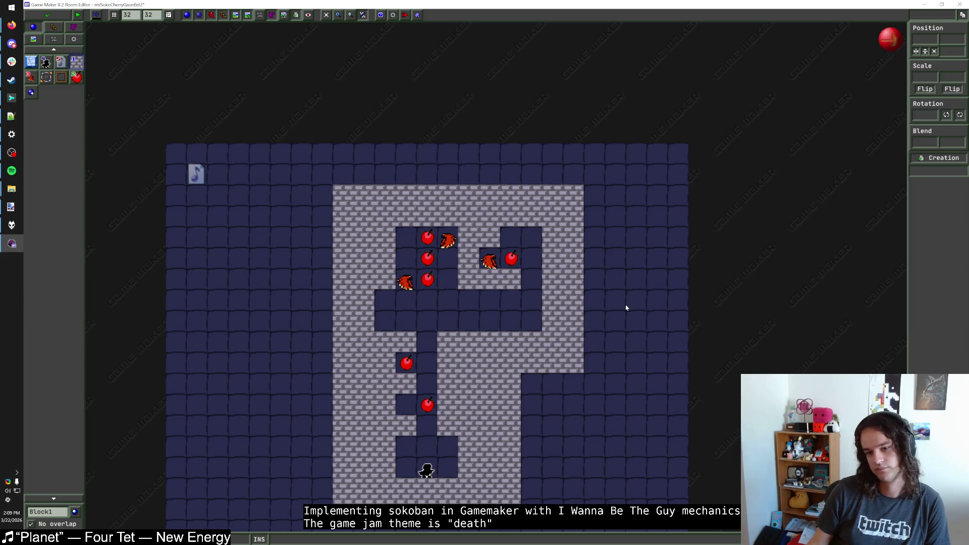
click(31, 61)
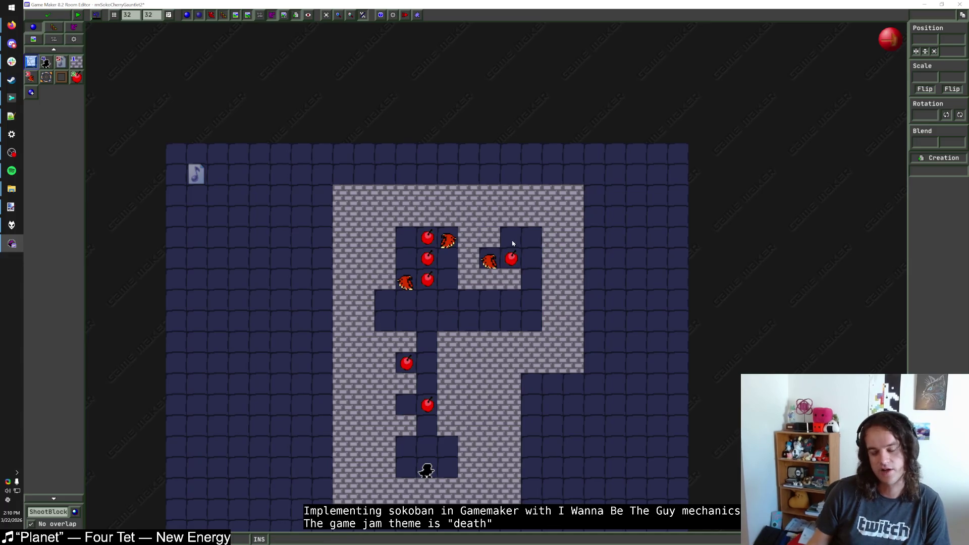
scroll(512, 243, up, 1)
scroll(513, 243, down, 1)
scroll(514, 244, up, 1)
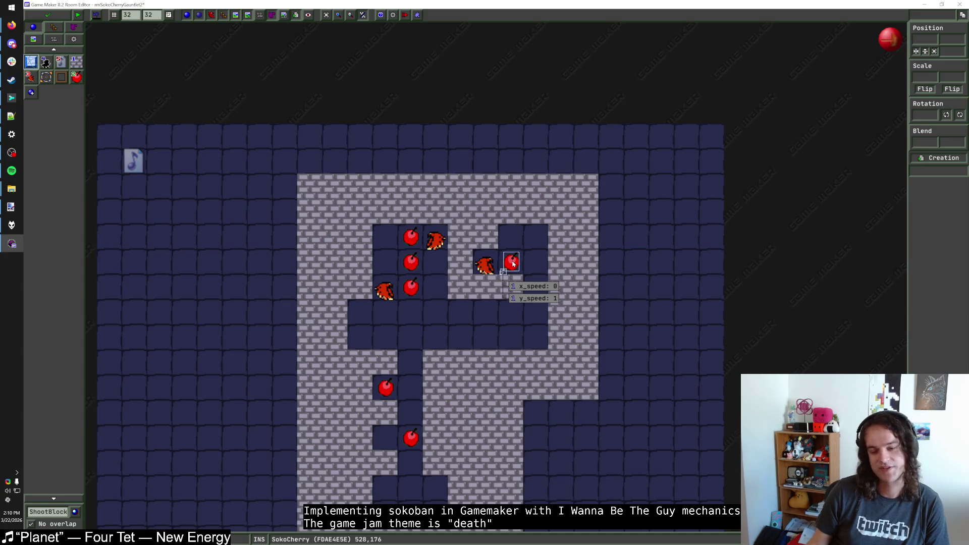
Place a ShootBlock above the right pocket with blocks beside and above it
click(512, 215)
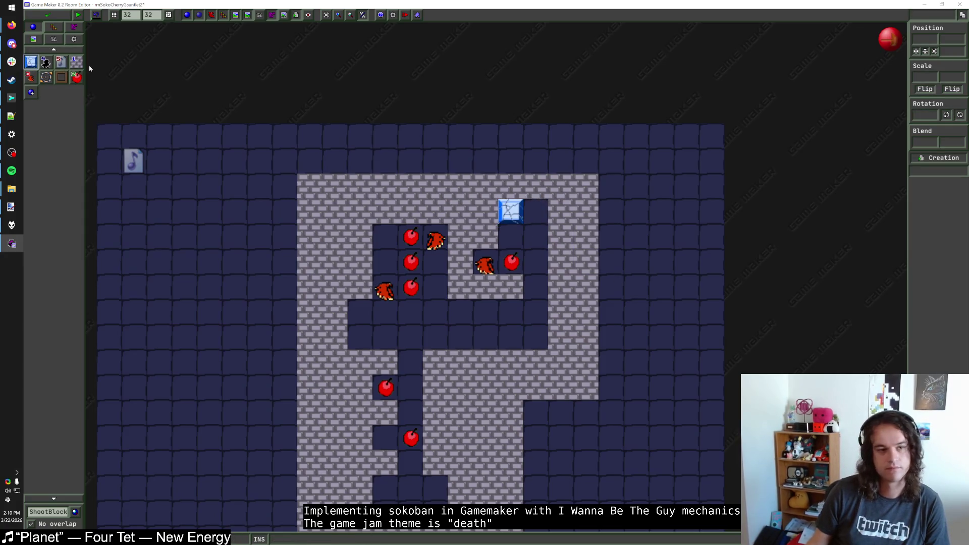
click(31, 61)
click(537, 213)
drag(537, 213, 560, 260)
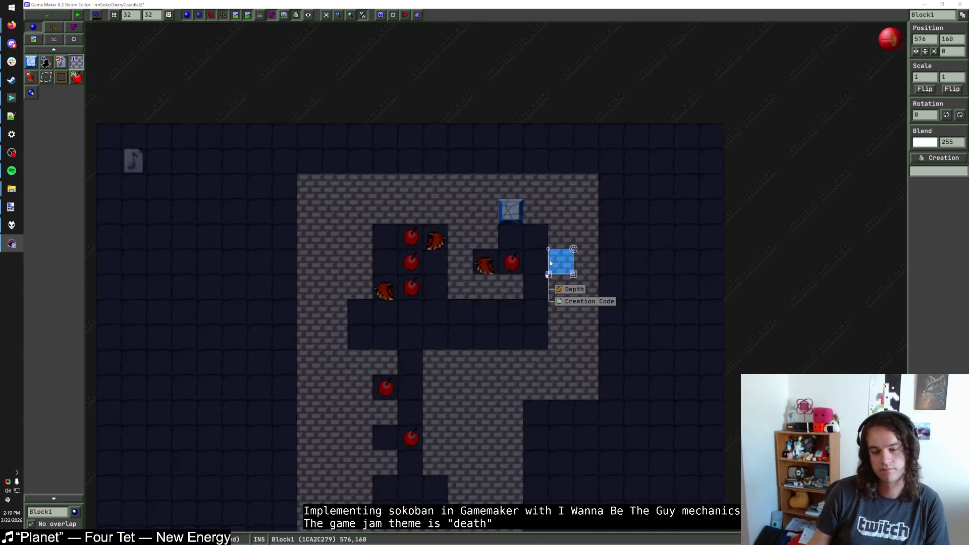
key(Delete)
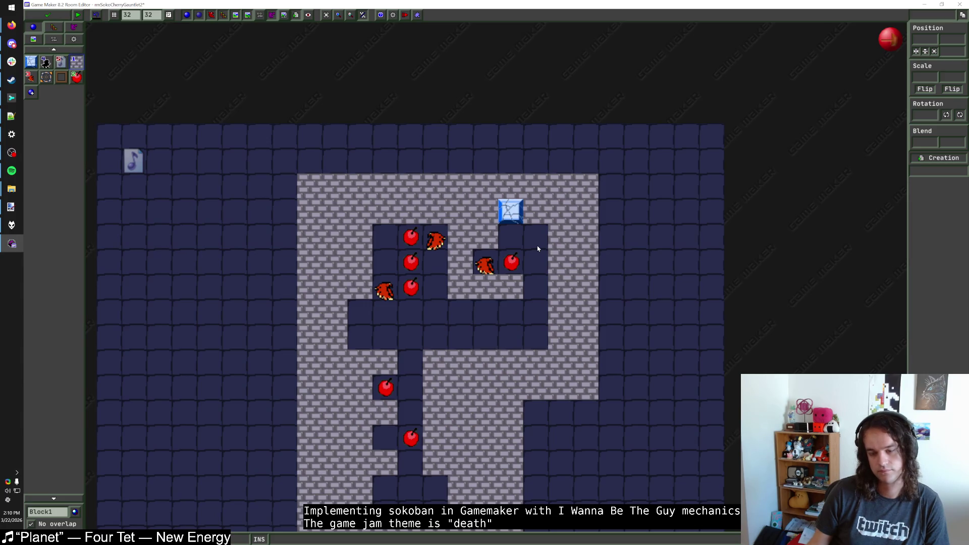
click(534, 217)
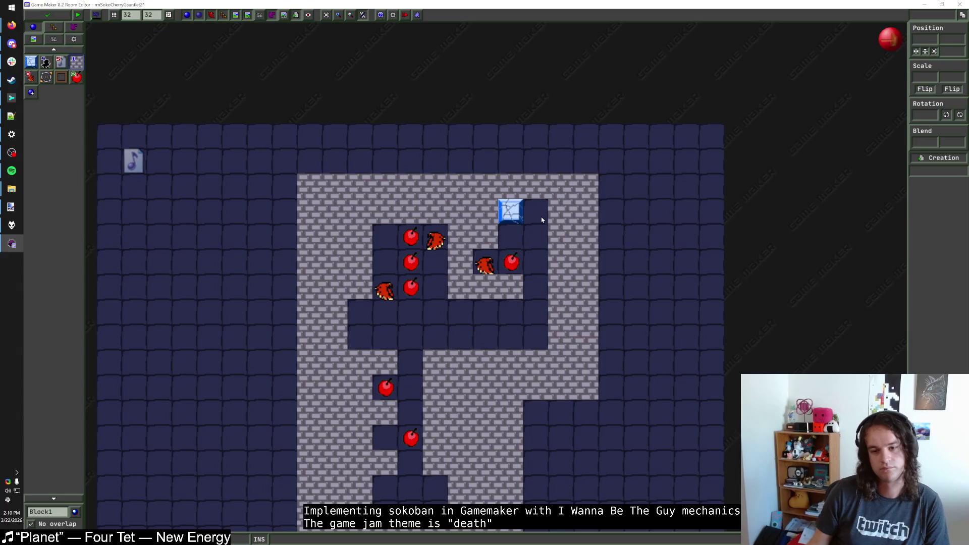
click(526, 196)
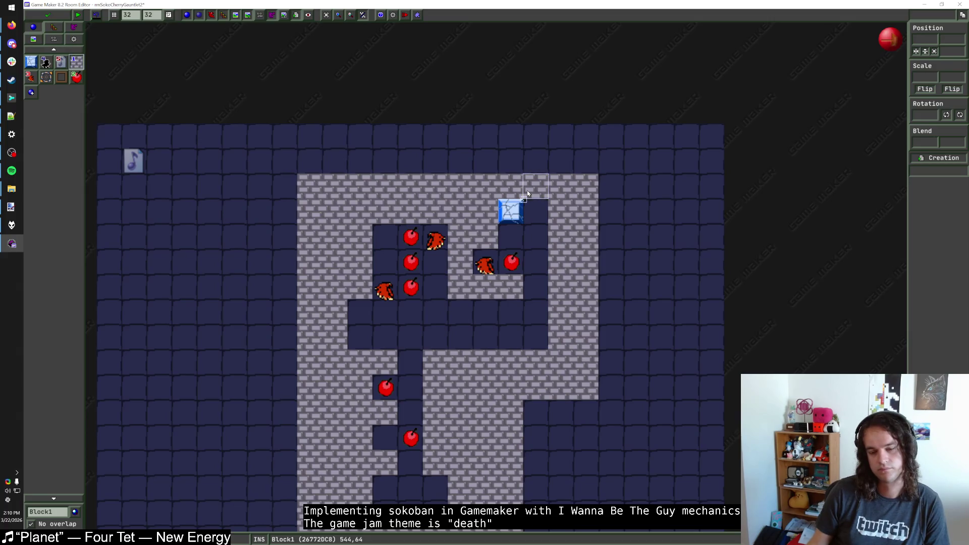
Shift the cherry, ShootBlock and hawk lower and delete the block column above them
mouse_move(516, 263)
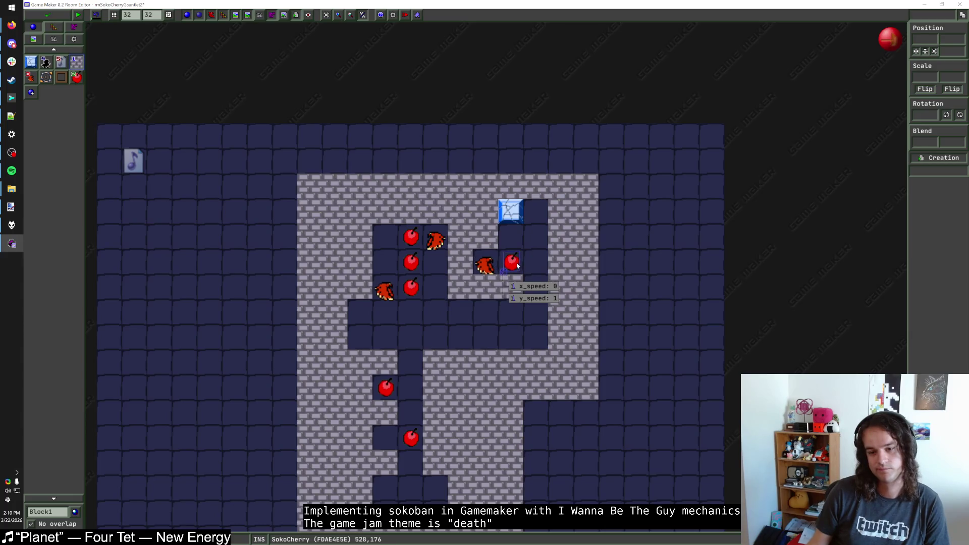
drag(511, 273, 512, 349)
mouse_move(517, 216)
mouse_down()
mouse_move(519, 316)
mouse_move(533, 302)
mouse_up()
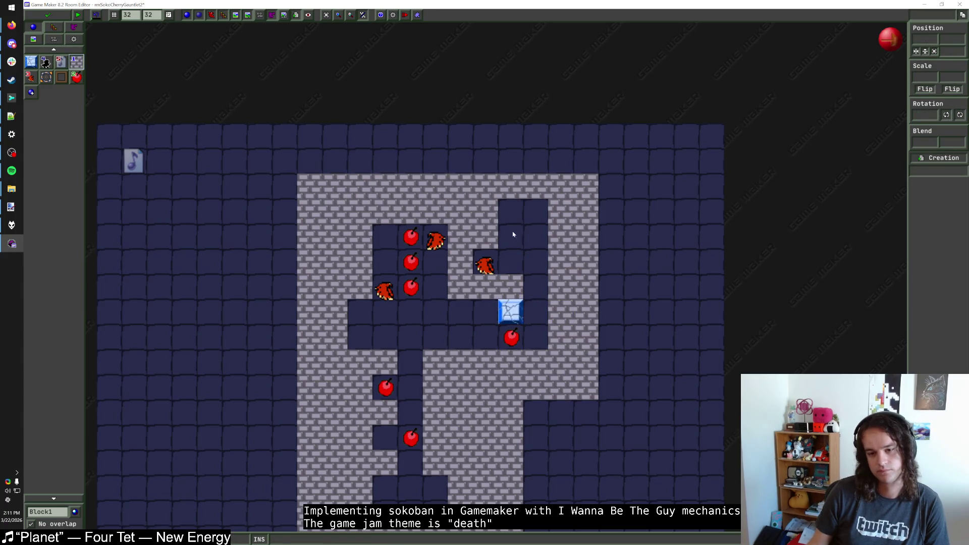
drag(484, 264, 534, 313)
click(501, 268)
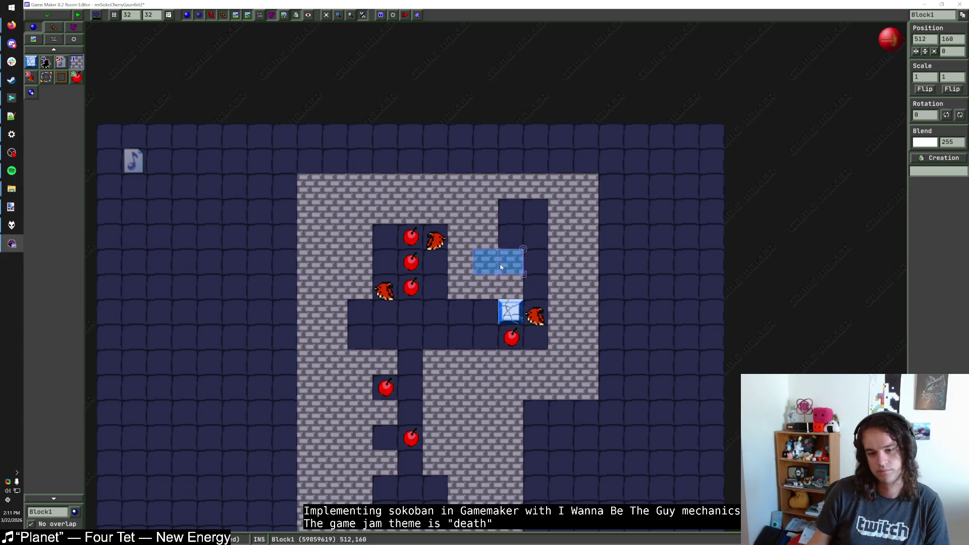
drag(502, 268, 542, 205)
key(Delete)
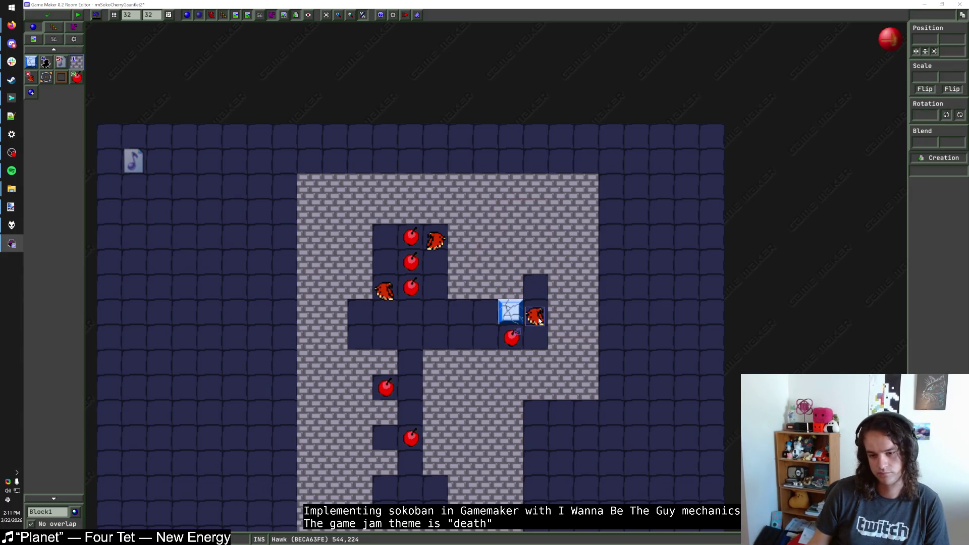
click(511, 288)
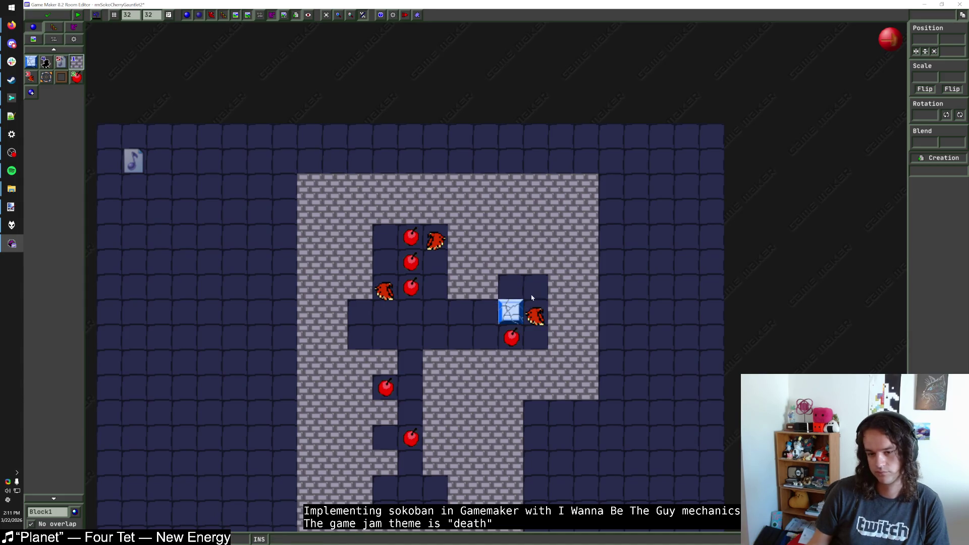
drag(536, 318, 511, 293)
Remove the hawk, ShootBlock and cherry, wall off the right columns, and save and close
right_click(517, 295)
right_click(516, 322)
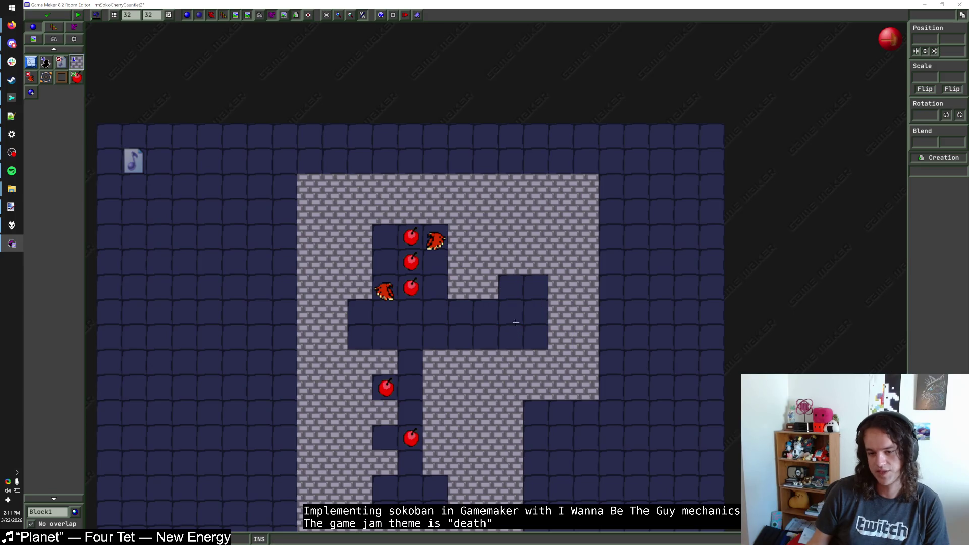
right_click(511, 312)
right_click(536, 306)
mouse_move(561, 389)
mouse_down()
mouse_move(560, 202)
mouse_move(584, 420)
mouse_move(547, 353)
mouse_move(546, 285)
mouse_up()
scroll(584, 419, down, 2)
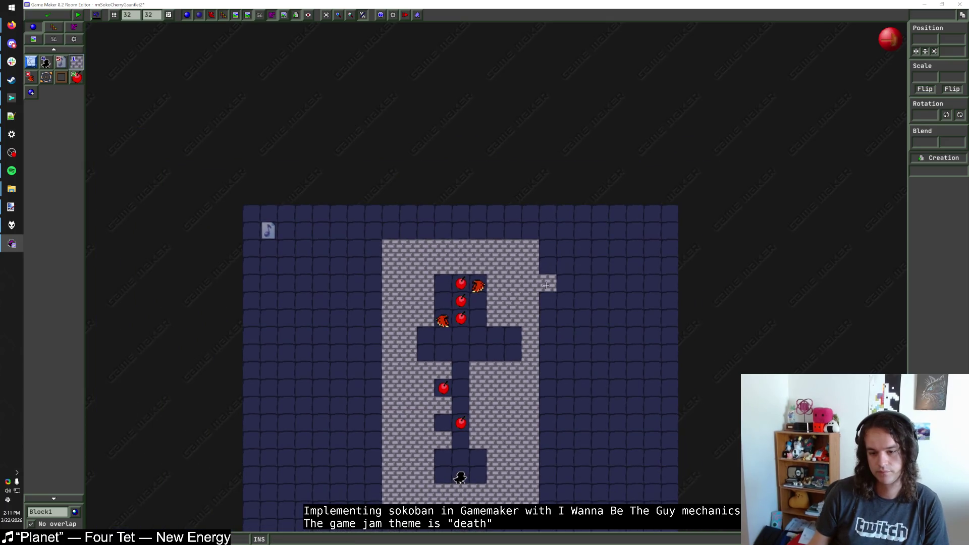
right_click(512, 344)
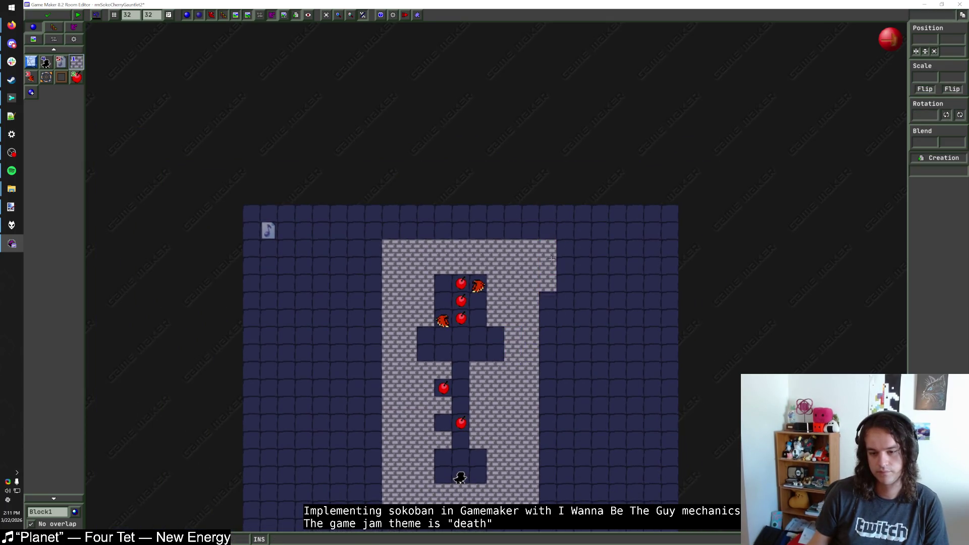
click(47, 14)
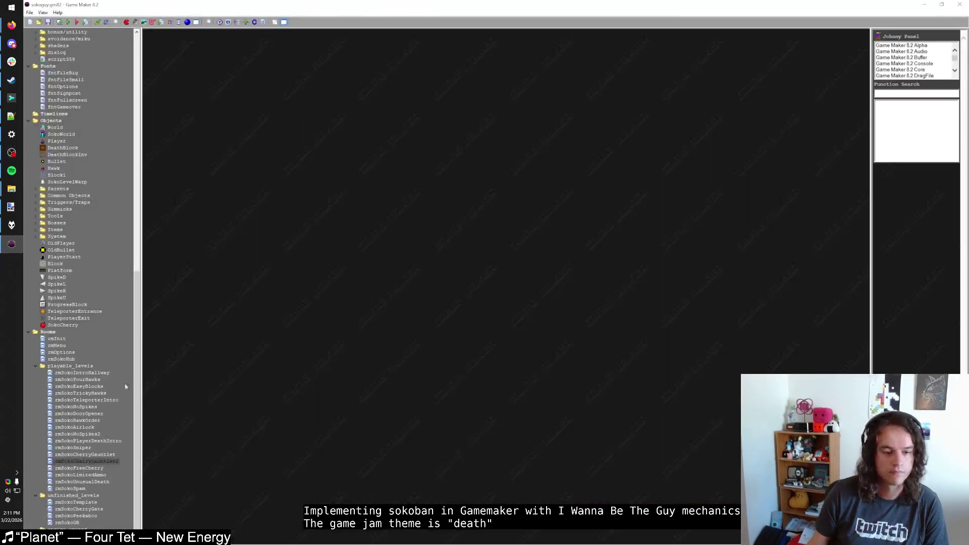
click(79, 490)
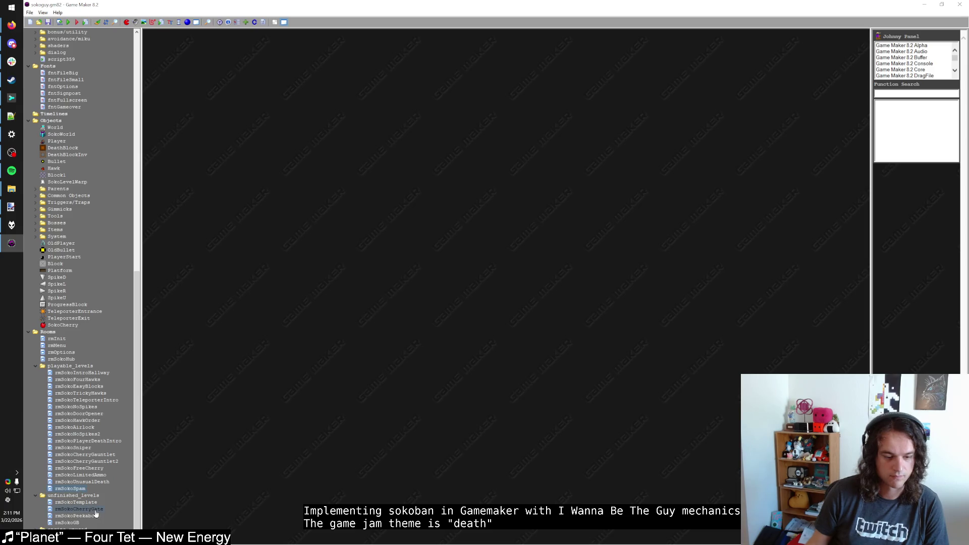
double_click(97, 511)
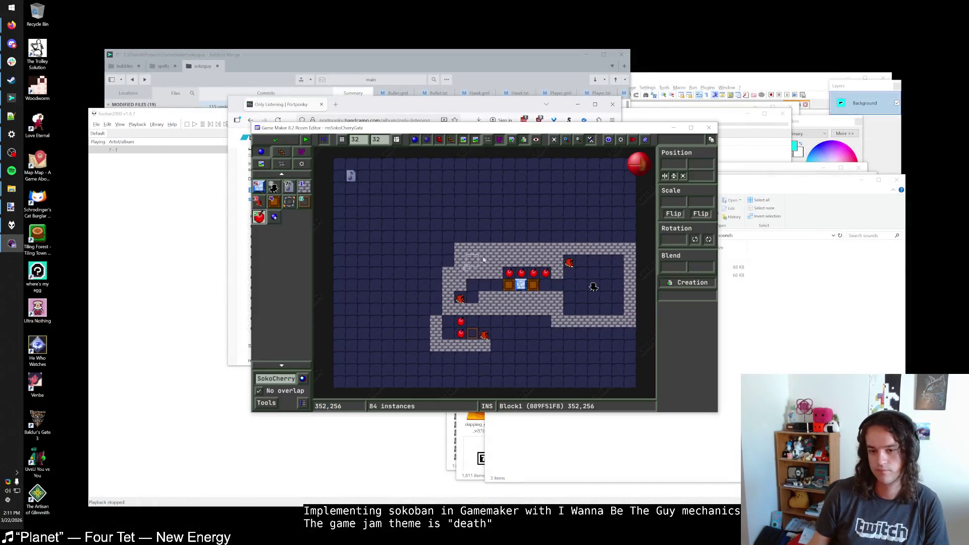
double_click(518, 128)
scroll(490, 229, up, 2)
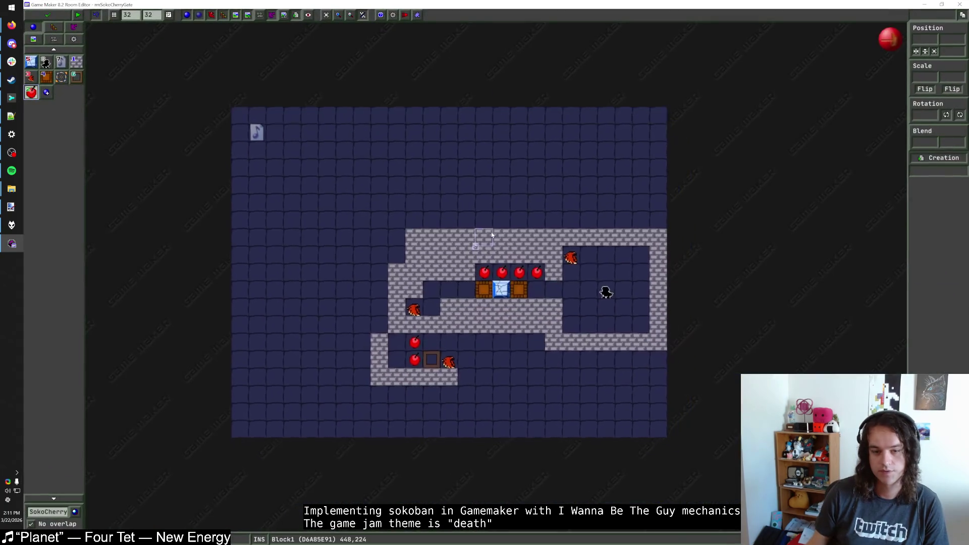
scroll(502, 238, up, 1)
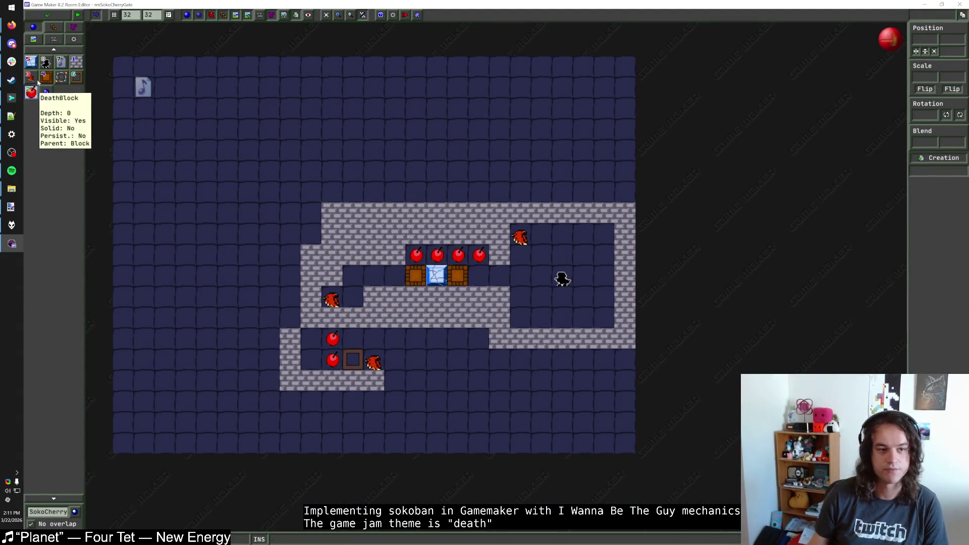
click(31, 76)
click(526, 313)
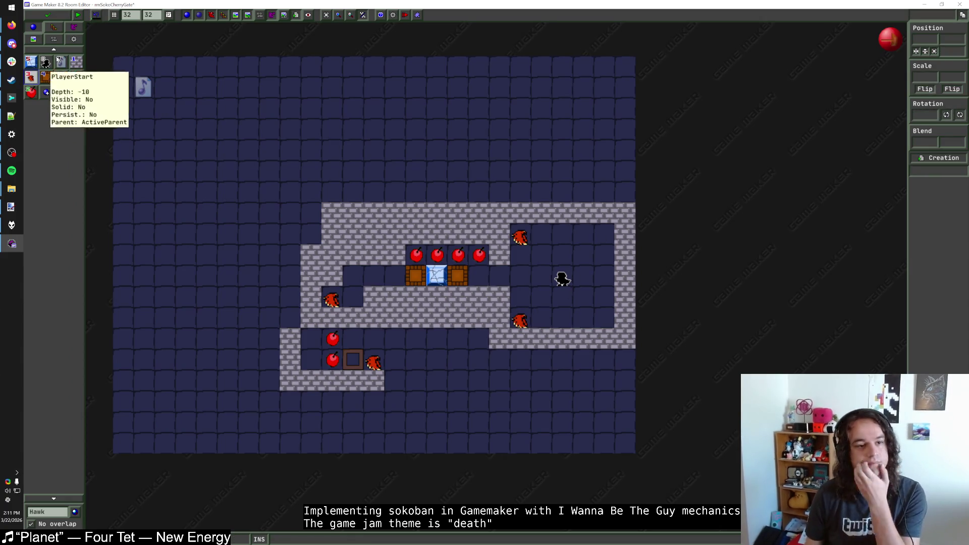
click(77, 61)
drag(604, 233, 604, 331)
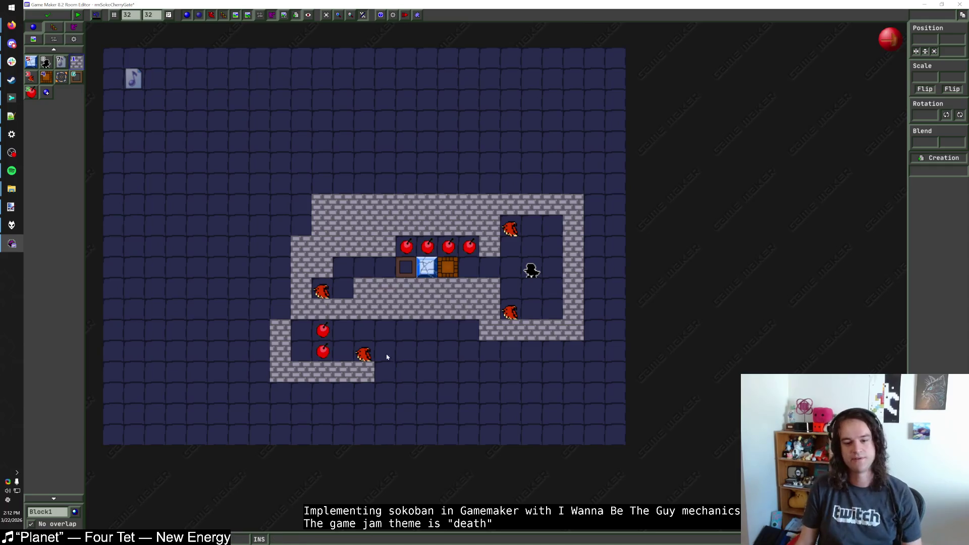
right_click(286, 345)
right_click(280, 329)
right_click(323, 331)
right_click(304, 362)
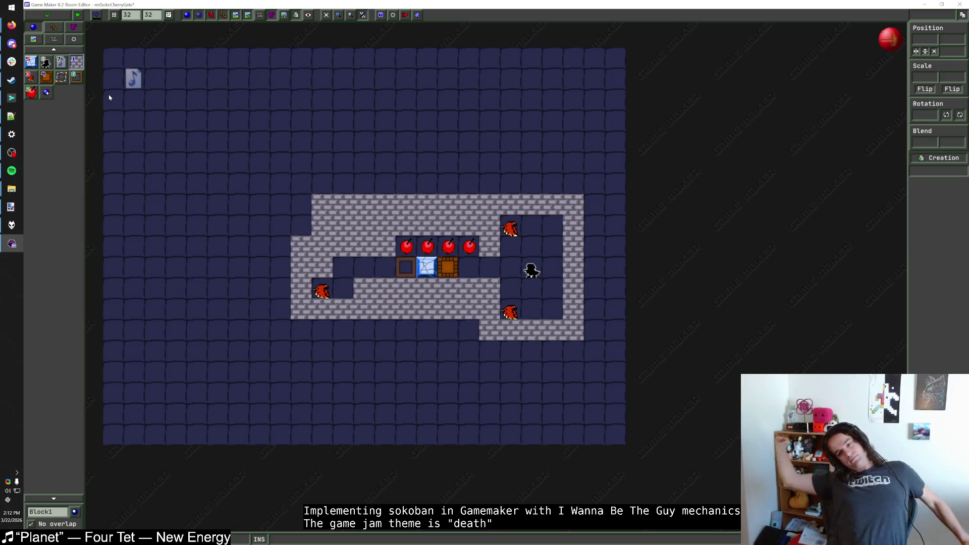
drag(409, 260, 407, 244)
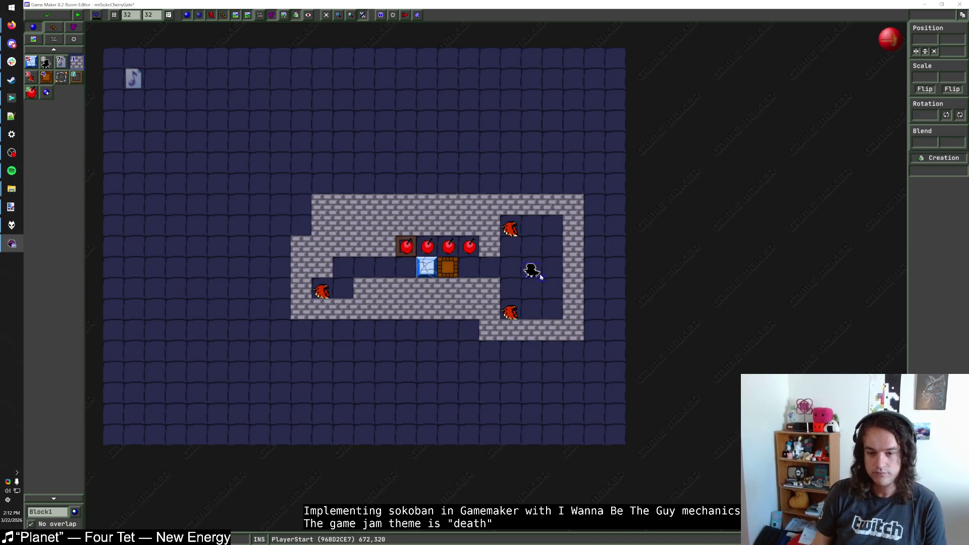
Reposition the upper and lower hawks, undoing the stray wall rows along the way
drag(468, 331, 285, 319)
key(ctrl+z)
drag(509, 313, 509, 291)
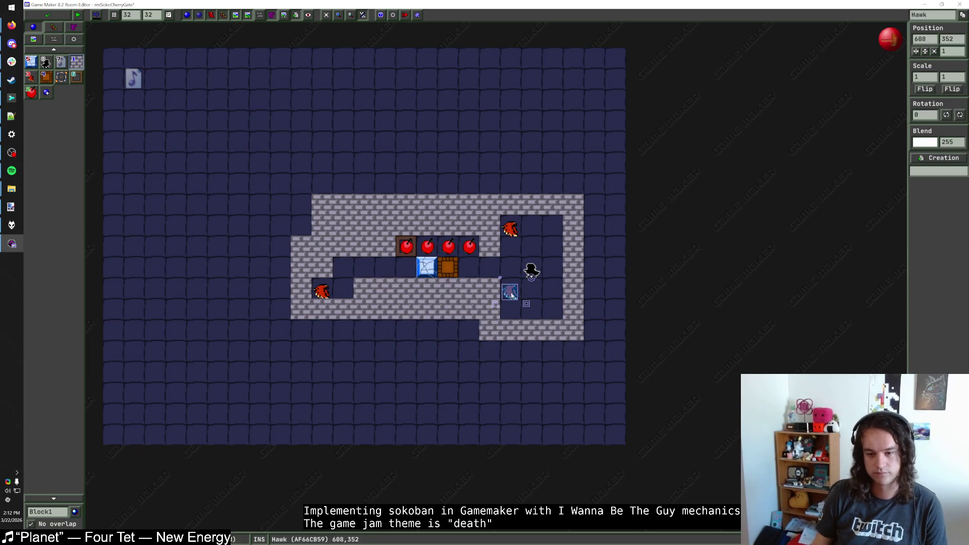
mouse_move(510, 229)
mouse_down()
mouse_move(512, 246)
mouse_move(510, 226)
mouse_up()
mouse_move(510, 309)
mouse_down()
mouse_move(551, 309)
mouse_move(510, 313)
mouse_up()
key(ctrl+z)
right_click(530, 225)
drag(510, 249, 514, 232)
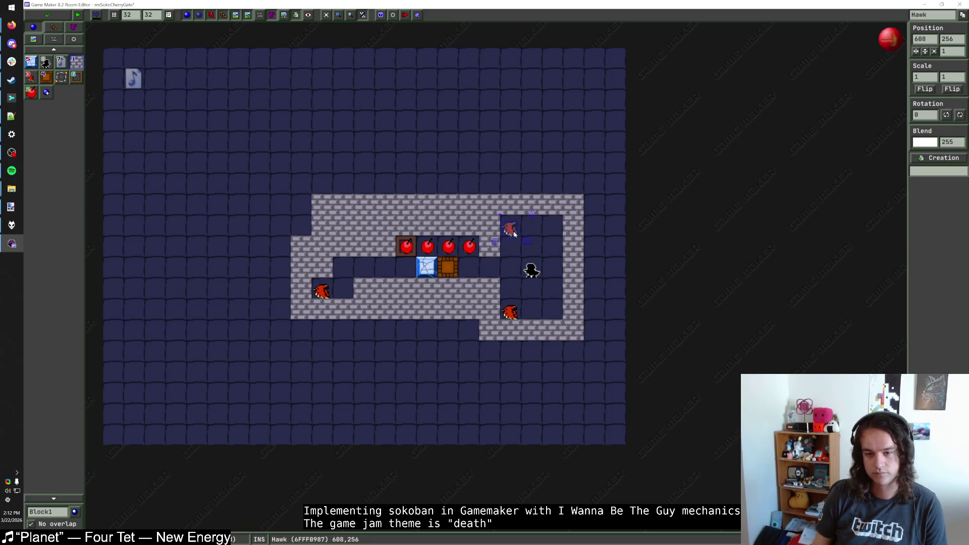
Paint Block1 walls along the room's bottom row, top gaps, left side and right side
drag(469, 329, 301, 328)
mouse_move(301, 226)
mouse_down()
mouse_move(299, 192)
mouse_move(575, 185)
mouse_move(361, 163)
mouse_up()
key(ctrl+z)
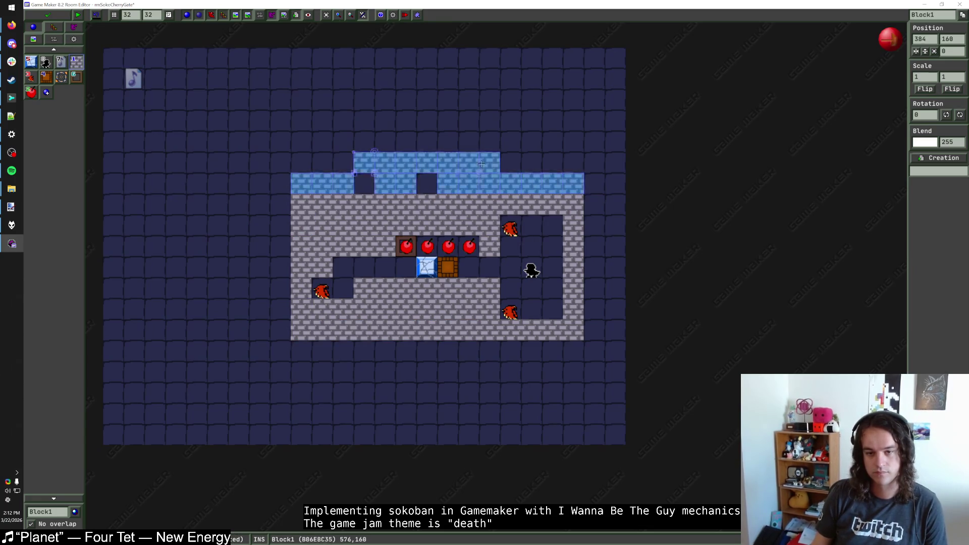
key(ctrl+z)
drag(426, 184, 363, 184)
mouse_move(280, 183)
mouse_down()
mouse_move(277, 353)
mouse_move(504, 364)
mouse_move(596, 353)
mouse_move(595, 183)
mouse_up()
drag(621, 149, 376, 299)
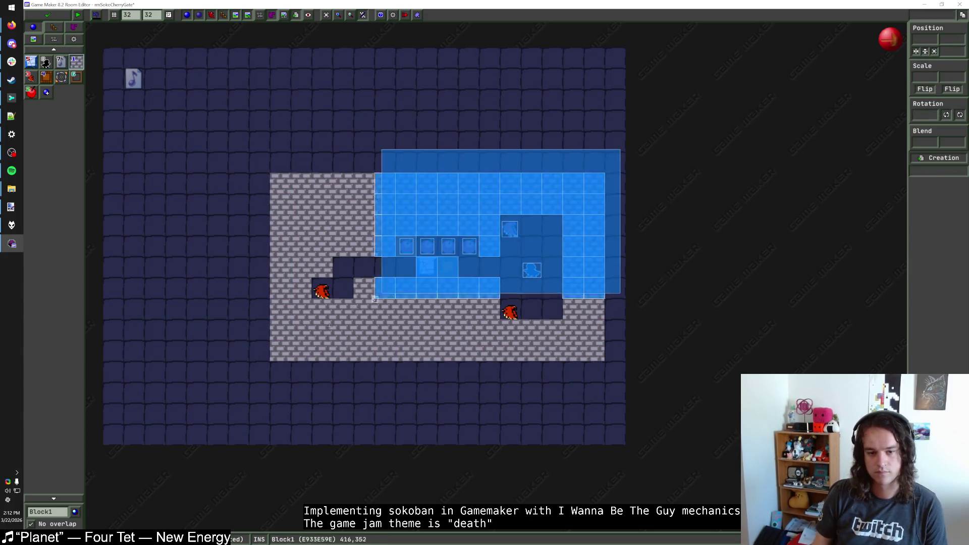
Shift all instances three cells left and one up, add a right-edge wall, and close the editor
drag(329, 326, 246, 401)
key(Left)
key(Left)
key(Left)
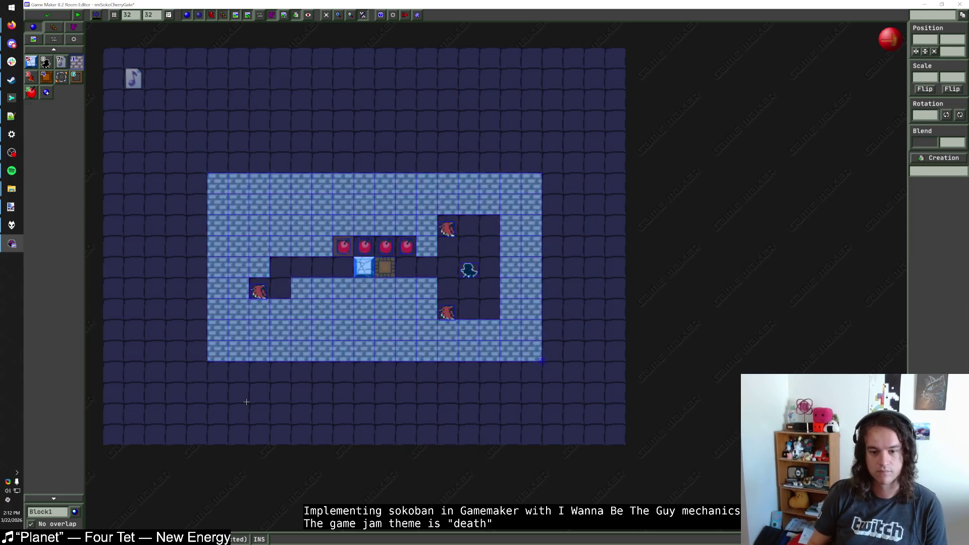
key(Up)
click(531, 288)
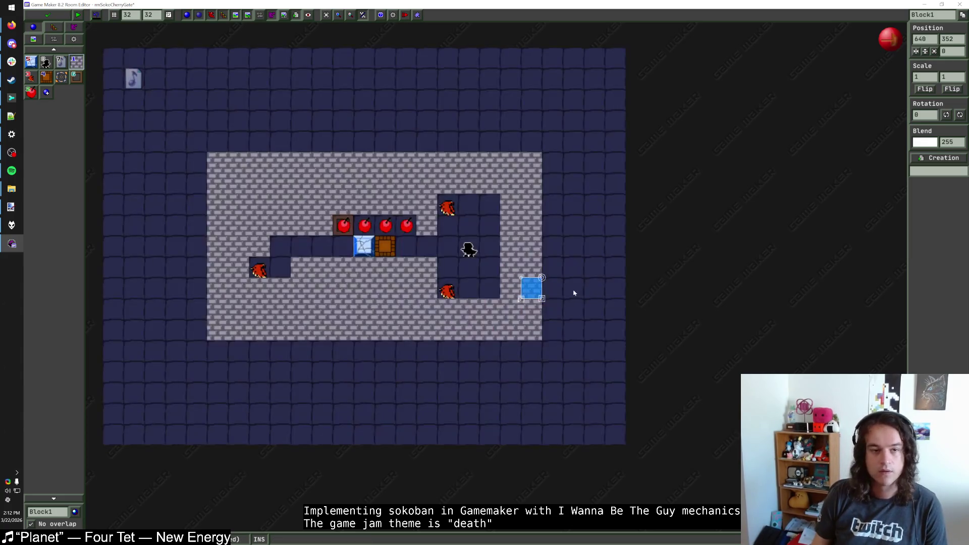
click(47, 15)
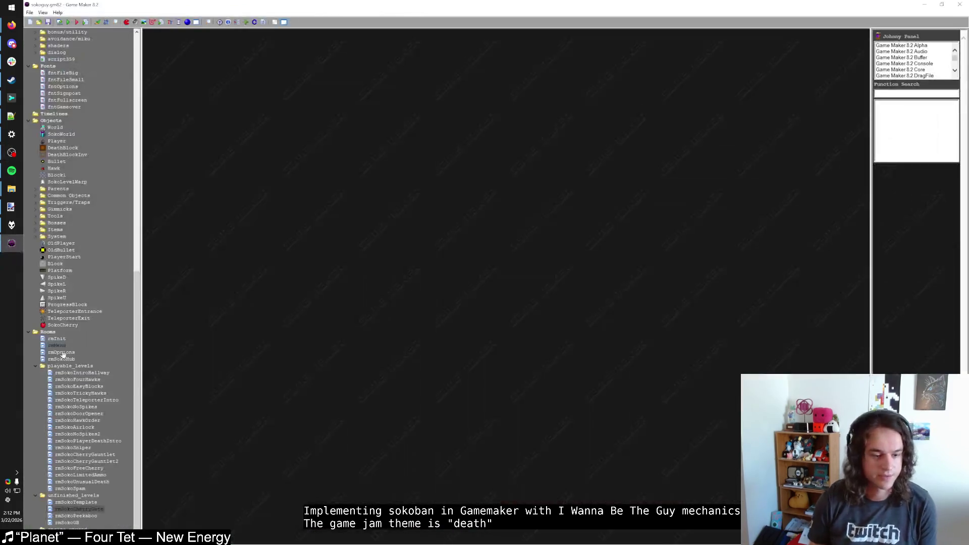
Rename rmSokoCherryGate to rmSokoParityCorridor, place it after rmSokoSpam in playable_levels, and open rmSokoHub
click(79, 509)
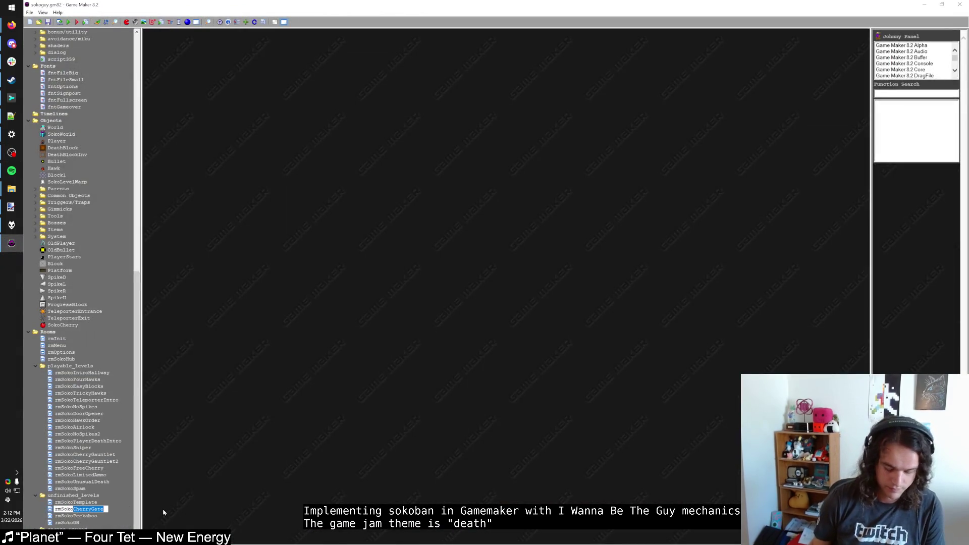
text(rmSokoBarityCorrido)
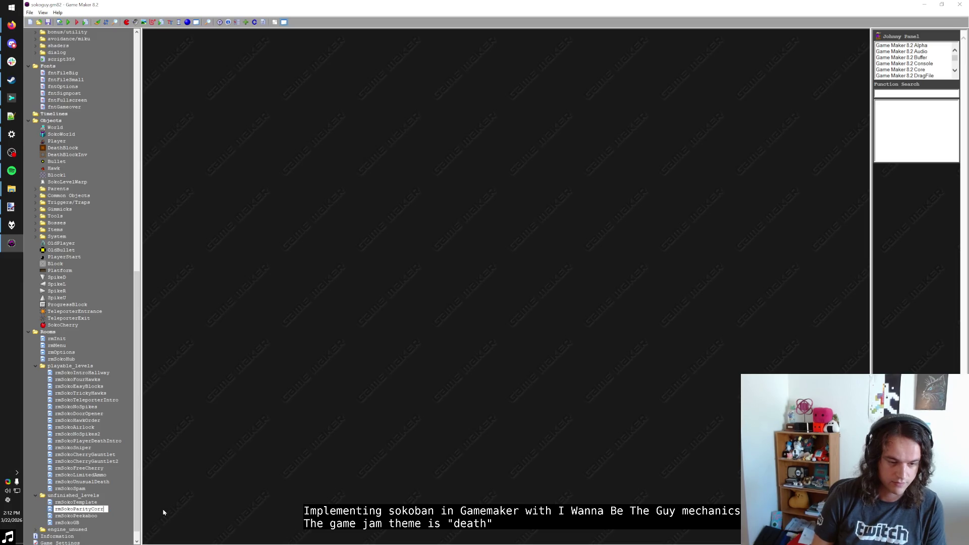
text(r)
key(Return)
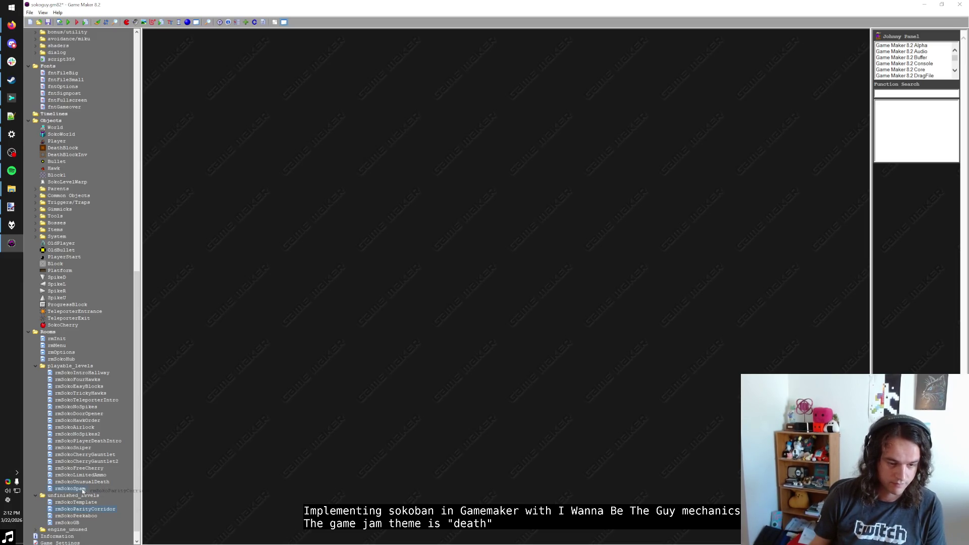
mouse_move(83, 491)
mouse_down()
mouse_move(93, 519)
mouse_move(88, 492)
mouse_up()
double_click(74, 359)
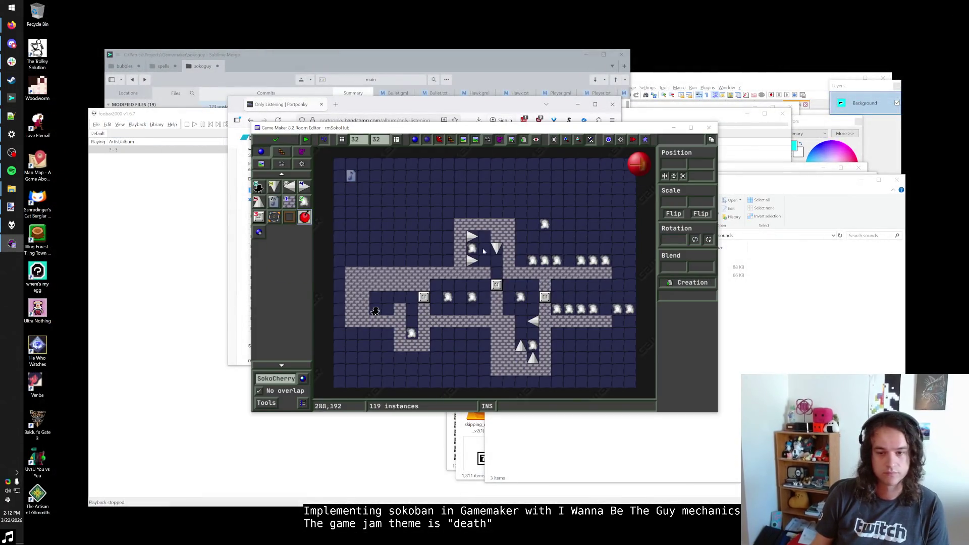
Shift the hub's level warp one cell left, set its destination to rmSokoParityCorridor, and close the hub
click(533, 261)
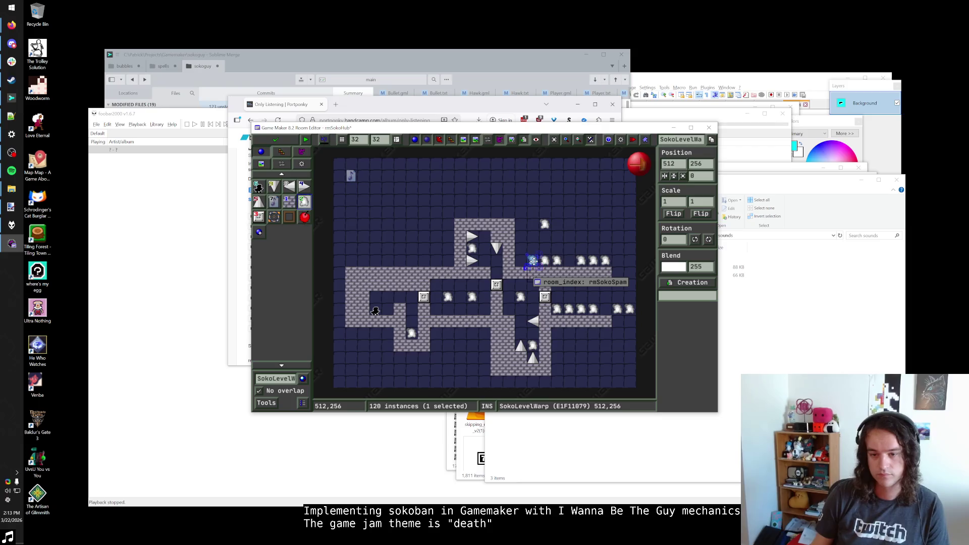
drag(533, 261, 521, 261)
click(570, 282)
click(570, 282)
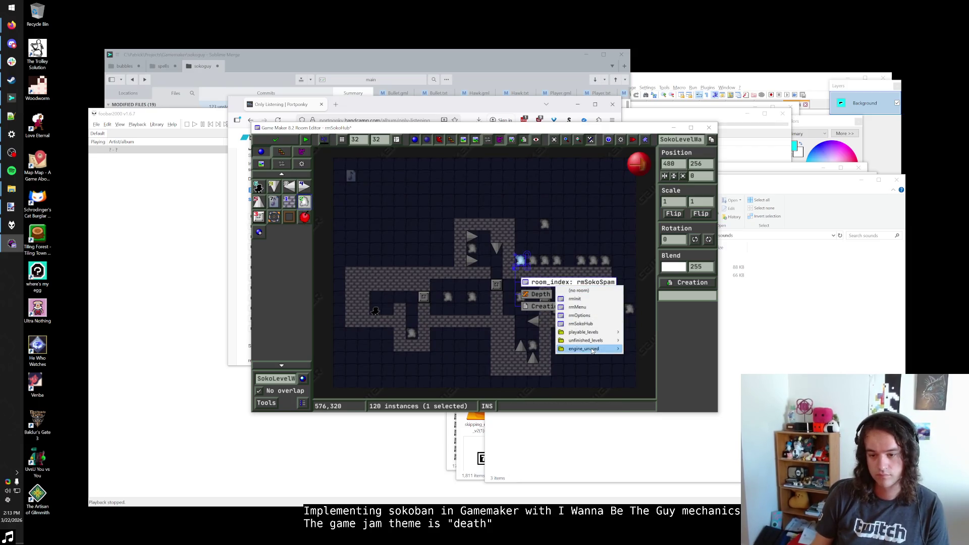
mouse_move(588, 332)
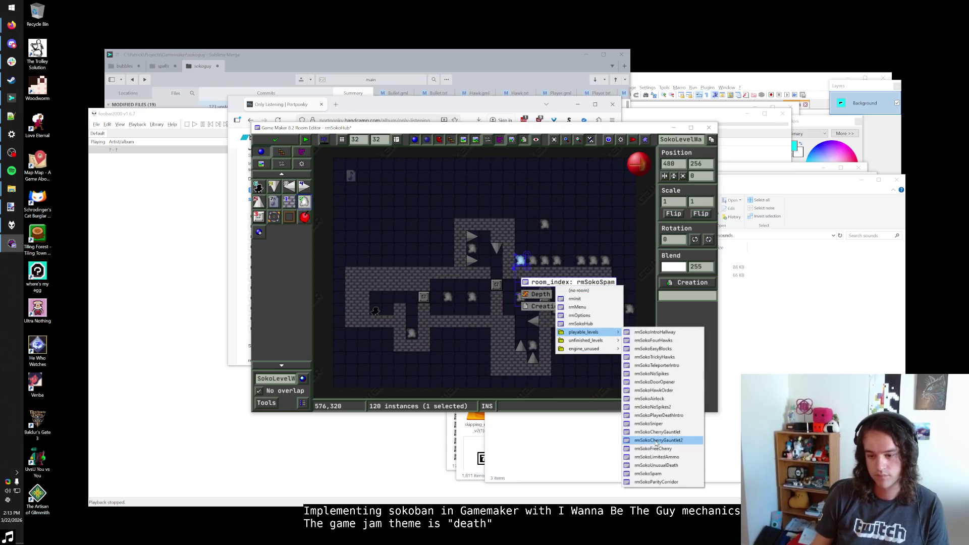
click(656, 482)
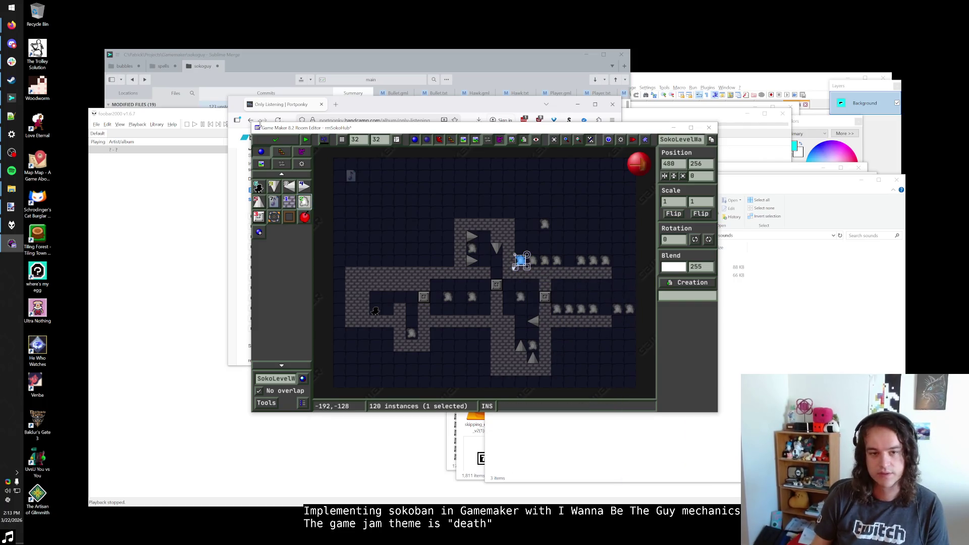
click(275, 139)
Open rmSokoCherryGauntlet2 maximized with Block1 selected for placing
scroll(79, 214, down, 1)
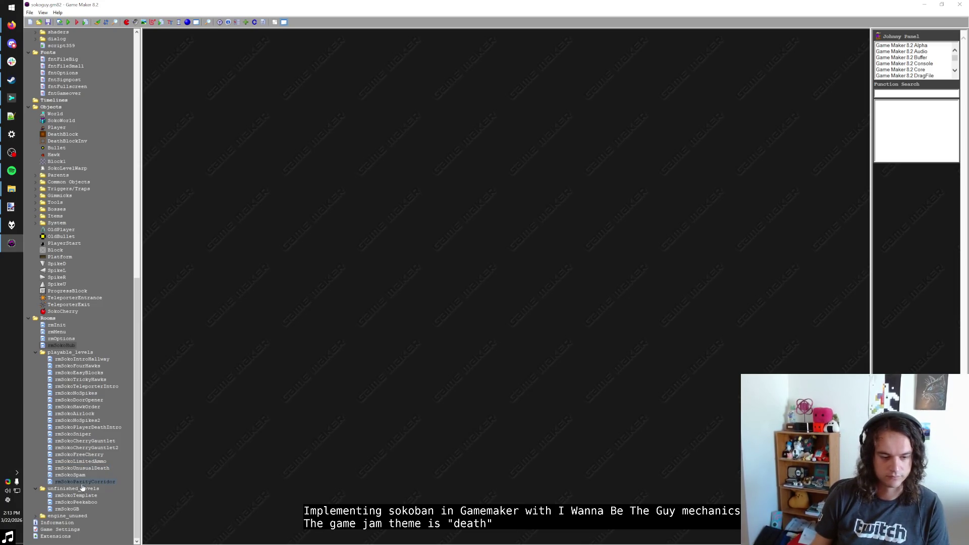
double_click(87, 449)
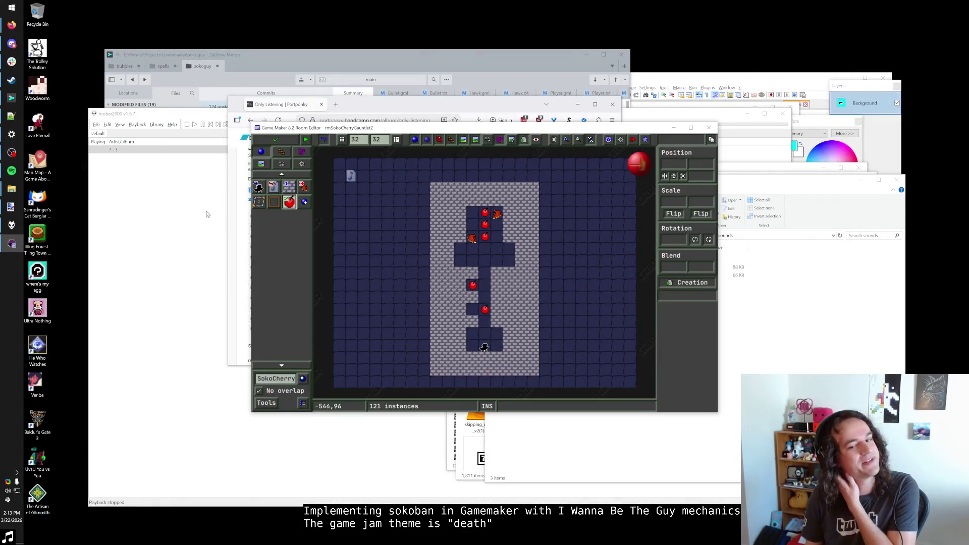
double_click(421, 128)
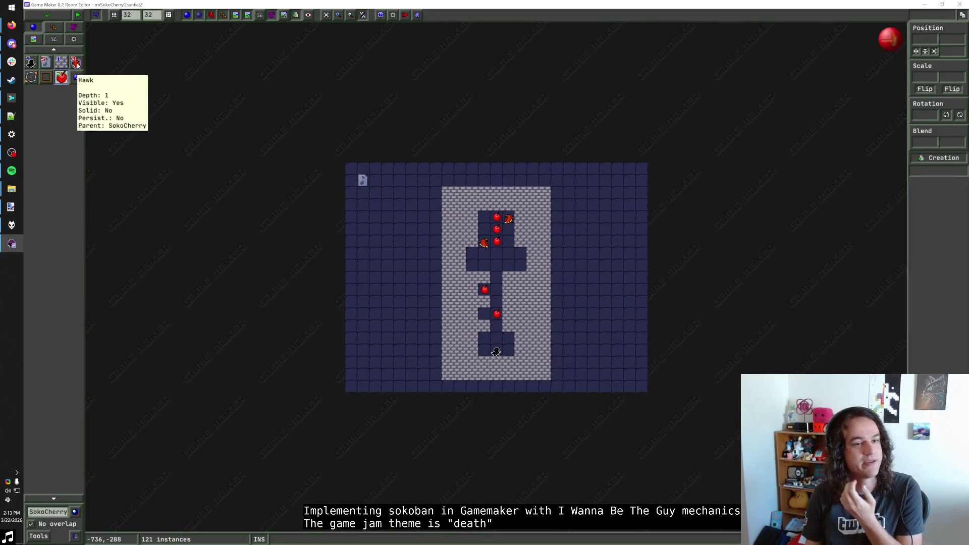
click(62, 61)
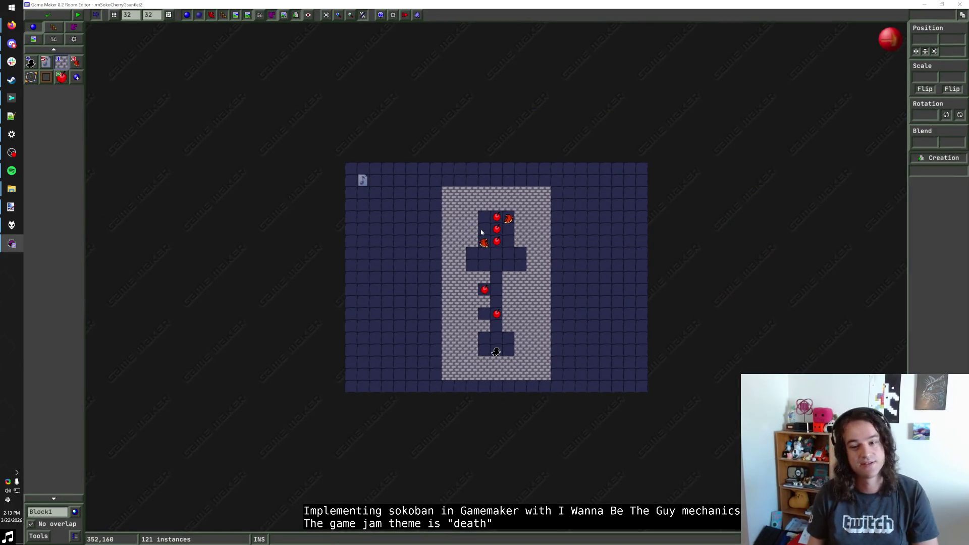
Delete two wall blocks at the corridor's right end and place a hawk at its new end
scroll(481, 258, up, 1)
right_click(549, 257)
right_click(565, 257)
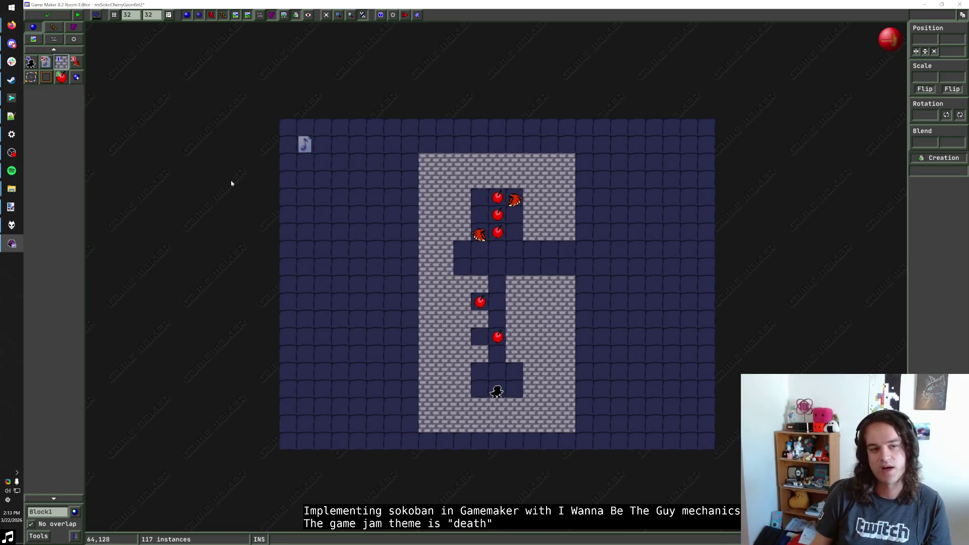
click(76, 61)
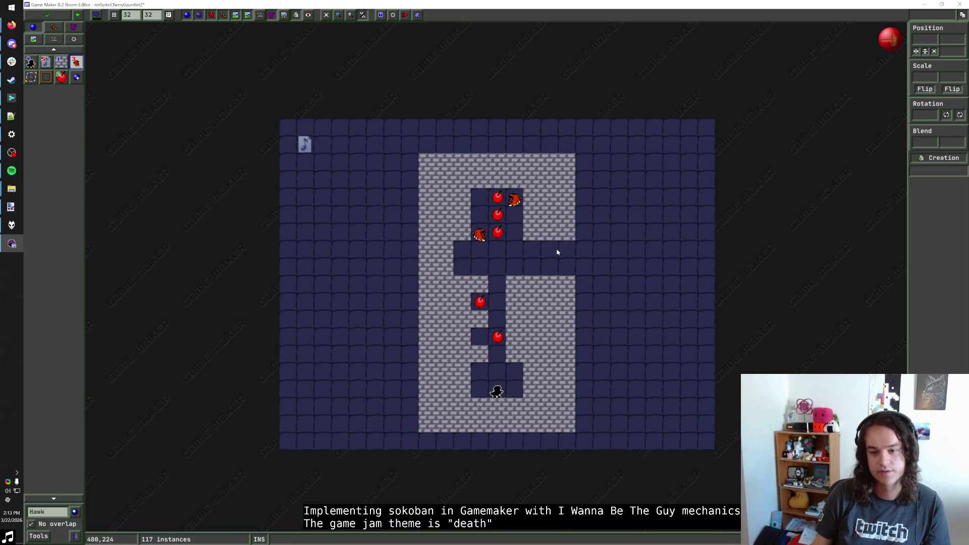
click(557, 252)
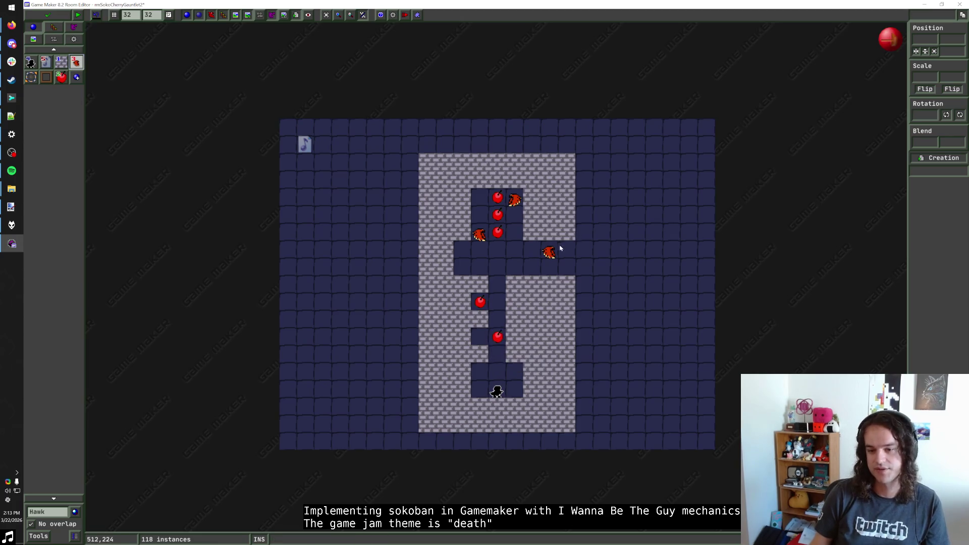
drag(555, 252, 567, 252)
Place a SokoCherry just left of the hawk and set its y_speed
click(483, 299)
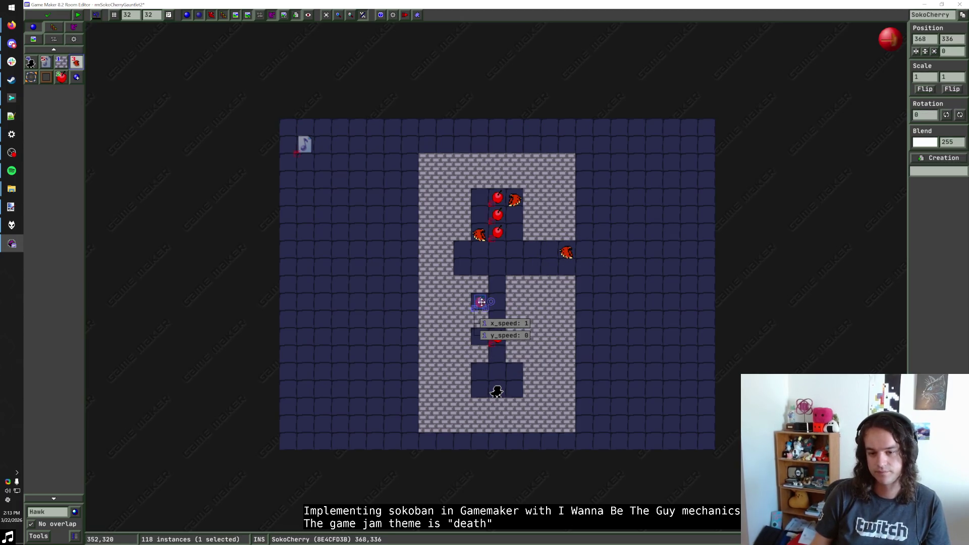
click(549, 250)
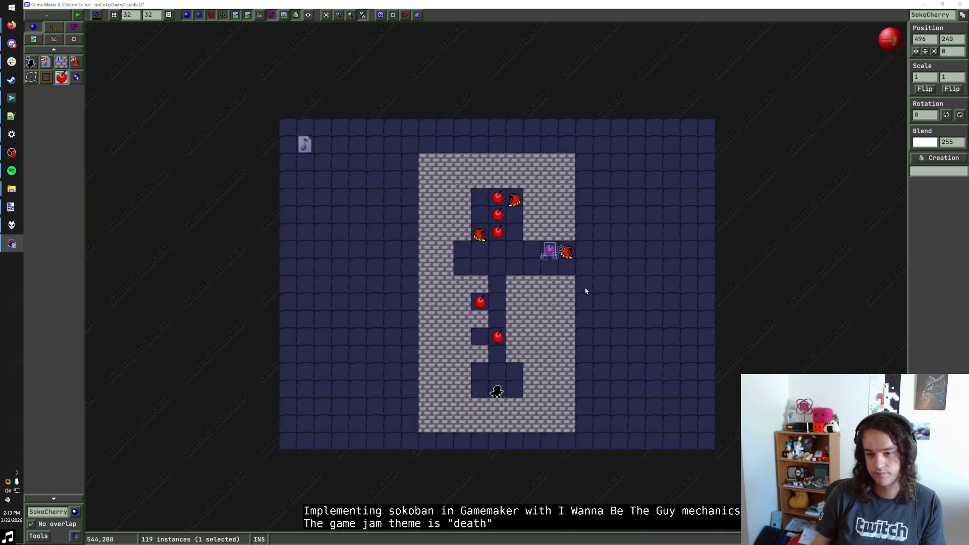
right_click(550, 252)
click(575, 284)
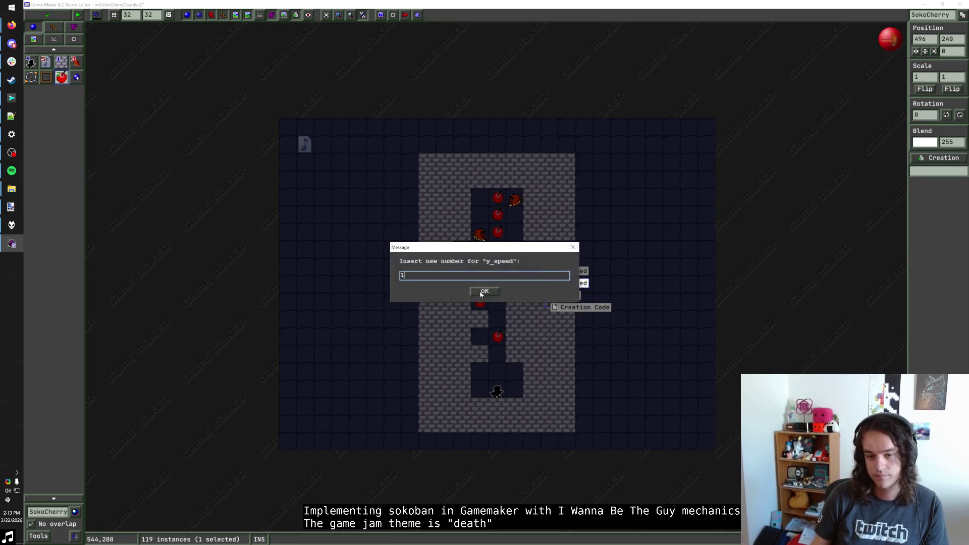
click(483, 291)
mouse_move(12, 25)
click(61, 81)
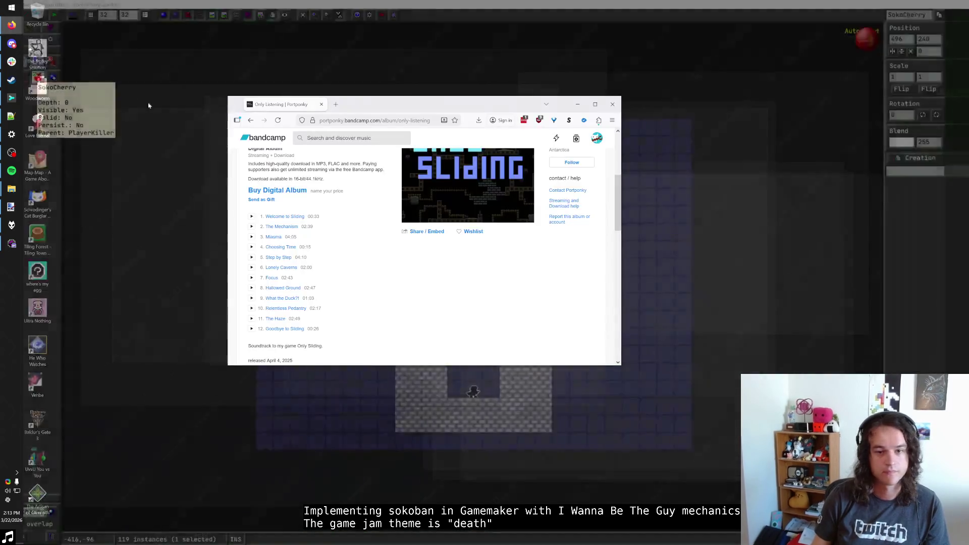
Start checkout for the Only Listening digital album at £10, then move the browser off to the right
click(291, 309)
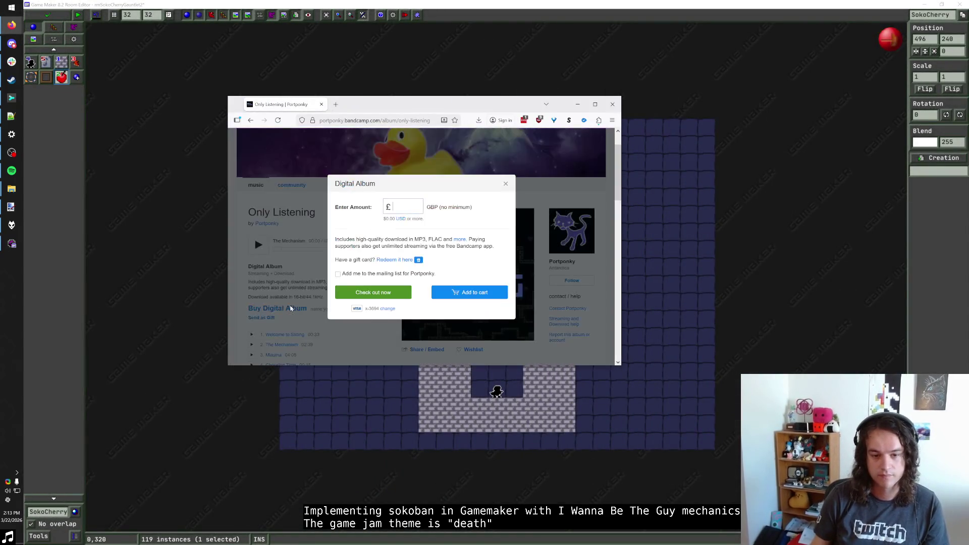
key(Escape)
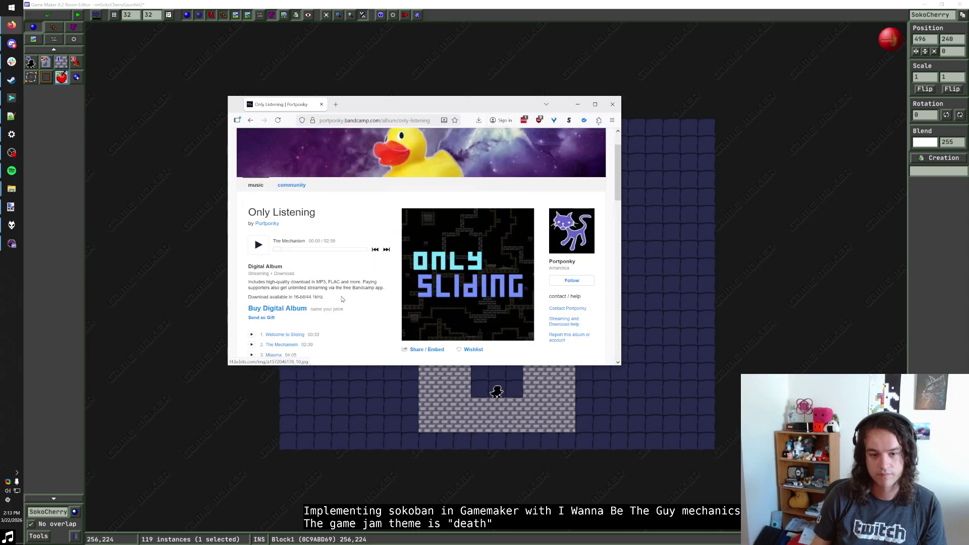
scroll(347, 301, down, 5)
scroll(347, 302, up, 3)
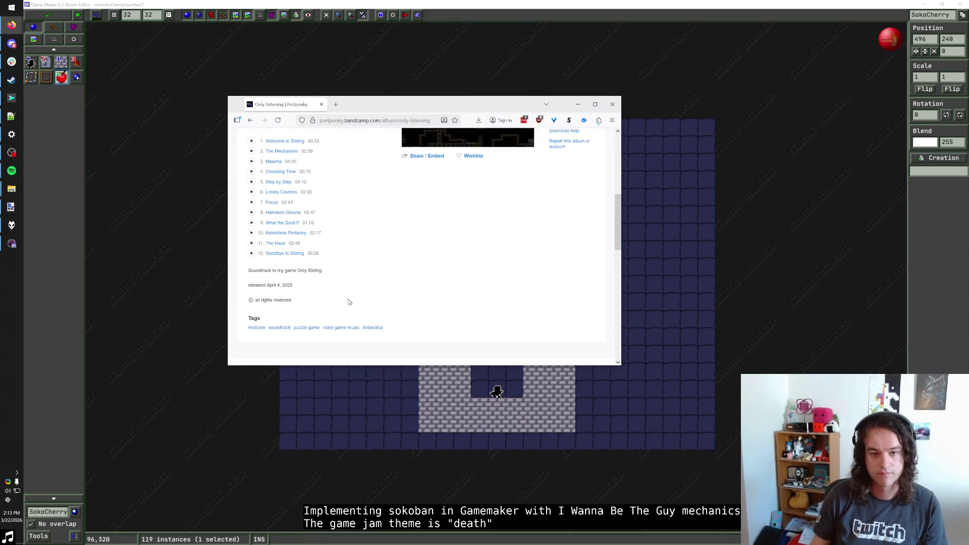
scroll(348, 302, down, 1)
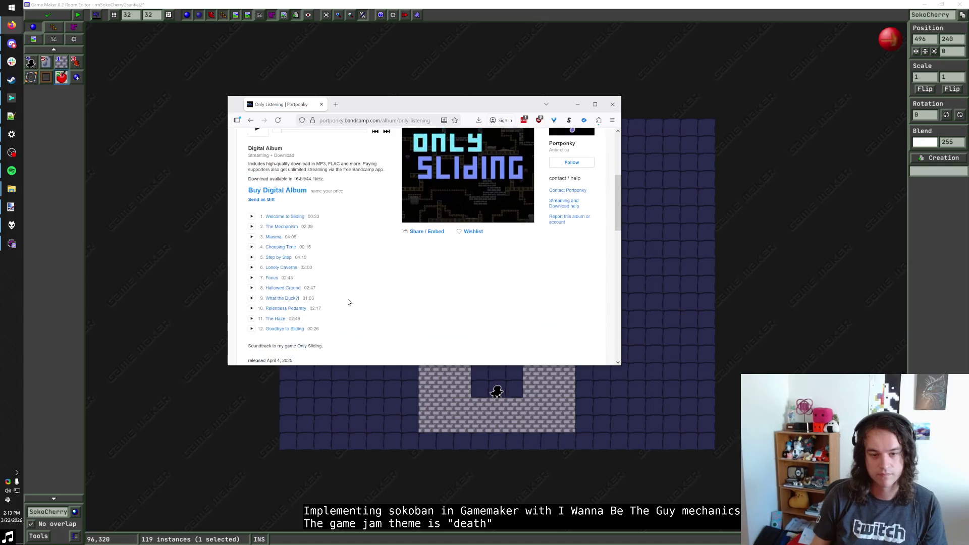
click(277, 190)
text(10)
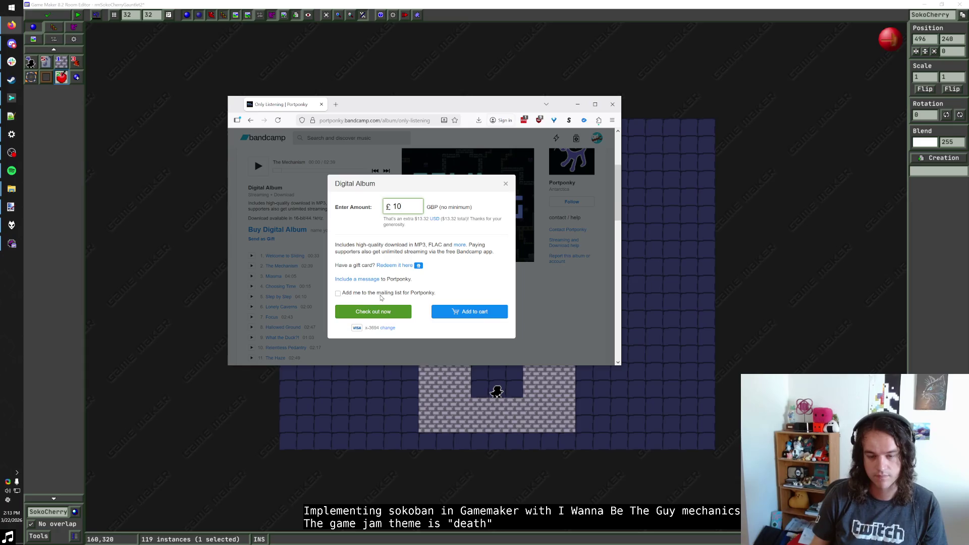
click(388, 312)
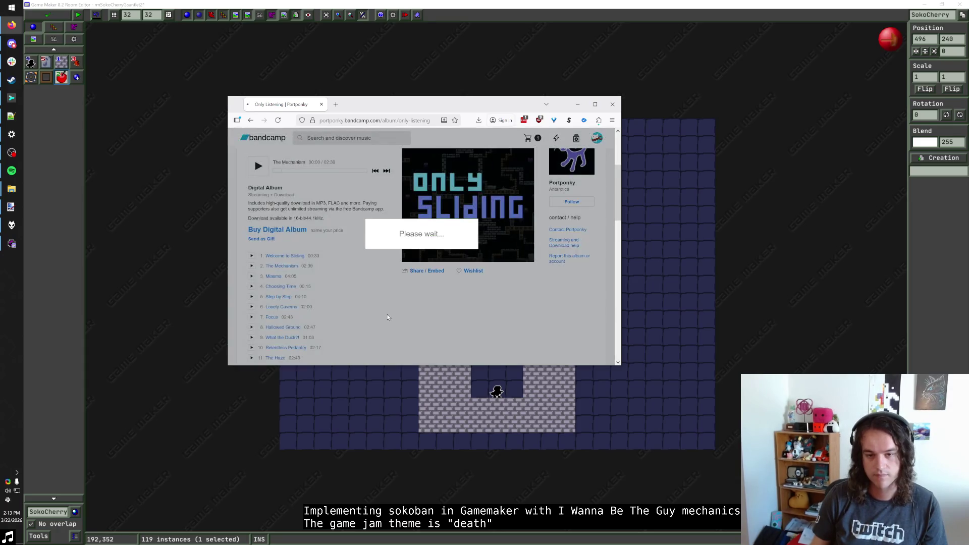
drag(505, 104, 968, 120)
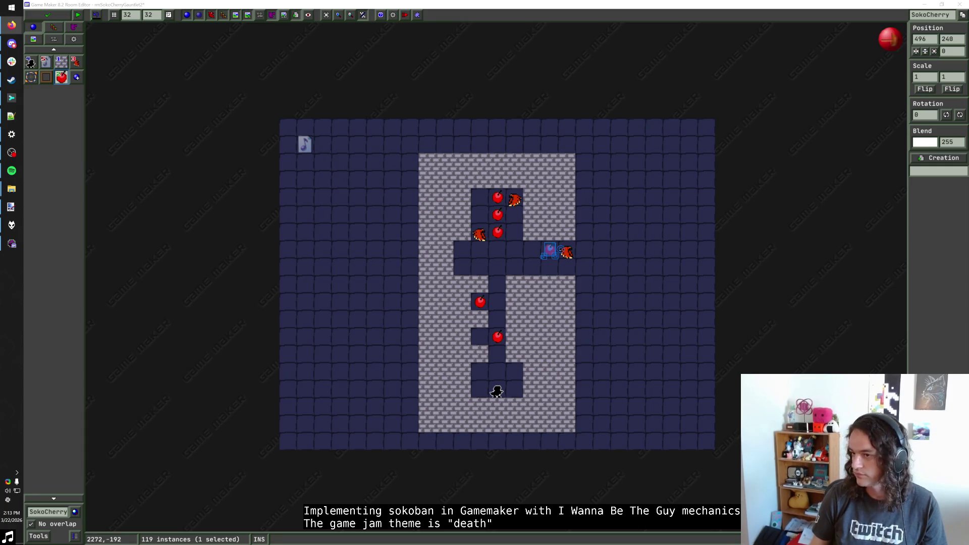
Browse File Explorer to the Fun > Music folder
click(12, 188)
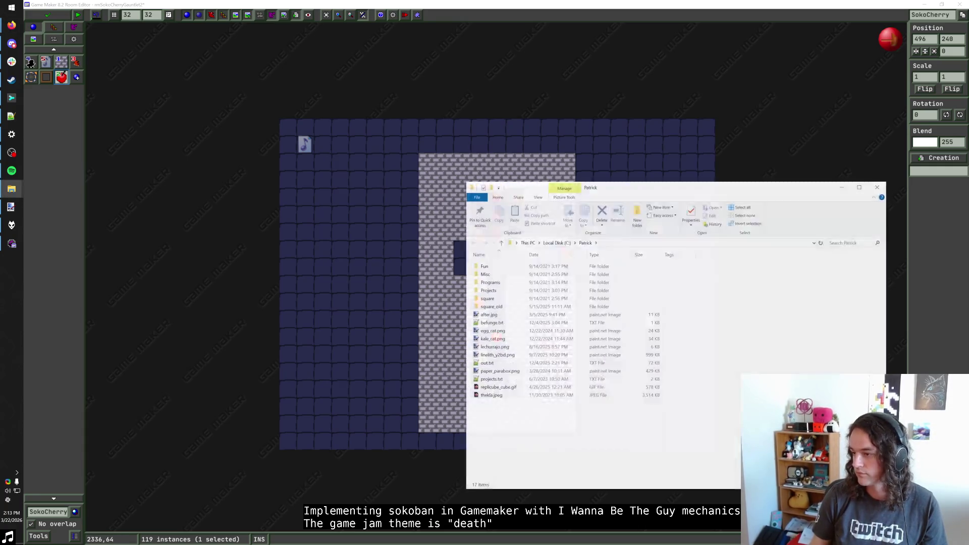
text(m)
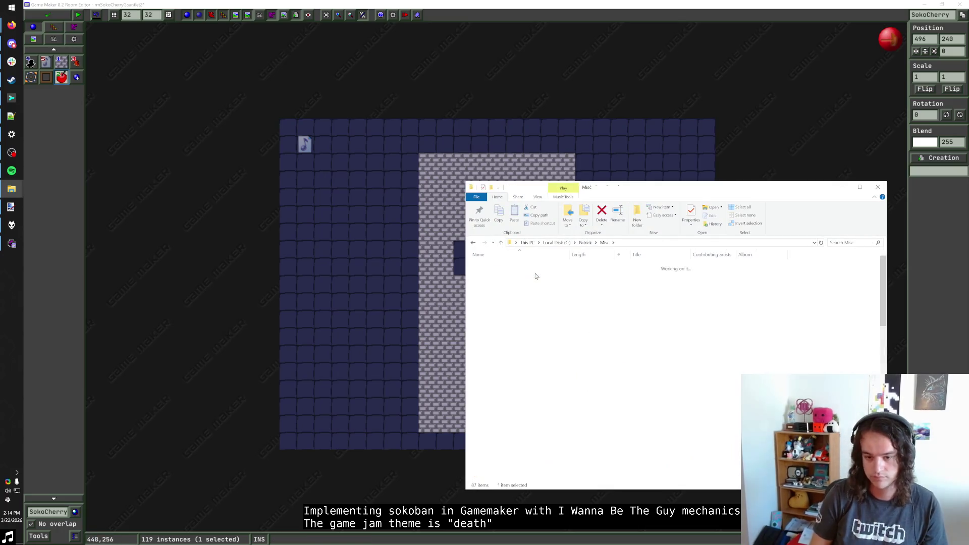
click(586, 243)
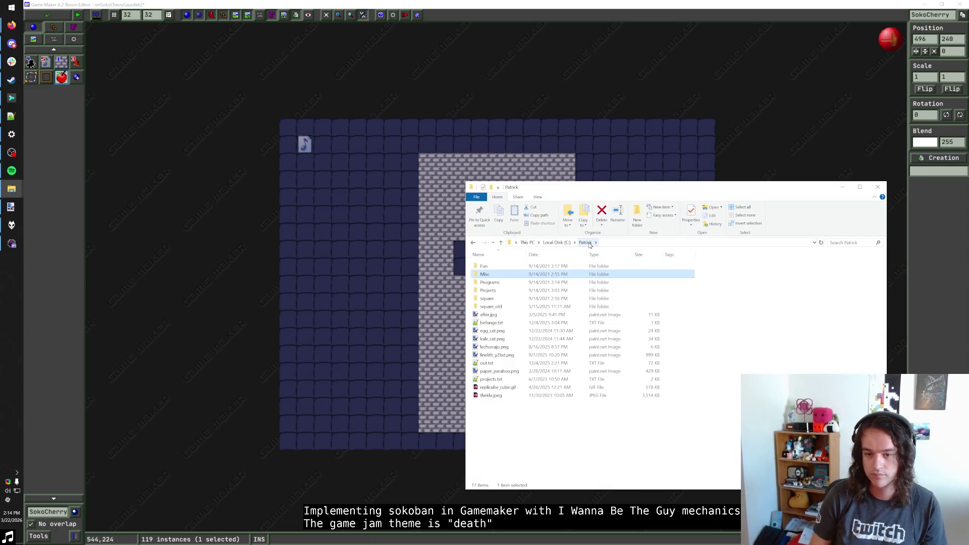
text(f)
key(Return)
text(m)
key(Return)
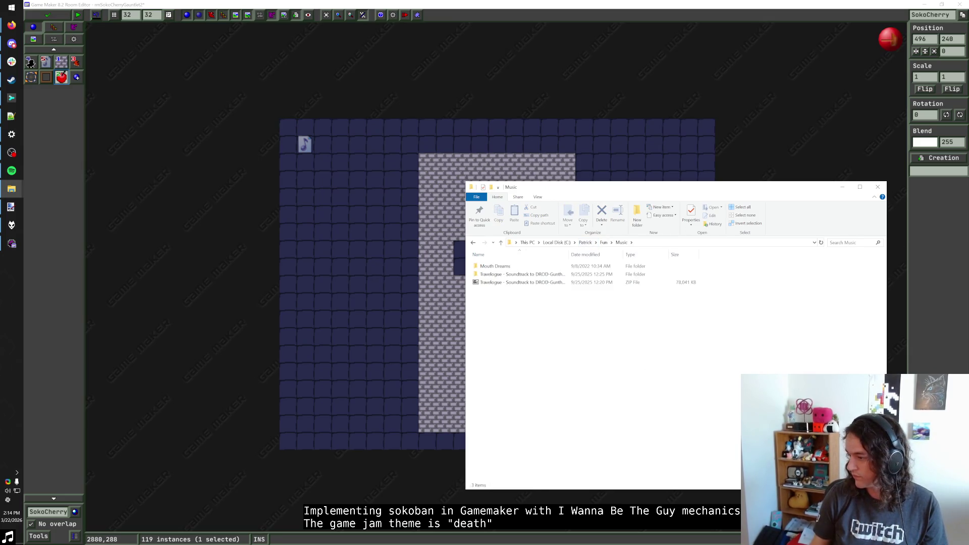
Create and open a new 'Portponky - Only Listening' folder in Music
key(alt+Tab)
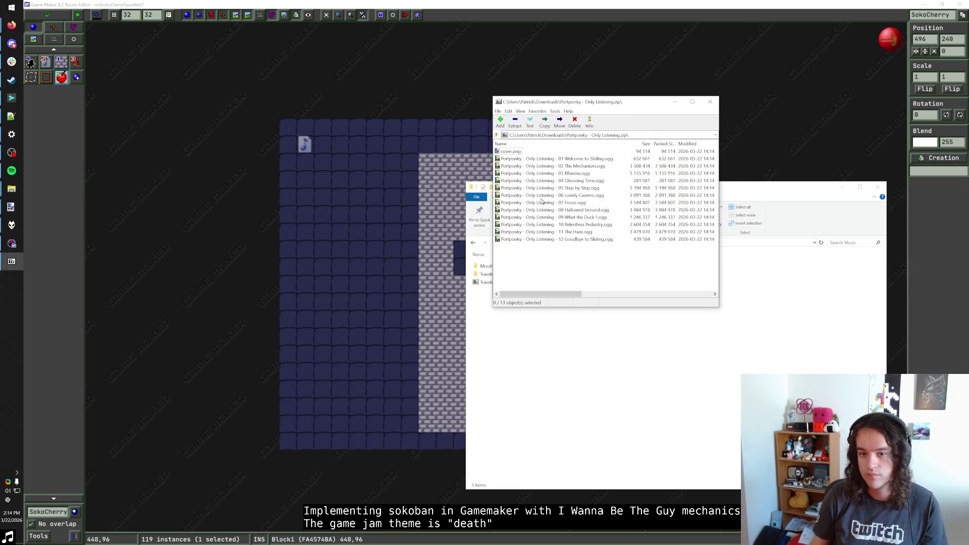
click(595, 350)
right_click(600, 360)
click(553, 159)
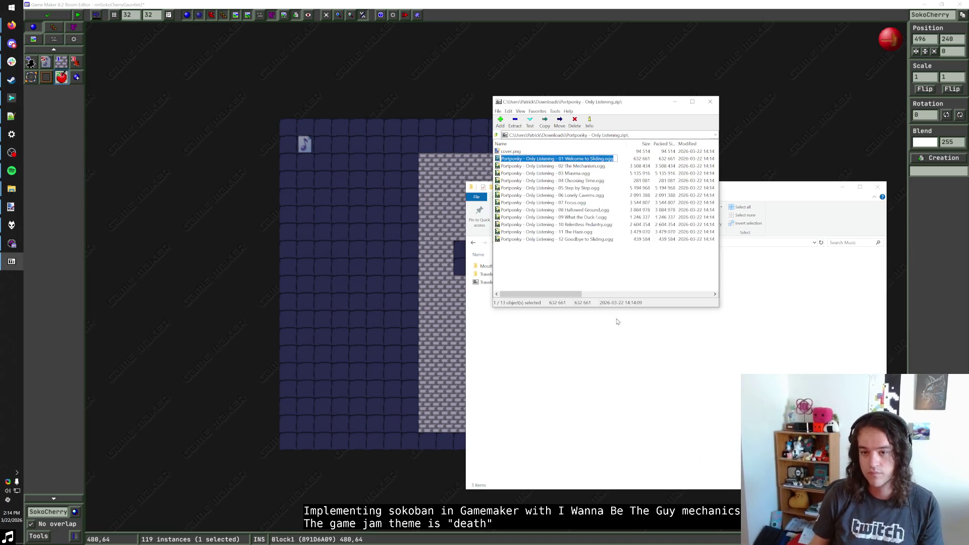
click(616, 321)
click(637, 216)
text(Portponky - Only Listening - 01 Welcome to Sliding.ogg)
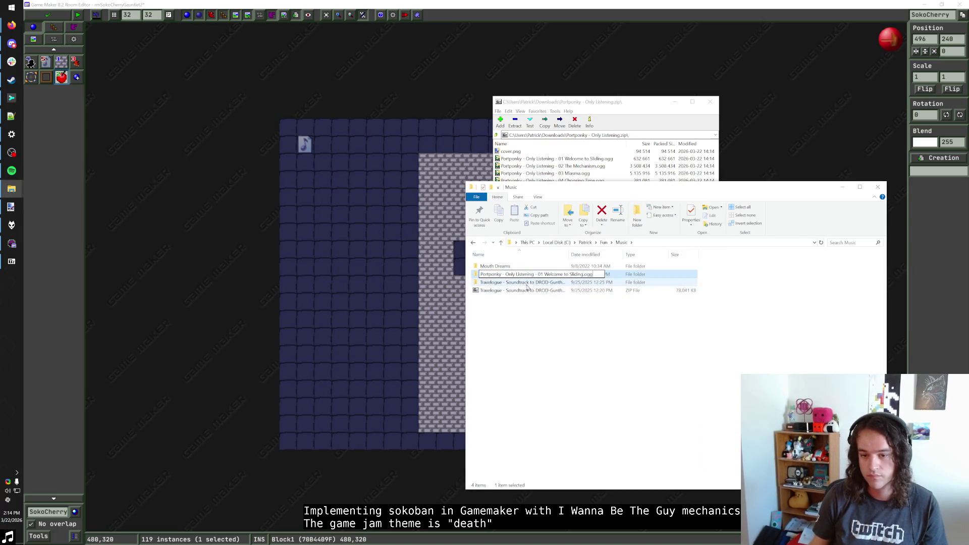
key(ctrl+shift+Left)
key(ctrl+shift+Left)
key(ctrl+shift+Left)
key(Delete)
key(Return)
key(Return)
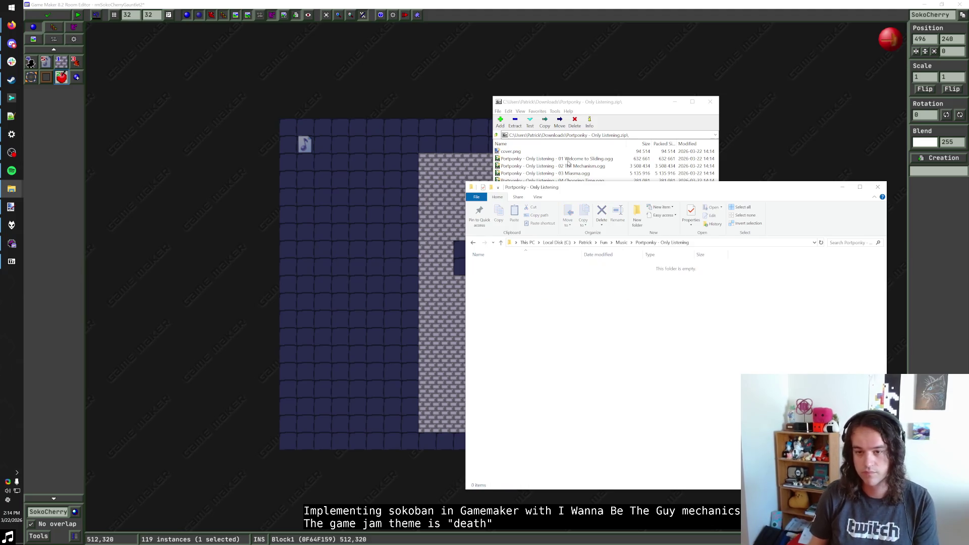
Extract all archive files into the album folder and play the tracks in foobar2000
click(568, 163)
key(ctrl+a)
drag(644, 376, 643, 376)
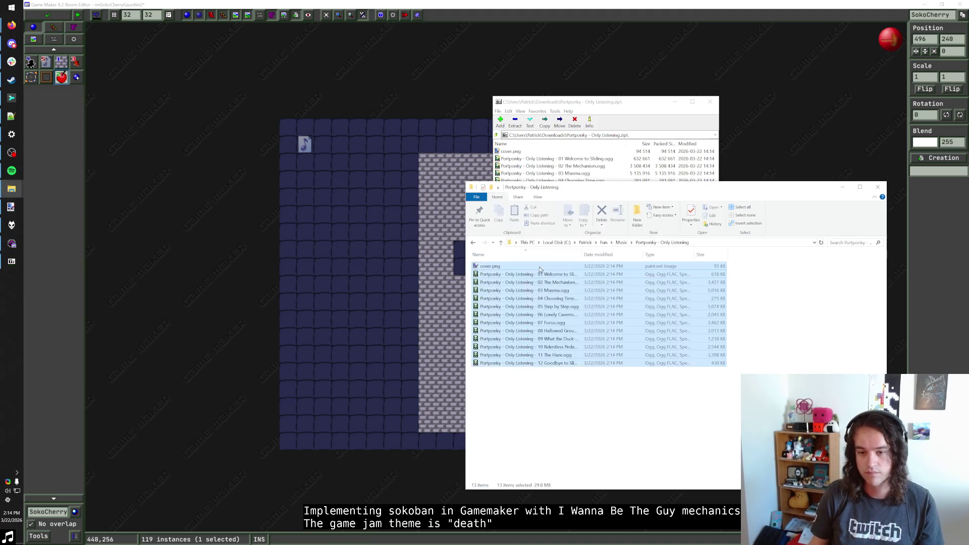
drag(566, 374, 555, 276)
right_click(562, 363)
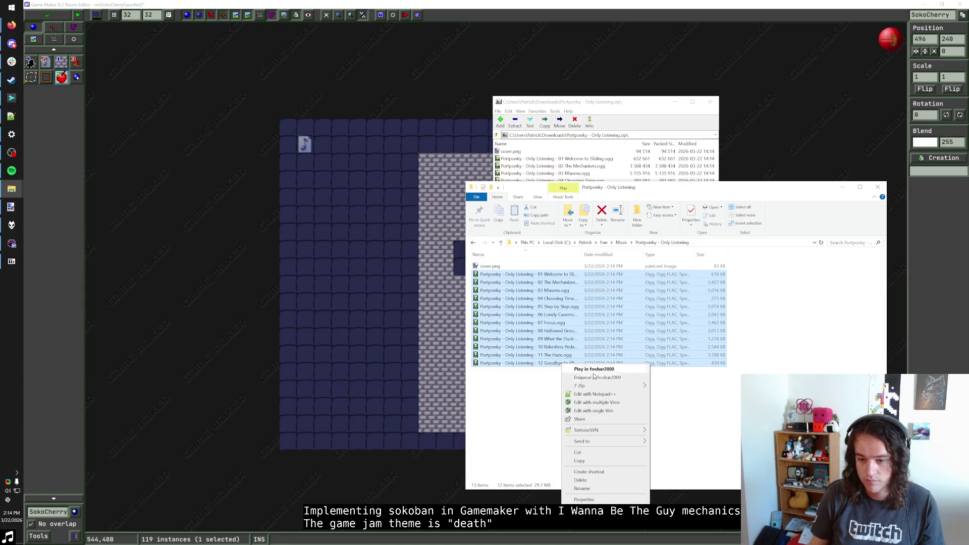
click(595, 370)
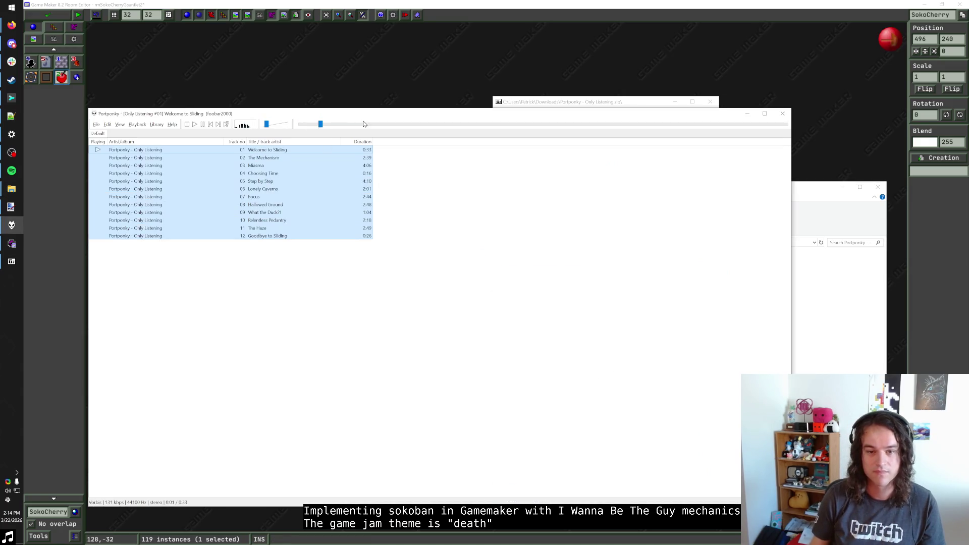
Minimize the 7-Zip window, start renaming the first track then cancel, and return to Game Maker
click(675, 102)
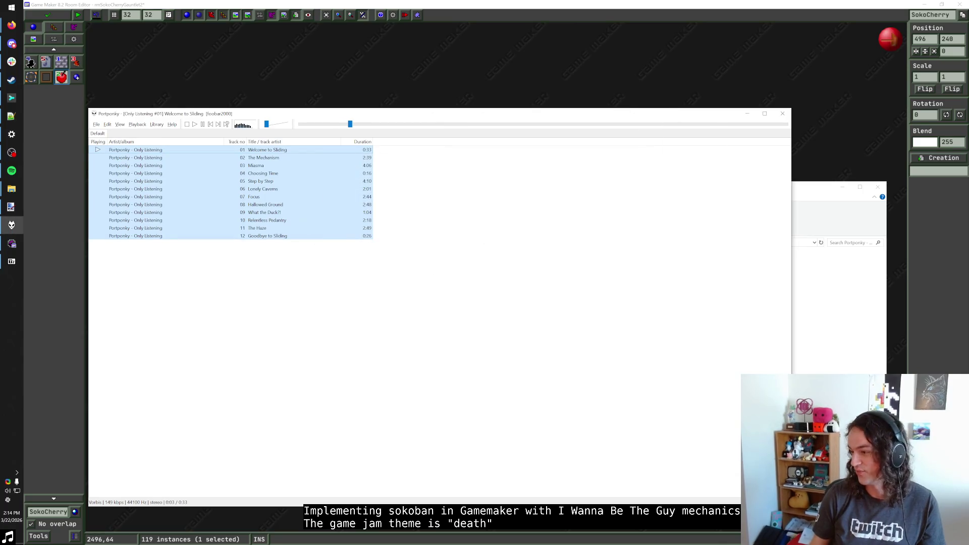
key(alt+Tab)
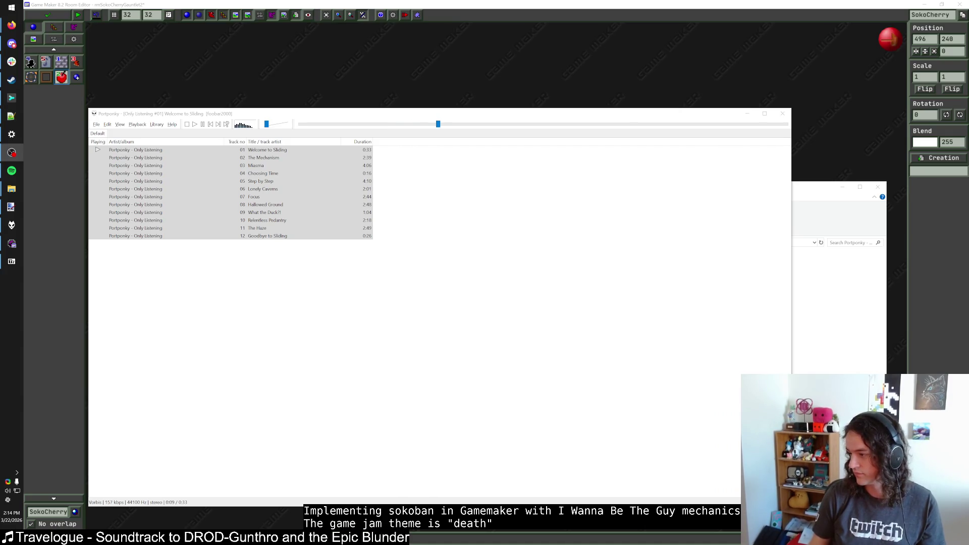
key(alt+Tab)
click(531, 276)
key(F2)
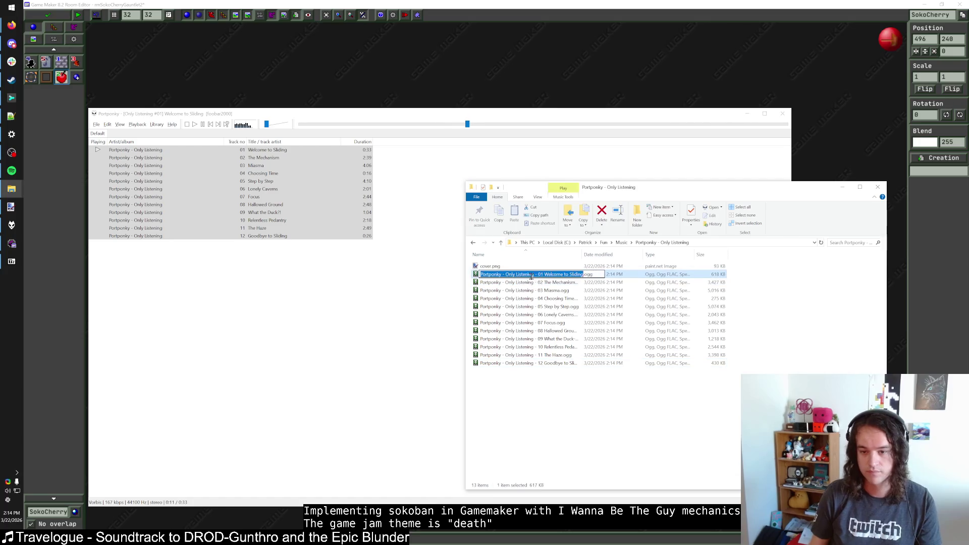
drag(535, 277, 474, 280)
key(alt+Tab)
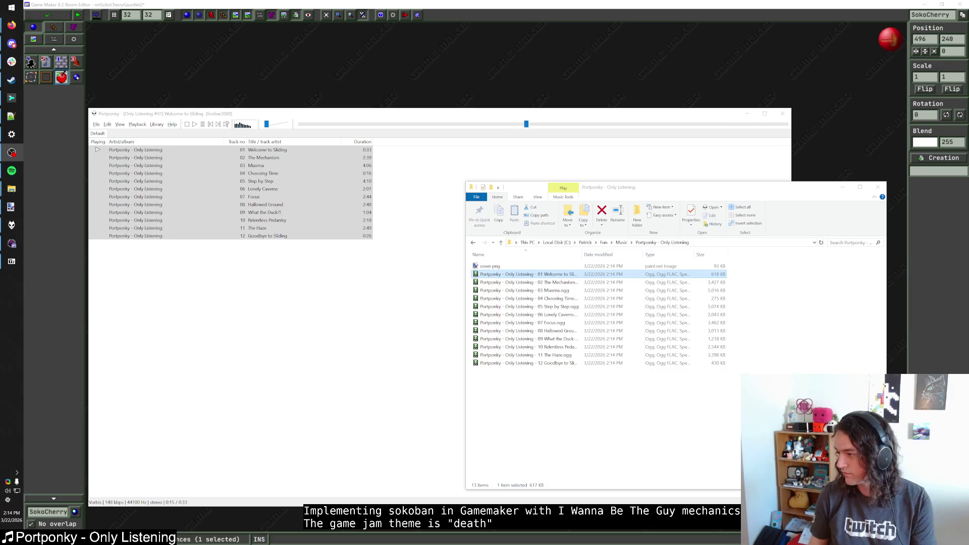
click(574, 9)
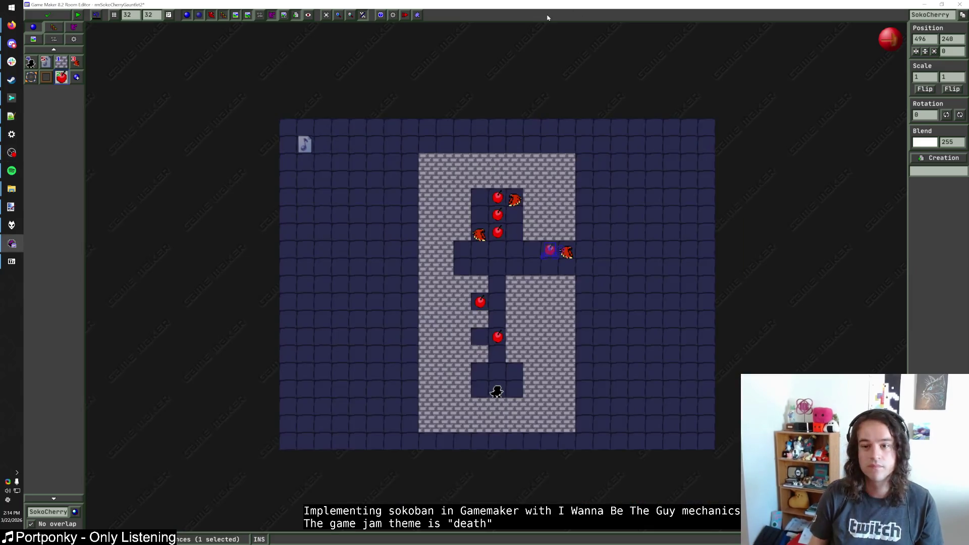
Delete two blocks below the corridor's right end and move the hawk and cherry into the opening
click(61, 61)
scroll(555, 222, up, 1)
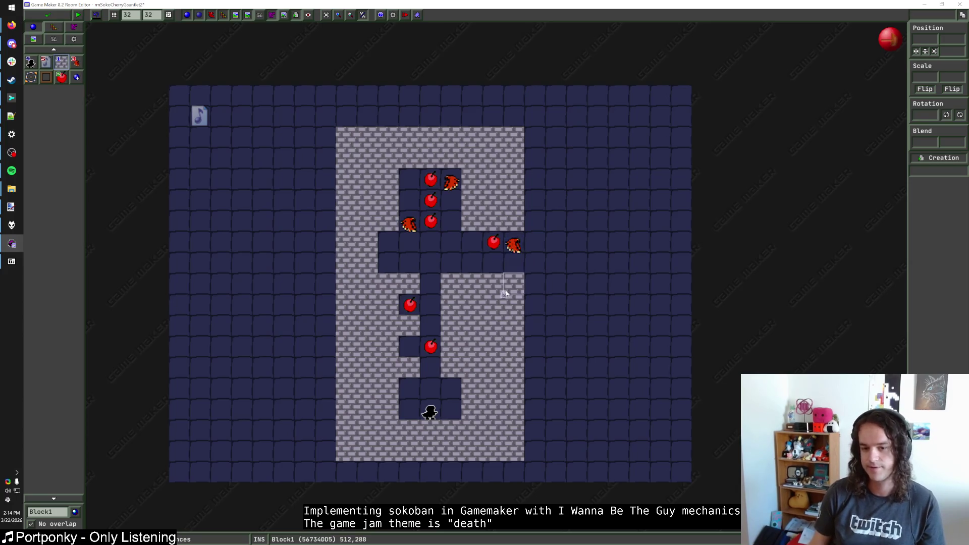
right_click(511, 290)
right_click(514, 306)
mouse_move(513, 245)
mouse_down()
mouse_move(514, 305)
mouse_move(534, 309)
mouse_move(534, 267)
mouse_up()
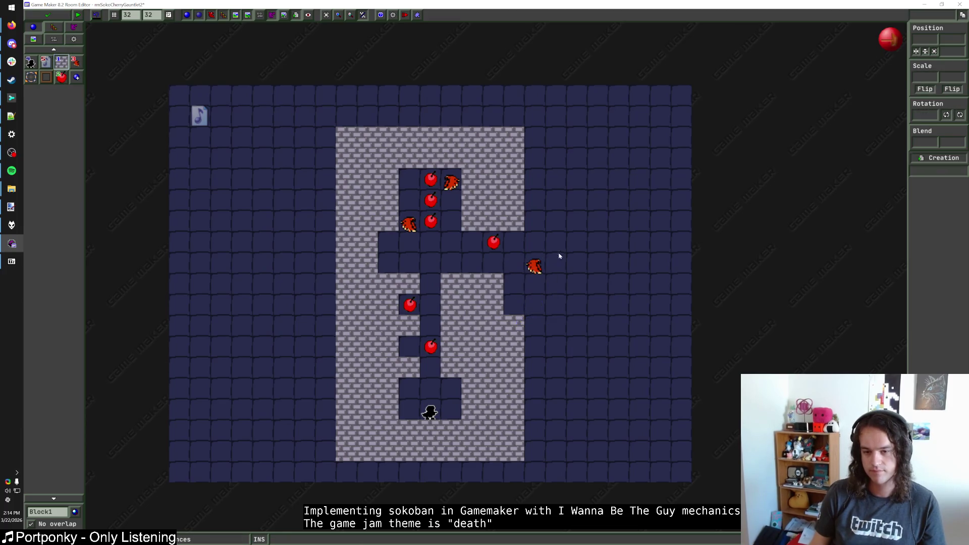
drag(492, 243, 530, 302)
key(Escape)
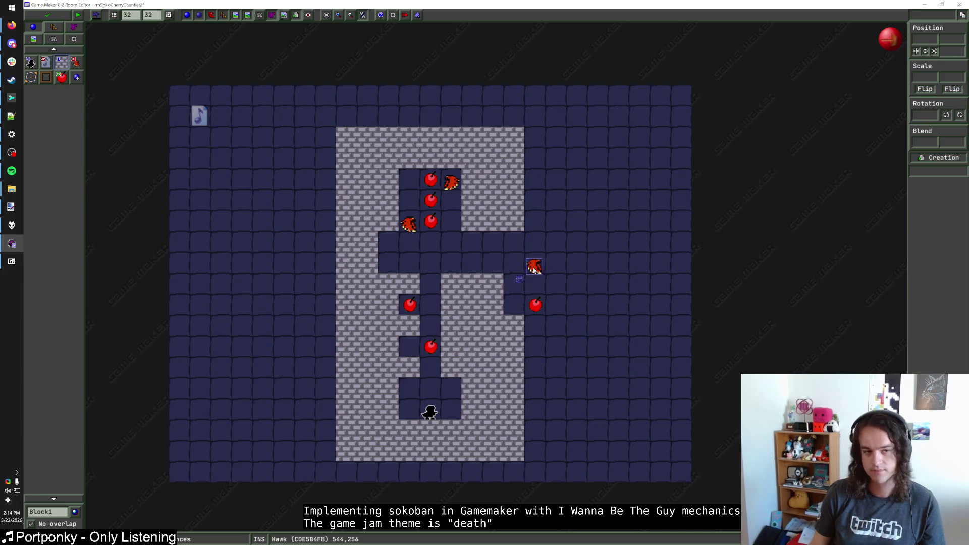
drag(534, 266, 514, 286)
Place a Gimmicks > Genki > ShootBlock at the corridor's right-end corner
click(48, 512)
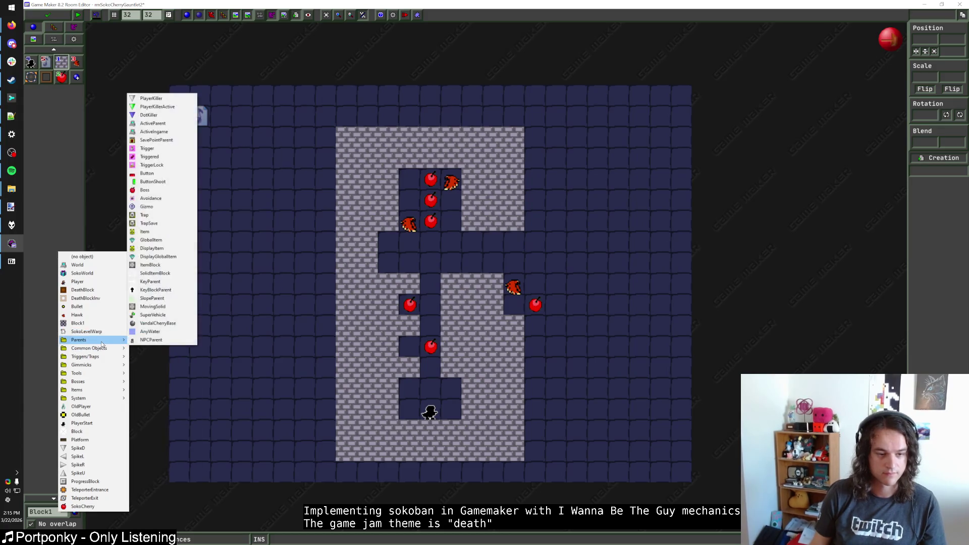
mouse_move(102, 358)
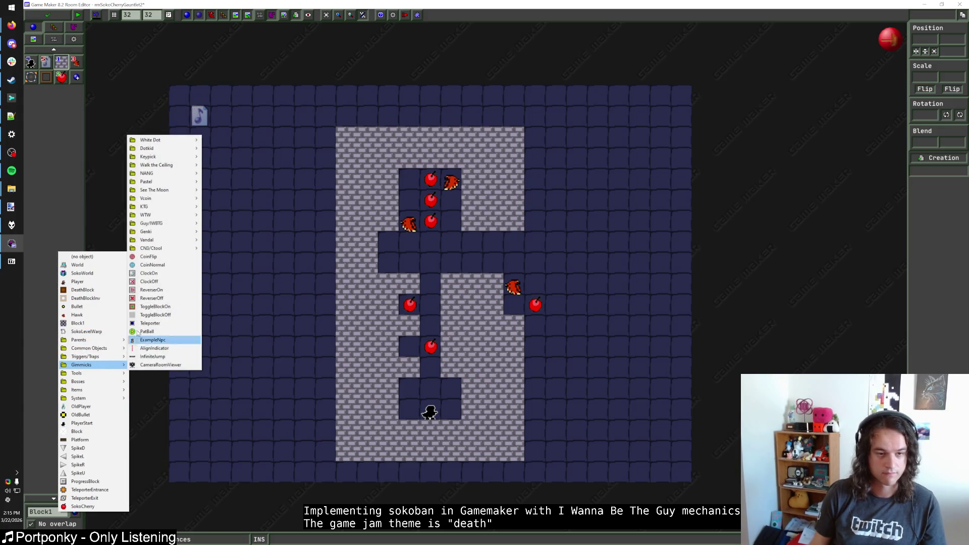
mouse_move(165, 235)
click(224, 231)
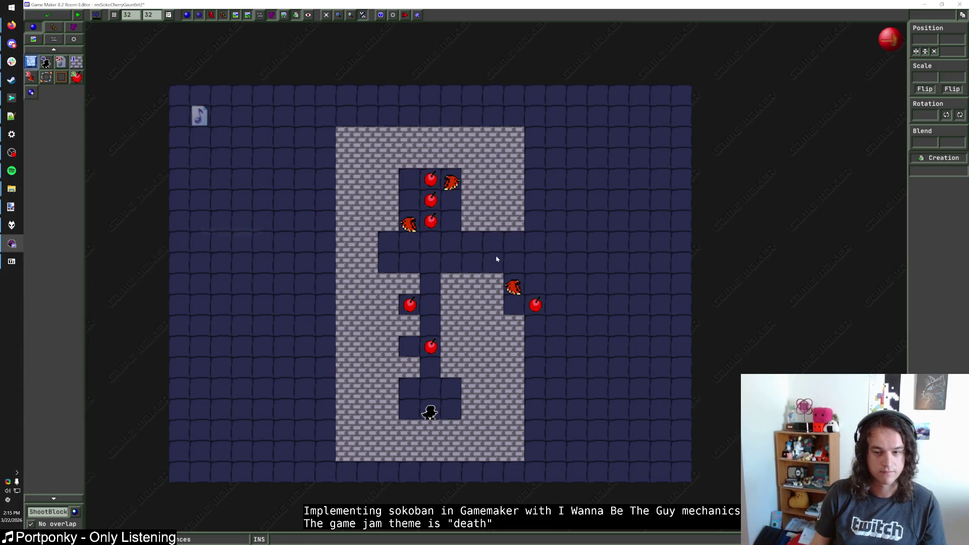
click(513, 262)
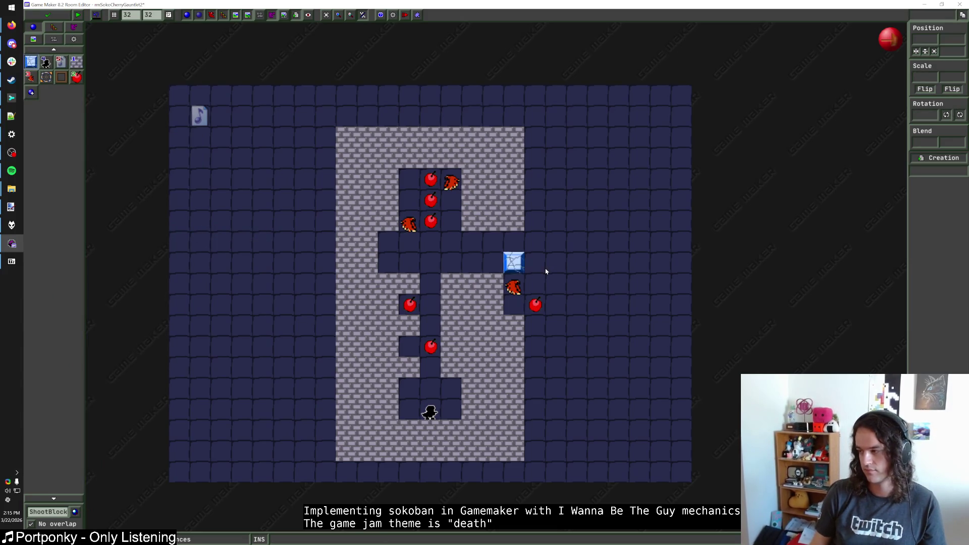
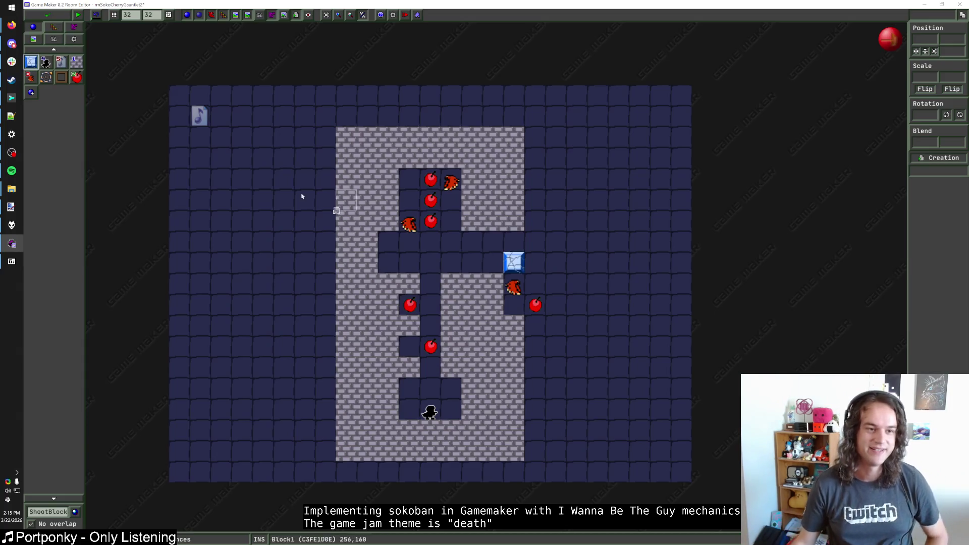
Place Block1 wall blocks beside the right cherry
click(77, 61)
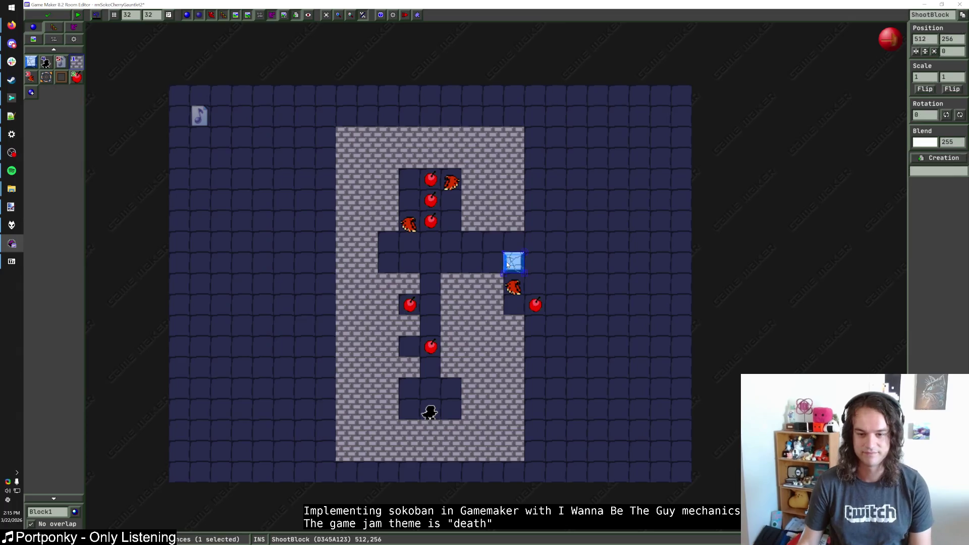
scroll(556, 263, up, 1)
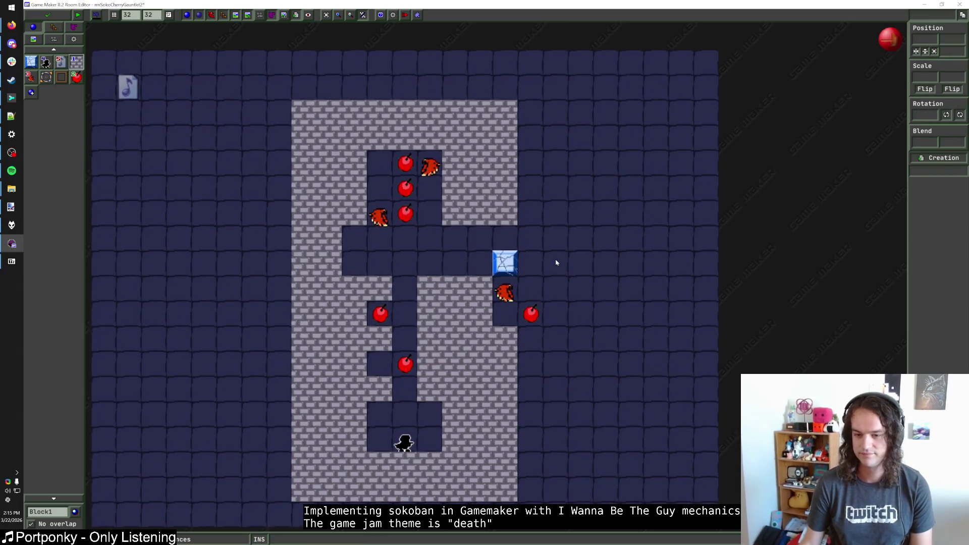
scroll(561, 263, down, 1)
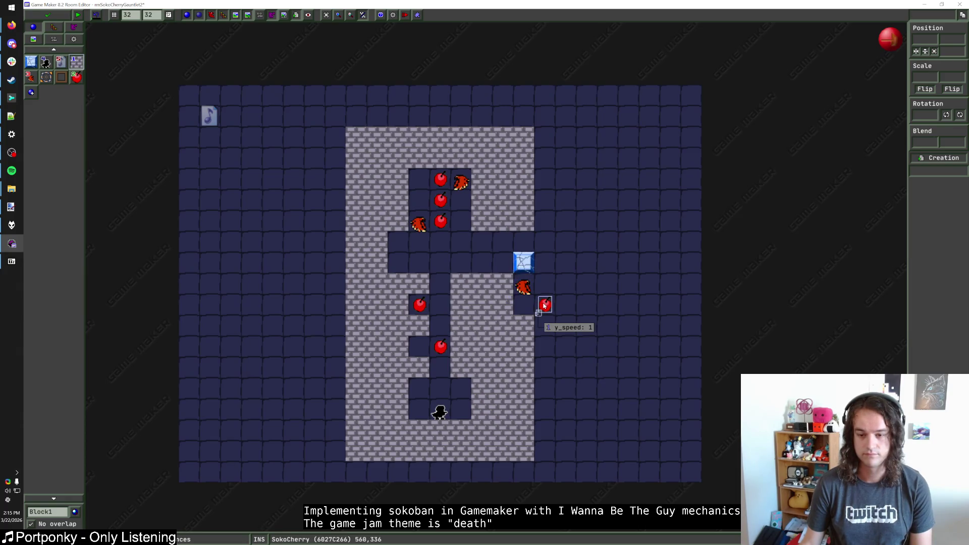
click(545, 326)
click(565, 325)
click(566, 306)
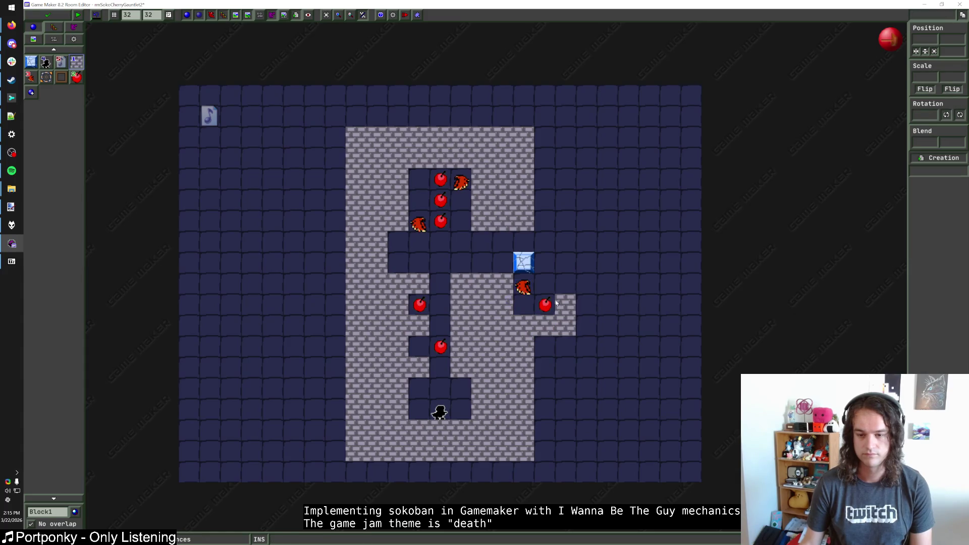
Move the hawk next to the right cherry and confirm the cherry's x_speed value
drag(523, 287, 565, 307)
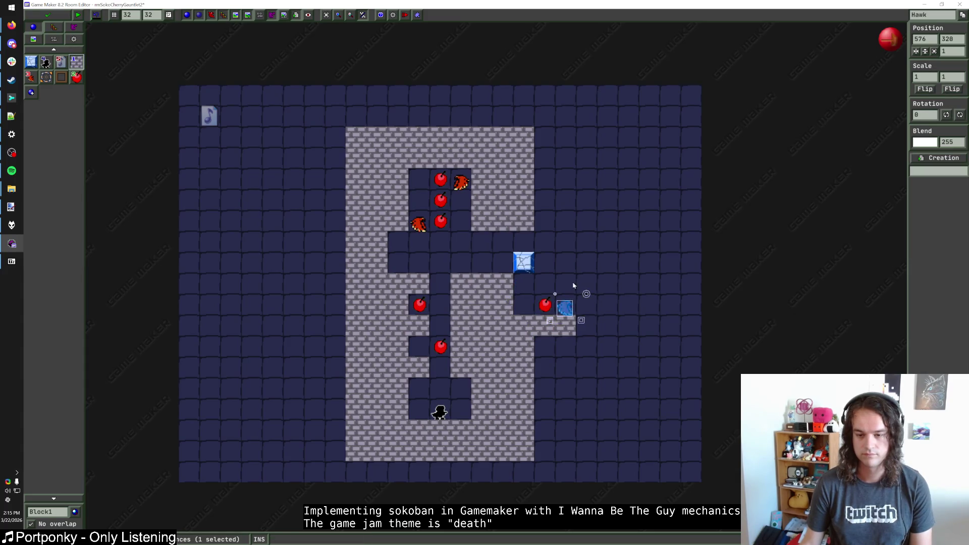
right_click(545, 306)
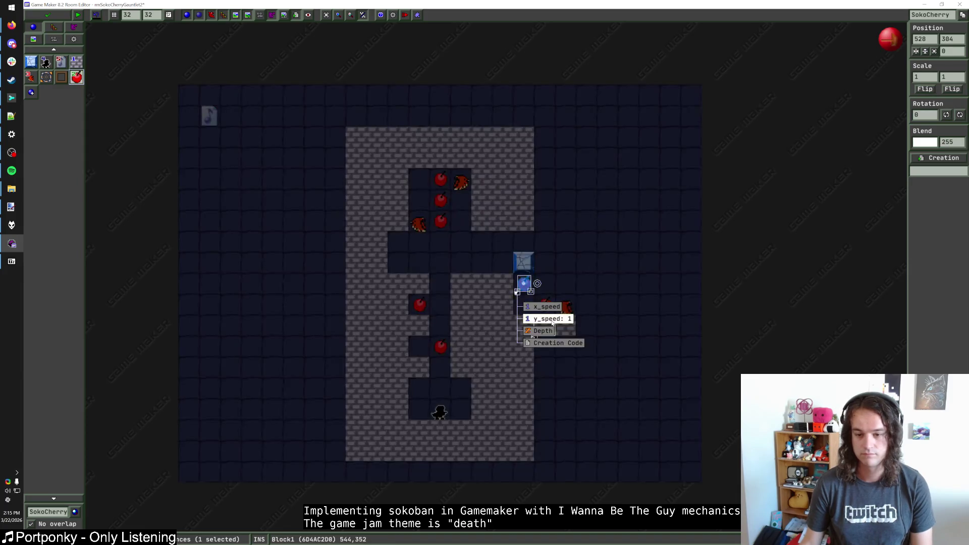
click(545, 307)
key(Return)
key(Escape)
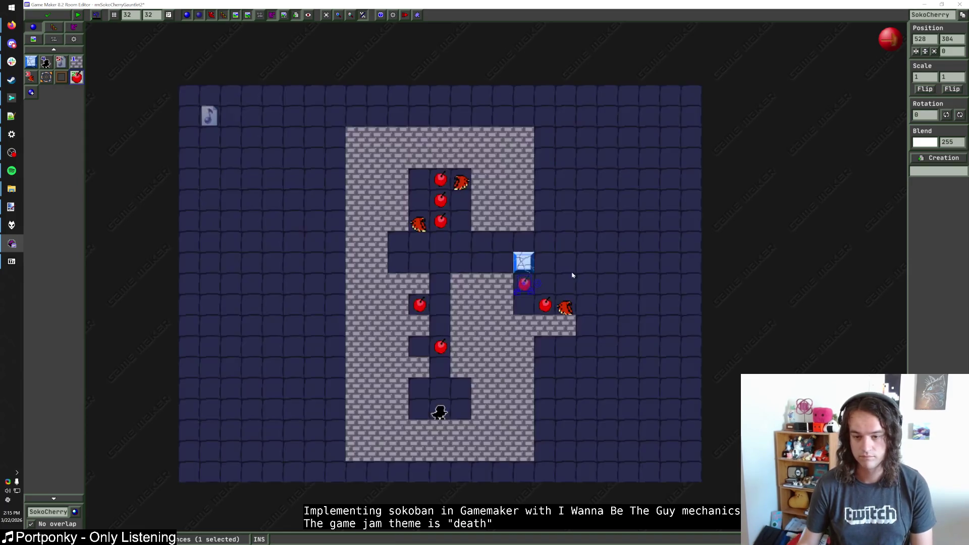
right_click(528, 291)
click(569, 277)
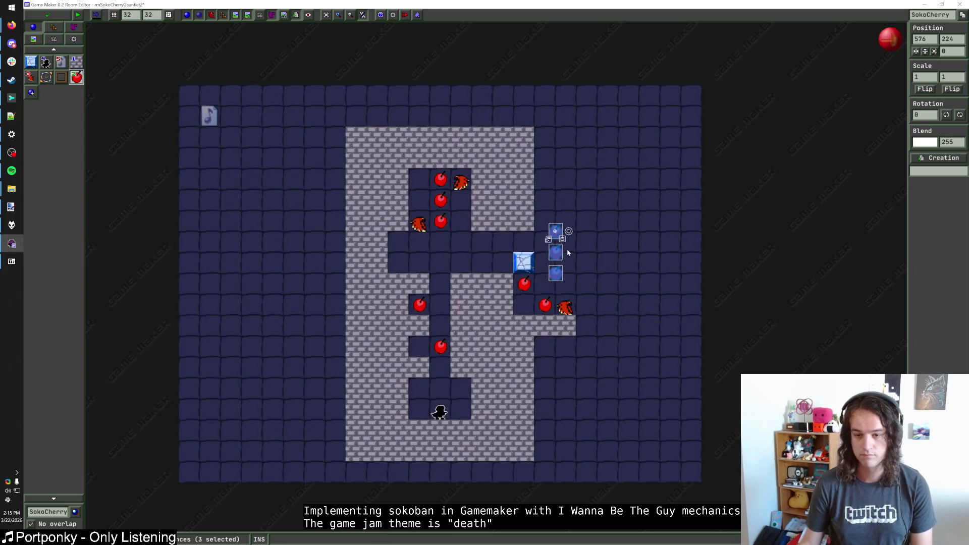
Build an L-shaped brick wall to the right plus a column of three wall blocks
click(77, 61)
mouse_move(565, 284)
mouse_down()
mouse_move(565, 220)
mouse_move(545, 221)
mouse_up()
drag(593, 289, 593, 328)
Flip the hawk with Scale X -1, then delete the shoot block and place a wall there
click(566, 307)
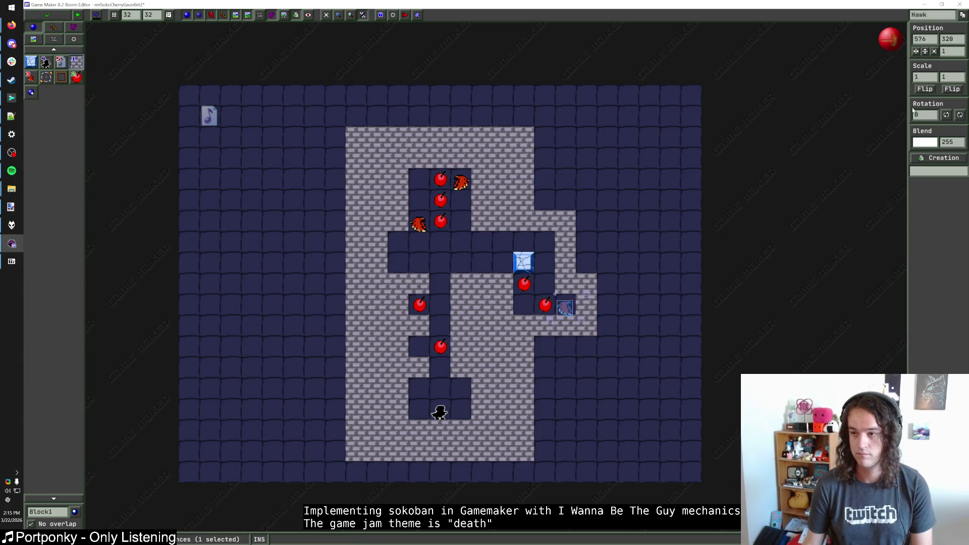
click(926, 77)
click(925, 88)
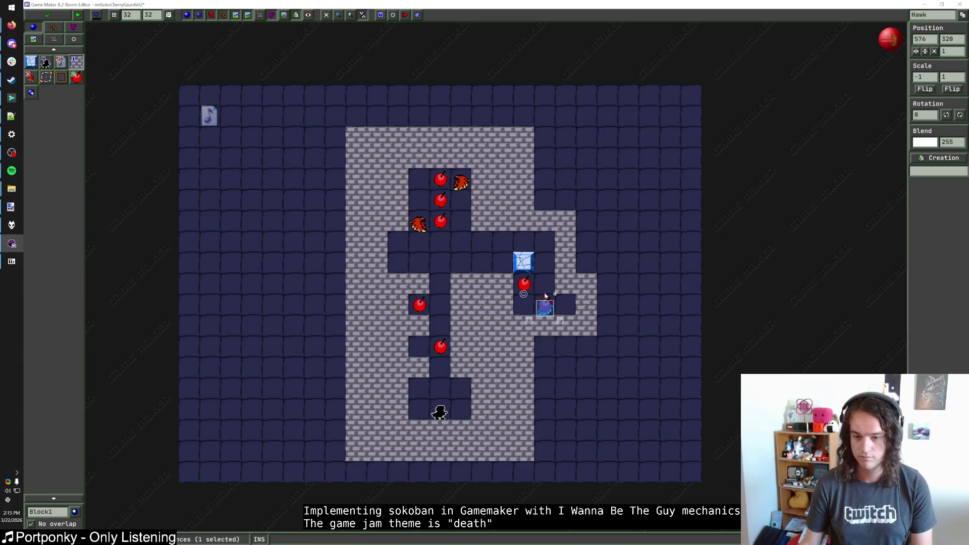
key(Escape)
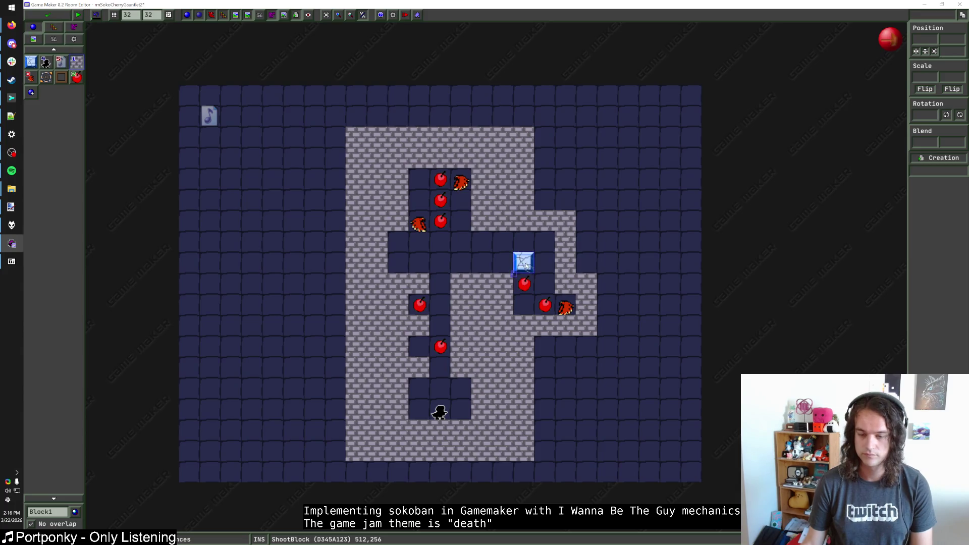
right_click(525, 265)
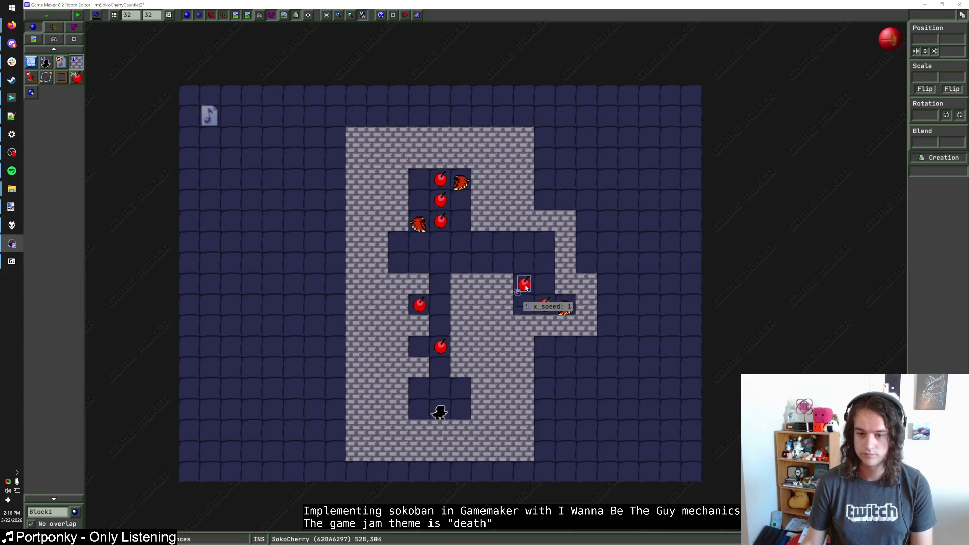
click(549, 257)
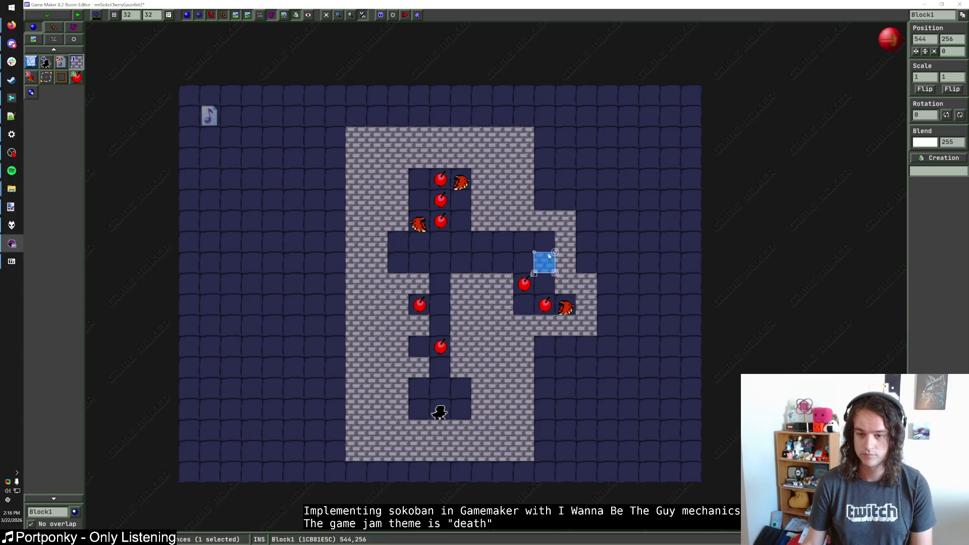
Reshape the right Block1 walls: add blocks left of the cherries, erase the right column and bottom strip
right_click(549, 257)
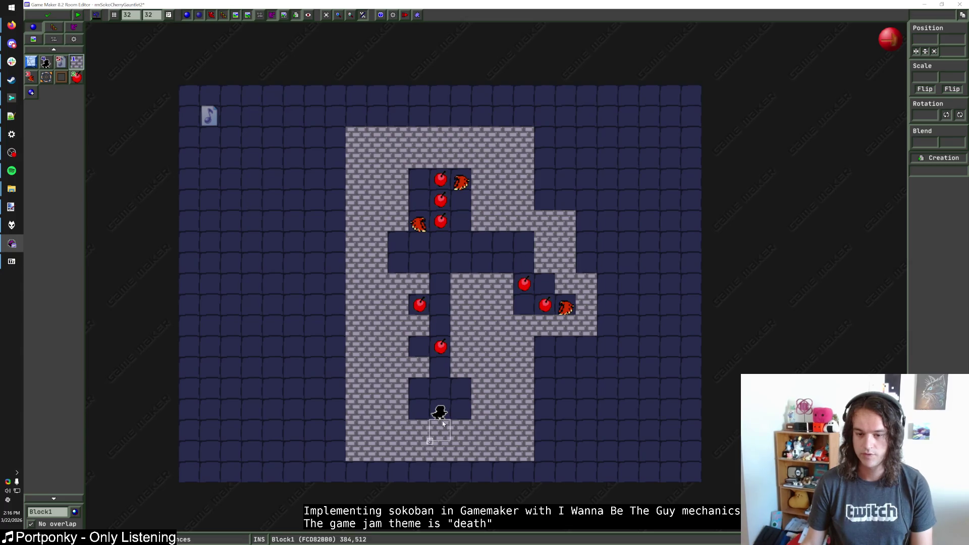
mouse_move(442, 419)
mouse_down()
mouse_move(525, 274)
mouse_move(525, 307)
mouse_move(527, 265)
mouse_move(439, 410)
mouse_up()
key(Escape)
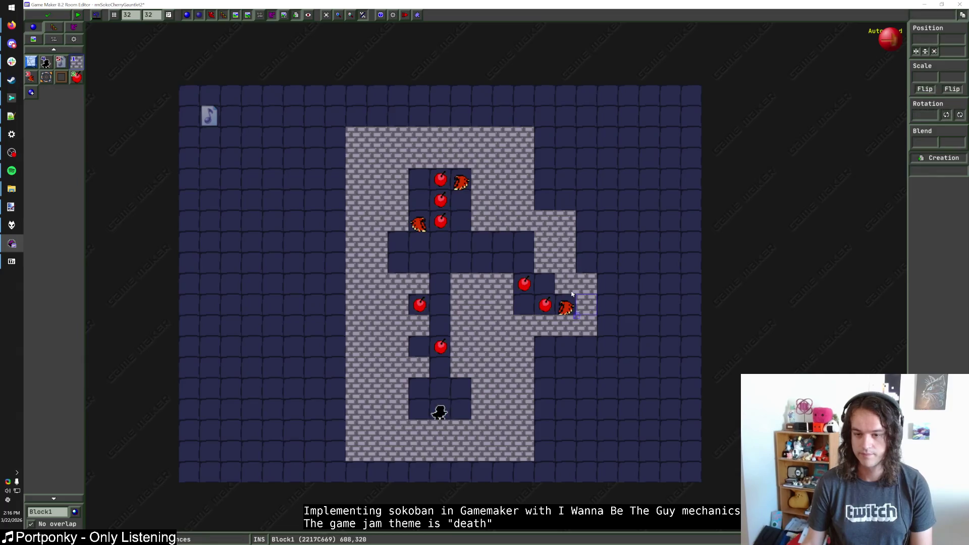
click(548, 267)
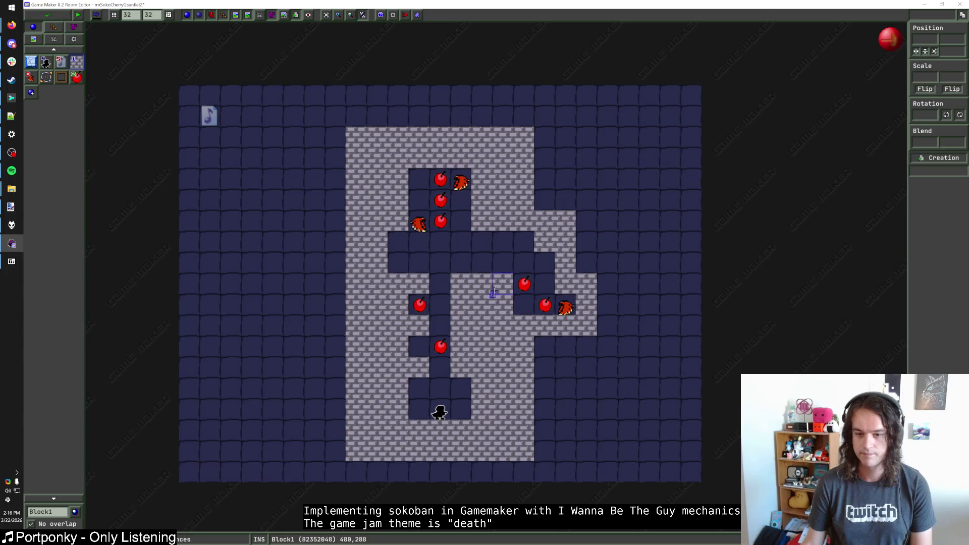
mouse_move(503, 284)
mouse_down()
mouse_move(505, 306)
mouse_move(503, 284)
mouse_move(544, 307)
mouse_move(524, 241)
mouse_up()
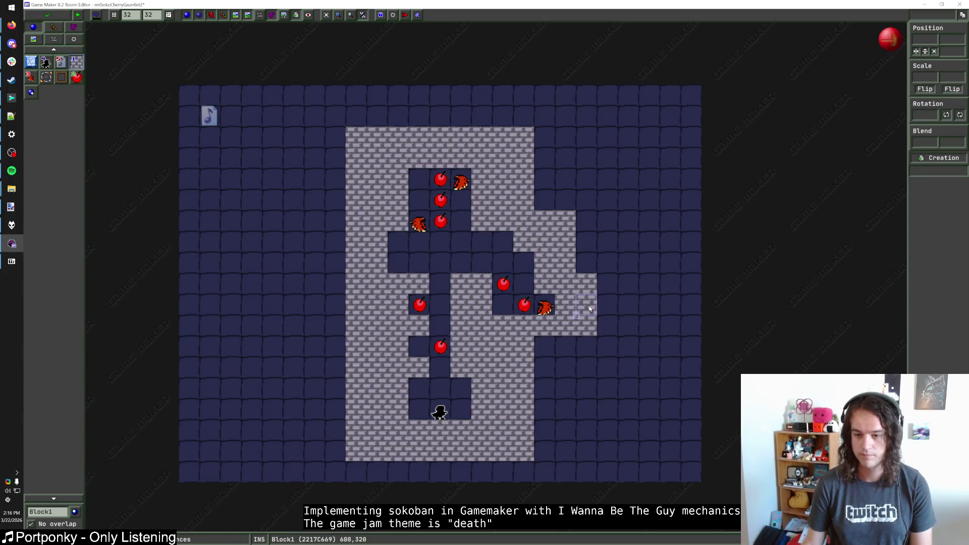
drag(585, 222, 589, 272)
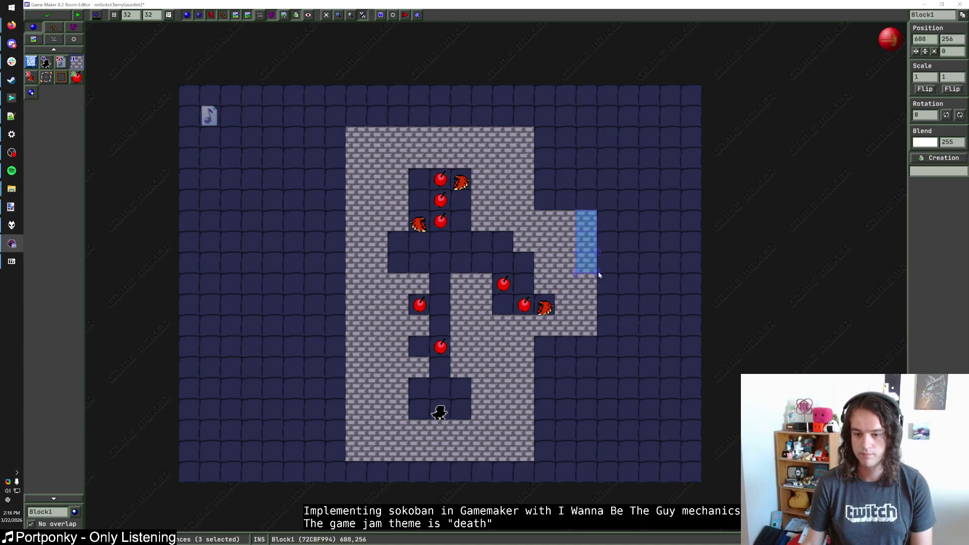
drag(537, 337, 597, 352)
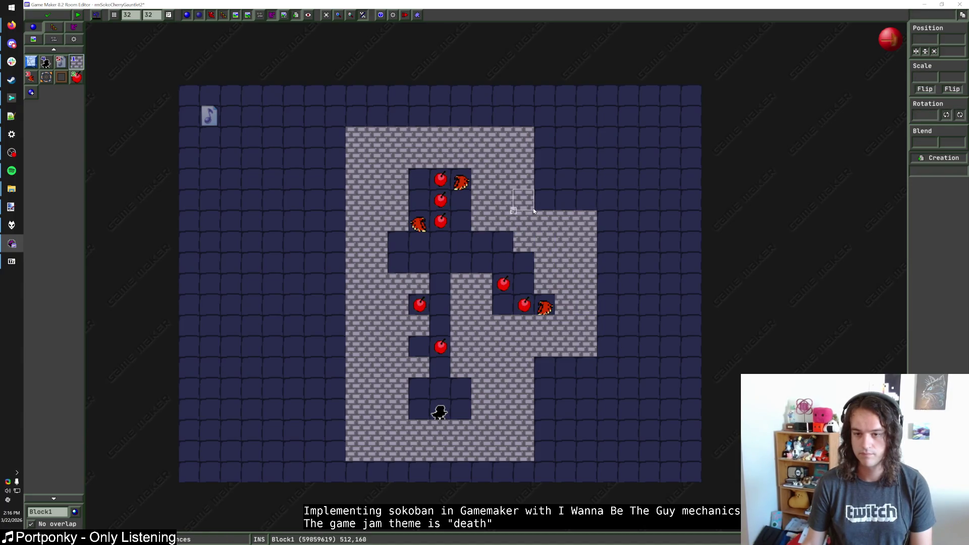
right_click(505, 241)
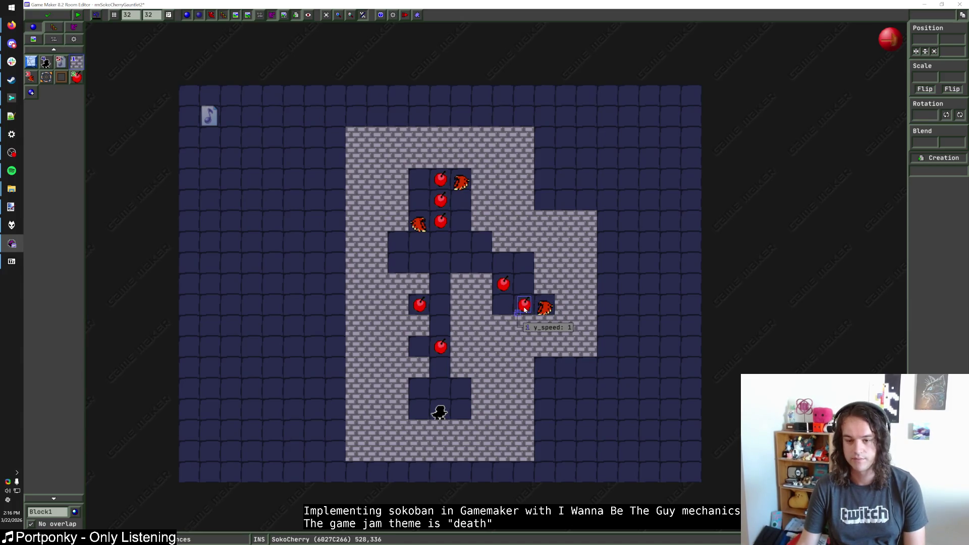
right_click(503, 304)
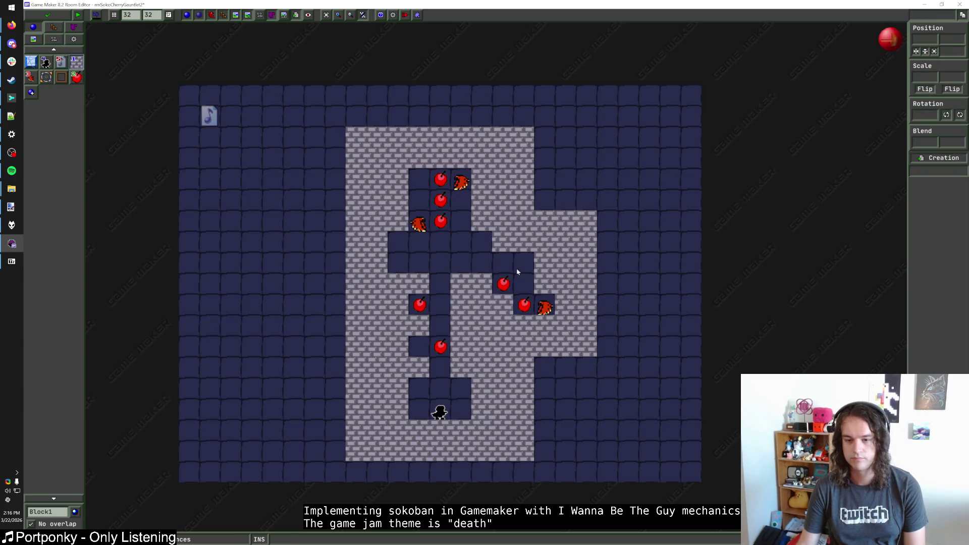
click(506, 306)
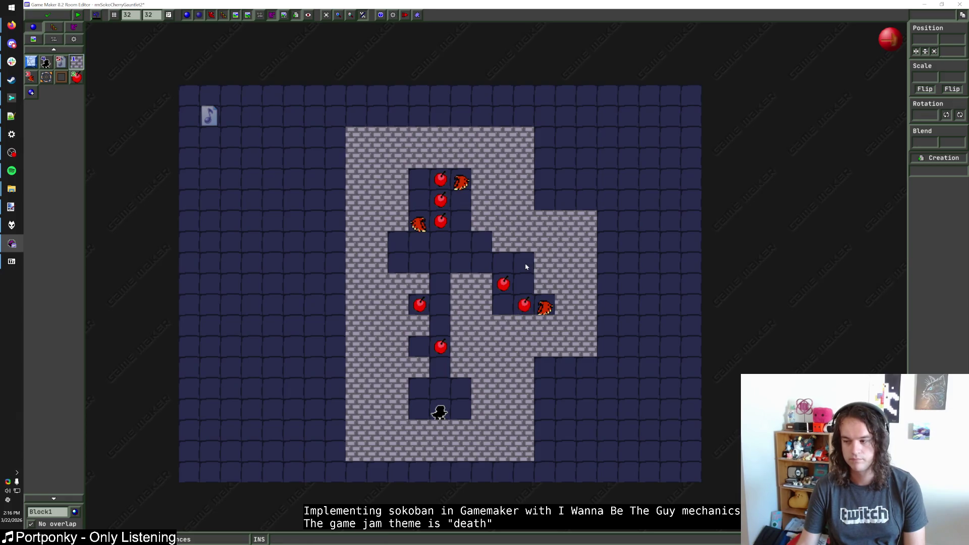
mouse_move(524, 305)
mouse_down()
mouse_move(504, 281)
mouse_move(503, 304)
mouse_up()
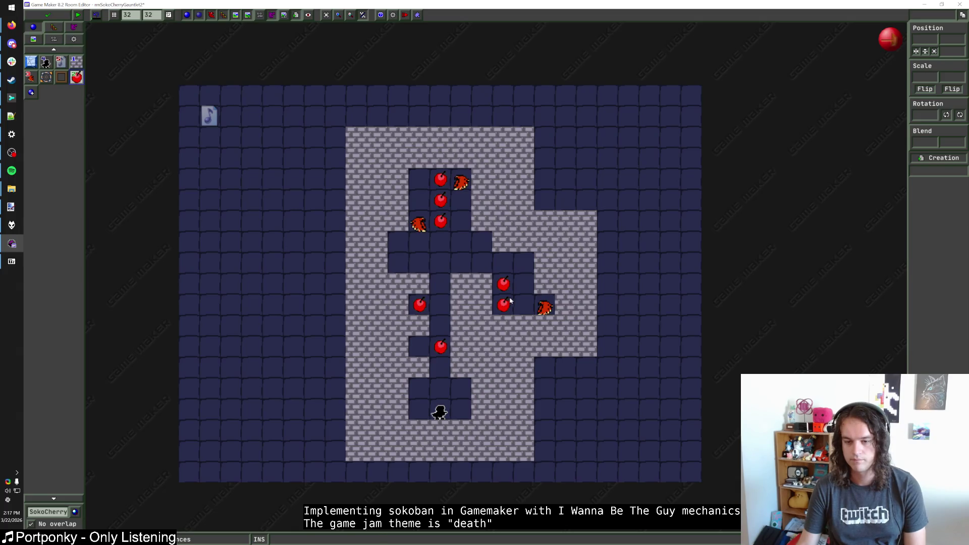
drag(510, 301, 530, 301)
mouse_move(440, 411)
mouse_down()
mouse_move(476, 312)
mouse_move(525, 287)
mouse_move(501, 284)
mouse_up()
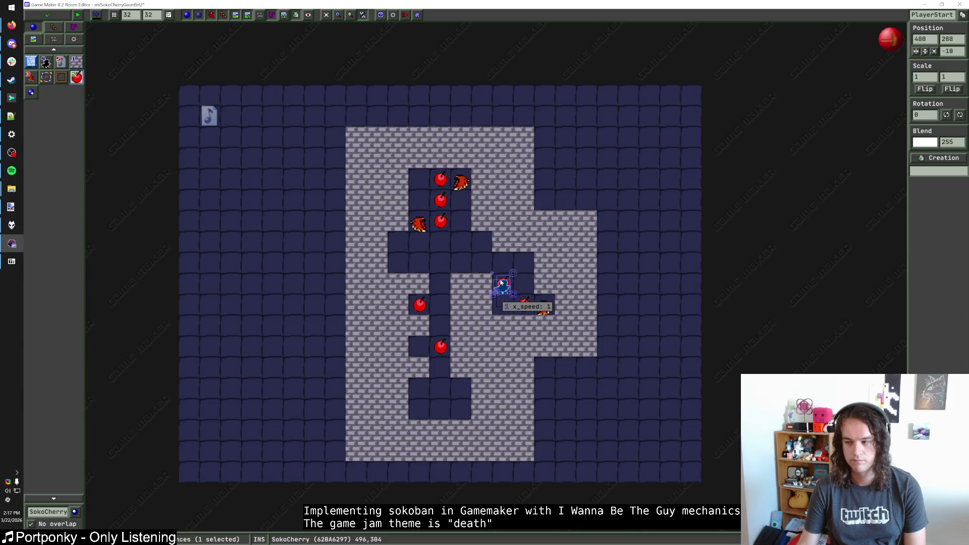
mouse_move(501, 283)
mouse_down()
mouse_move(505, 306)
mouse_move(480, 326)
mouse_move(439, 410)
mouse_up()
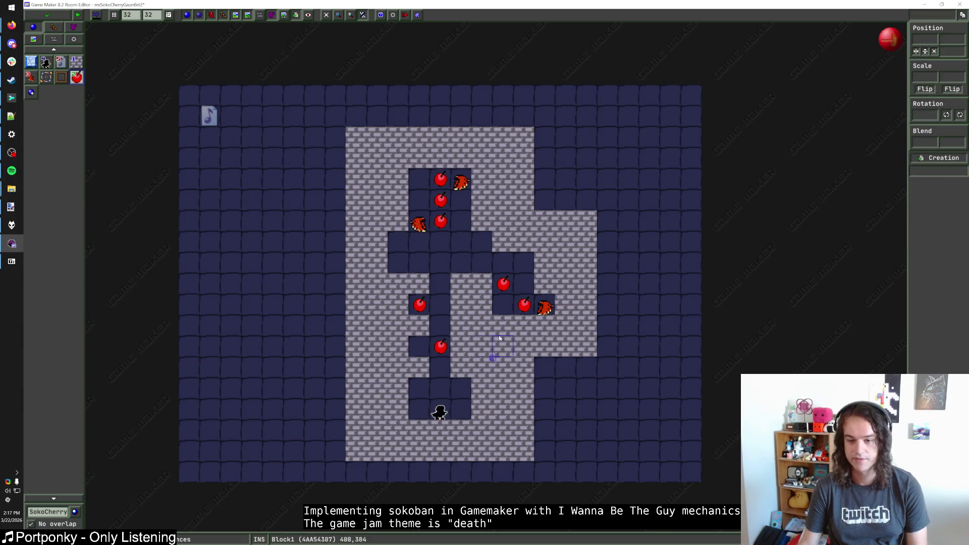
scroll(249, 158, down, 2)
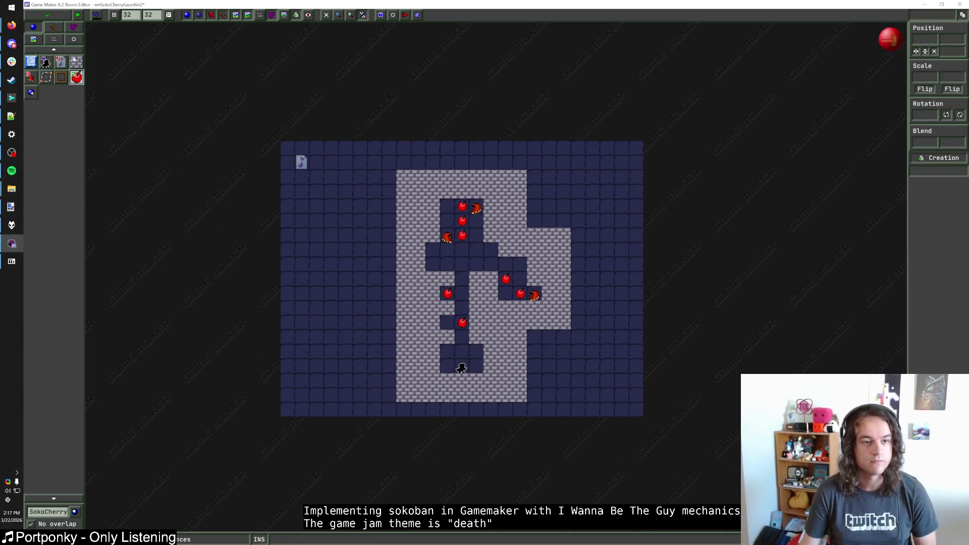
Save and close the room, open and close rmSokoHub, then build and run Sokoguy
click(75, 60)
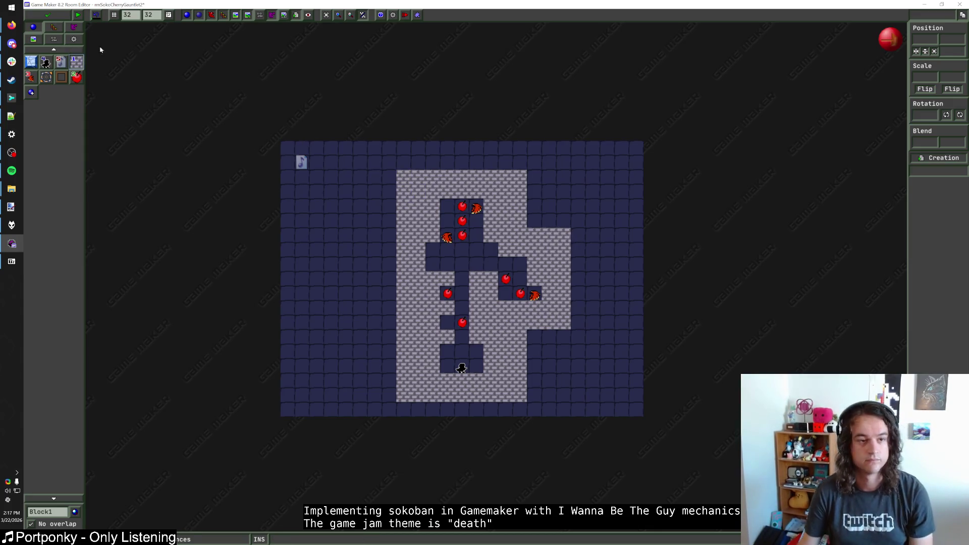
click(51, 17)
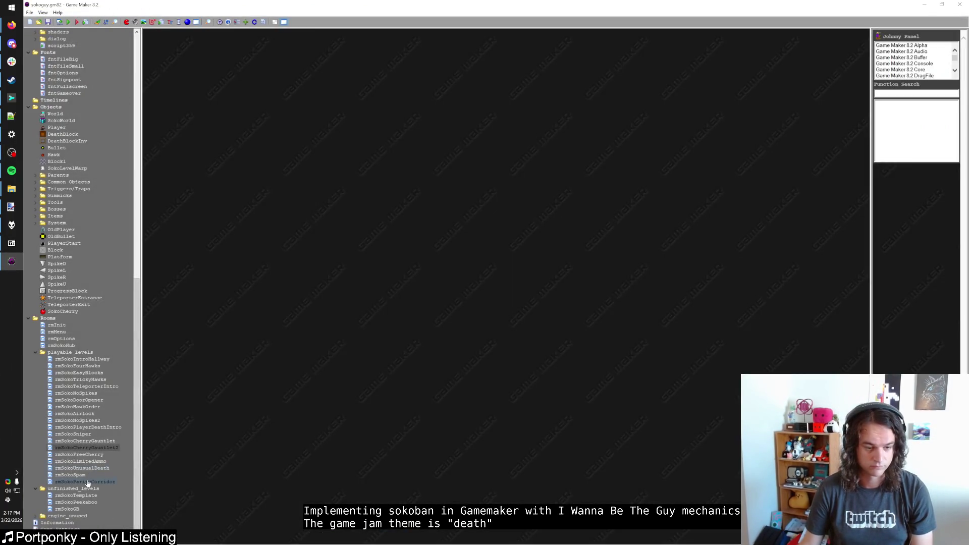
double_click(72, 347)
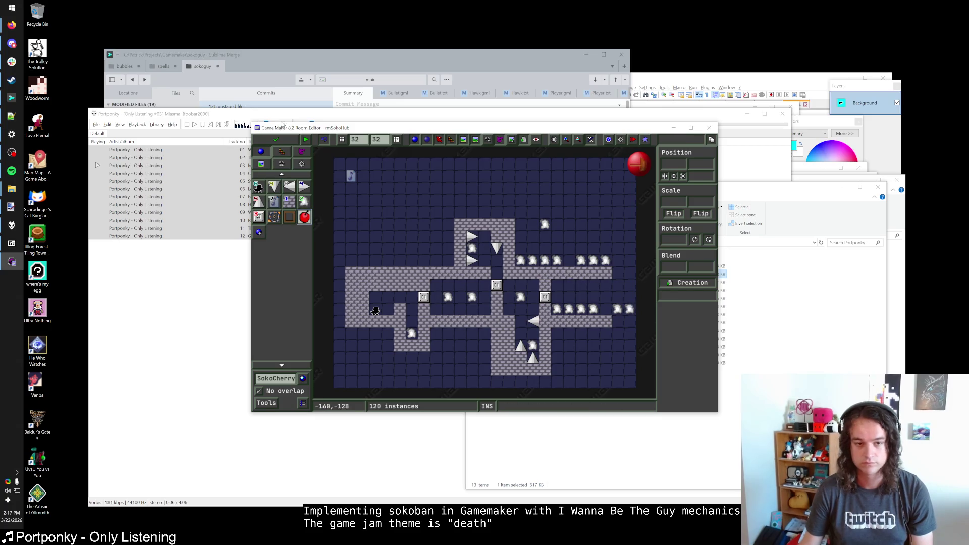
click(275, 139)
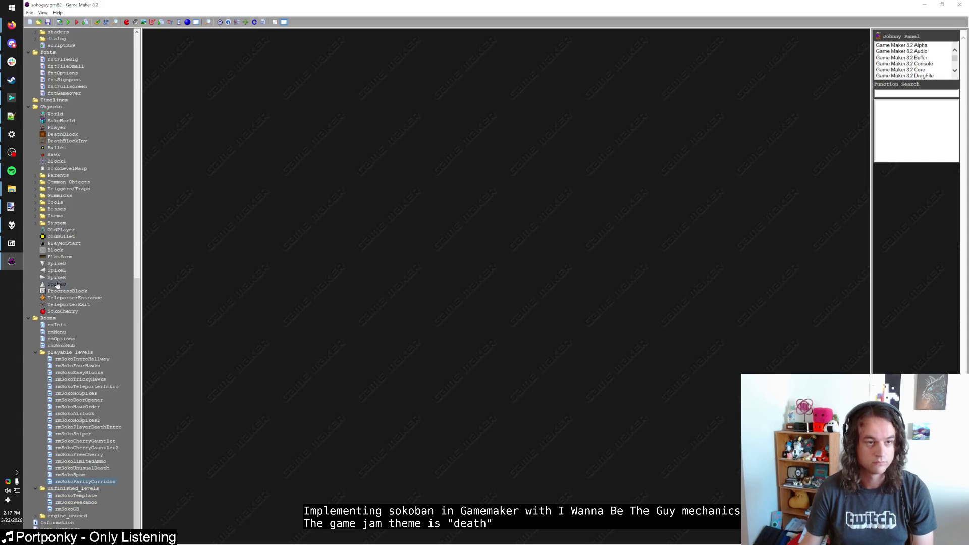
click(69, 23)
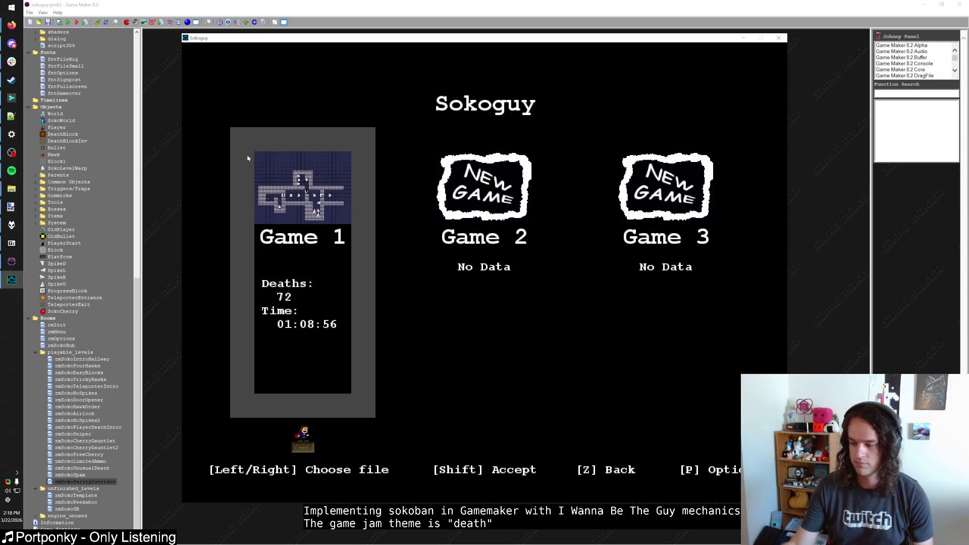
Continue Game 1, shoot the two hawks, break the cracked ice block and reach the spike to clear the room
key(shift)
key(shift)
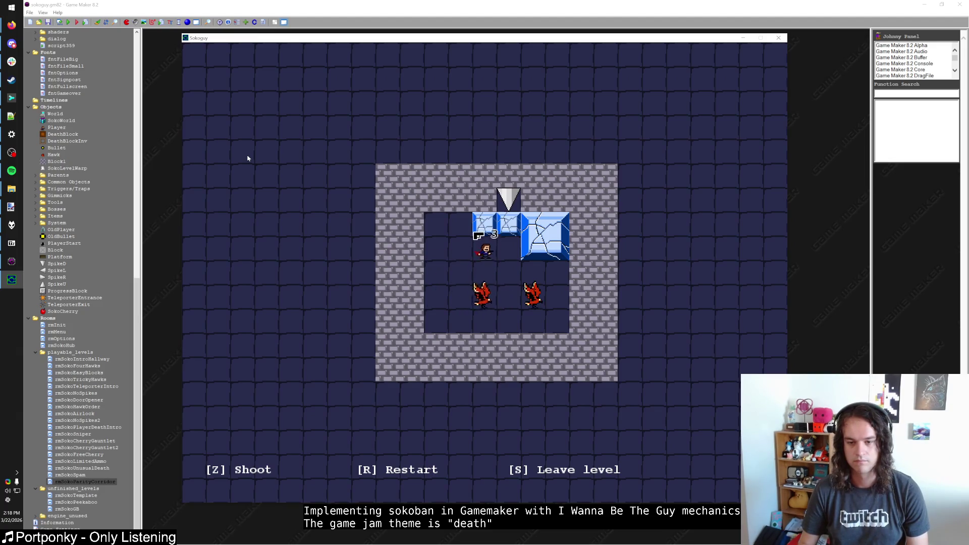
key(Down)
key(z)
key(Right)
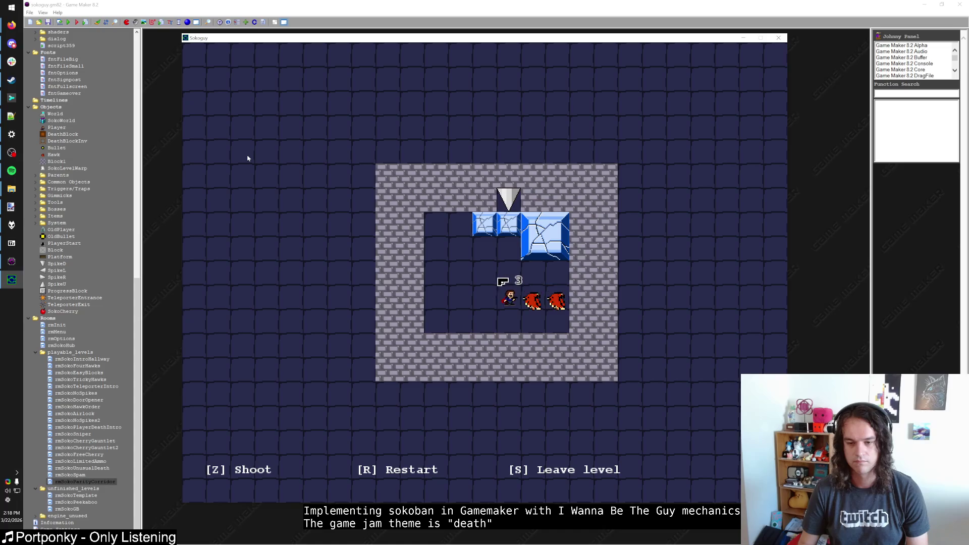
key(Up)
key(Up)
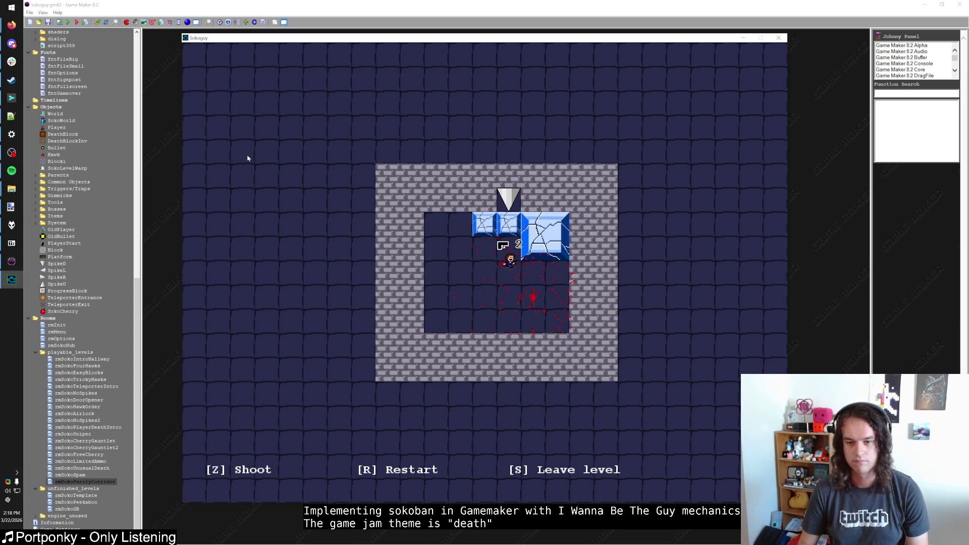
key(z)
key(z)
key(Right)
key(Right)
key(Up)
key(Left)
key(Left)
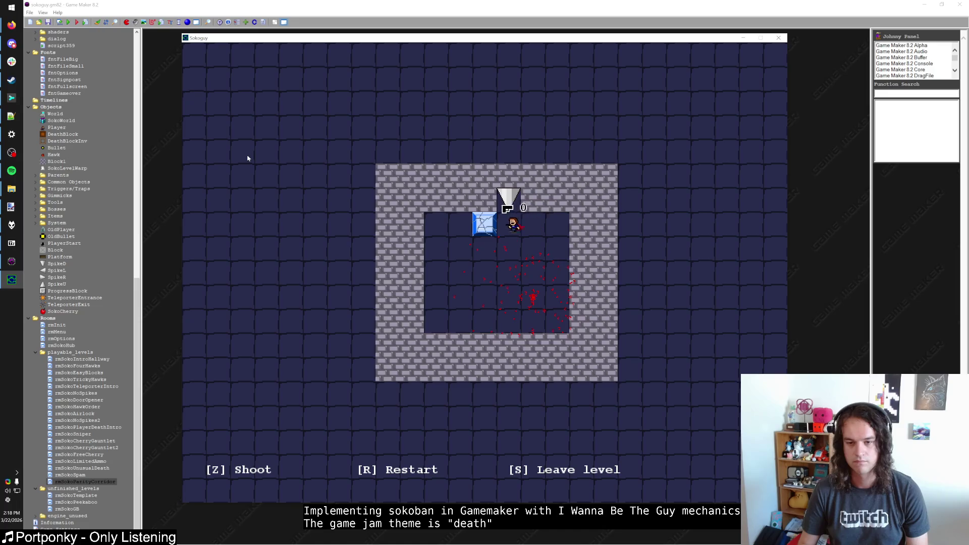
key(Up)
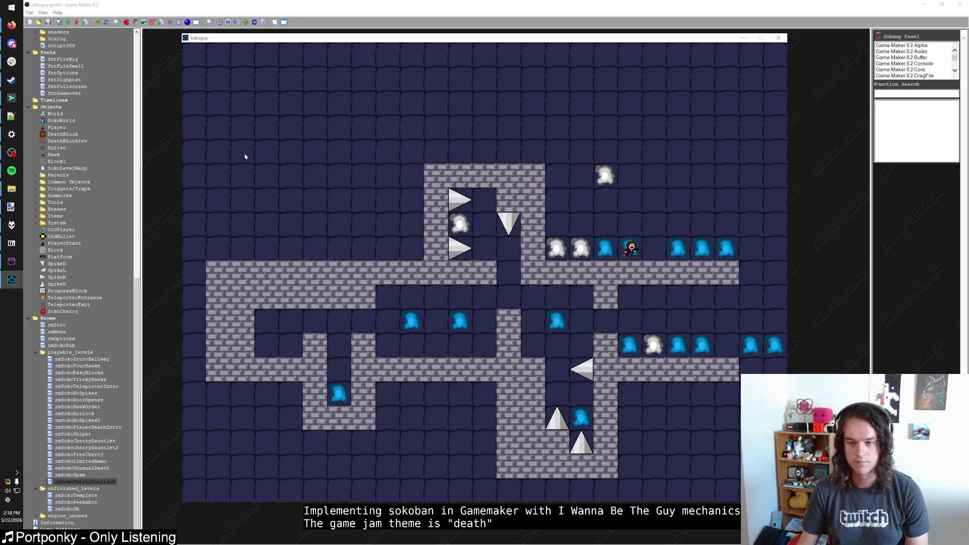
In the next level, walk the corridors, kill the lower hawk, shoot left, then restart
key(Up)
key(Left)
key(Left)
key(Down)
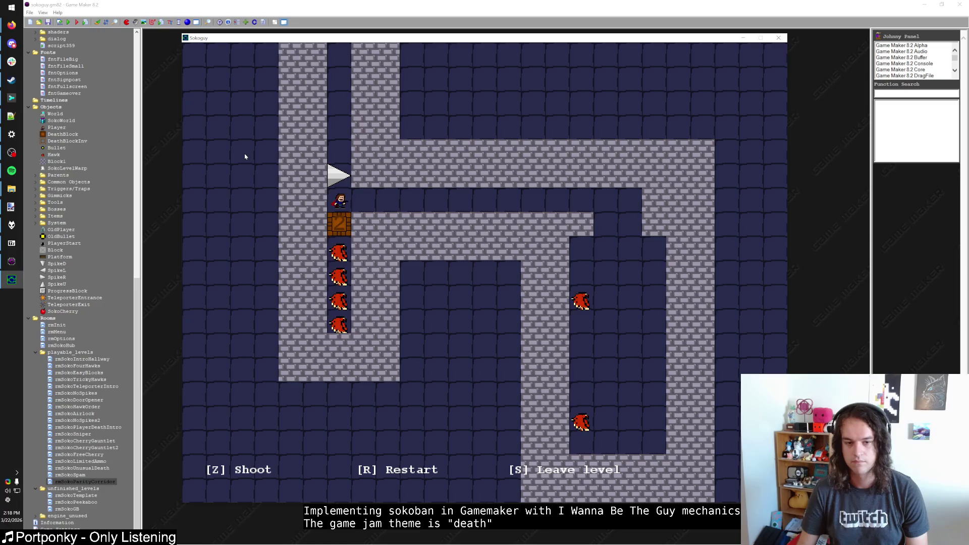
key(Right)
key(Right)
key(Right)
key(Right)
key(Right)
key(Right)
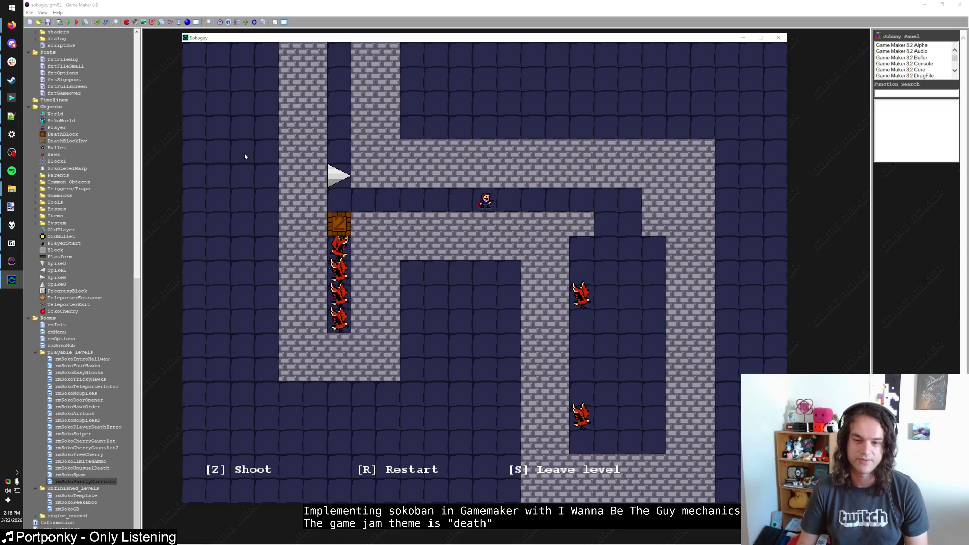
key(Left)
key(Down)
key(Down)
key(Down)
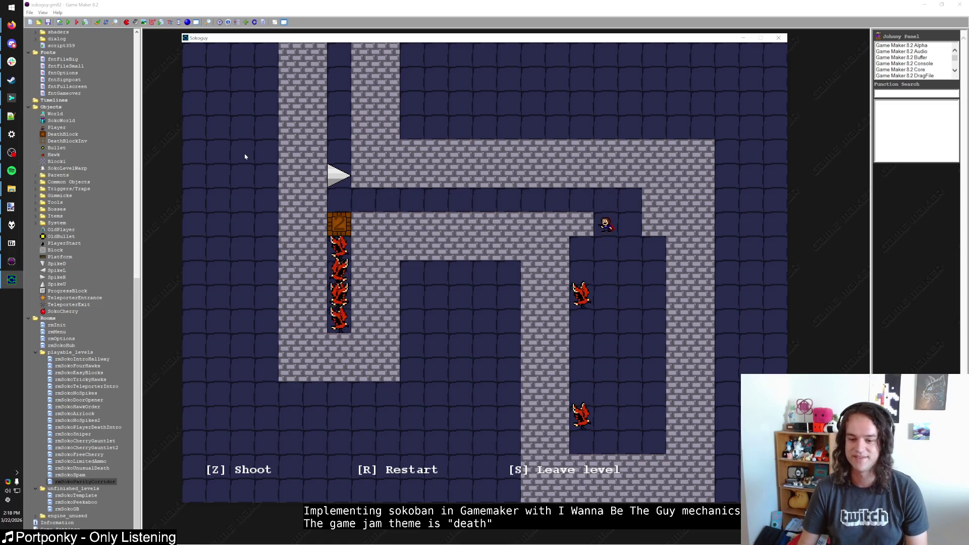
key(Down)
key(Down)
key(Down)
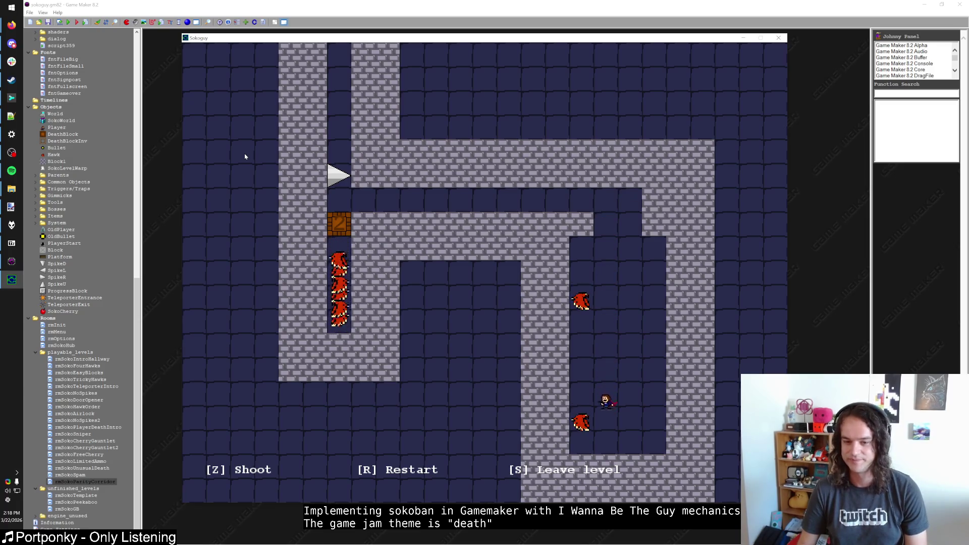
key(Up)
key(Up)
key(Up)
key(Up)
key(Up)
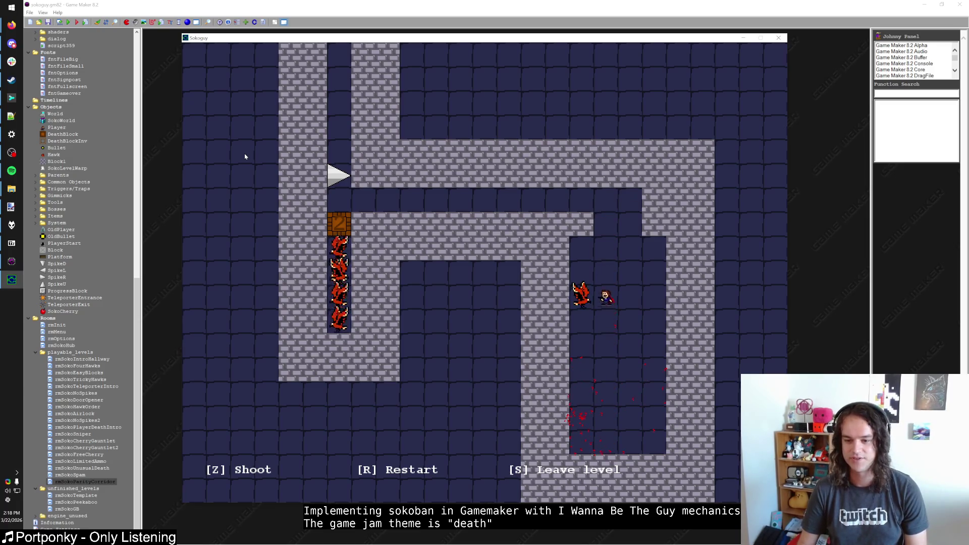
key(Up)
key(Up)
key(Up)
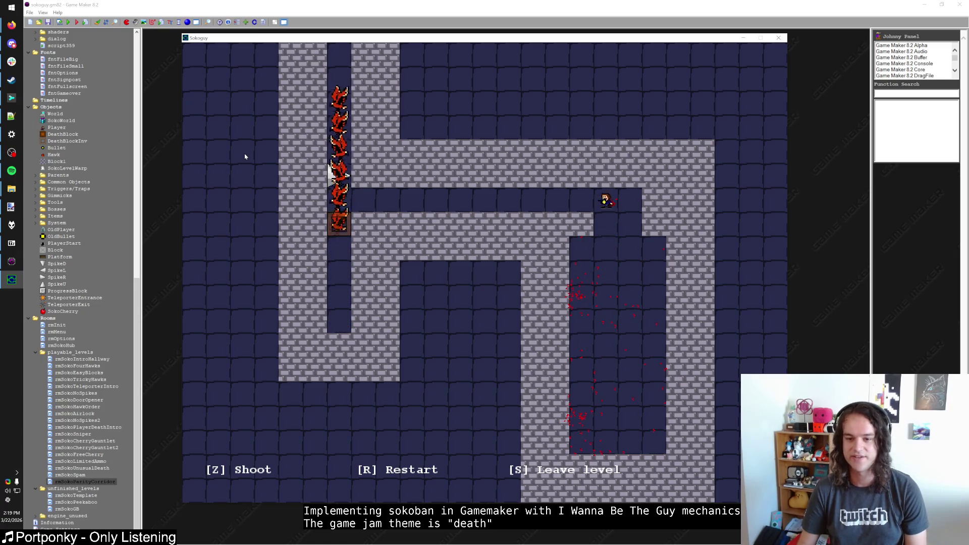
key(z)
key(z)
key(z)
key(r)
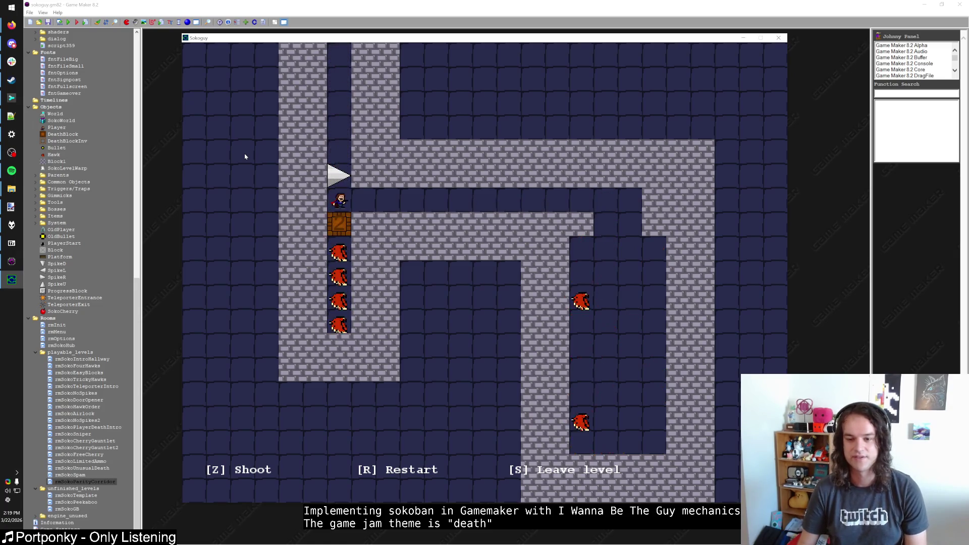
Retry the level killing the bottom hawk and shooting left, restart, then quit back to Game Maker
key(Right)
key(Right)
key(Right)
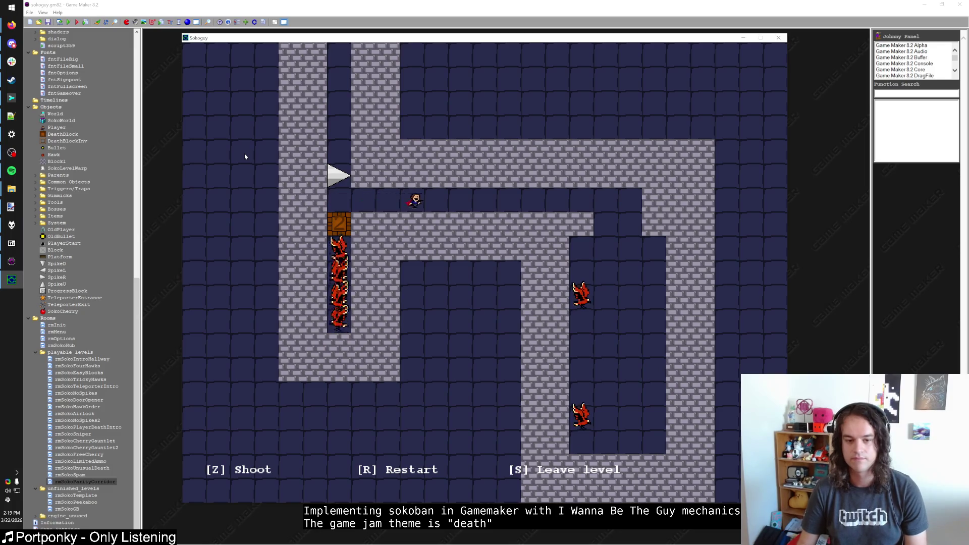
key(Right)
key(Right)
key(Right)
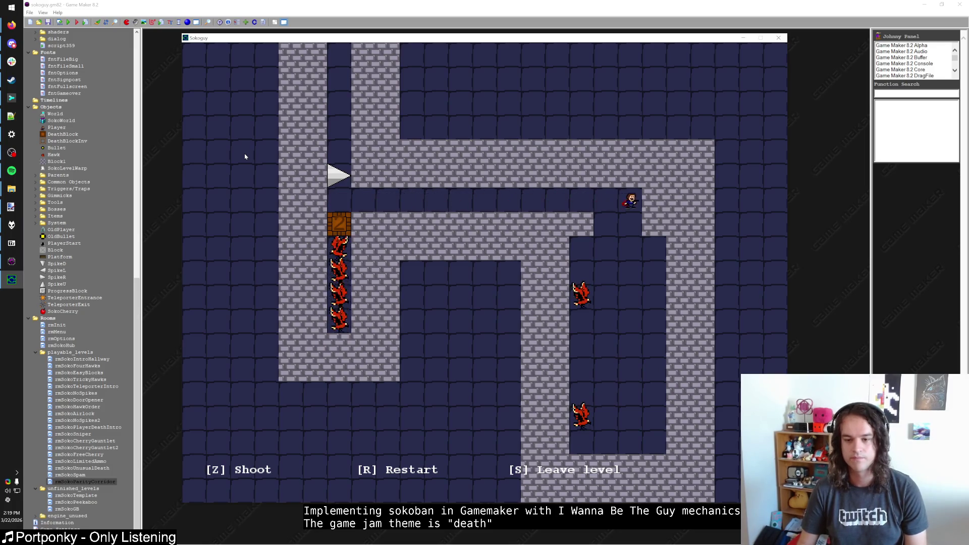
key(Down)
key(Down)
key(Down)
key(Down)
key(Left)
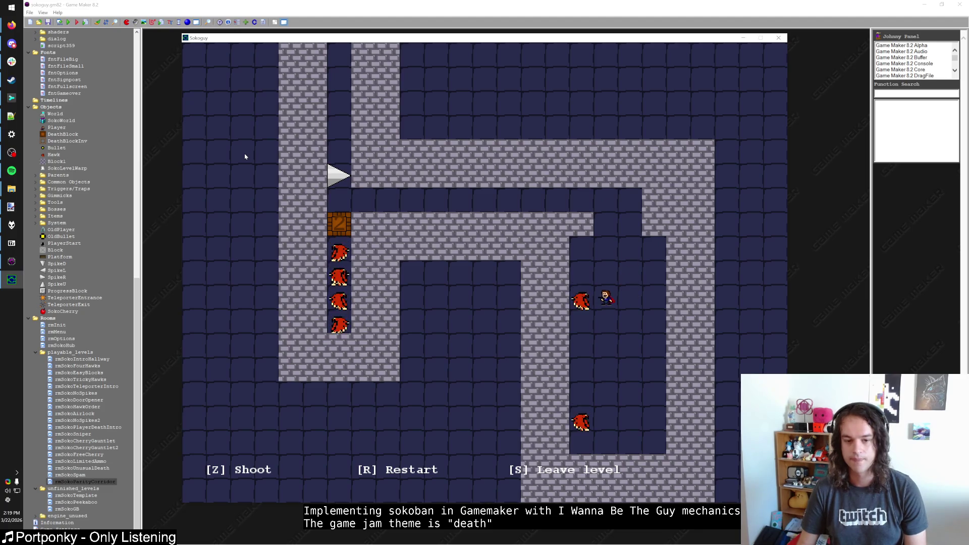
key(Down)
key(Down)
key(Down)
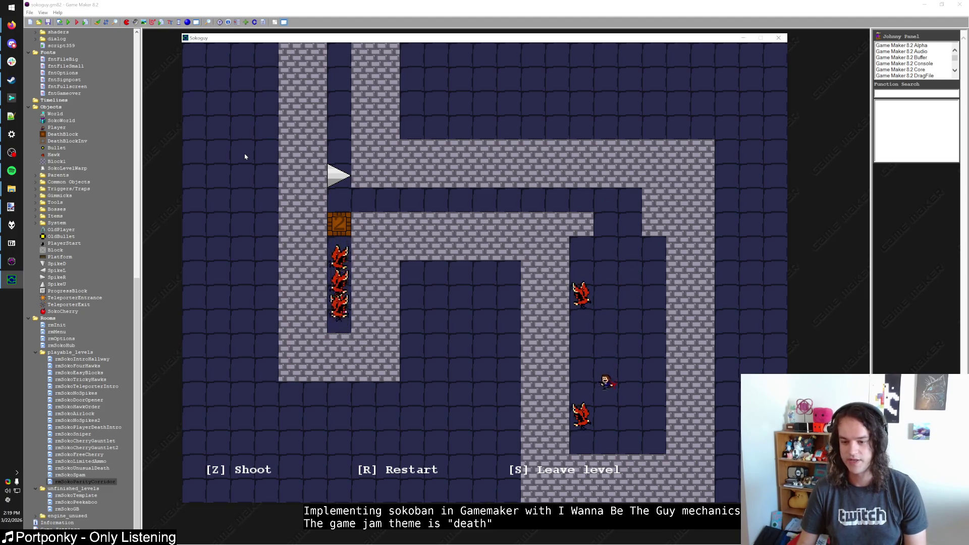
key(z)
key(Up)
key(Up)
key(Up)
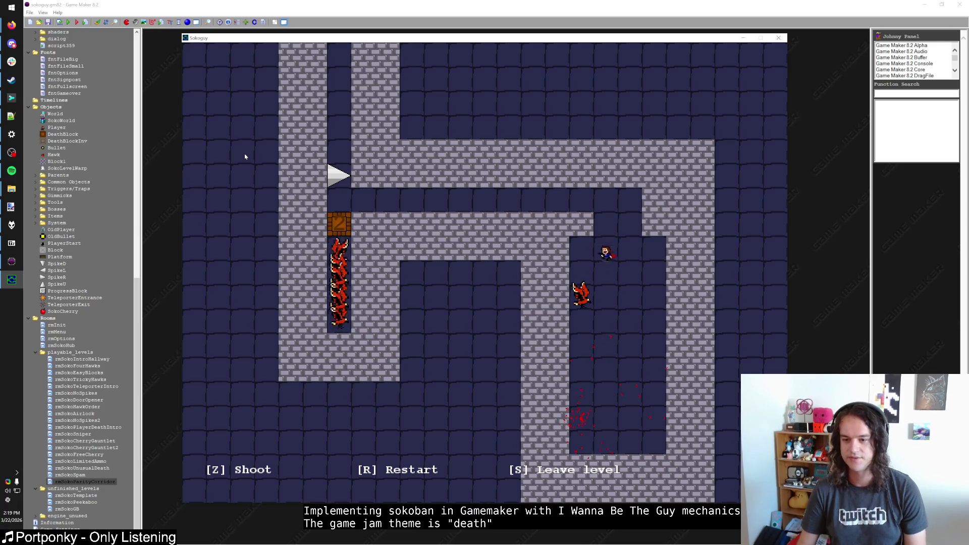
key(Up)
key(Up)
key(z)
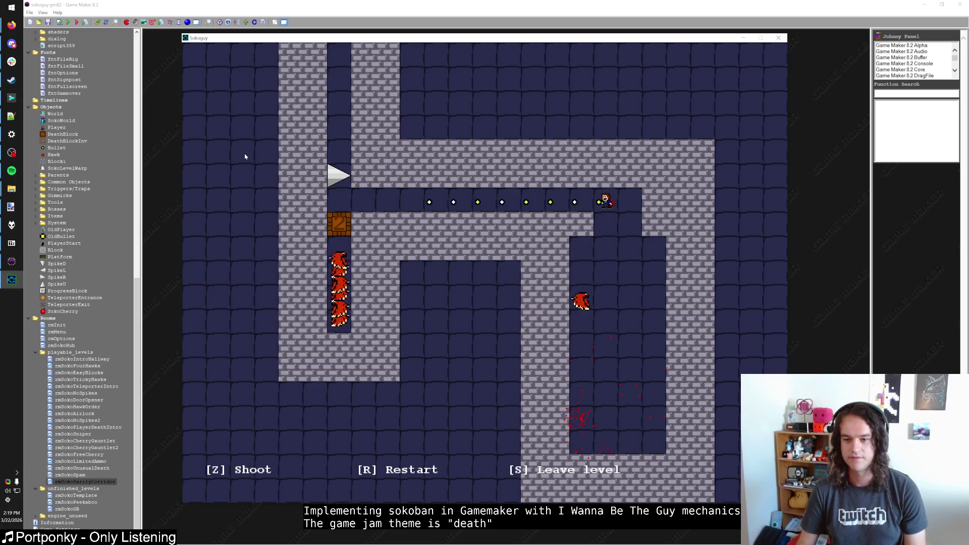
key(Down)
key(Down)
key(Down)
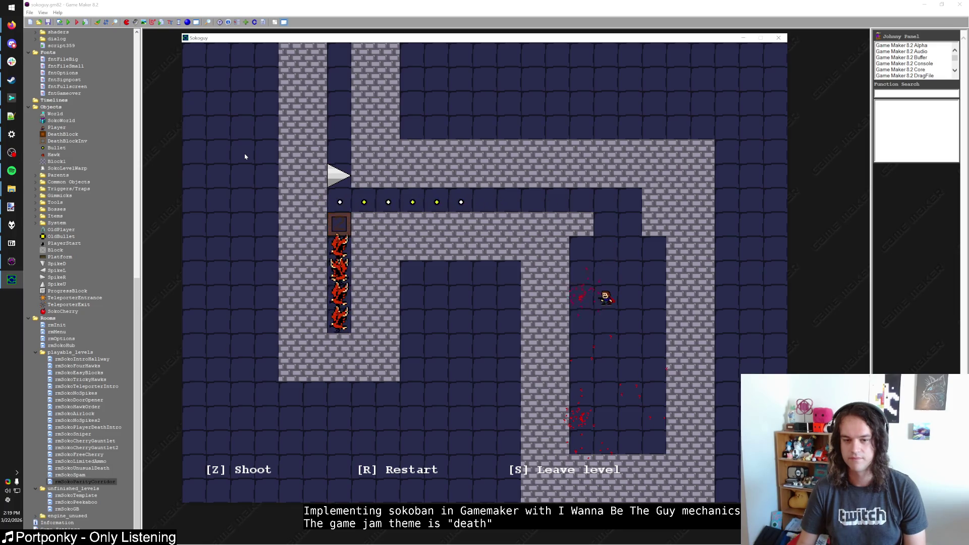
key(z)
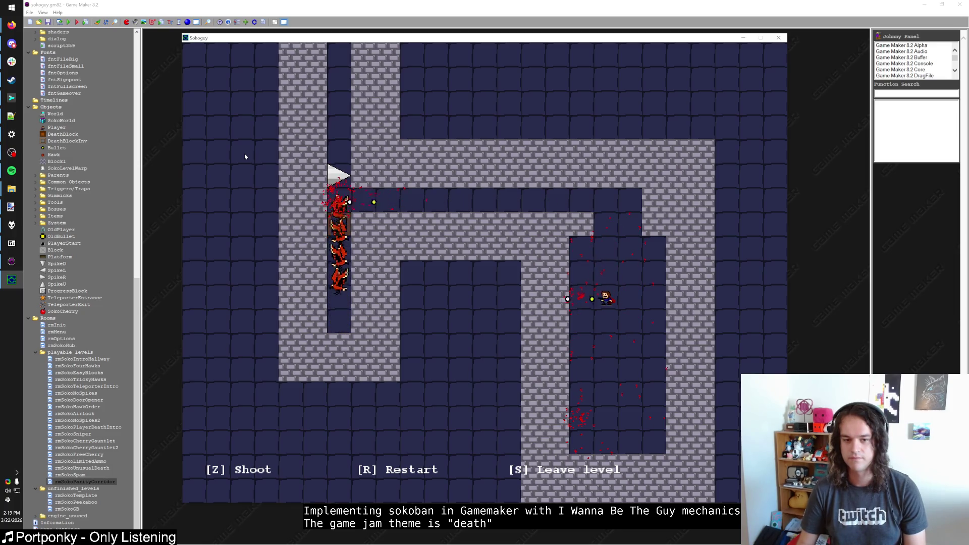
key(r)
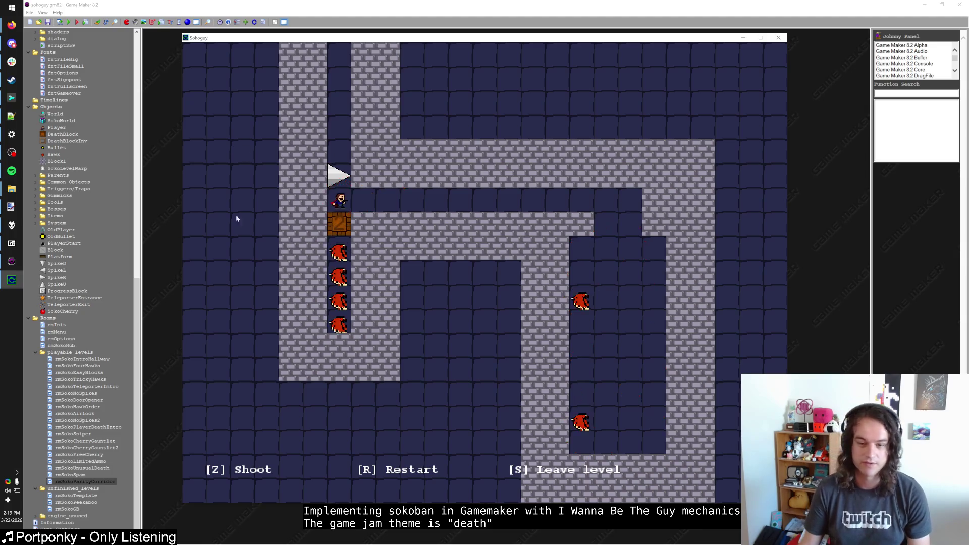
key(Escape)
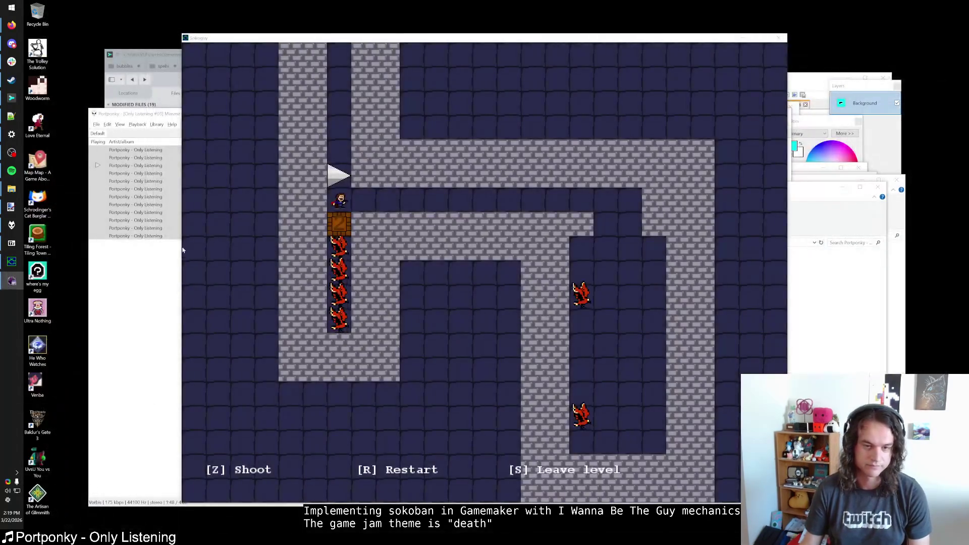
click(710, 128)
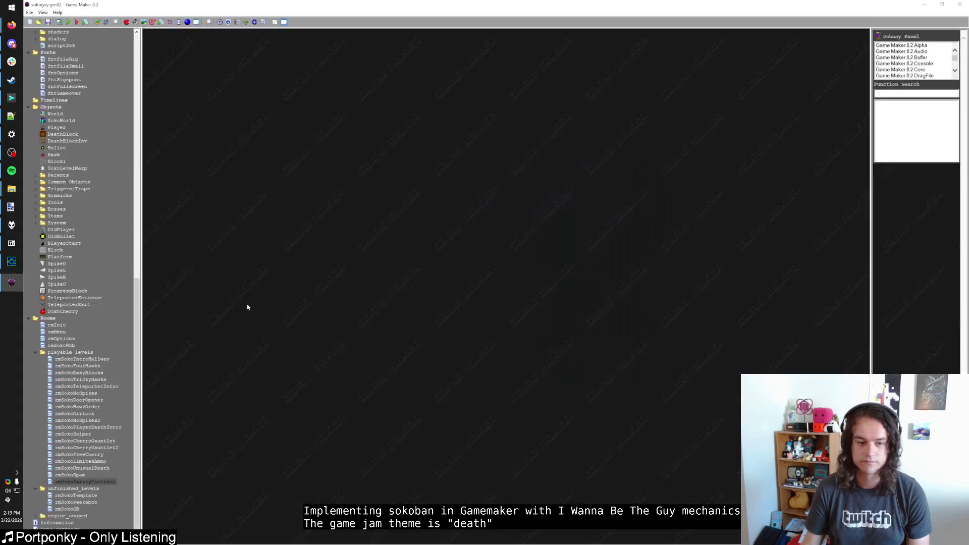
Launch a quick F5 test run of the game and close it
drag(105, 454, 81, 480)
key(F5)
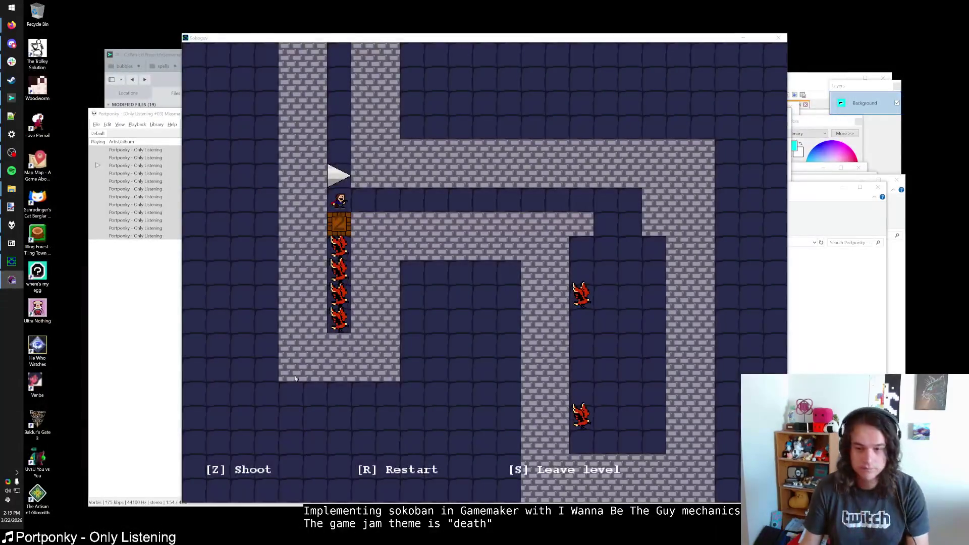
key(Escape)
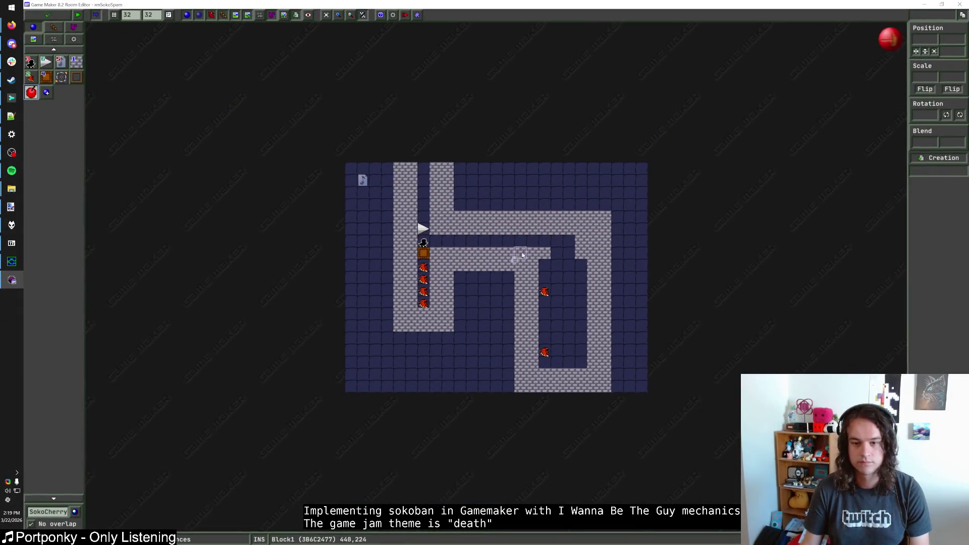
Shift the right corridor one cell right and the left corridor two cells left
mouse_move(502, 210)
mouse_down()
mouse_move(575, 303)
mouse_move(624, 402)
mouse_up()
key(Right)
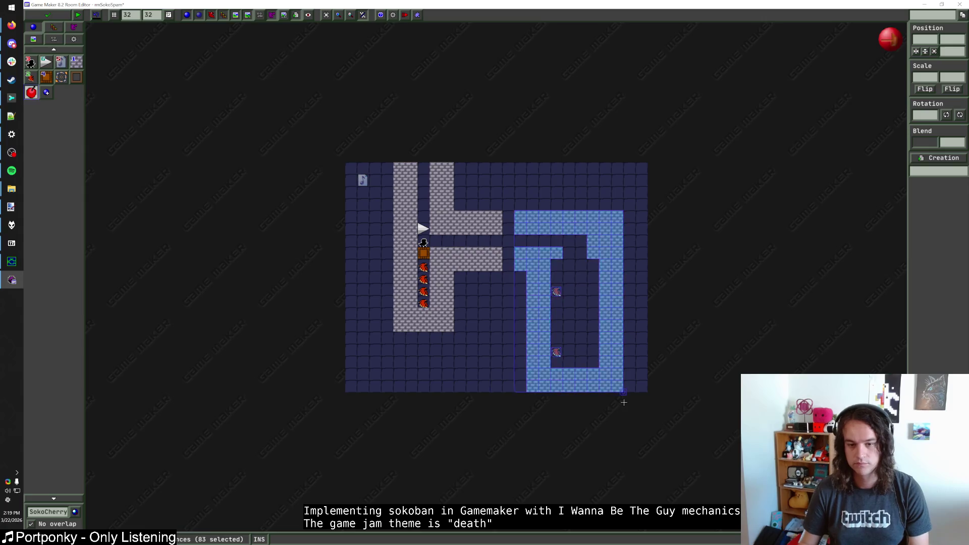
mouse_move(502, 332)
mouse_down()
mouse_move(492, 335)
mouse_move(382, 148)
mouse_up()
key(Left)
key(Left)
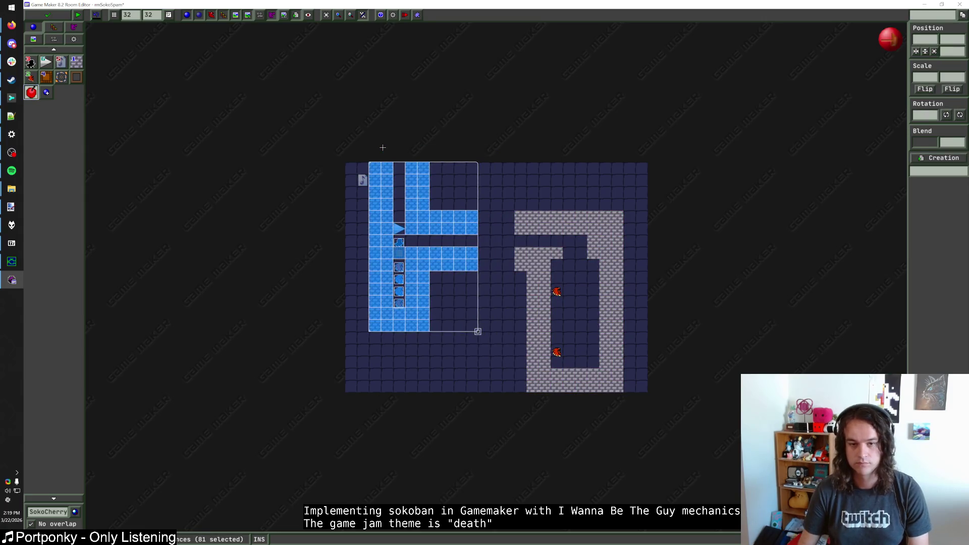
click(482, 136)
Fill the top and lower gaps with wall blocks, move the upper-right hawk up, and save
click(76, 61)
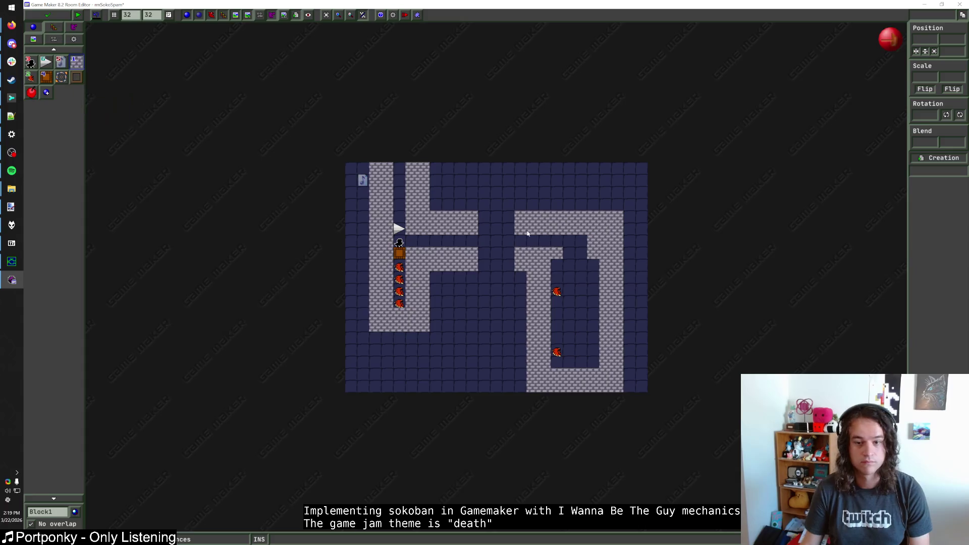
drag(482, 216, 507, 230)
drag(483, 252, 501, 269)
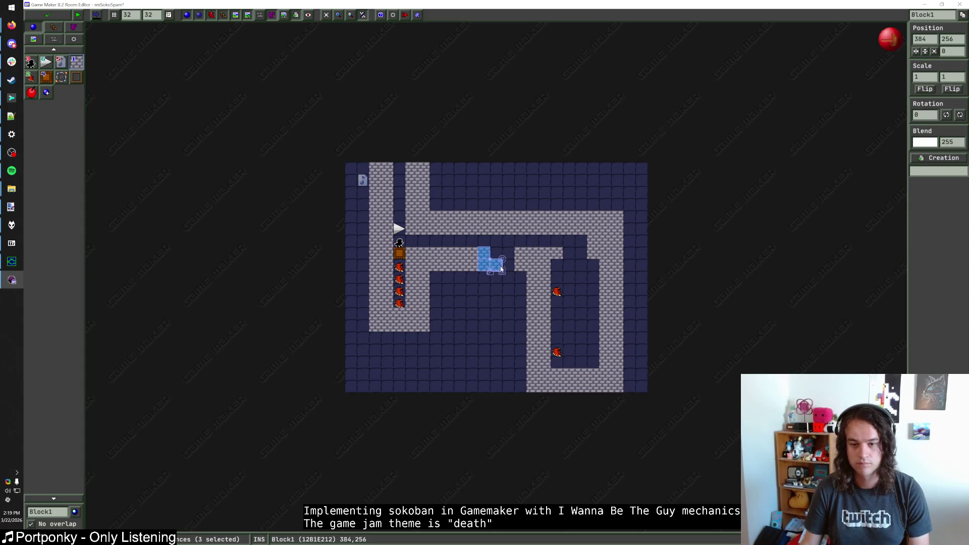
click(557, 292)
key(Up)
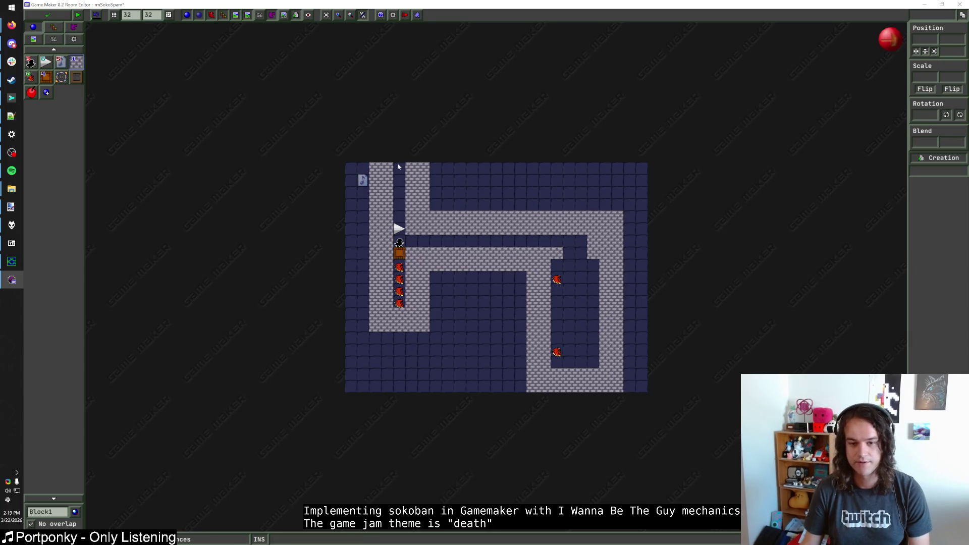
click(58, 16)
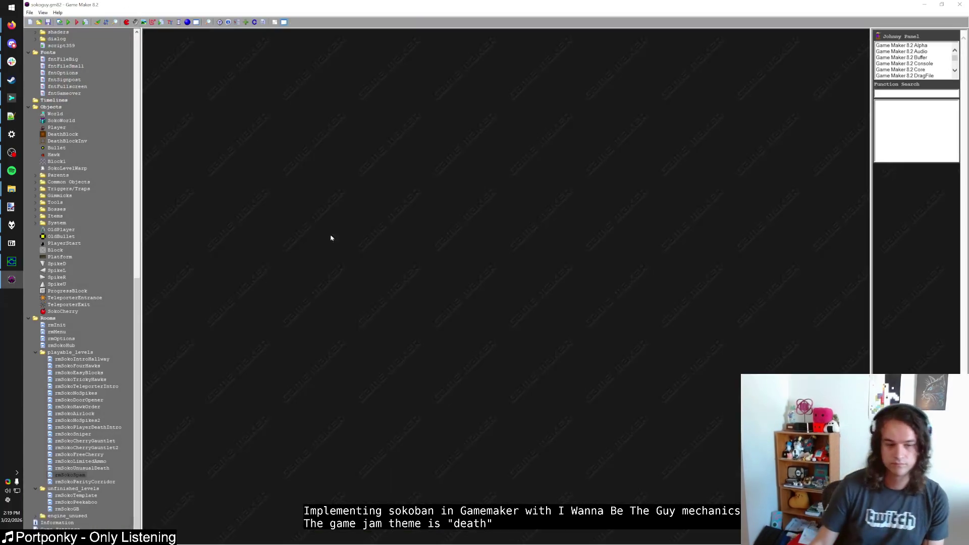
Open the rmSokoSpam room for editing
click(80, 476)
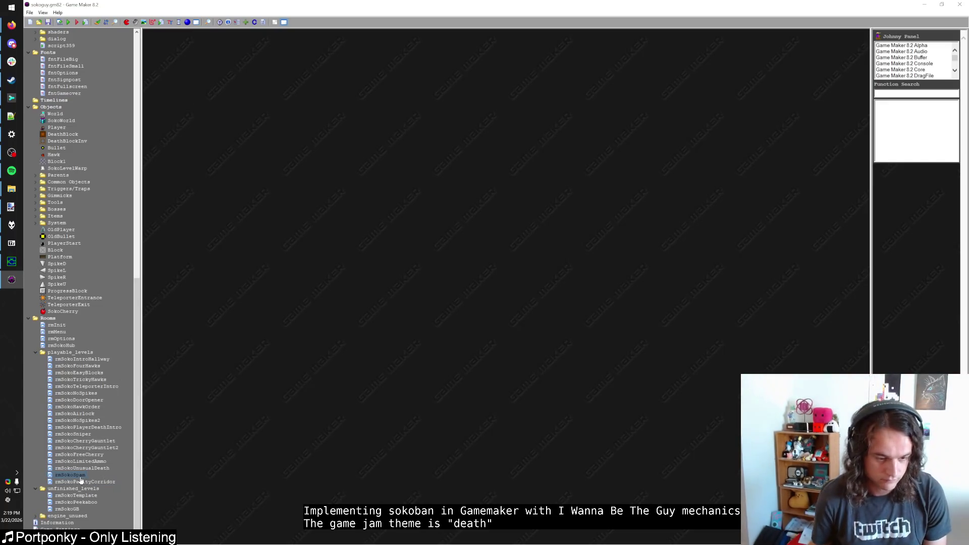
double_click(80, 478)
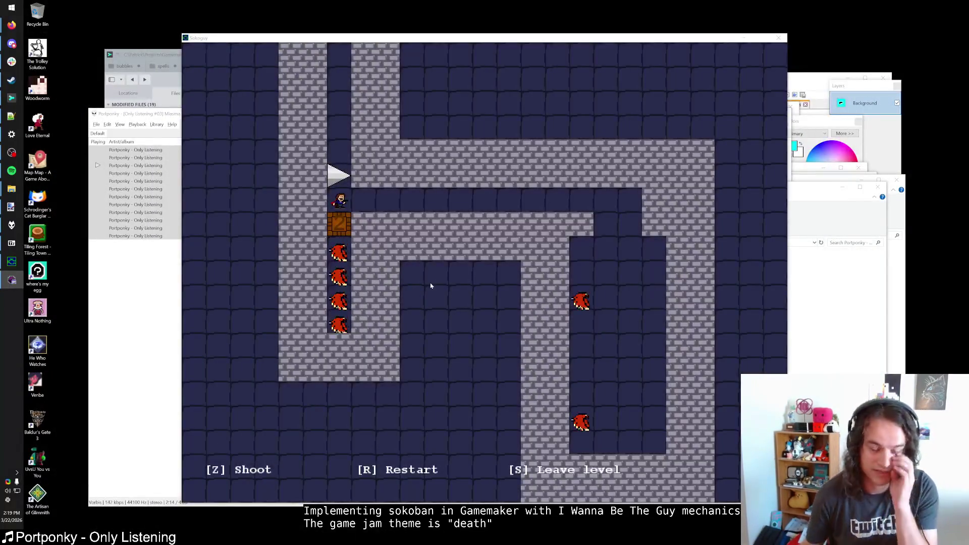
scroll(400, 250, up, 1)
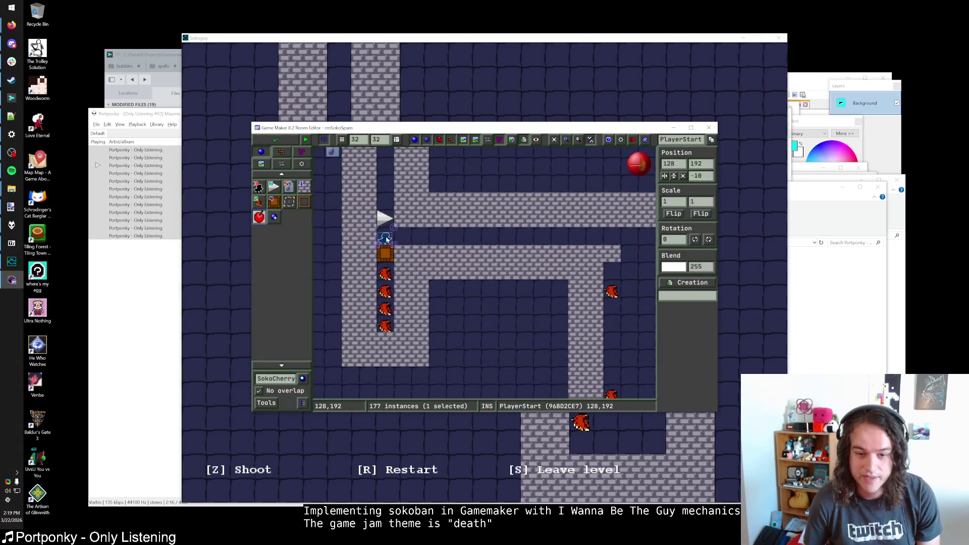
Move the death block up one cell beside the player and delete the adjacent wall pieces
drag(386, 254, 387, 237)
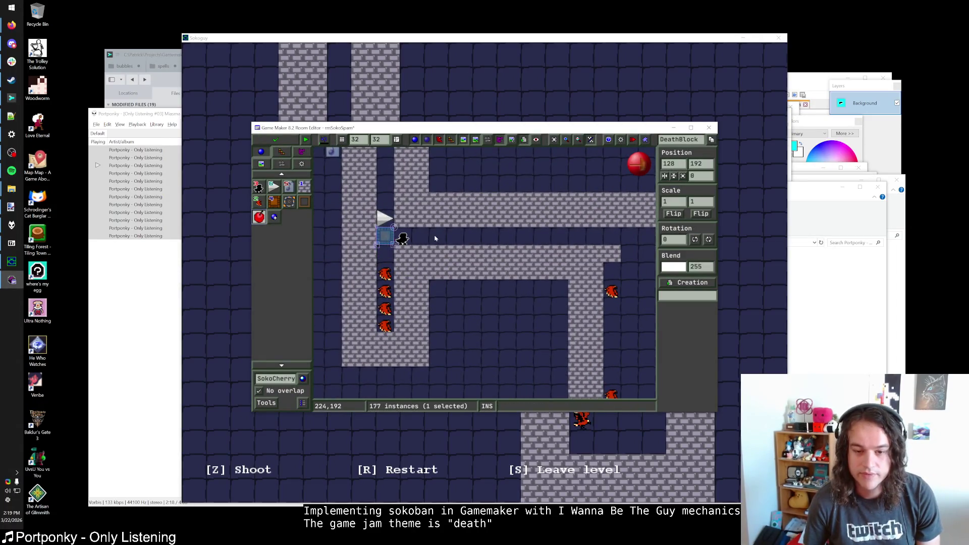
right_click(402, 253)
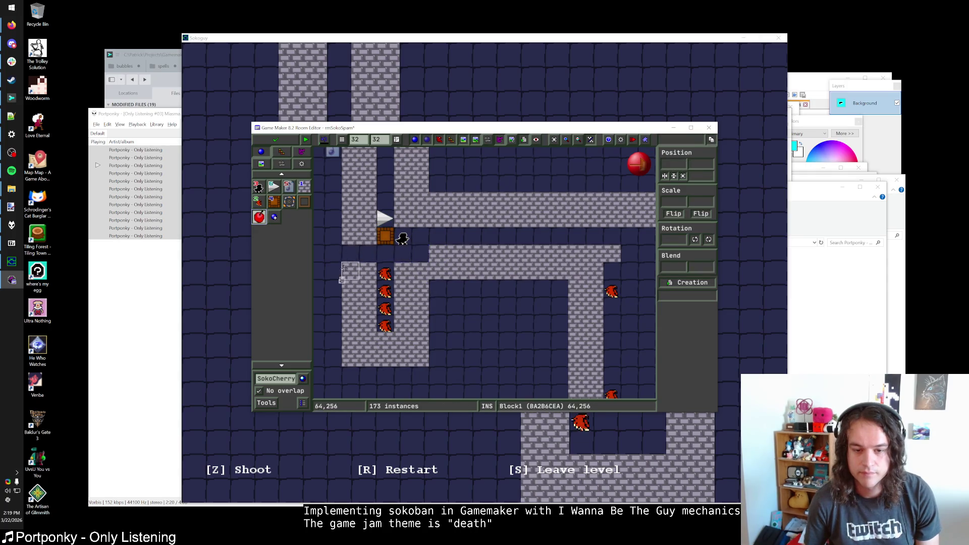
drag(343, 263, 424, 375)
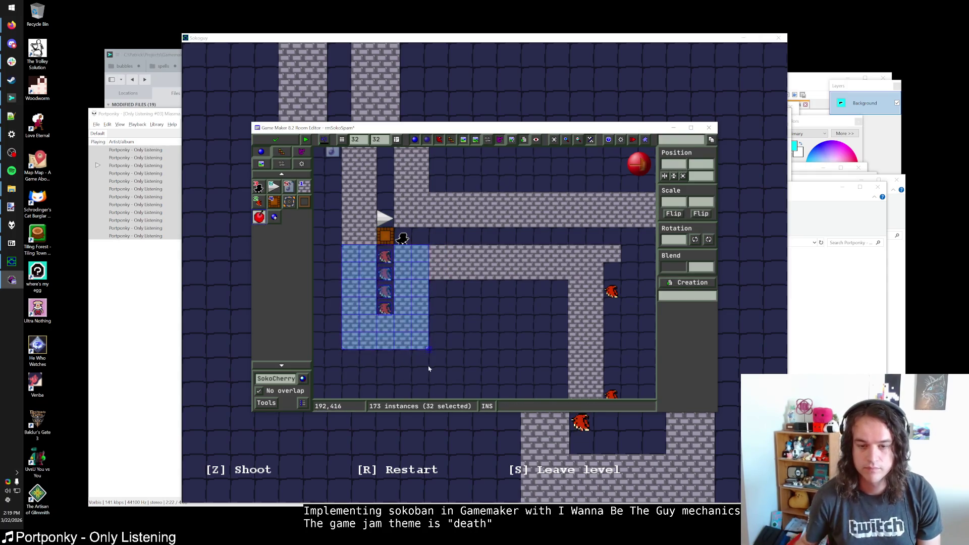
key(Escape)
scroll(444, 322, down, 1)
scroll(444, 322, up, 1)
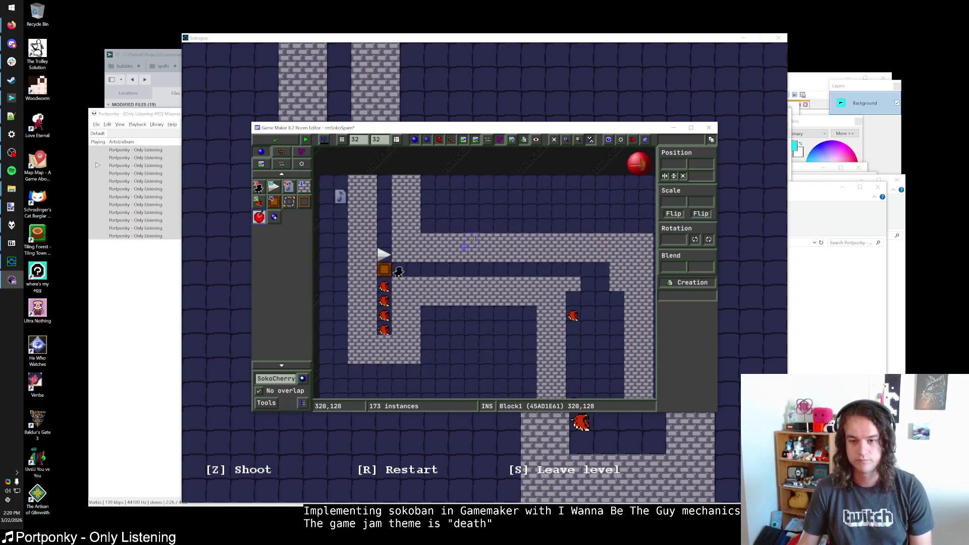
scroll(493, 260, down, 1)
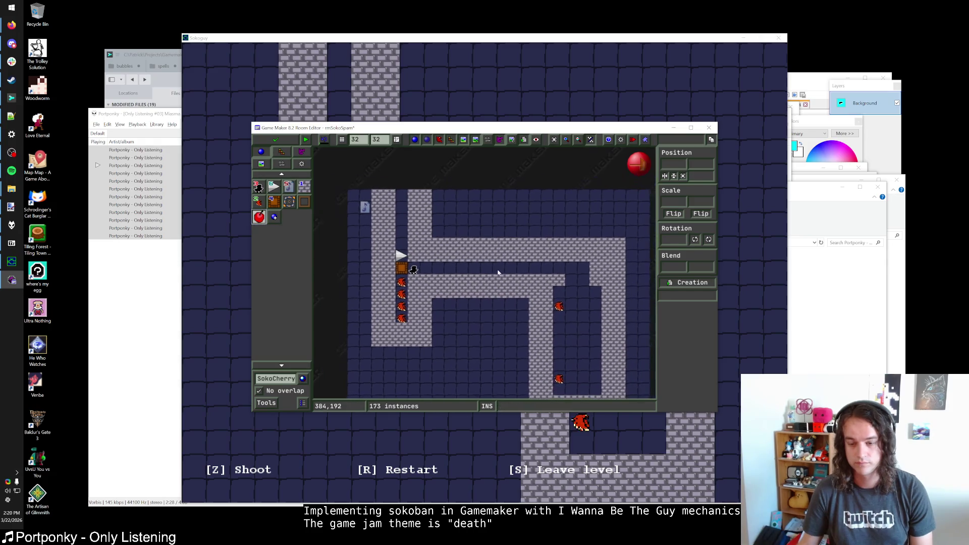
drag(498, 272, 457, 262)
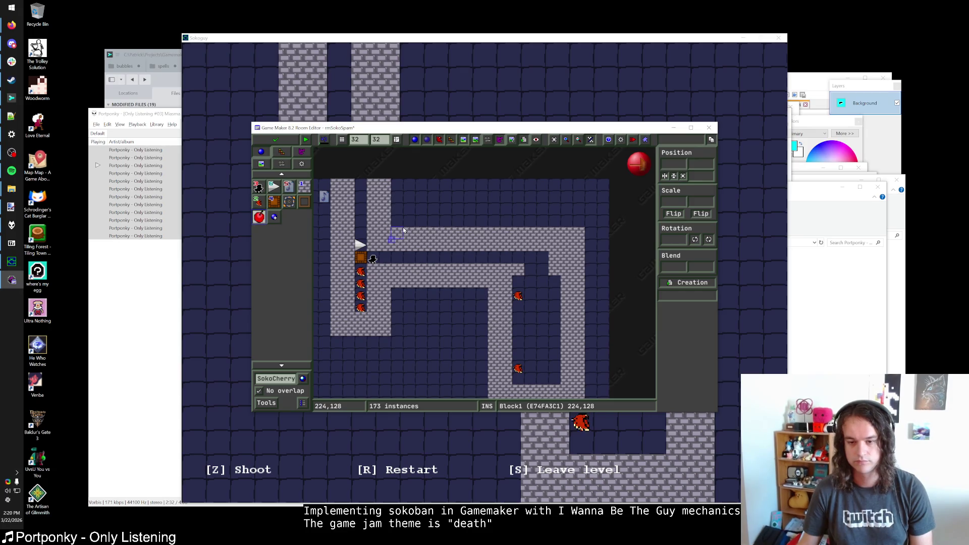
Select the lower-corridor hawk, switch to the wall block, and save and close the room
click(516, 370)
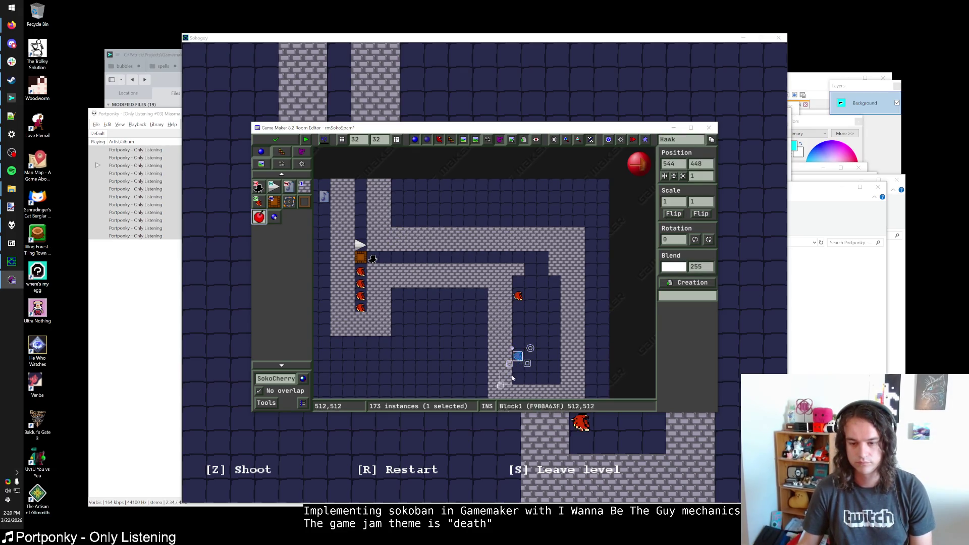
click(302, 187)
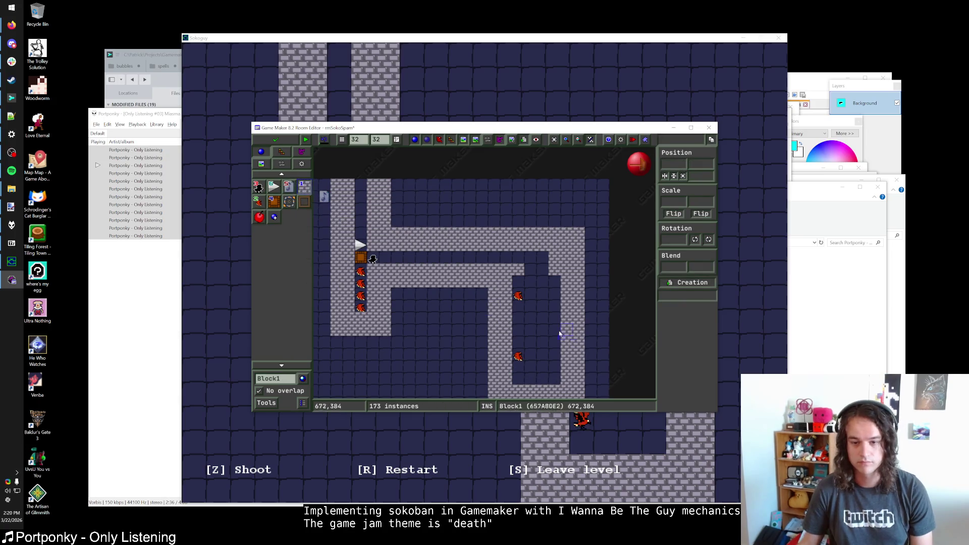
scroll(559, 334, down, 1)
scroll(532, 320, down, 1)
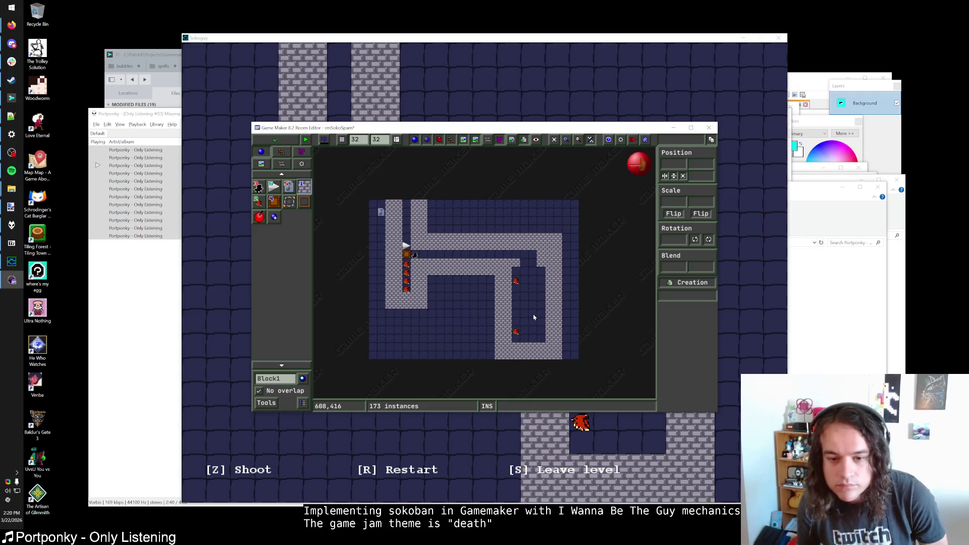
scroll(556, 307, up, 1)
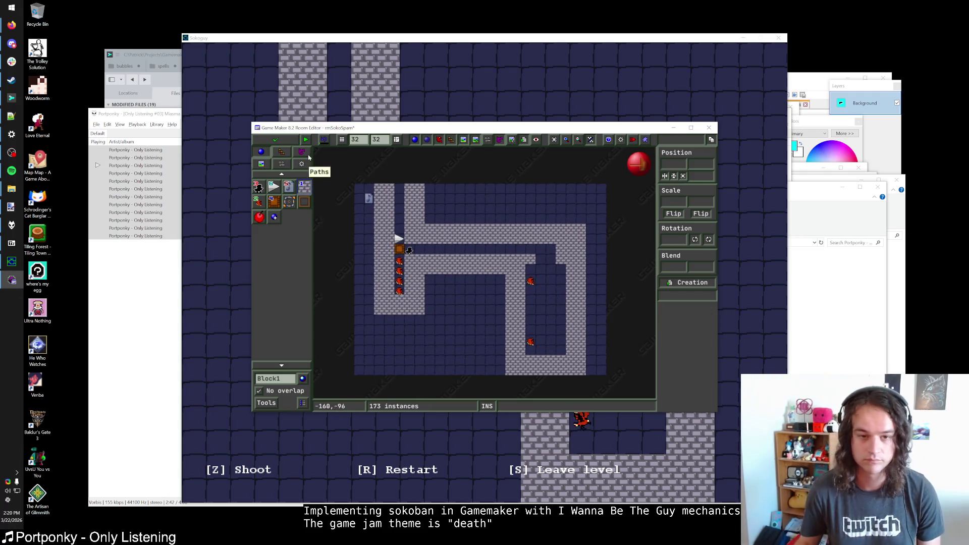
click(275, 140)
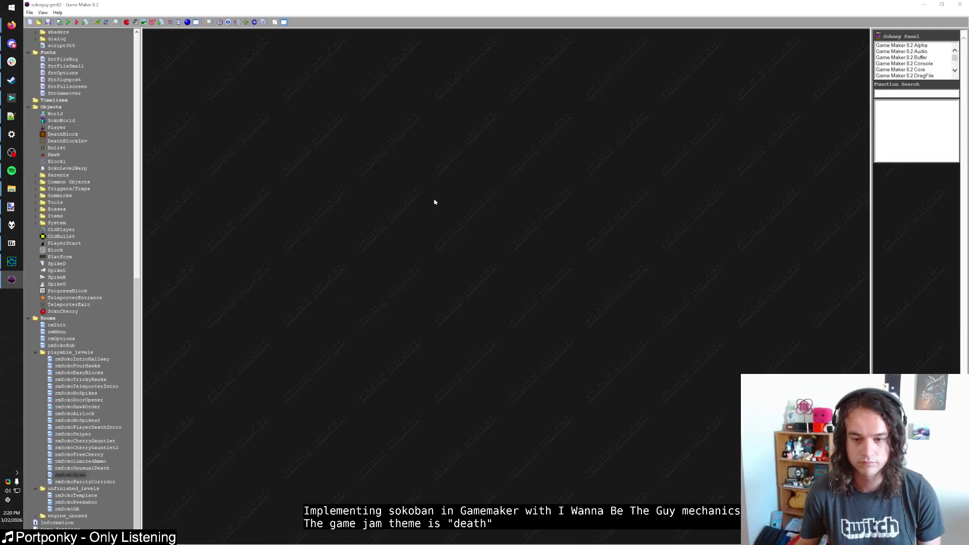
Run the game with F5, warp into the level, shoot at the top hawk, then restart after dying
key(F5)
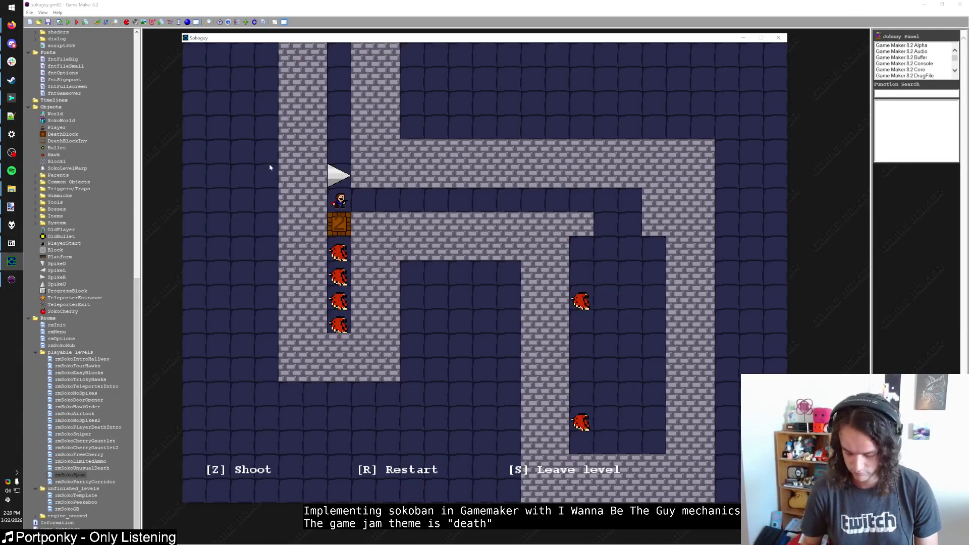
key(Left)
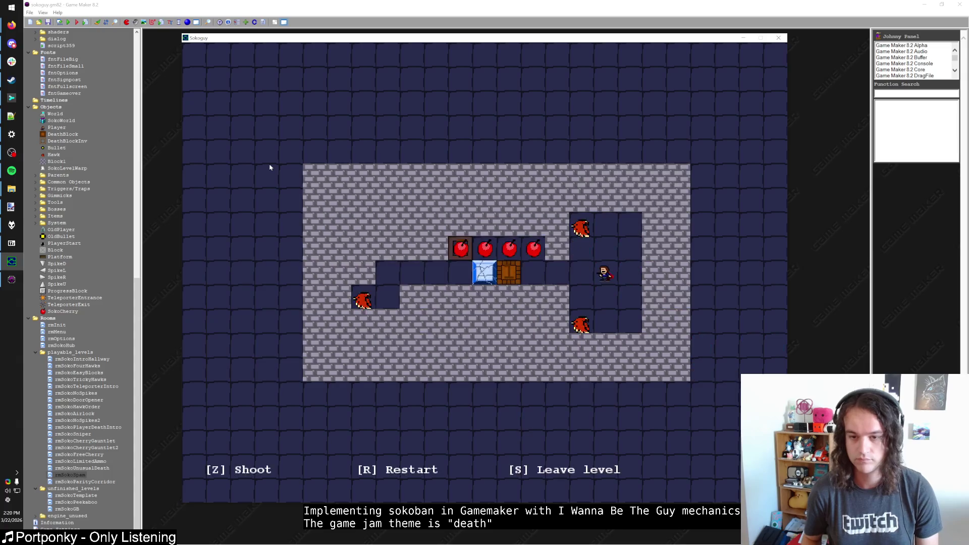
key(Left)
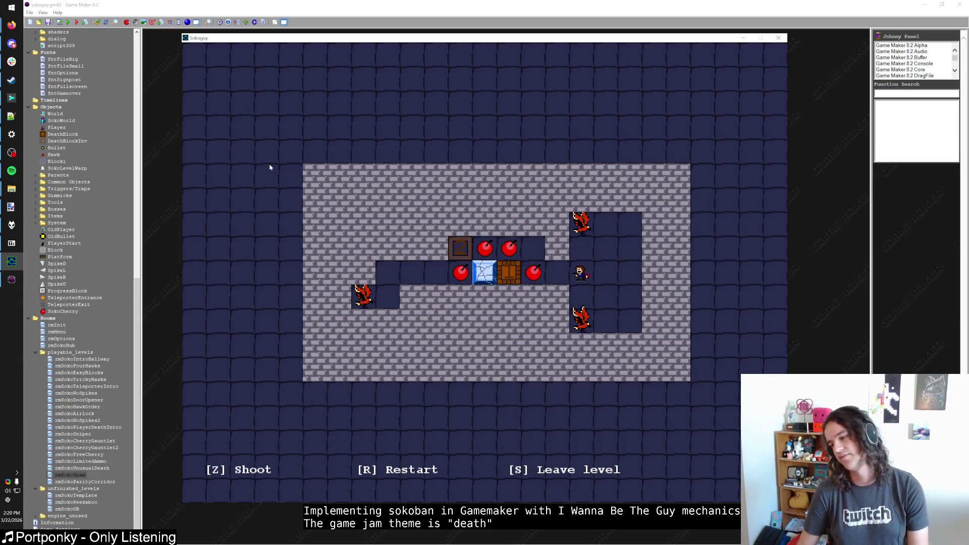
key(Right)
key(Right)
key(Up)
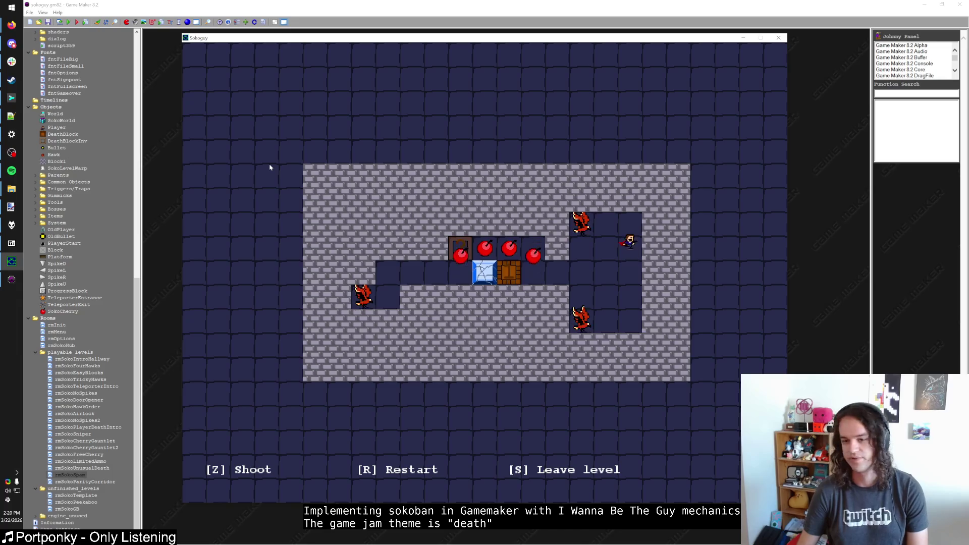
key(Left)
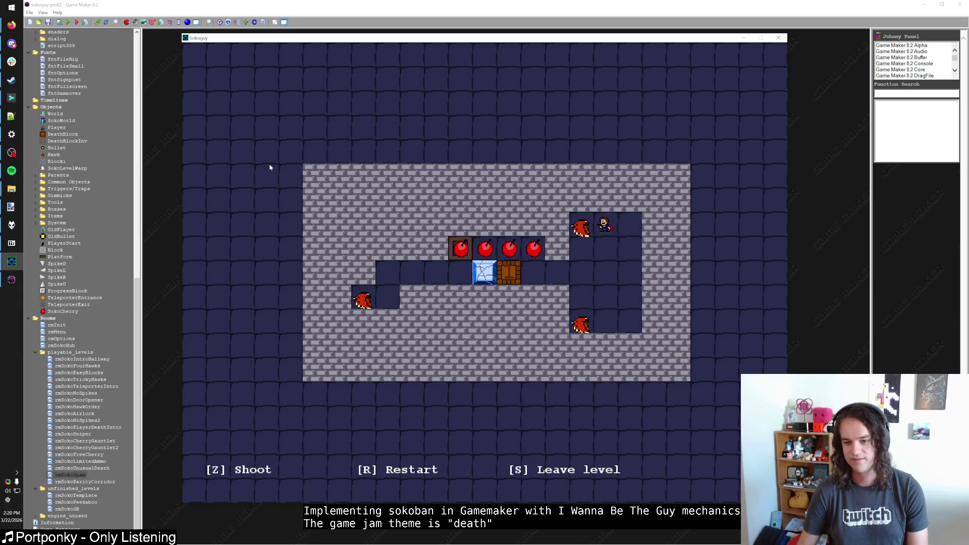
key(z)
key(Down)
key(Down)
key(Left)
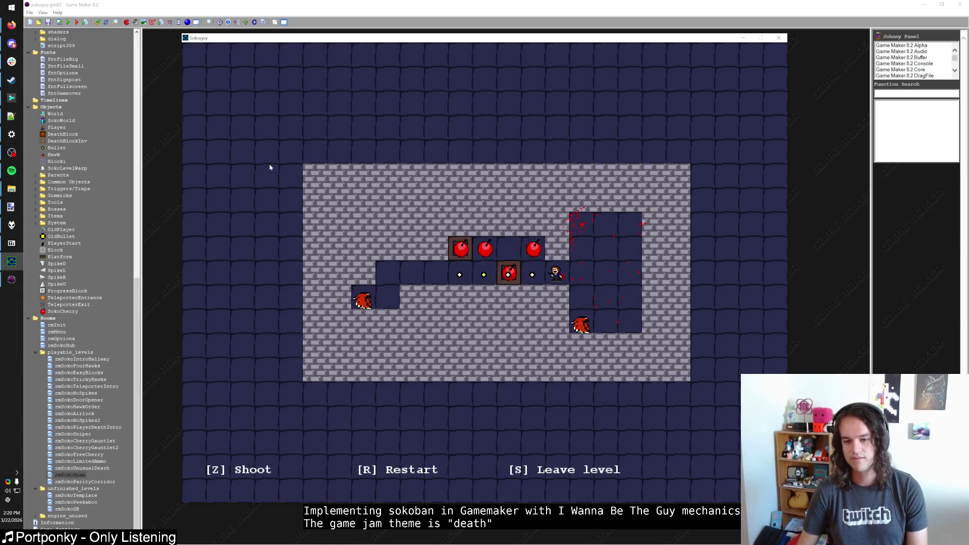
key(Right)
key(Right)
key(Down)
key(Down)
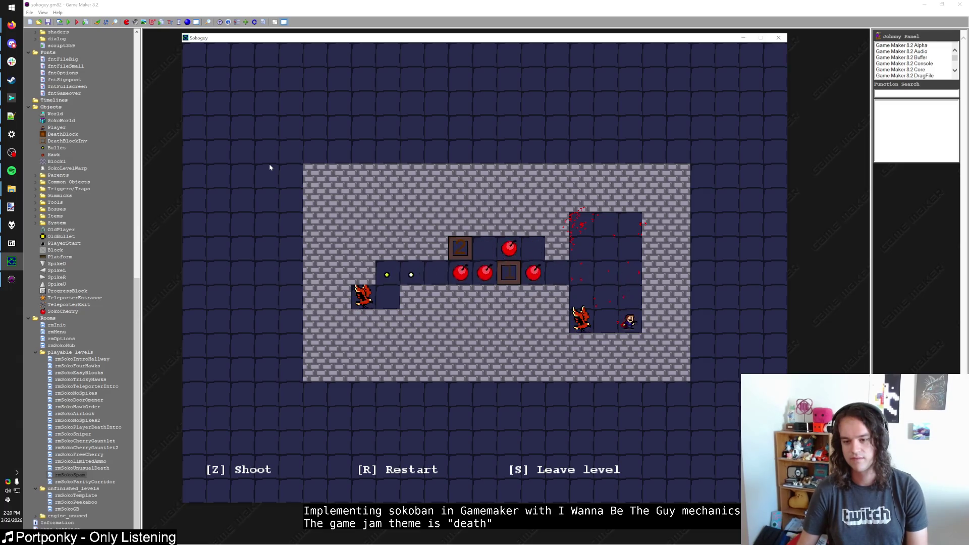
key(Left)
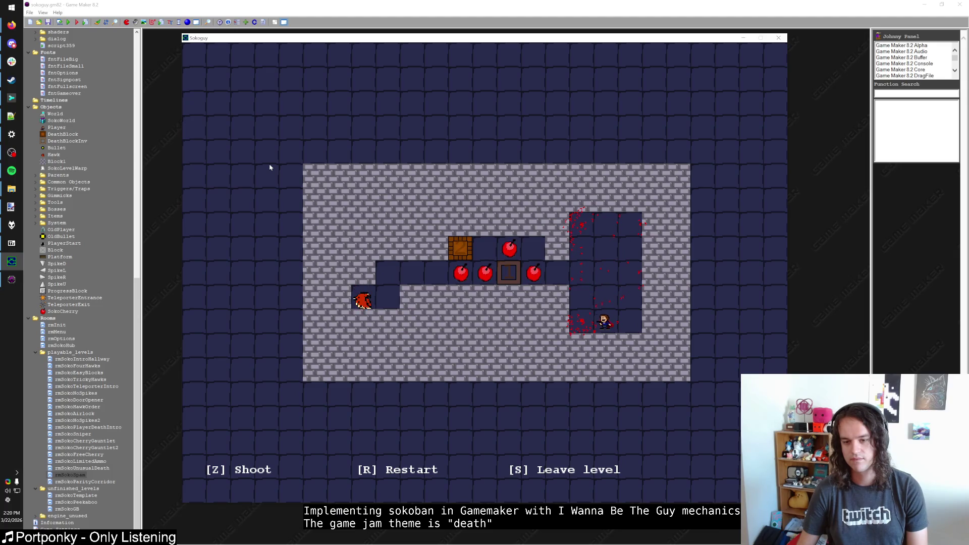
key(r)
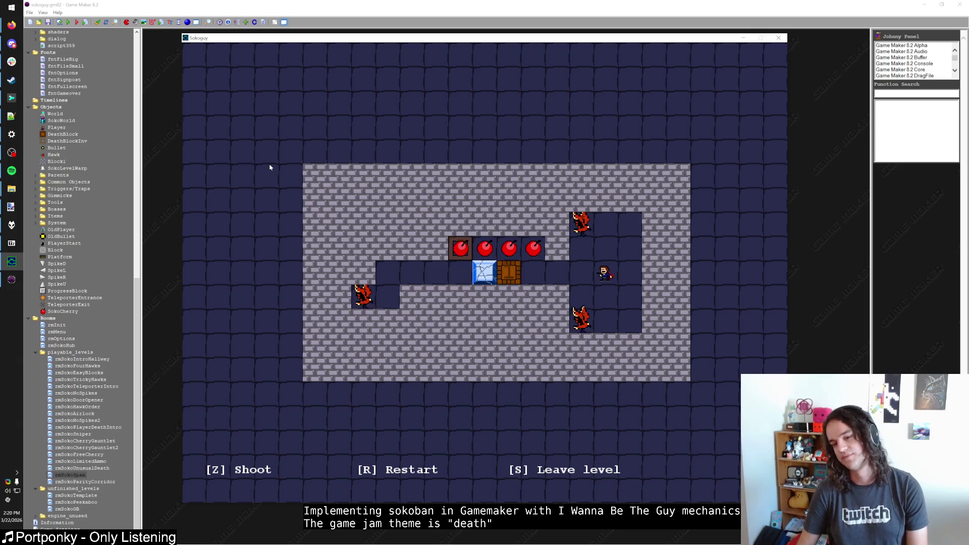
Kill the top and lower hawks on the retry, close the game and minimize Game Maker
key(Up)
key(Up)
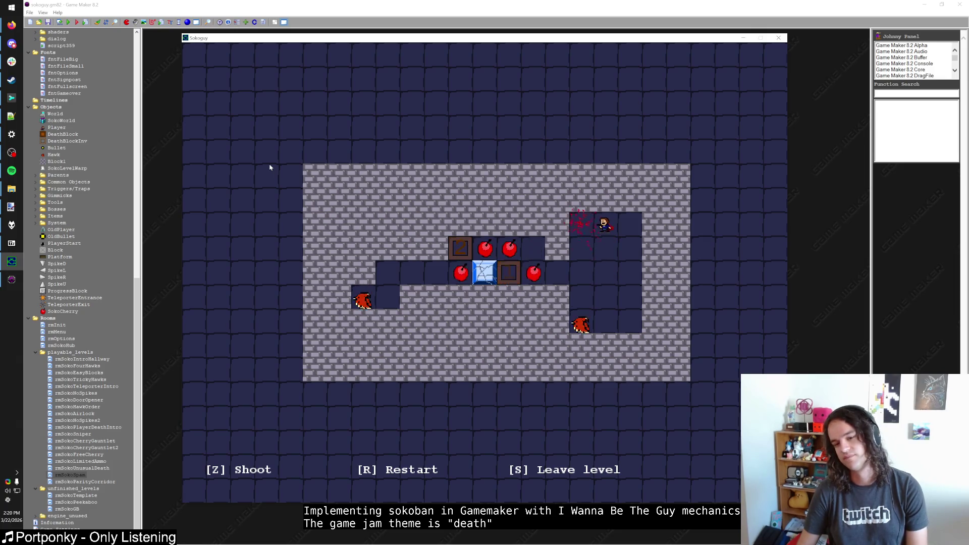
key(Down)
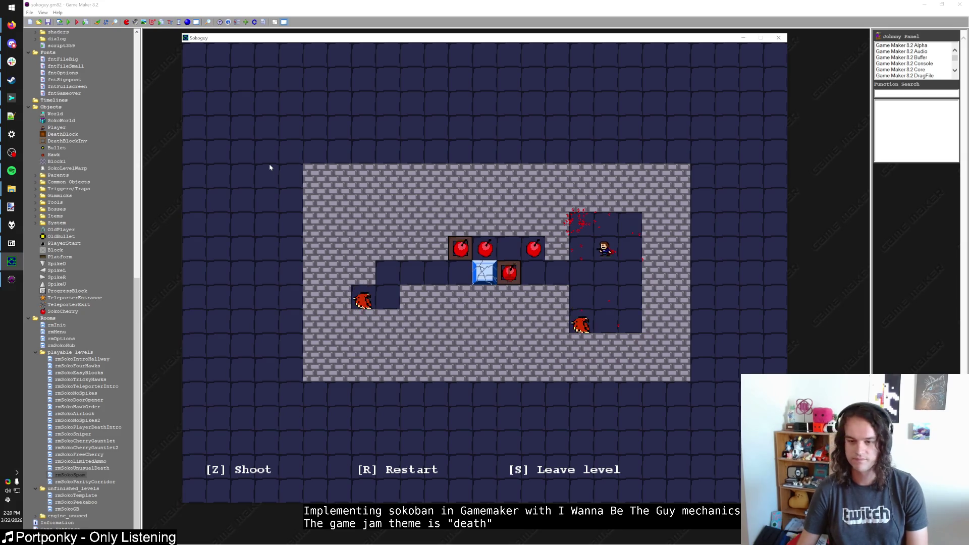
key(Down)
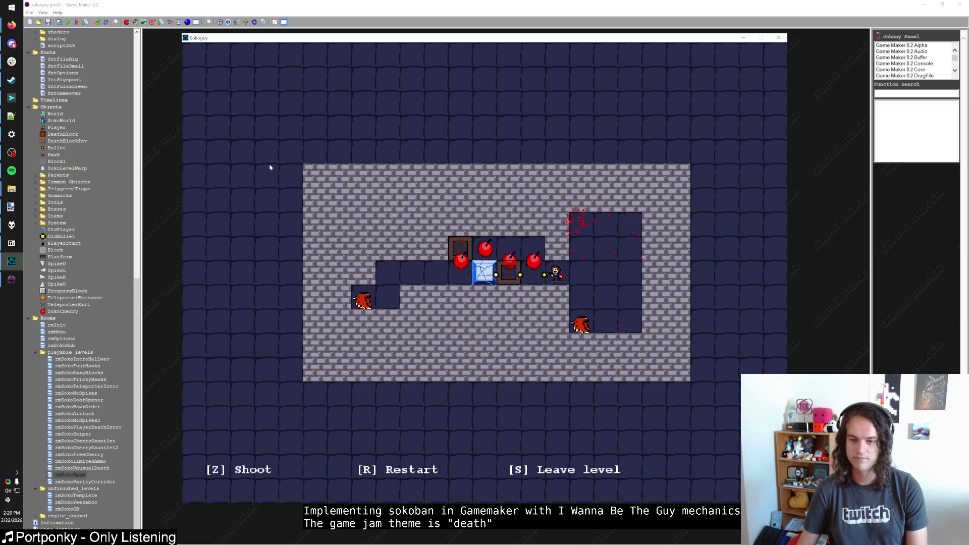
key(z)
key(Right)
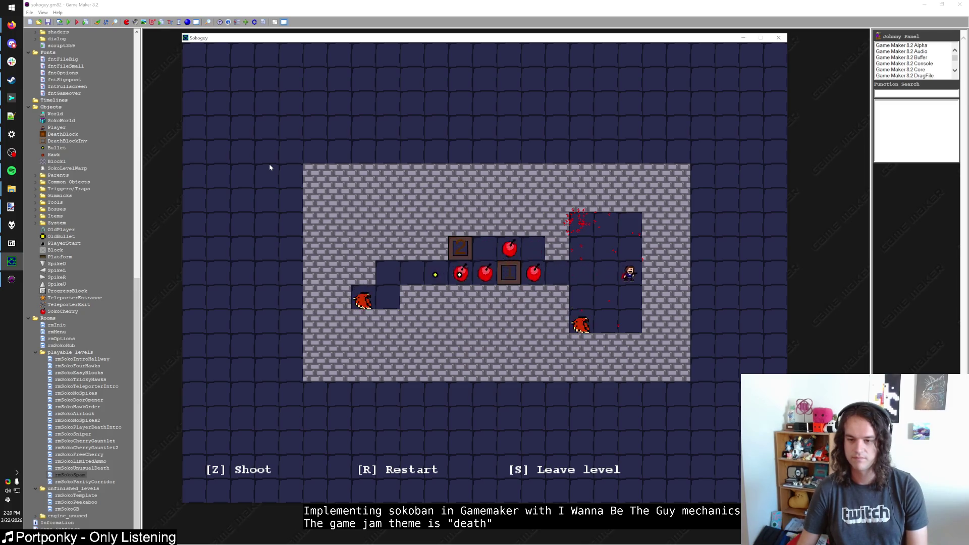
key(Down)
key(Down)
key(Left)
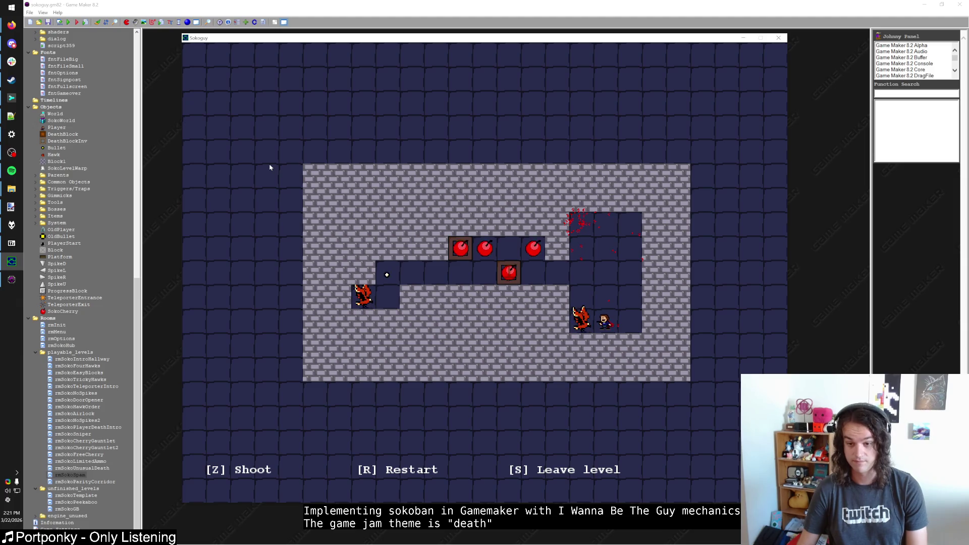
key(Up)
key(Down)
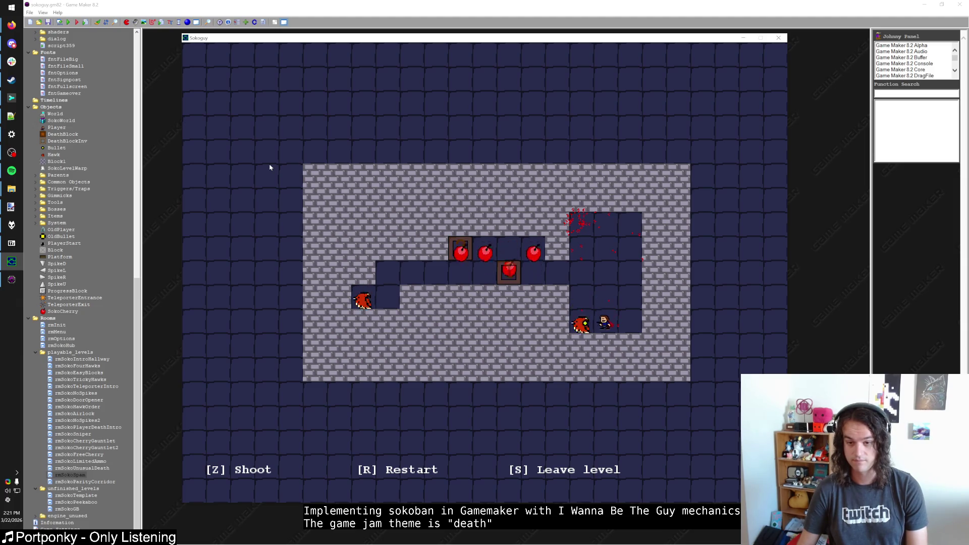
key(Up)
key(Up)
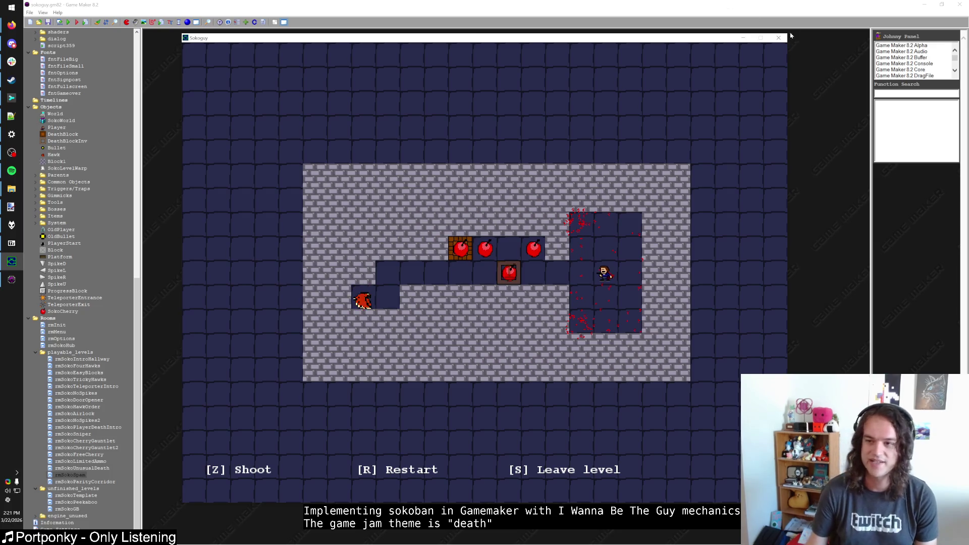
key(Escape)
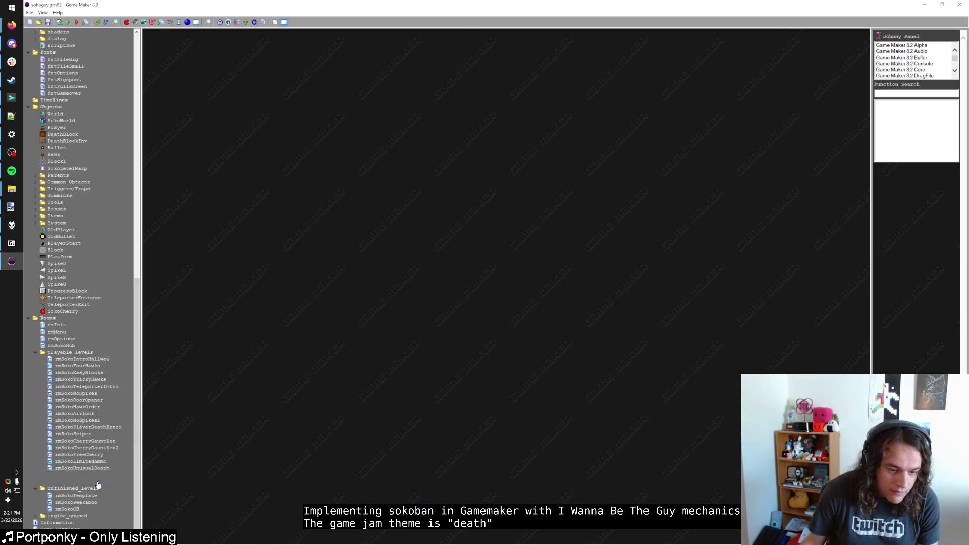
key(super+Down)
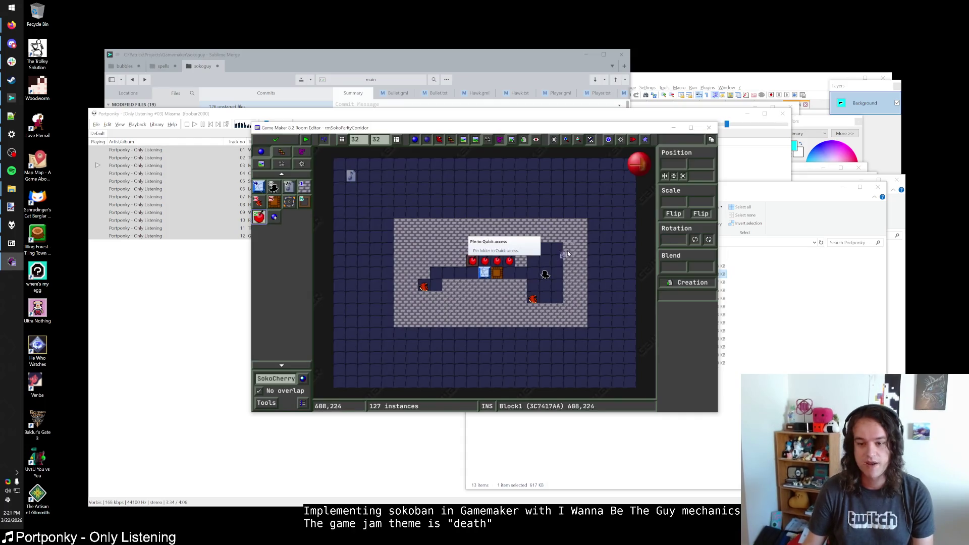
Nudge the player start and left hawk one cell right, adjusting walls around the hawk
click(273, 187)
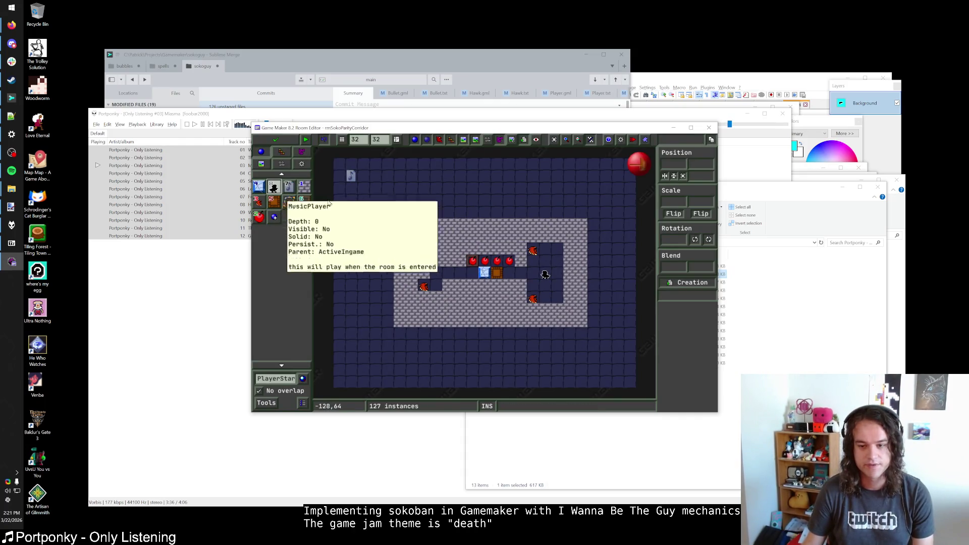
click(557, 275)
scroll(494, 263, up, 2)
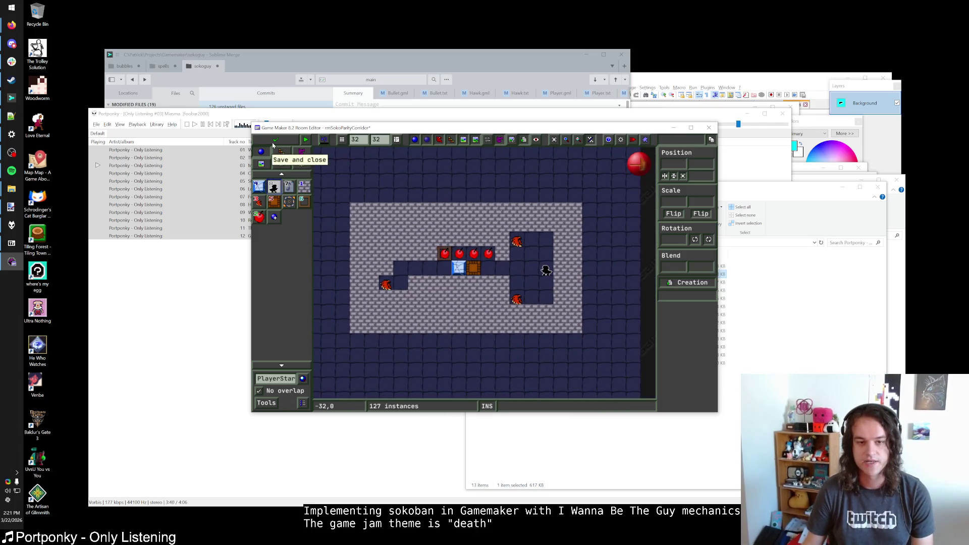
click(302, 186)
right_click(416, 284)
click(400, 269)
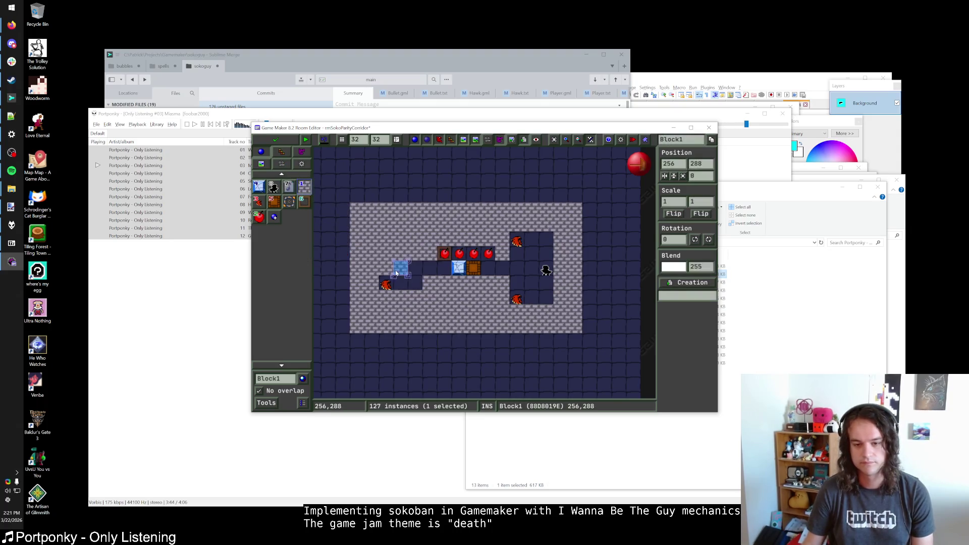
drag(386, 284, 401, 284)
click(385, 284)
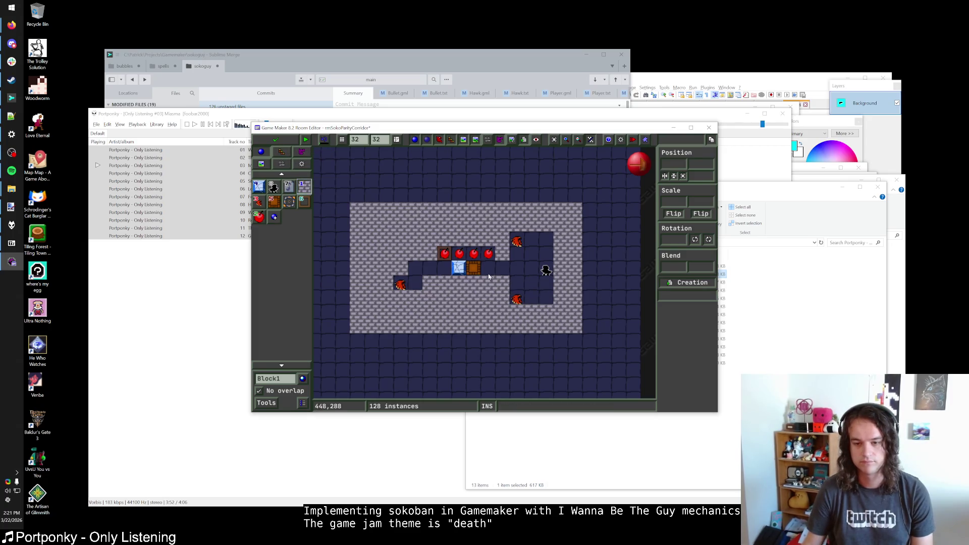
Clear the right wall column, shift both right hawks and the player left, and paint new right-edge walls
right_click(502, 254)
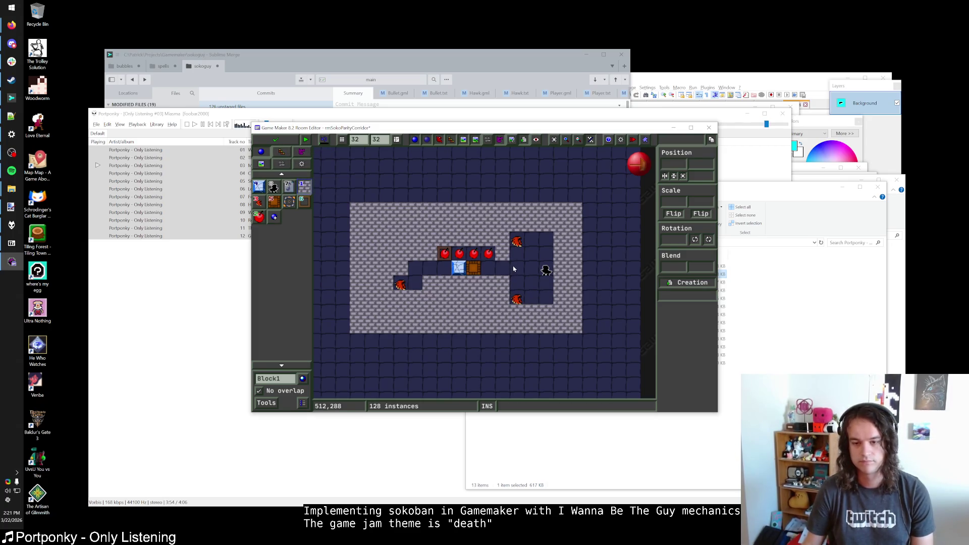
right_click(502, 240)
right_click(502, 283)
right_click(502, 298)
drag(516, 301, 503, 301)
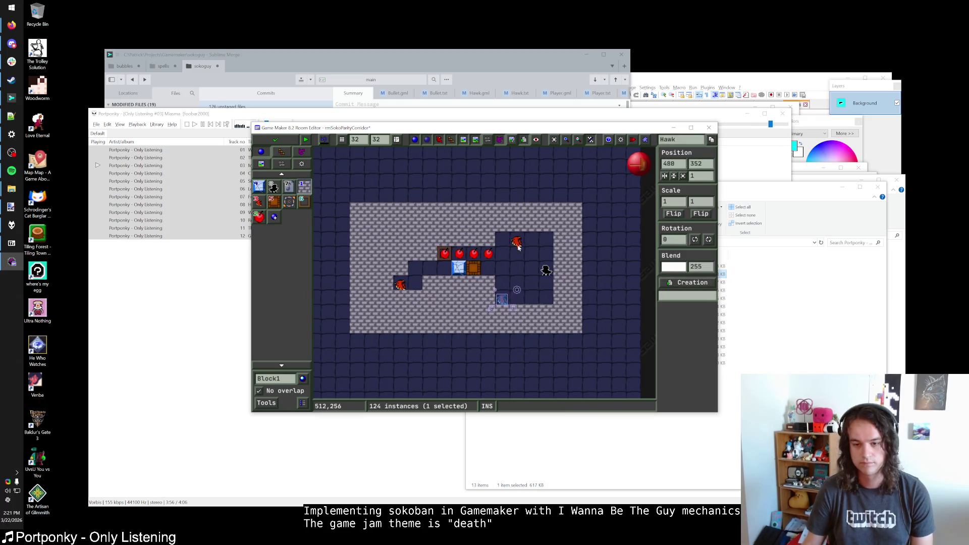
drag(516, 241, 502, 241)
drag(546, 271, 531, 271)
drag(546, 239, 546, 298)
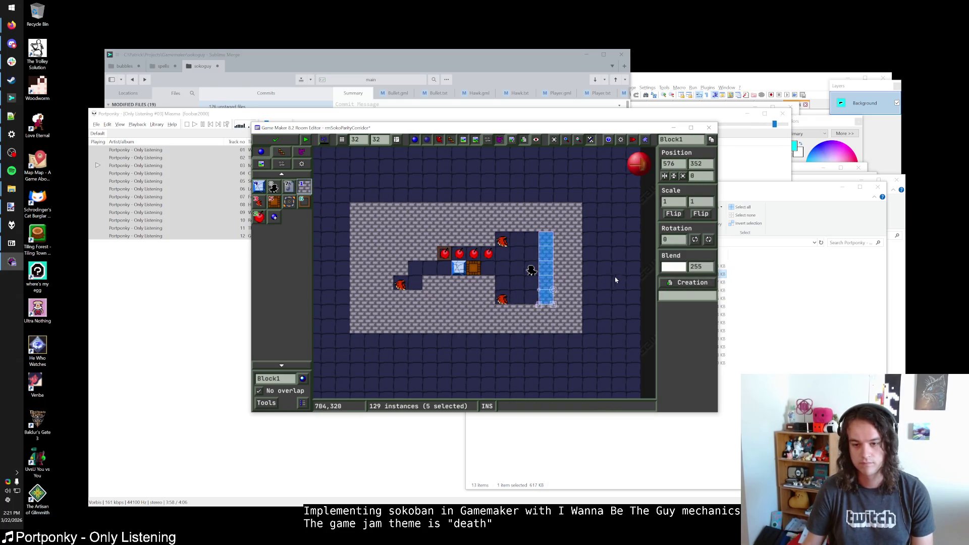
key(Escape)
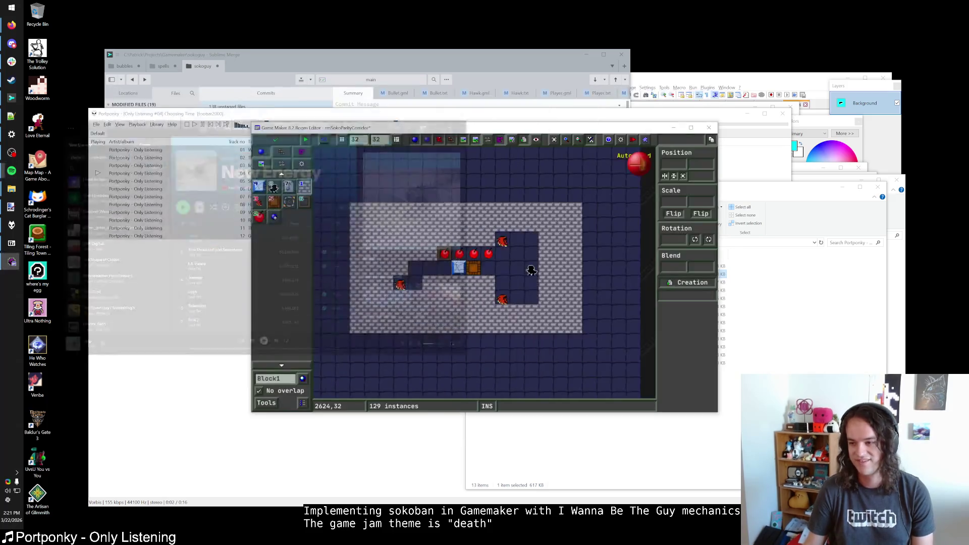
click(481, 118)
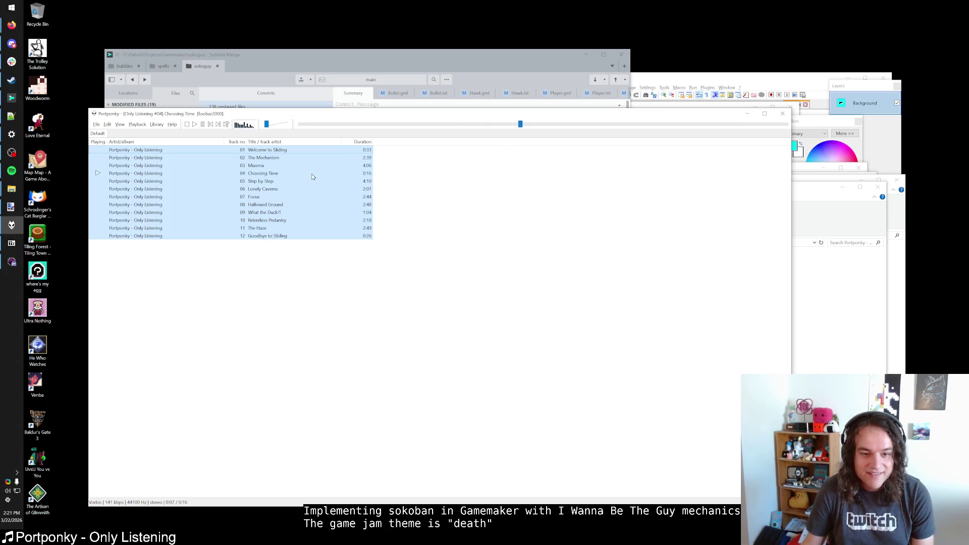
key(alt+Tab)
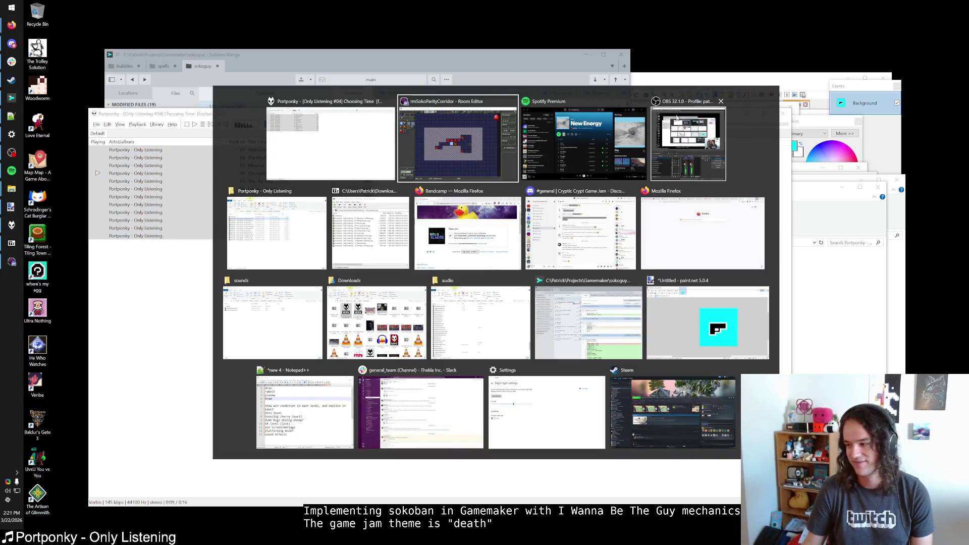
key(alt+Tab)
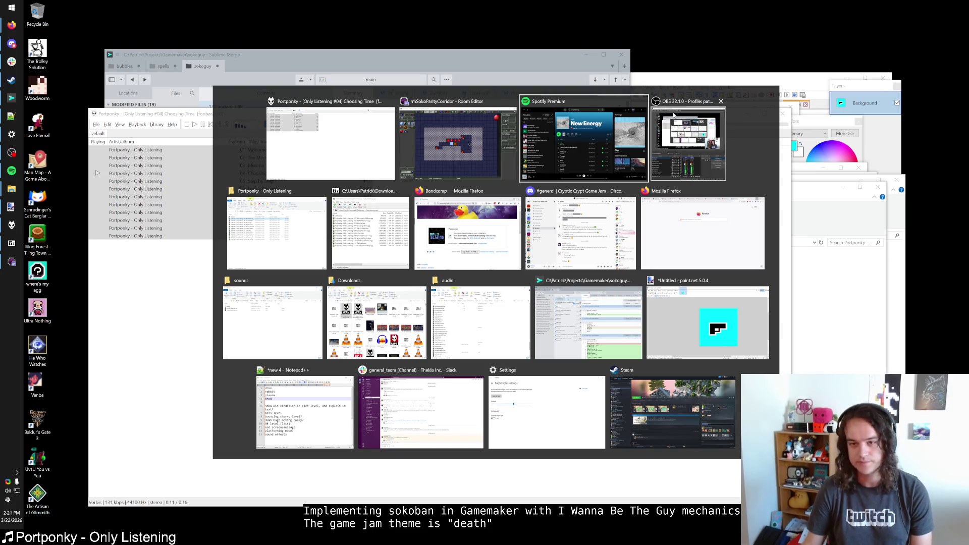
key(alt+shift+Tab)
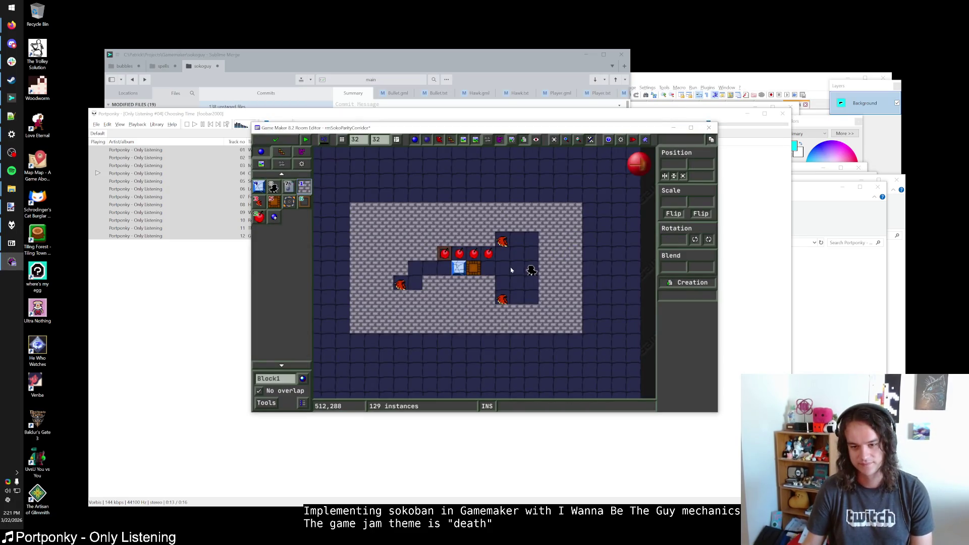
click(516, 273)
right_click(516, 273)
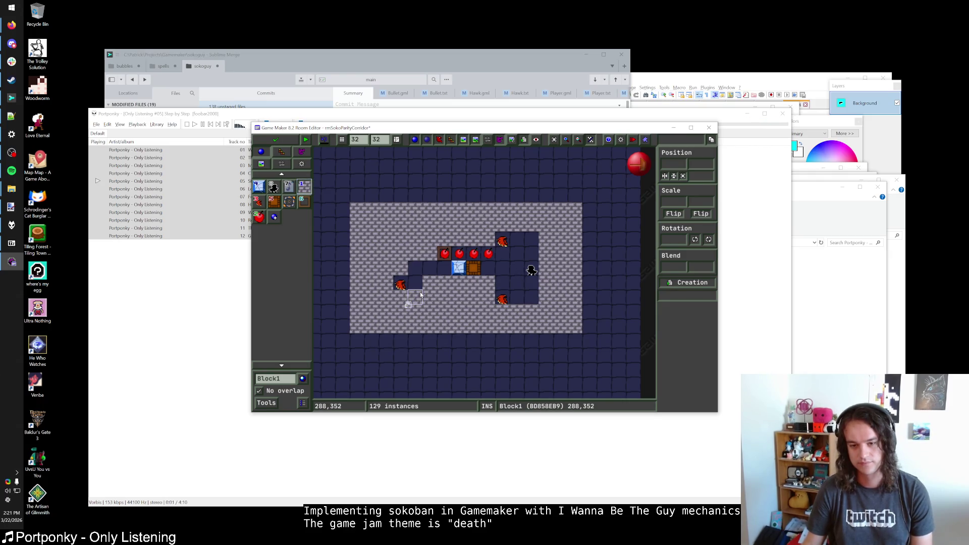
Remove the two walls above the corridor's left end
right_click(429, 254)
right_click(415, 254)
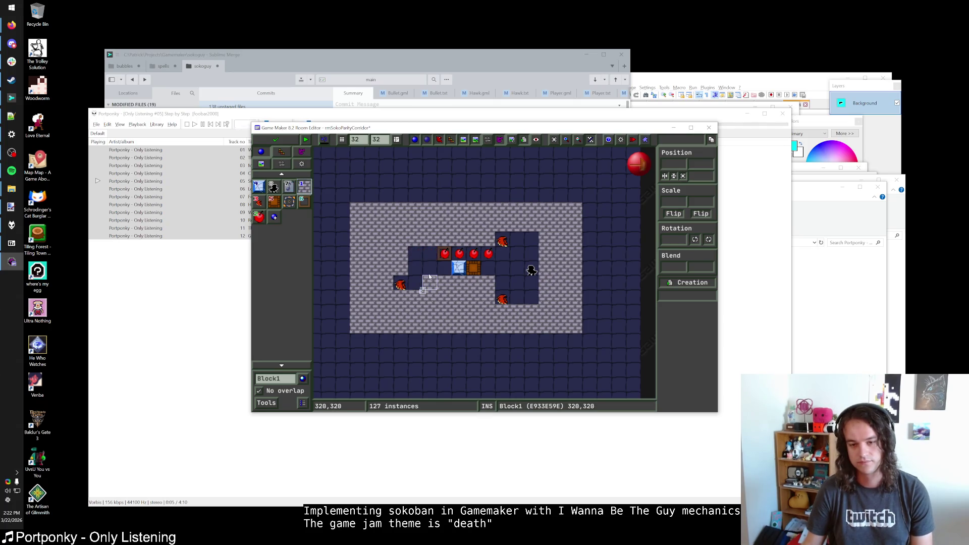
key(ctrl+z)
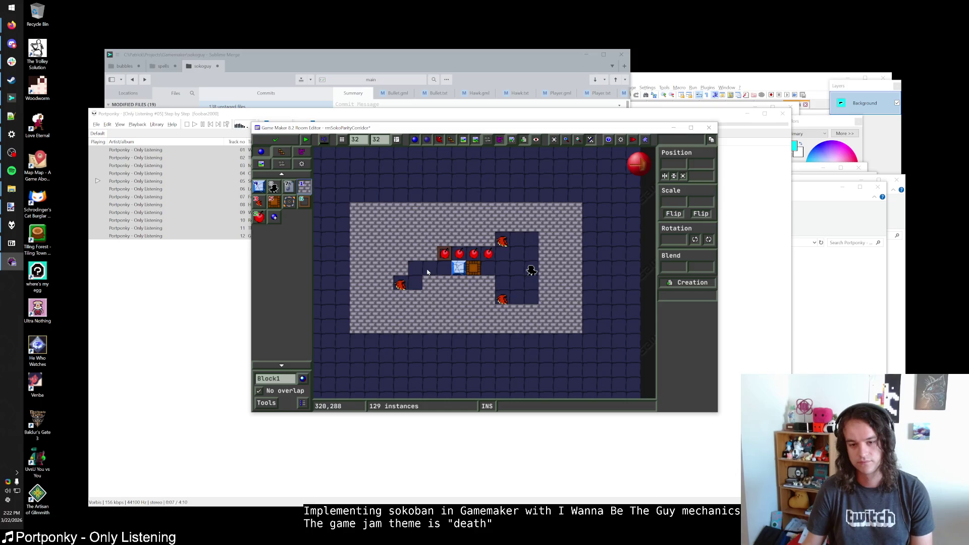
right_click(429, 255)
right_click(419, 254)
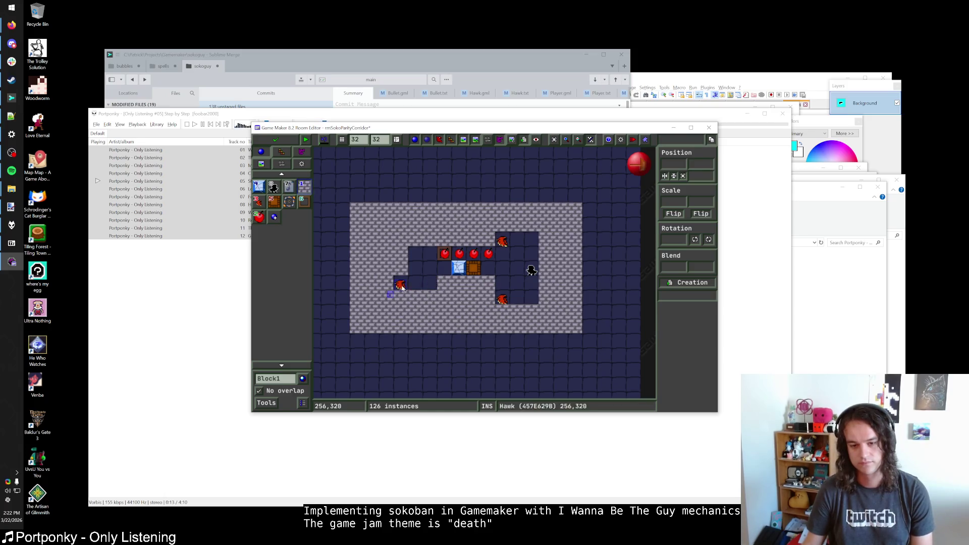
Move the left hawk one cell right, fill the left column with walls, and save the room
mouse_move(400, 285)
mouse_down()
mouse_move(414, 286)
mouse_move(426, 307)
mouse_move(418, 293)
mouse_up()
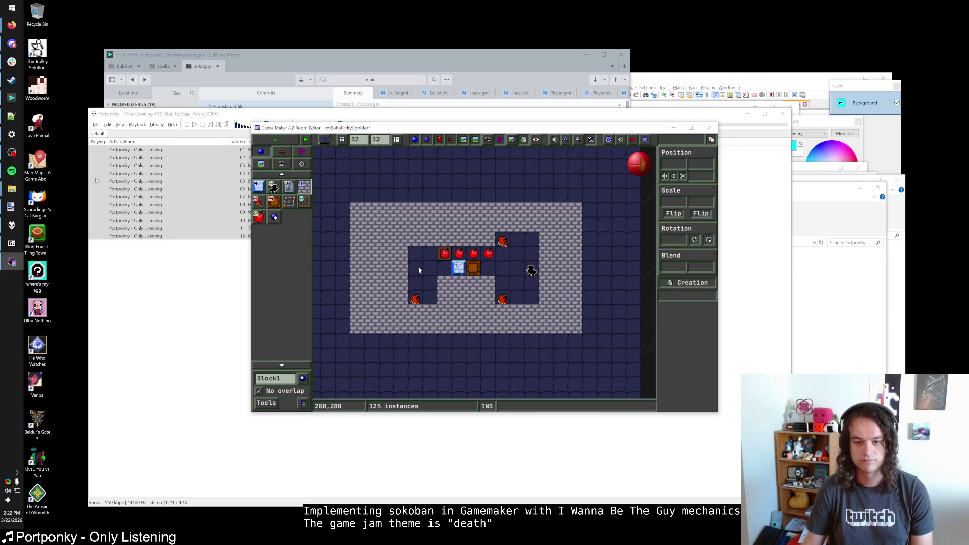
drag(416, 255, 415, 285)
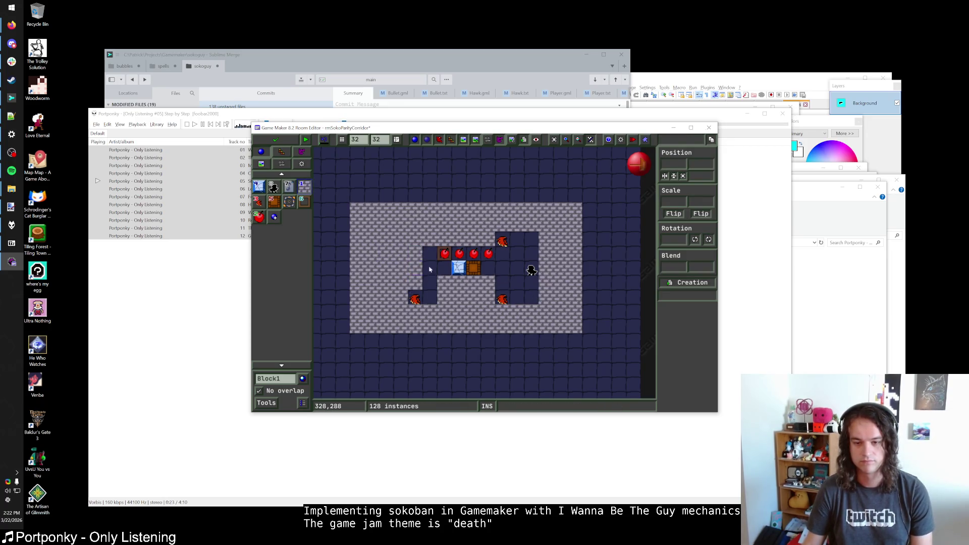
click(285, 144)
Run the game with F5, load the saved game, and walk the corridor level toward the left hawk
key(F5)
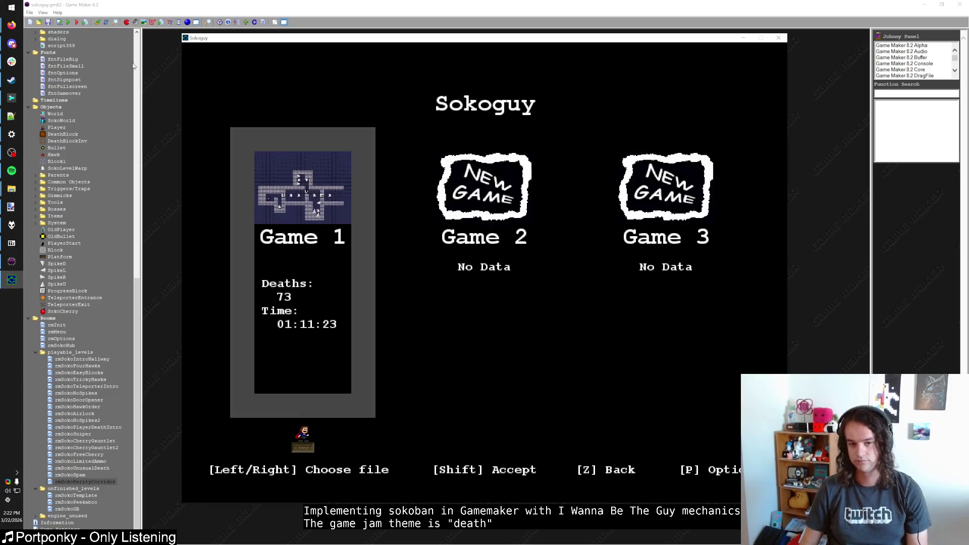
key(shift)
key(Left)
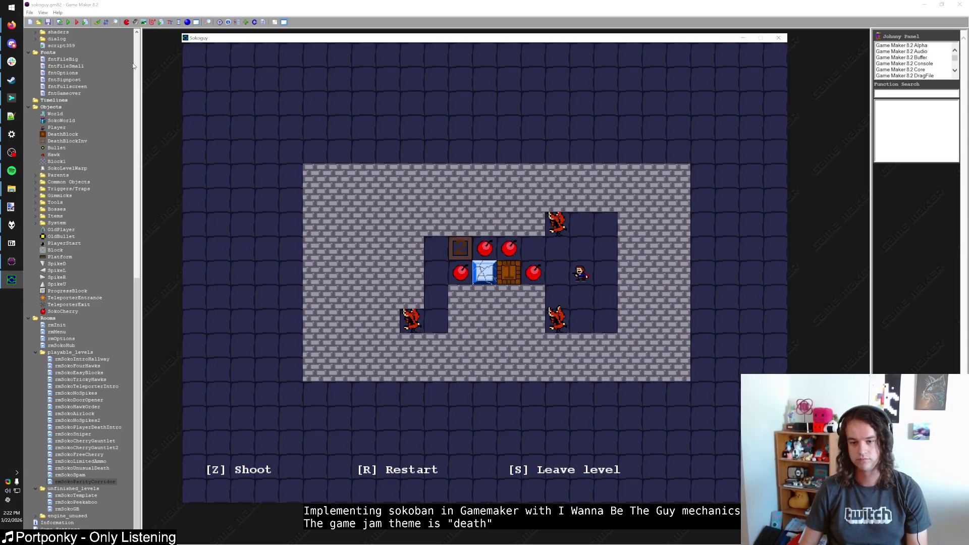
key(Up)
key(Up)
key(Right)
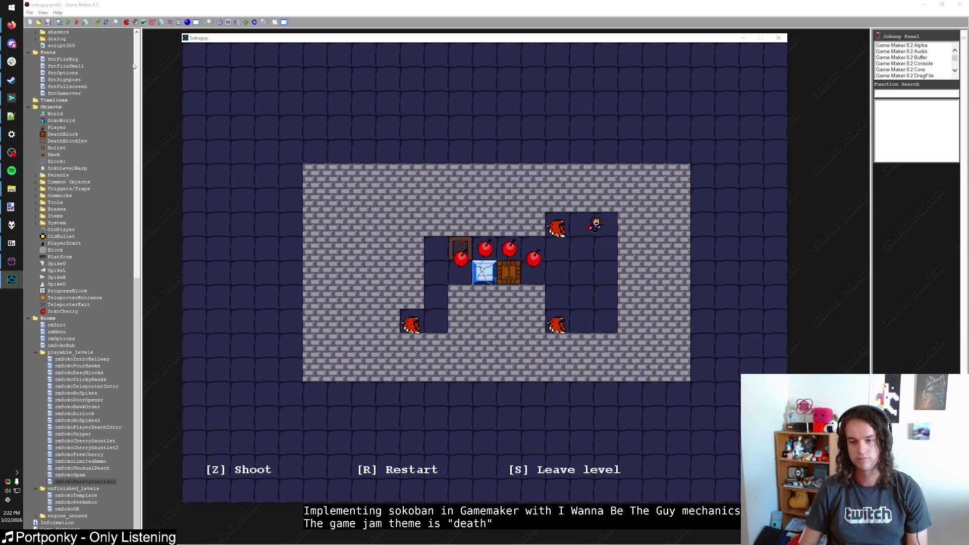
key(Left)
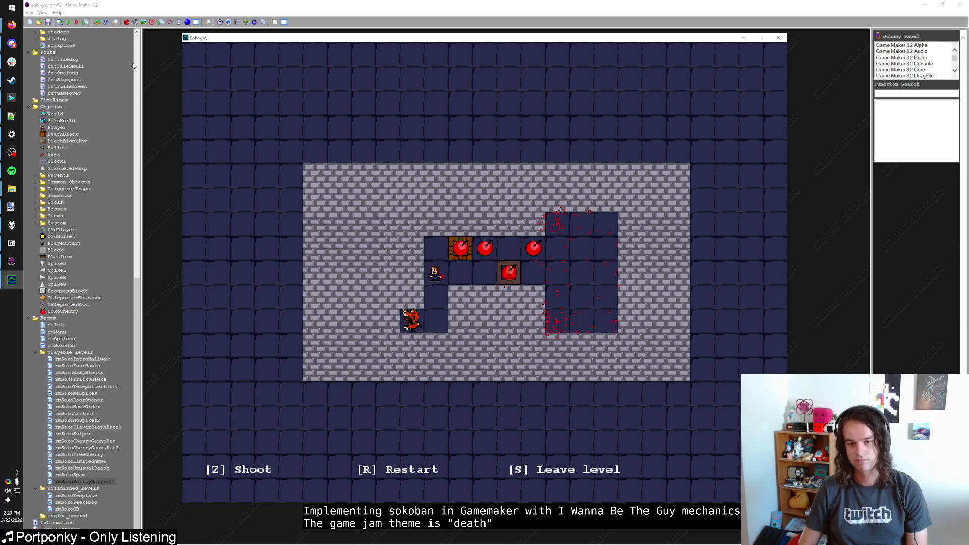
key(Down)
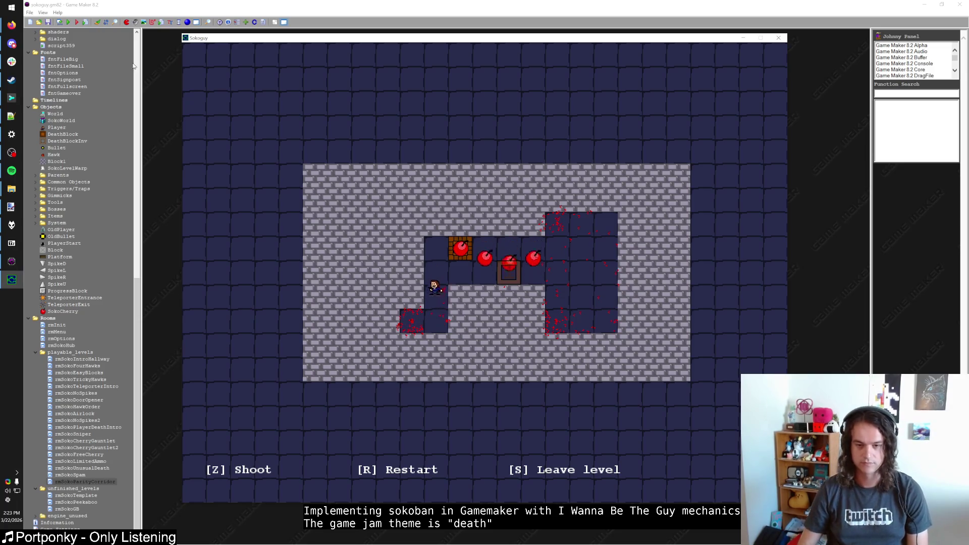
key(Right)
Return to the hub, enter the next level, and shoot the bottom hawk at the corridor's right end
key(s)
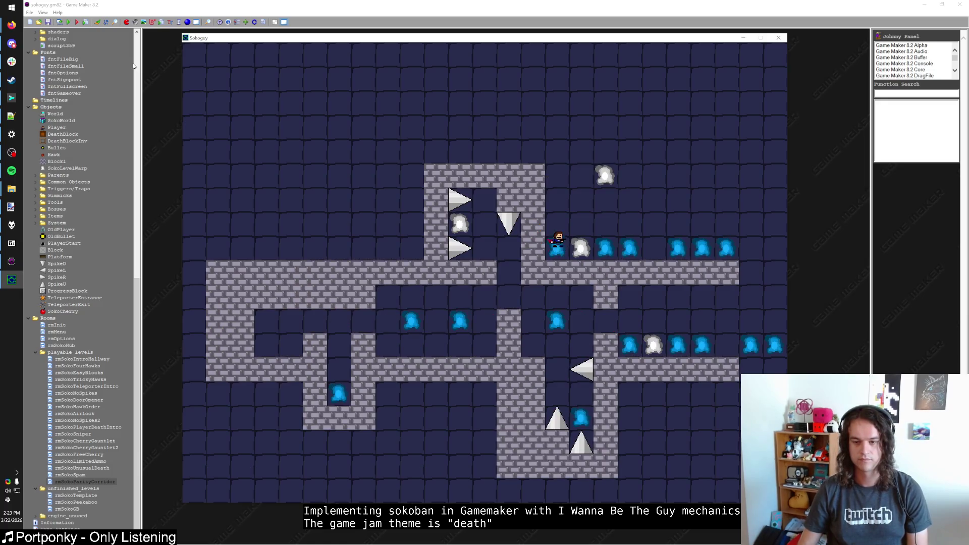
key(Up)
key(Right)
key(Left)
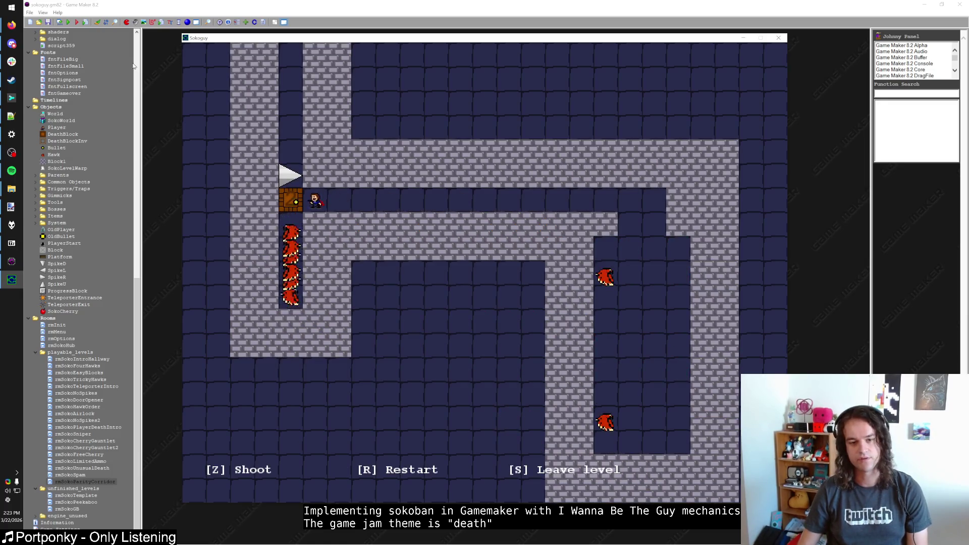
key(Right)
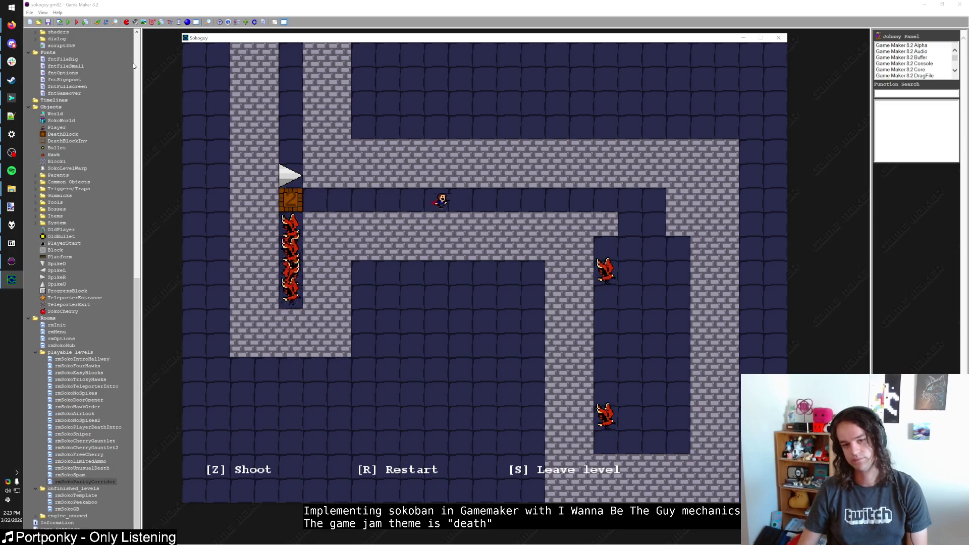
key(Right)
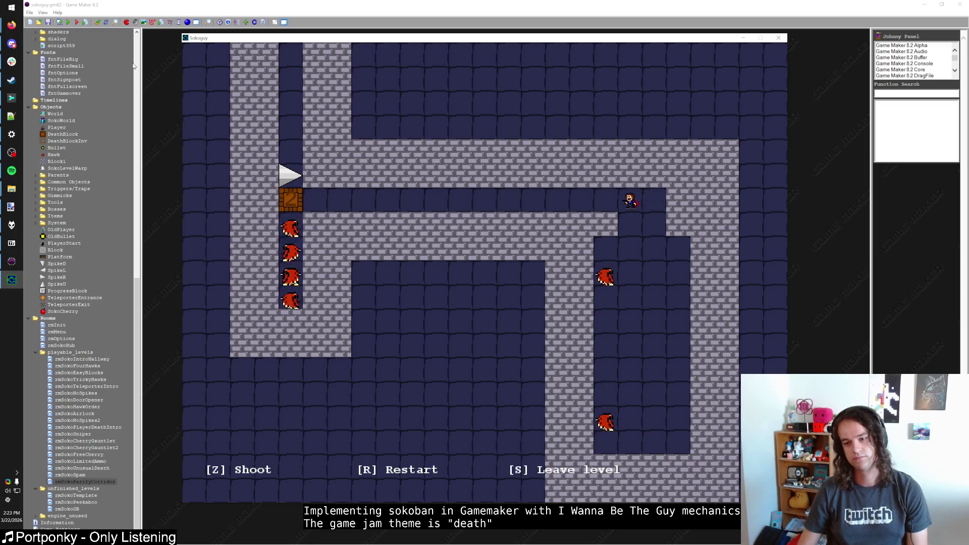
key(Down)
key(Down)
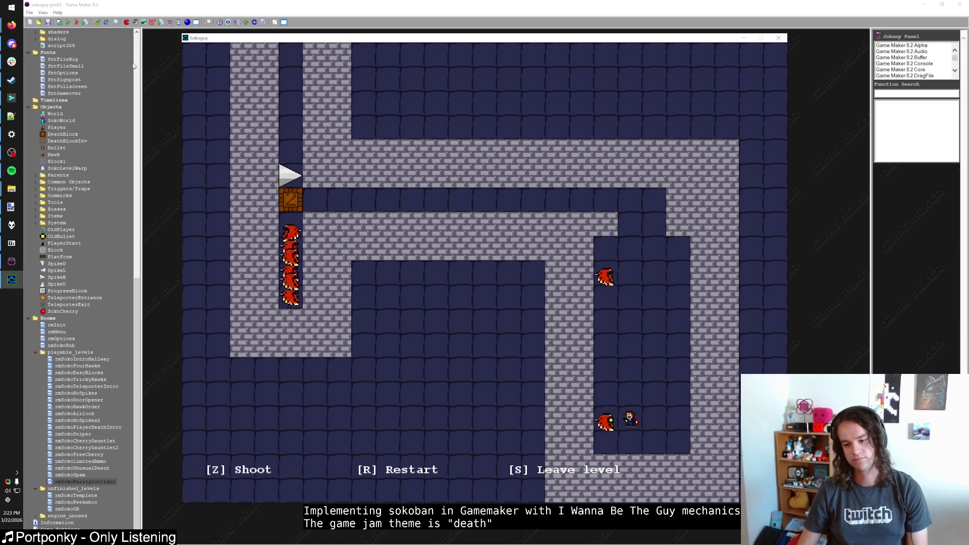
key(z)
Fire bullets along the corridor, shoot the lower hawk, and leave the level to the hub
key(Up)
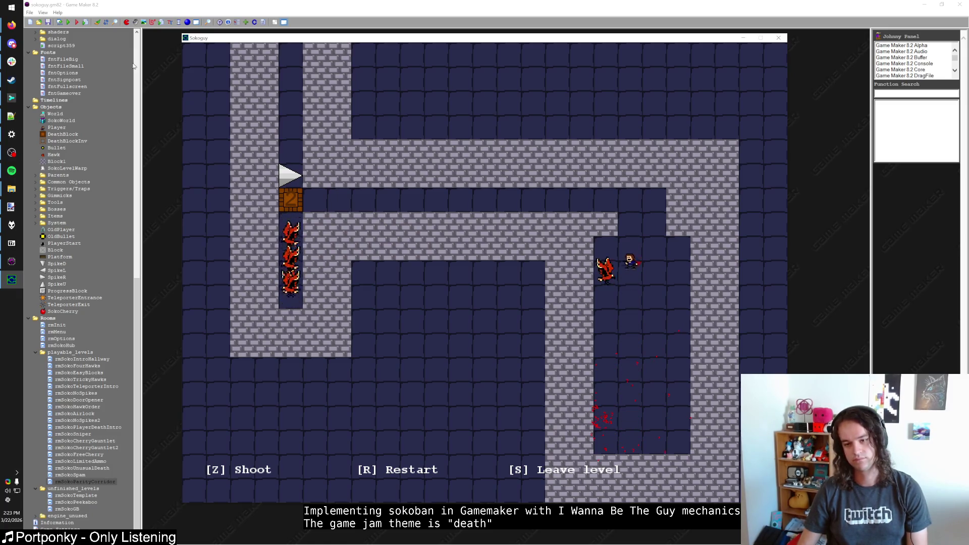
key(z)
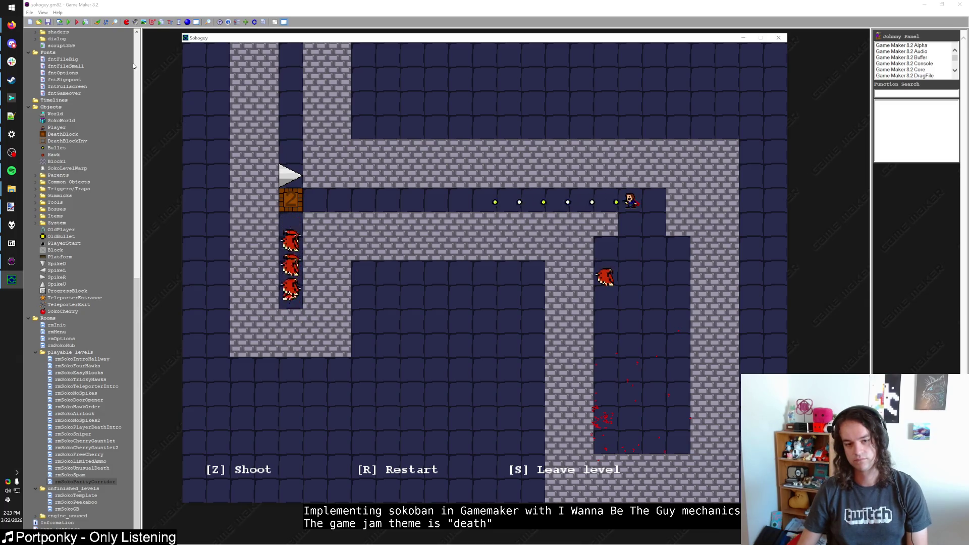
key(Down)
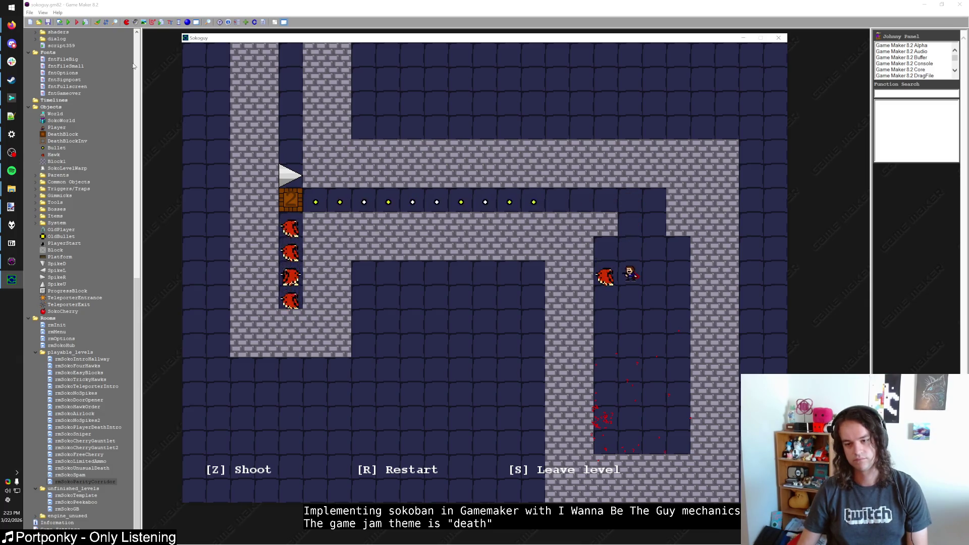
key(z)
key(Up)
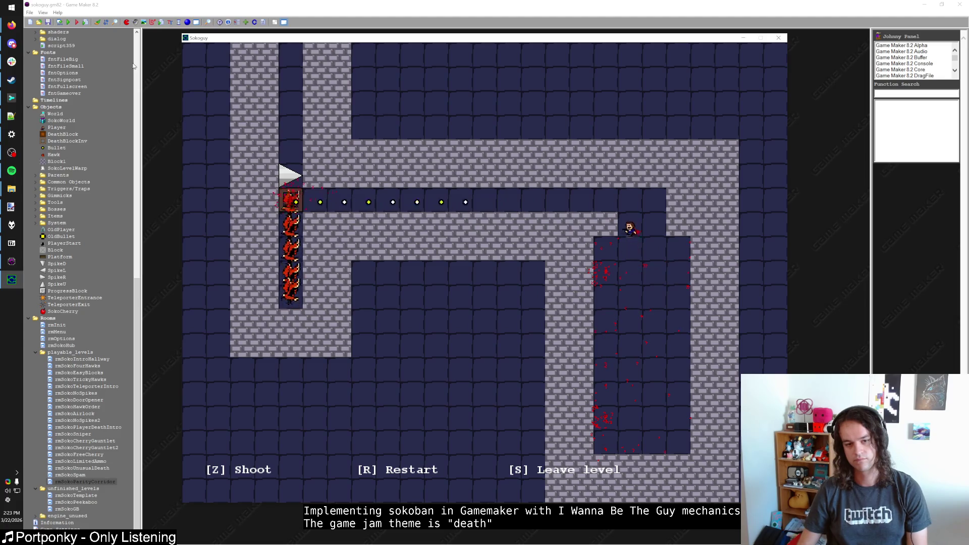
key(Left)
key(Left)
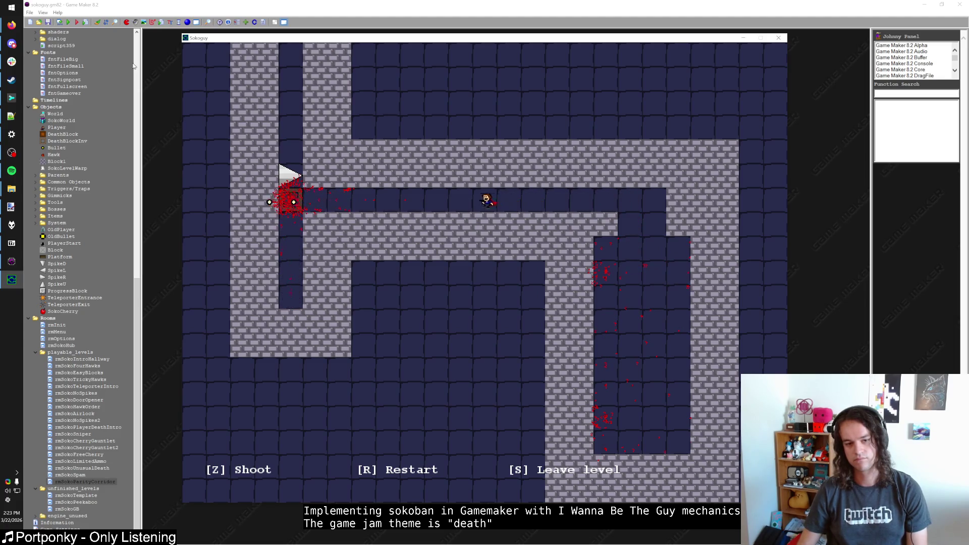
key(s)
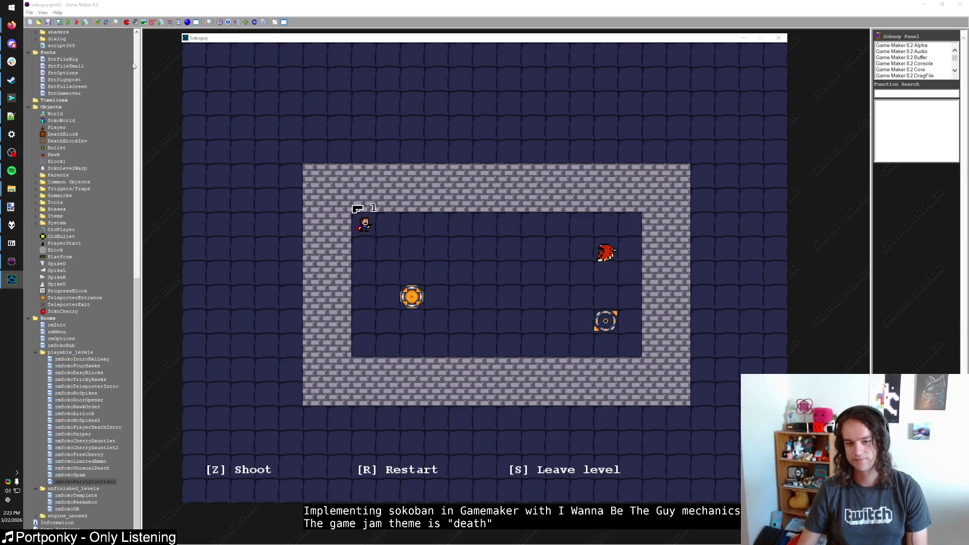
Shoot toward the last hawk, use the teleporter, load another room, then close the test window
key(Down)
key(Right)
key(Right)
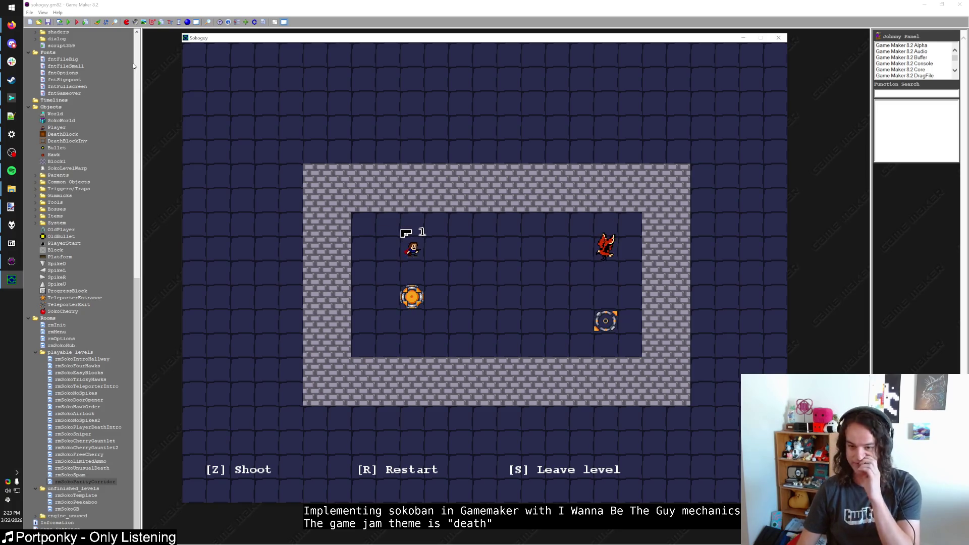
key(z)
key(Down)
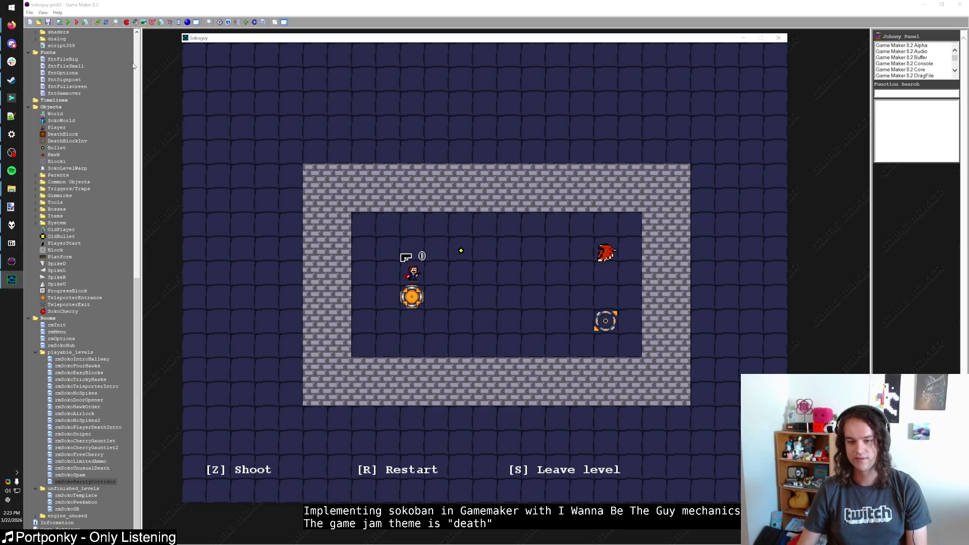
key(Down)
key(Up)
key(Up)
key(Up)
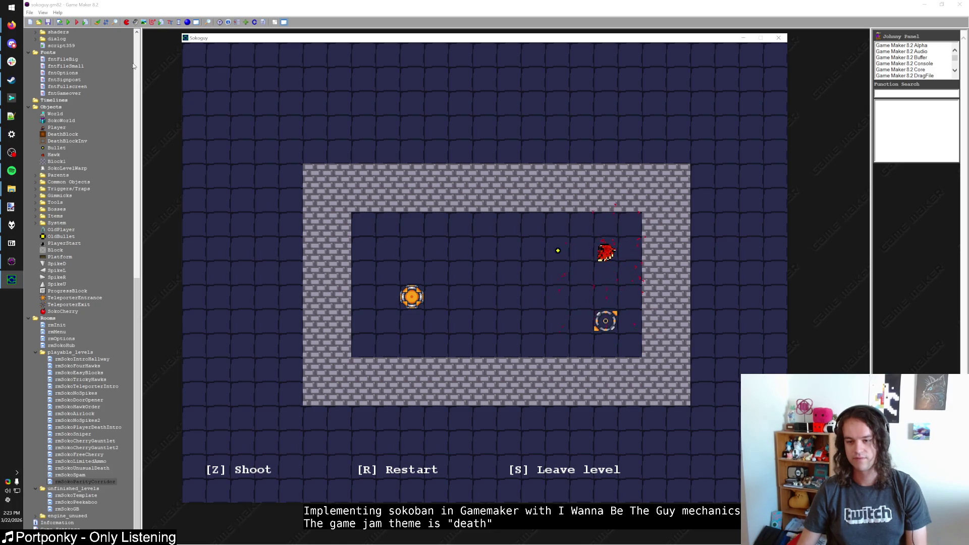
key(s)
key(Right)
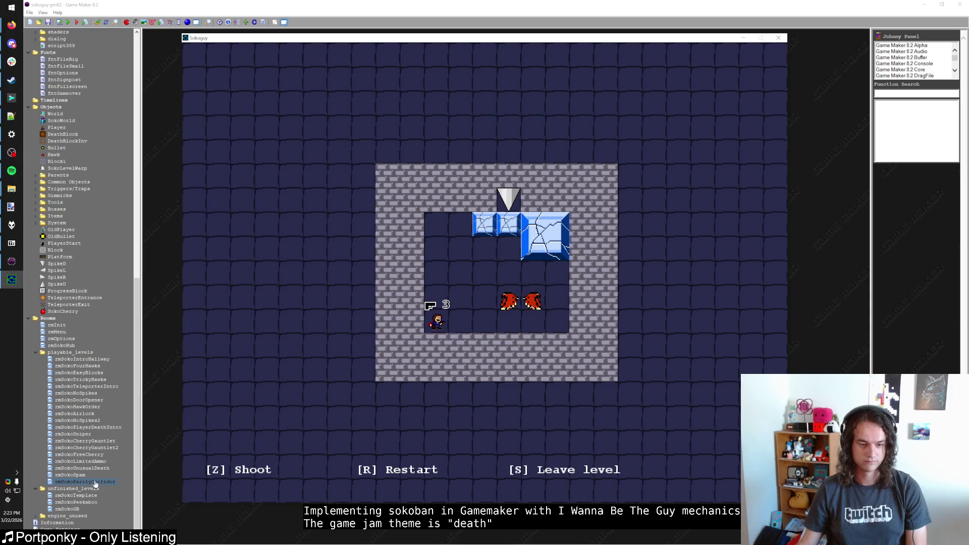
key(Escape)
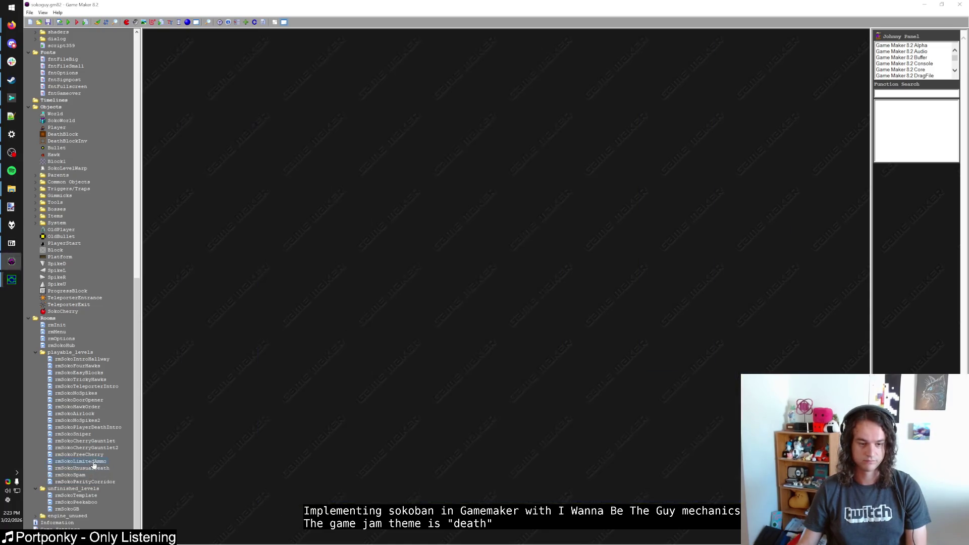
Open rmSokoLimitedAmmo and replace the ice block left of the spike with a big cracked shoot-block
double_click(94, 465)
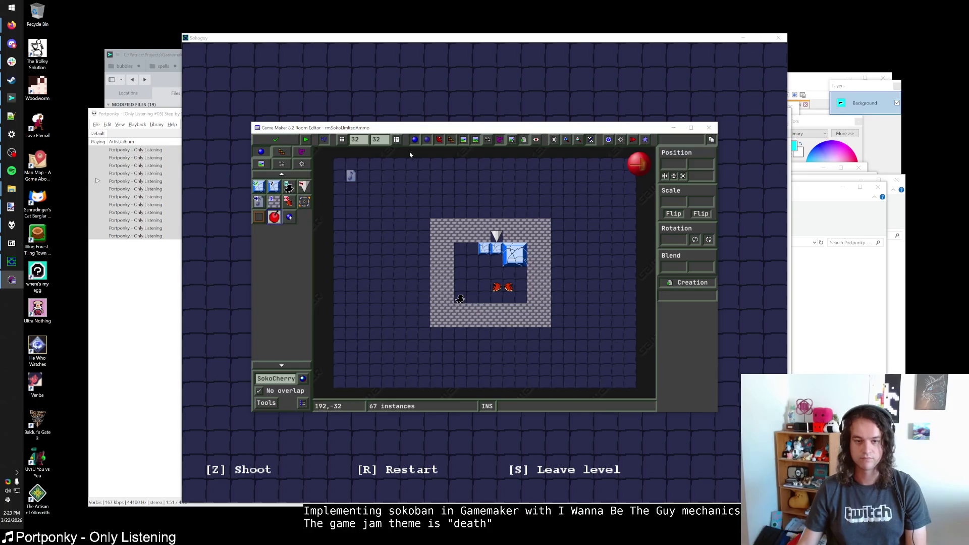
click(288, 202)
scroll(516, 263, up, 1)
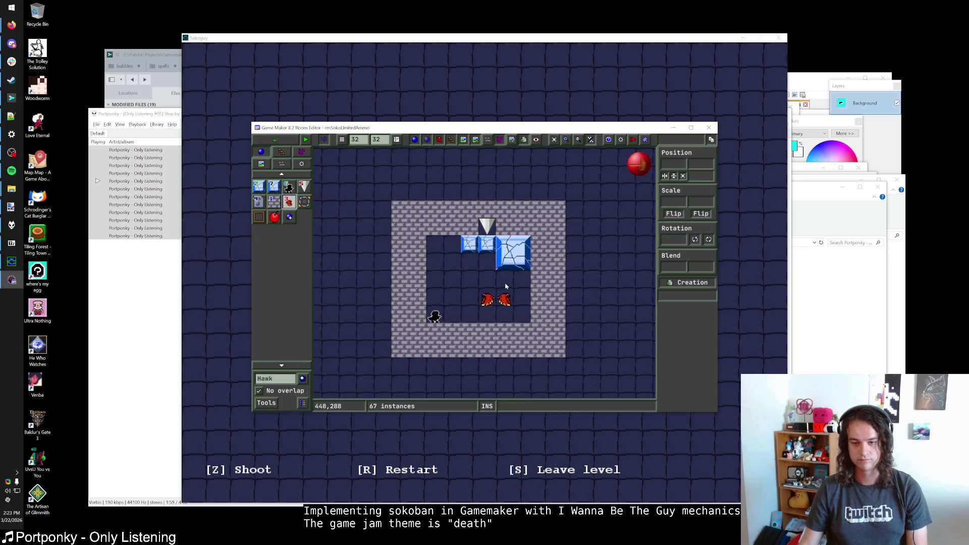
click(266, 187)
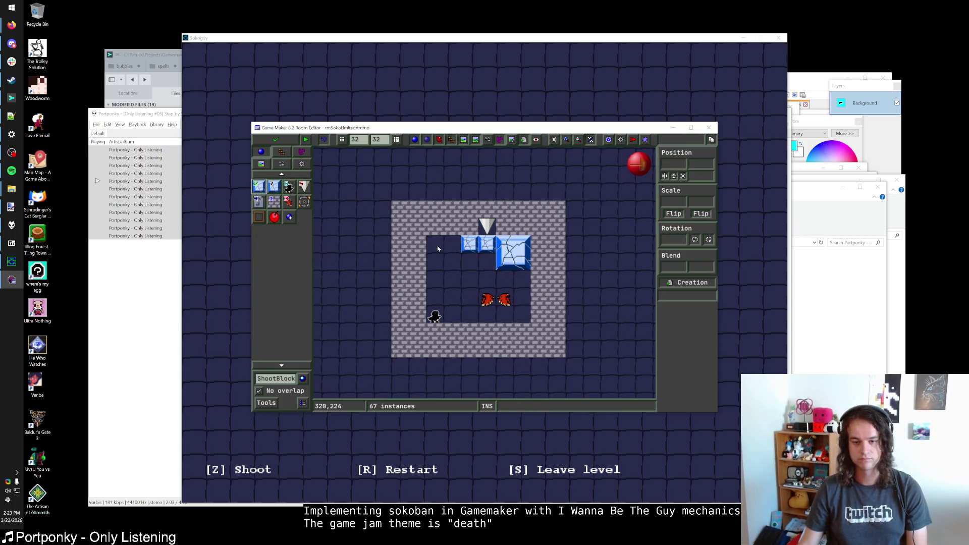
click(273, 186)
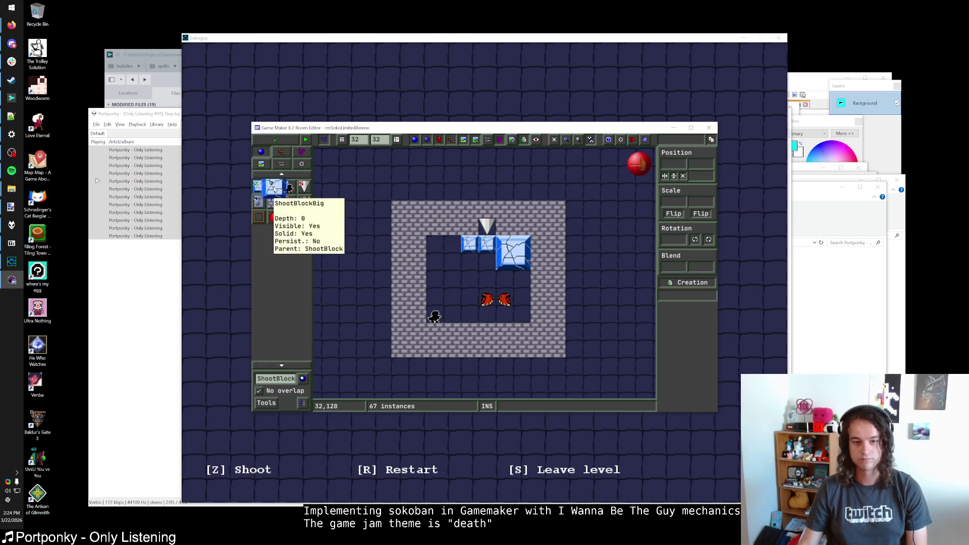
right_click(469, 244)
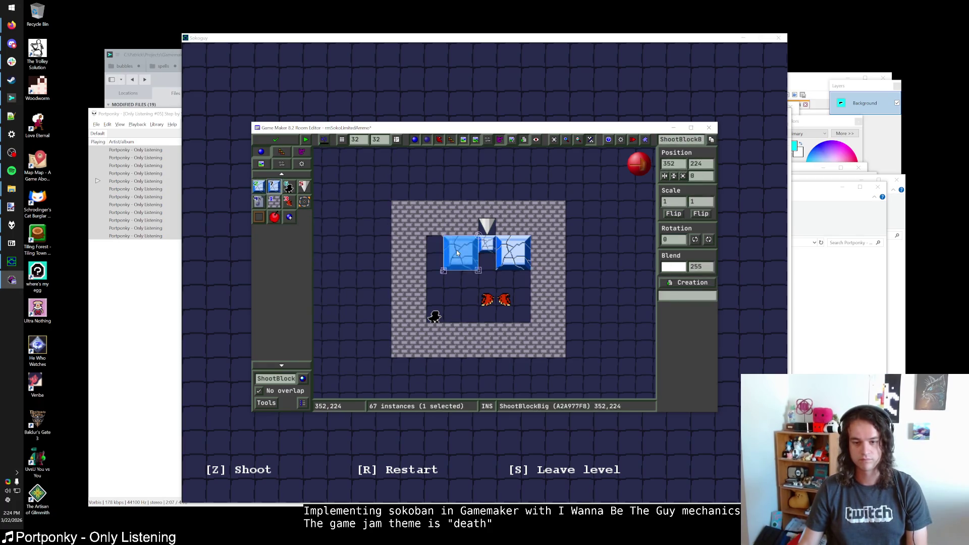
click(456, 250)
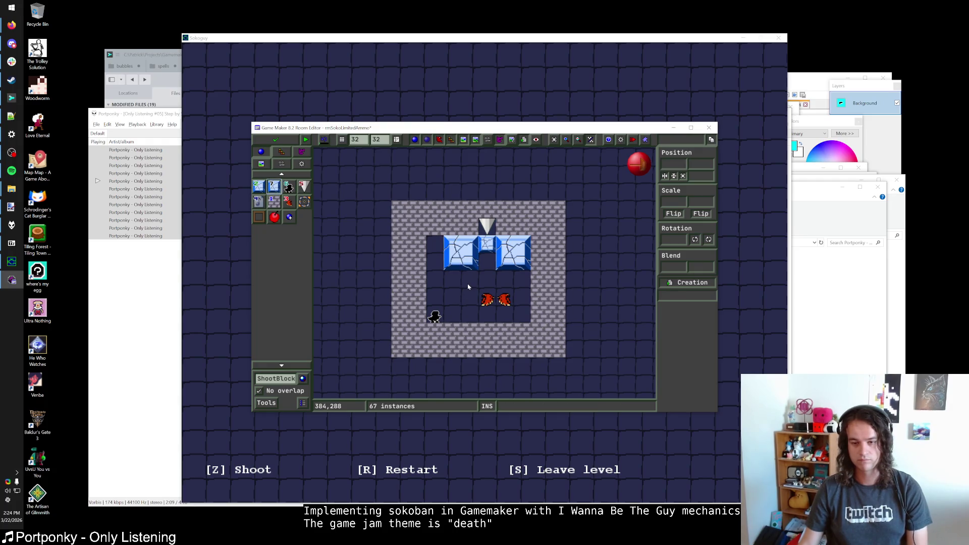
right_click(470, 255)
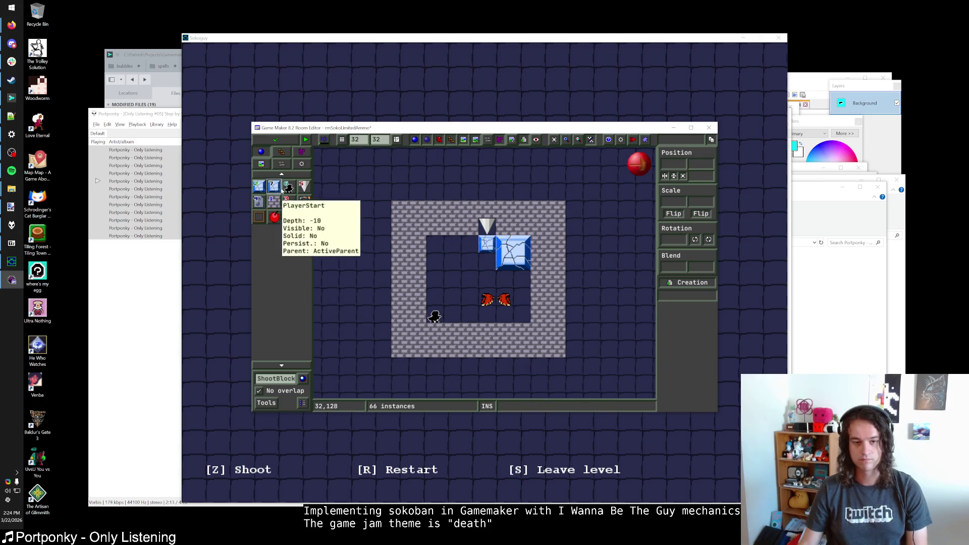
click(459, 252)
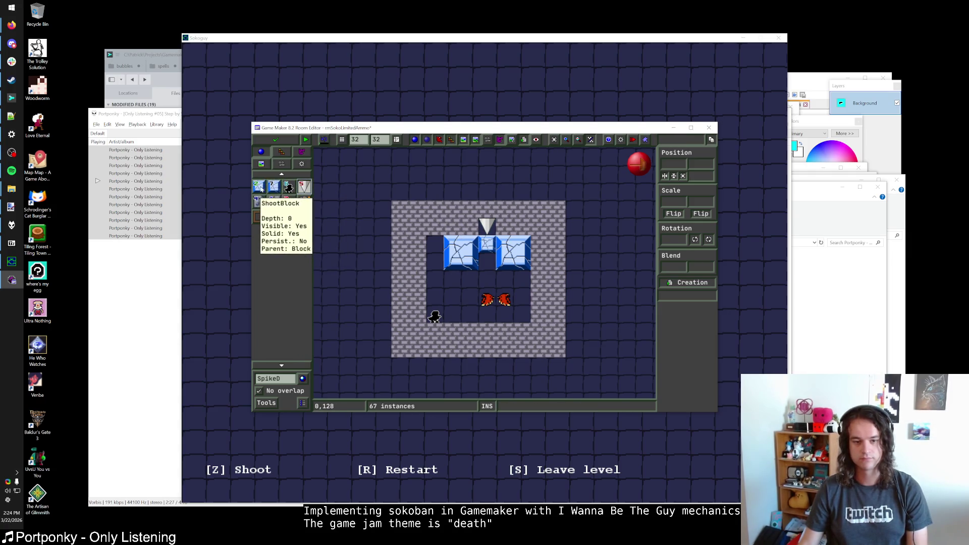
Shift the big block one cell left, add a small ice block by the spike, and rebuild the right wall column
click(259, 186)
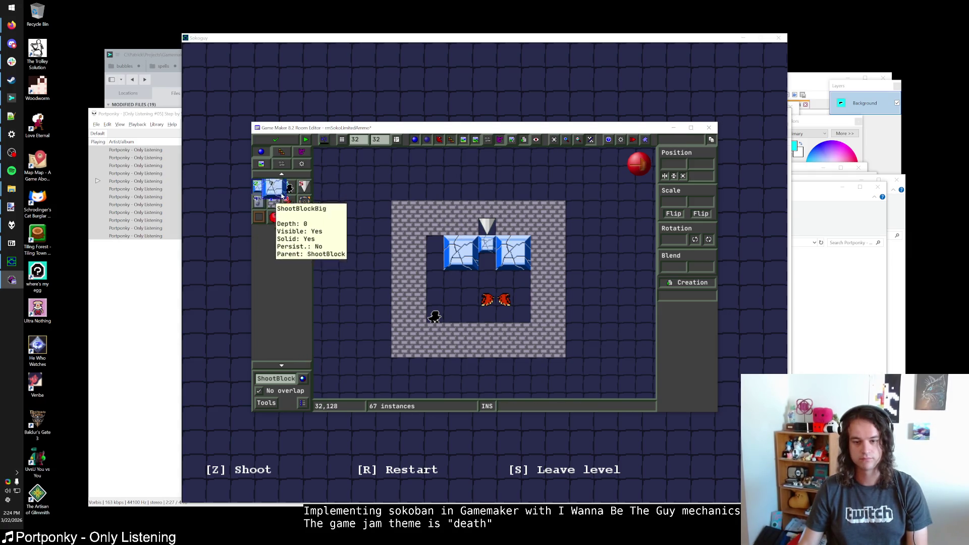
click(435, 260)
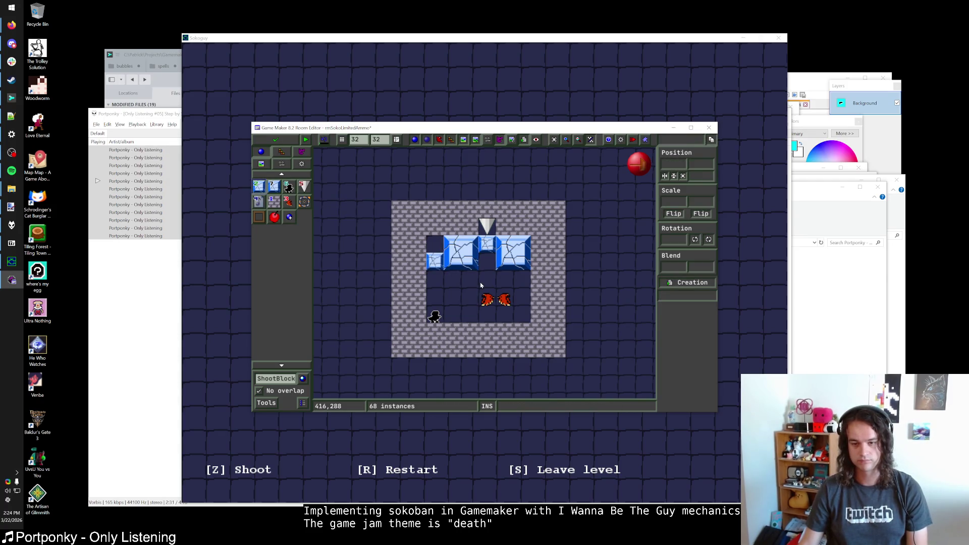
right_click(434, 260)
drag(462, 253, 445, 253)
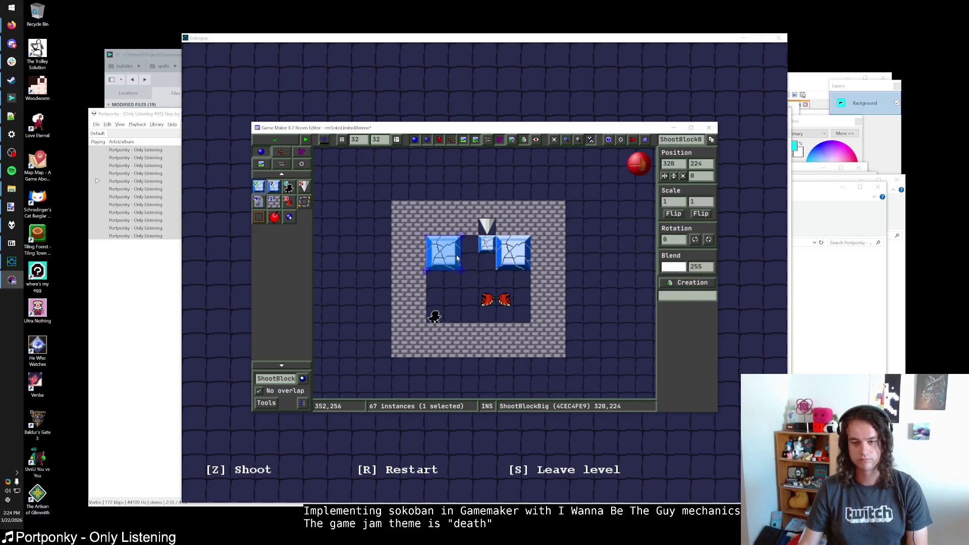
click(469, 246)
right_click(513, 253)
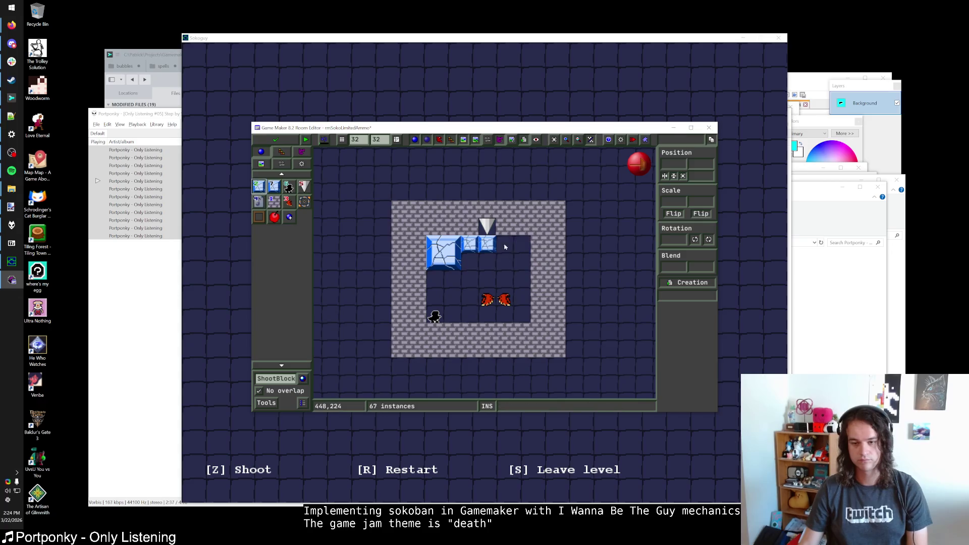
right_click(538, 262)
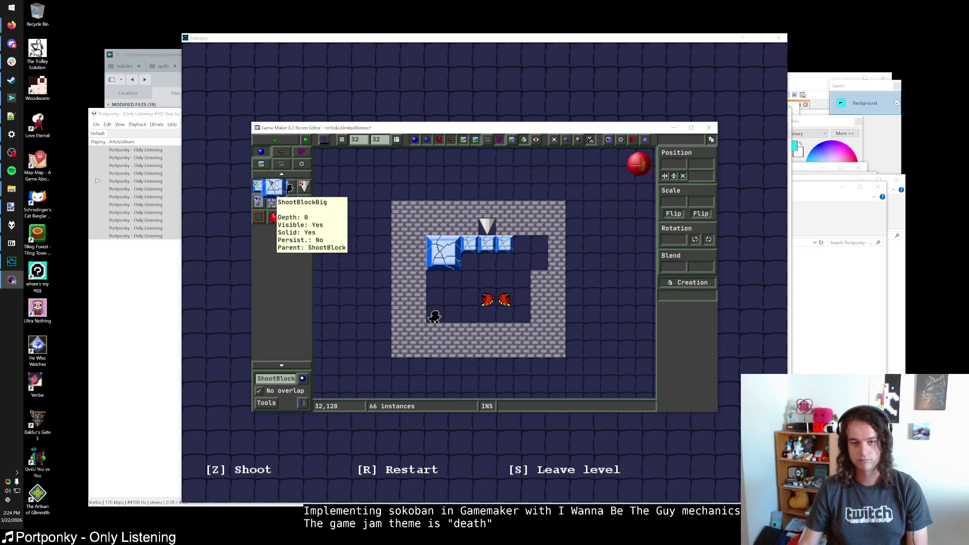
drag(538, 245, 531, 274)
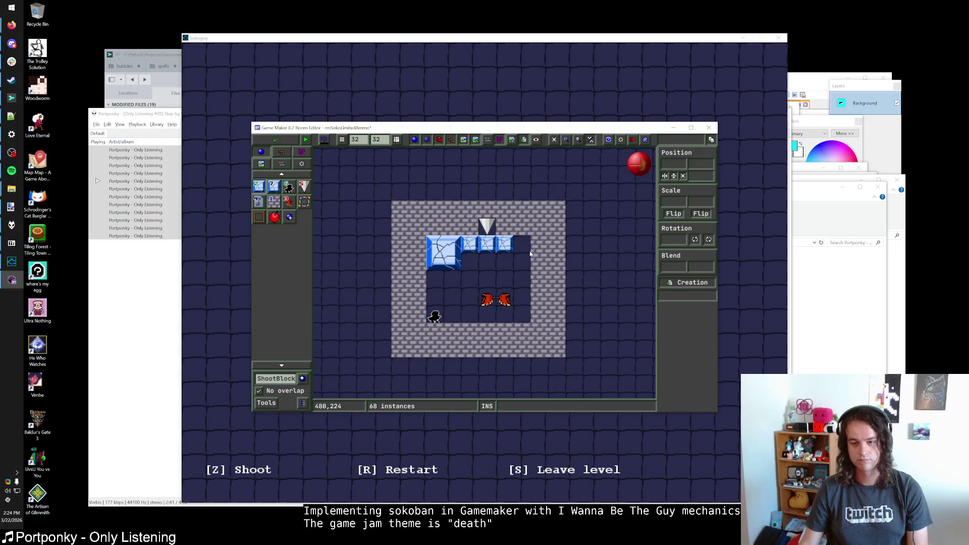
Add small ice blocks on the right and in the freed cell, moving the big block one cell right
click(528, 255)
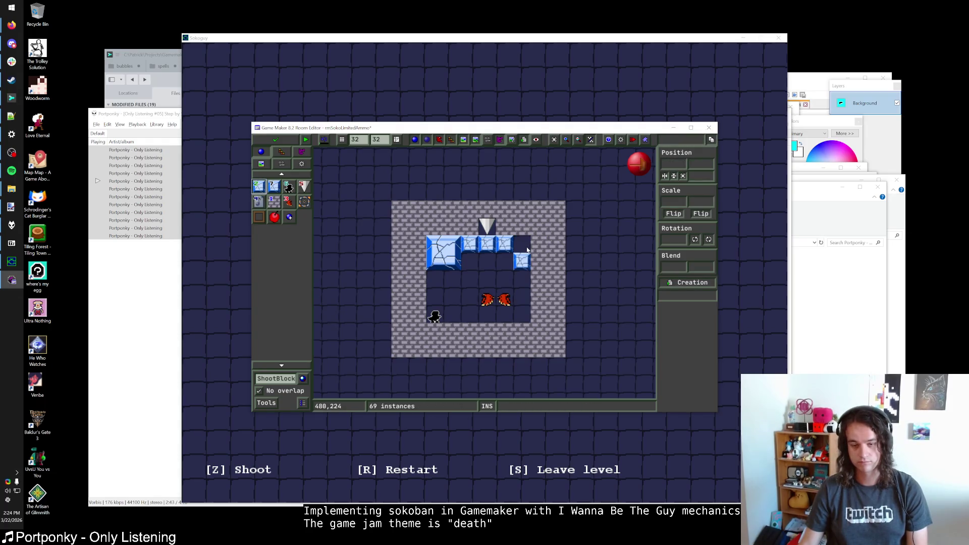
click(473, 254)
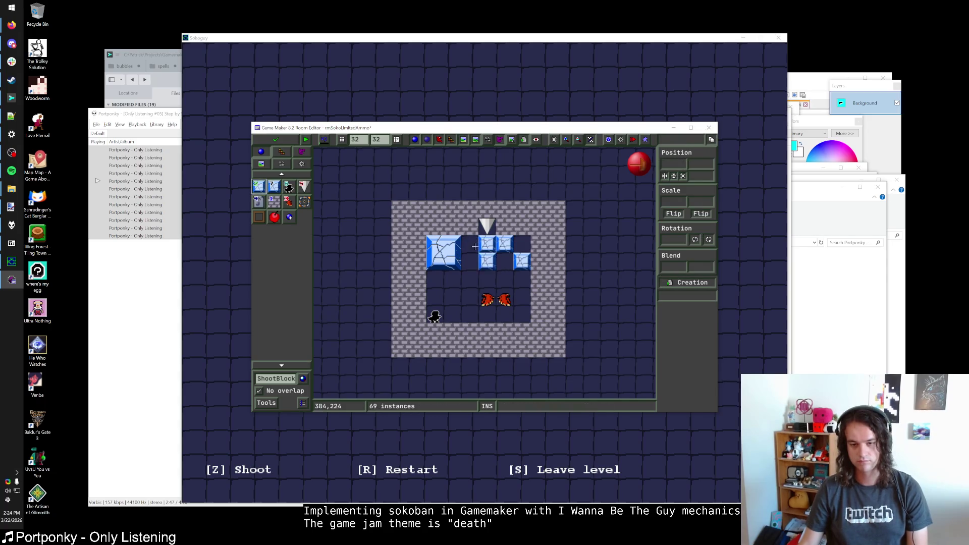
key(Delete)
click(466, 259)
drag(466, 259, 482, 258)
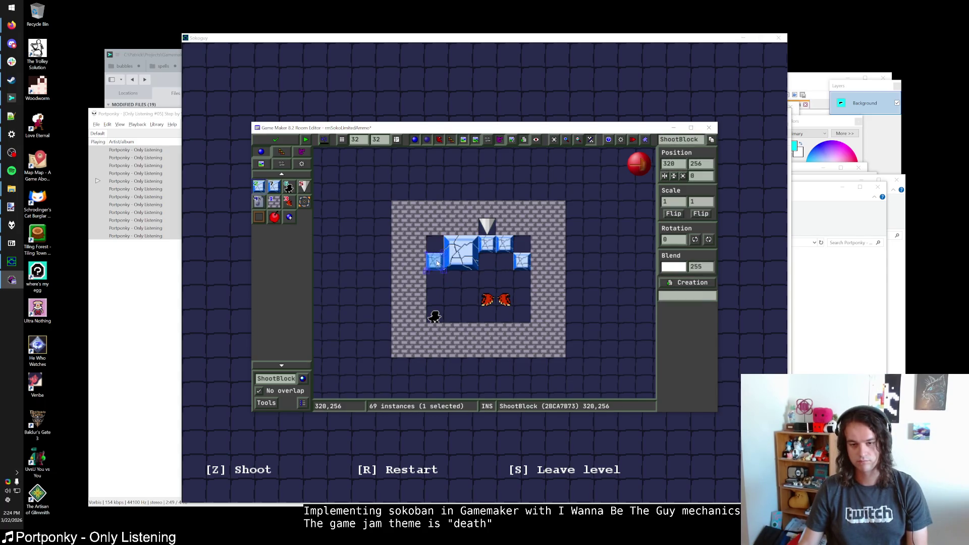
click(434, 261)
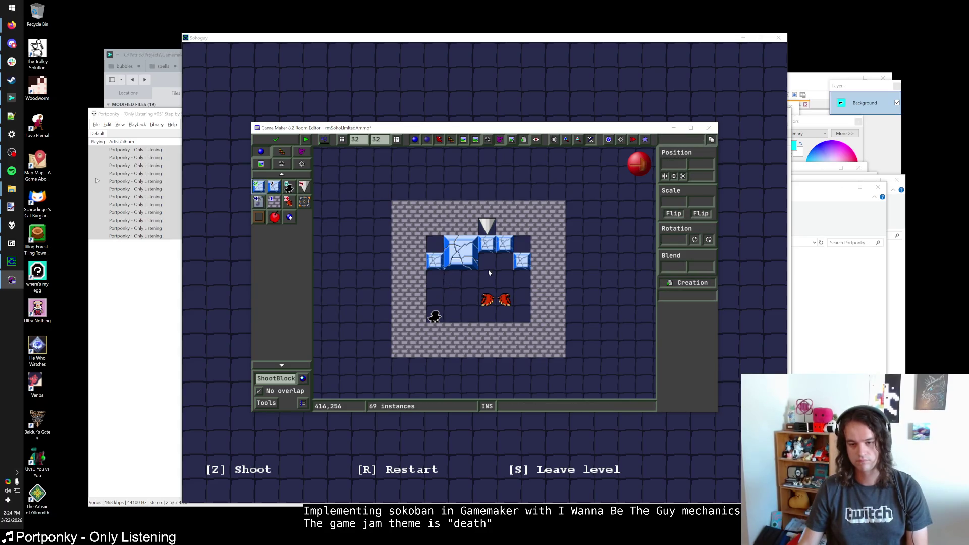
click(303, 186)
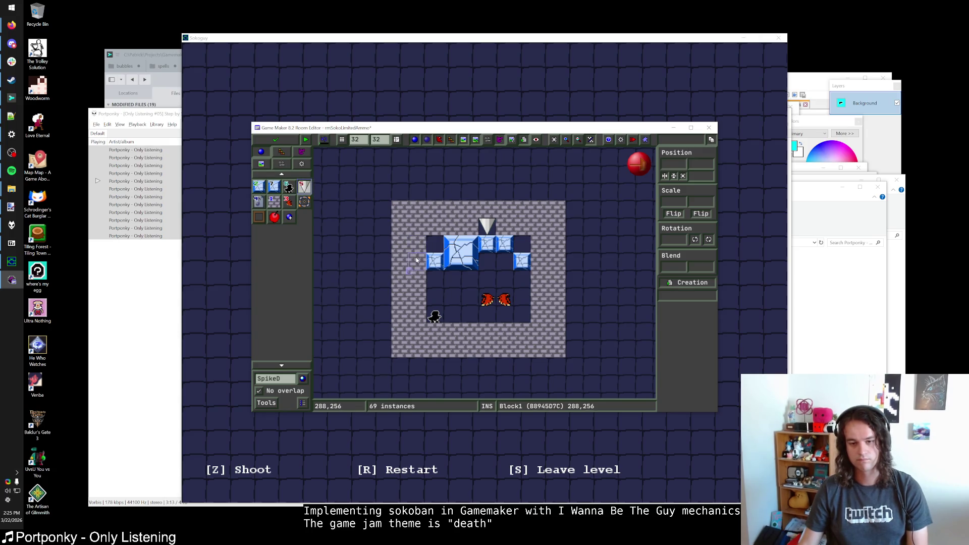
Raise a spike one cell, add two small ice blocks beneath it, and paint a left-edge wall column
drag(416, 262, 416, 226)
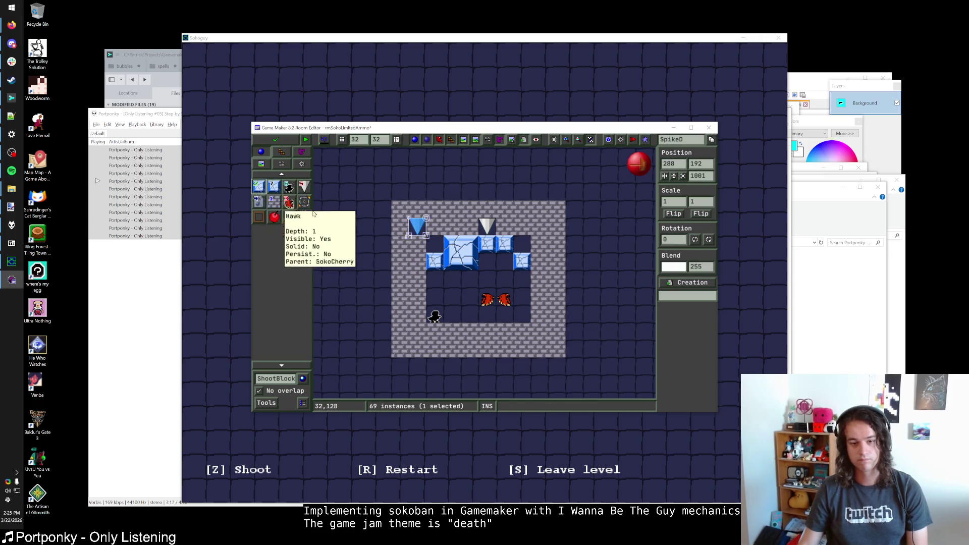
click(434, 244)
click(417, 244)
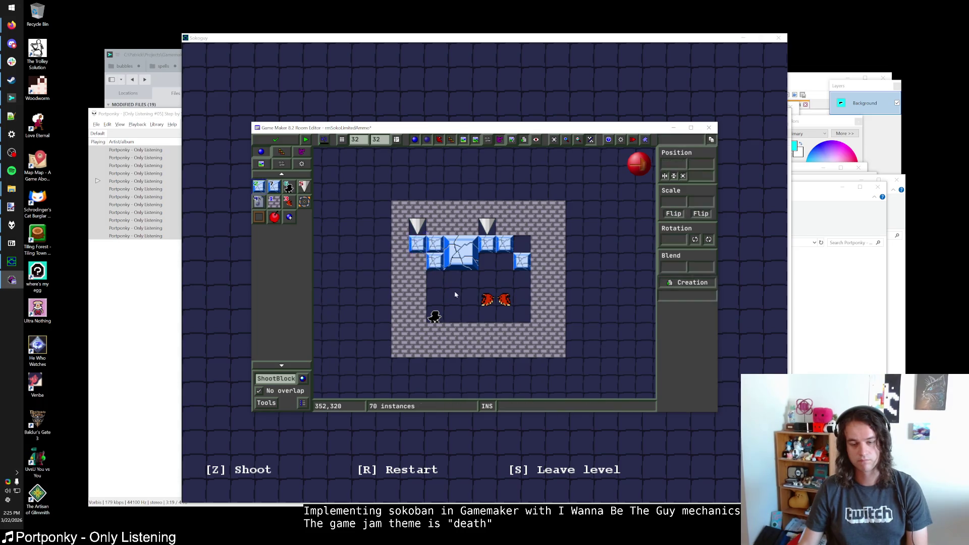
right_click(419, 265)
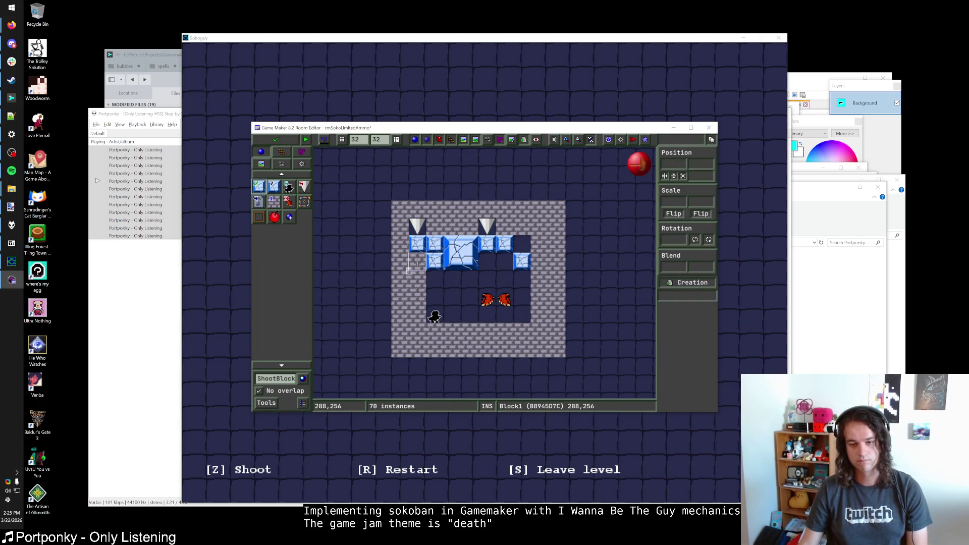
right_click(417, 278)
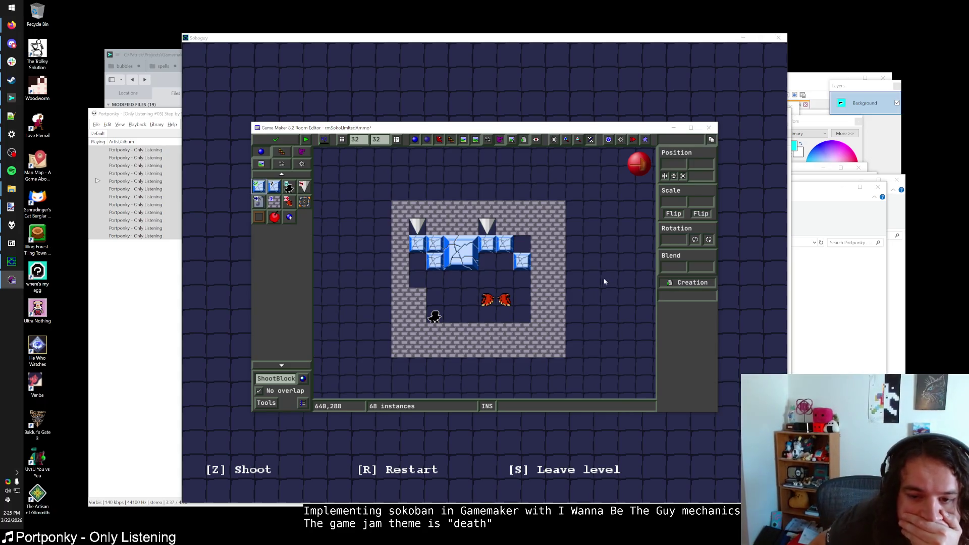
click(273, 201)
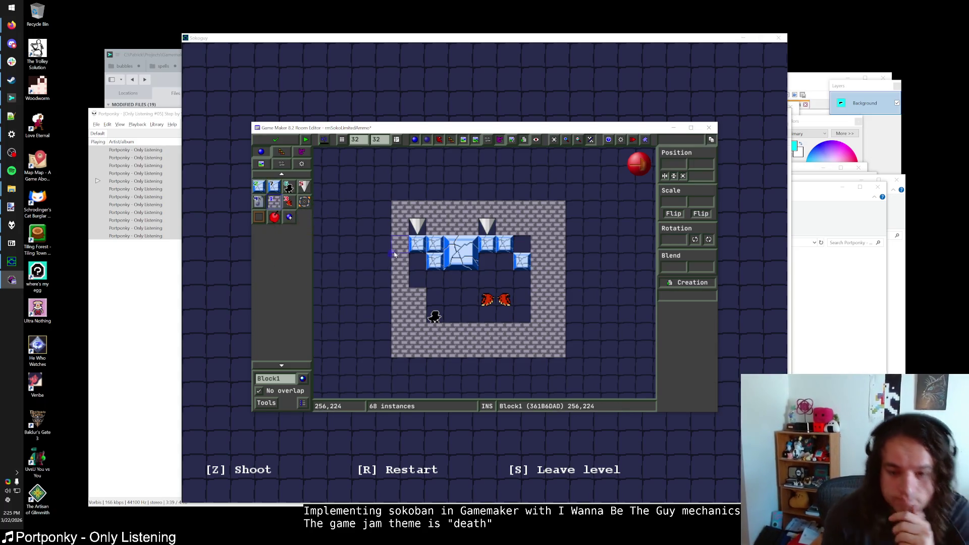
drag(380, 213, 383, 374)
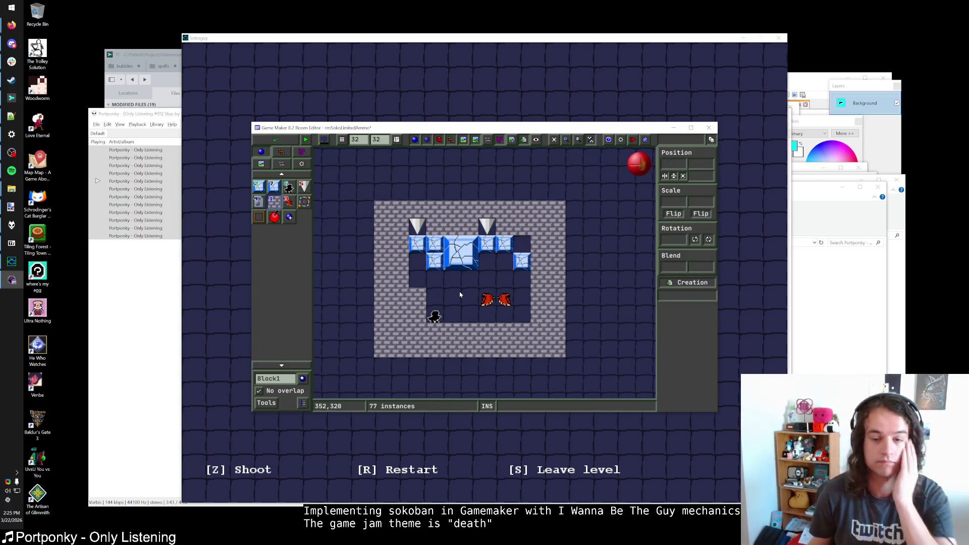
Try a big cracked block at the row's left, then revert to a small ice block there
click(272, 186)
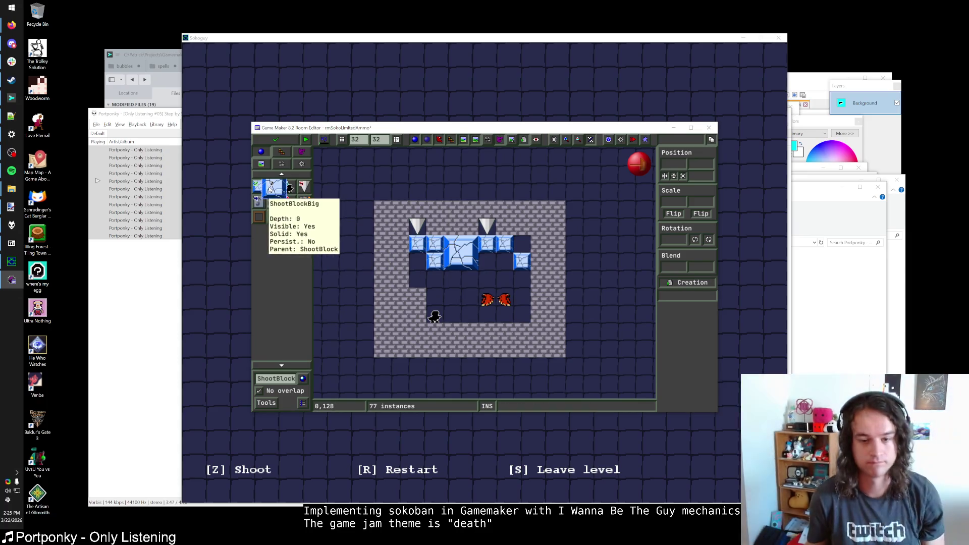
right_click(391, 263)
right_click(417, 252)
click(404, 252)
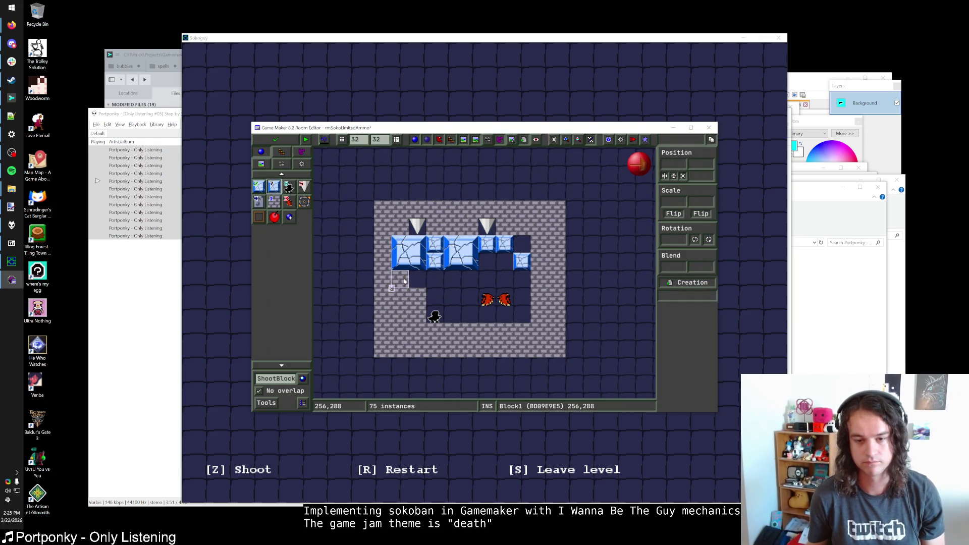
right_click(404, 252)
click(417, 244)
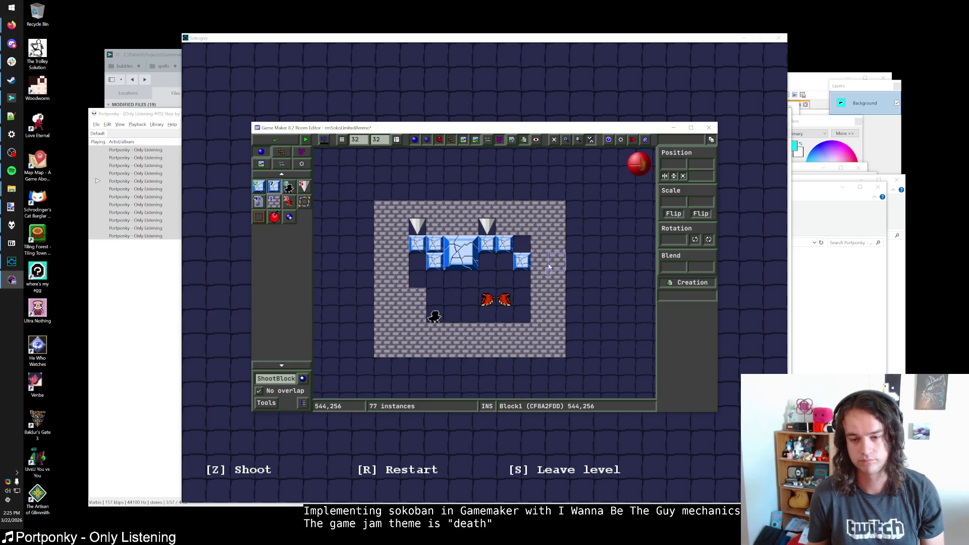
Place a large cracked block at the row's right end and clear the wall tile beside it
right_click(521, 260)
click(523, 245)
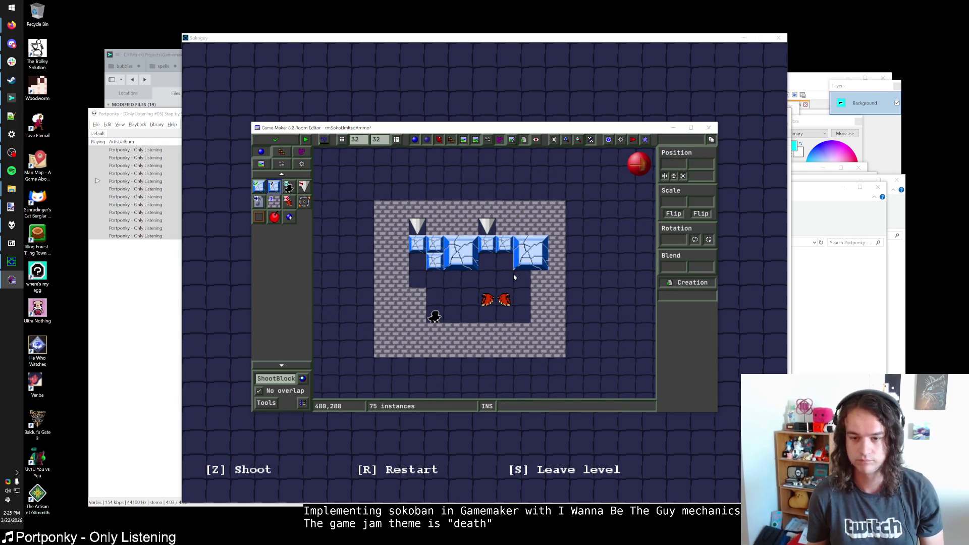
click(273, 202)
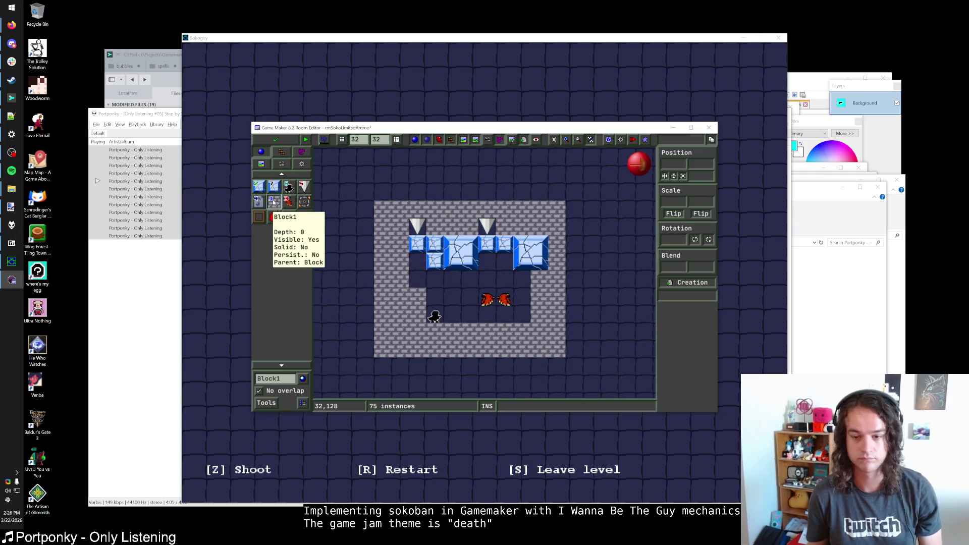
right_click(539, 280)
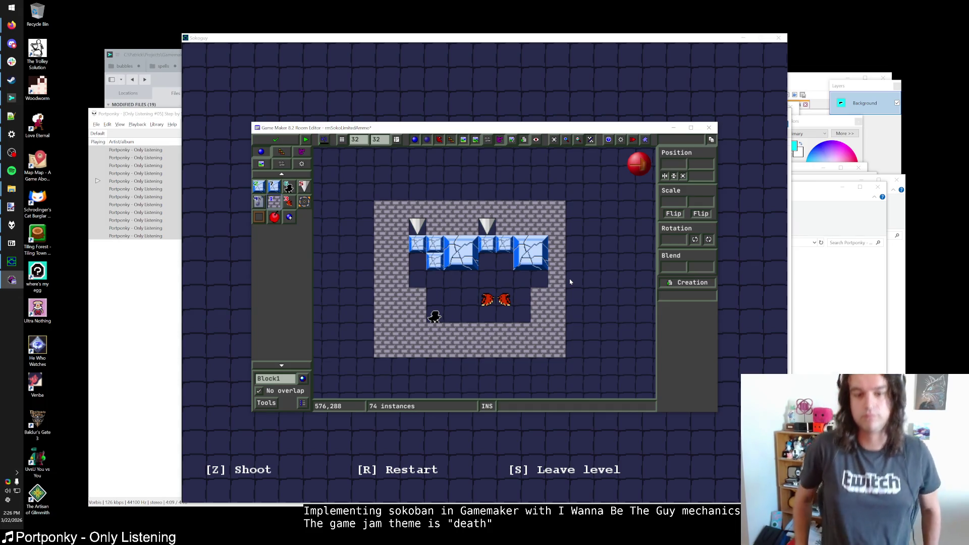
right_click(434, 242)
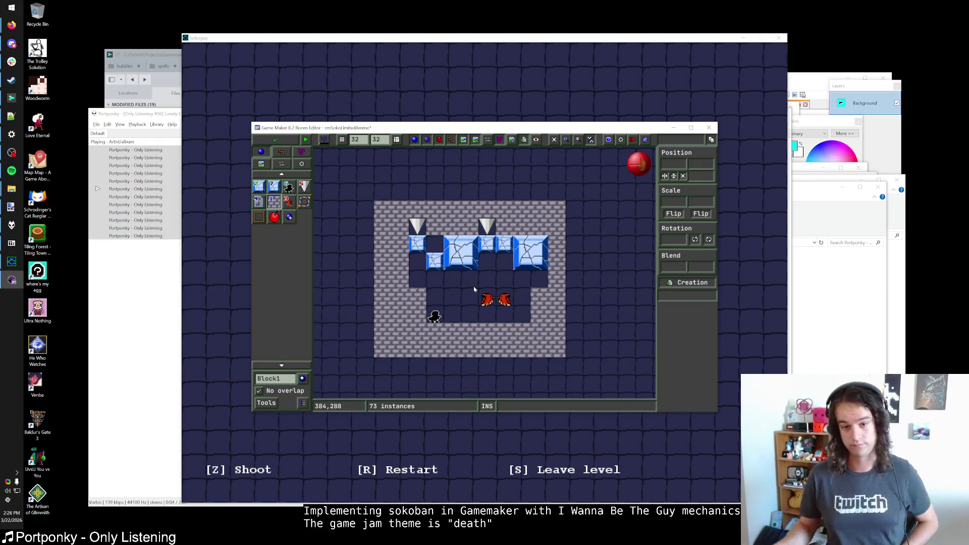
click(434, 244)
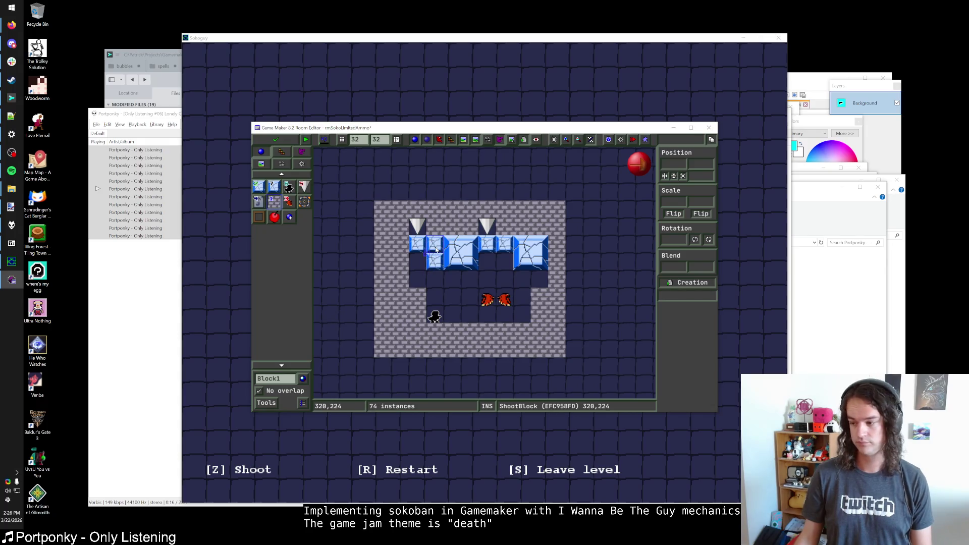
Rearrange the left spike and nearby blocks, ending with the spike one cell further right
right_click(436, 250)
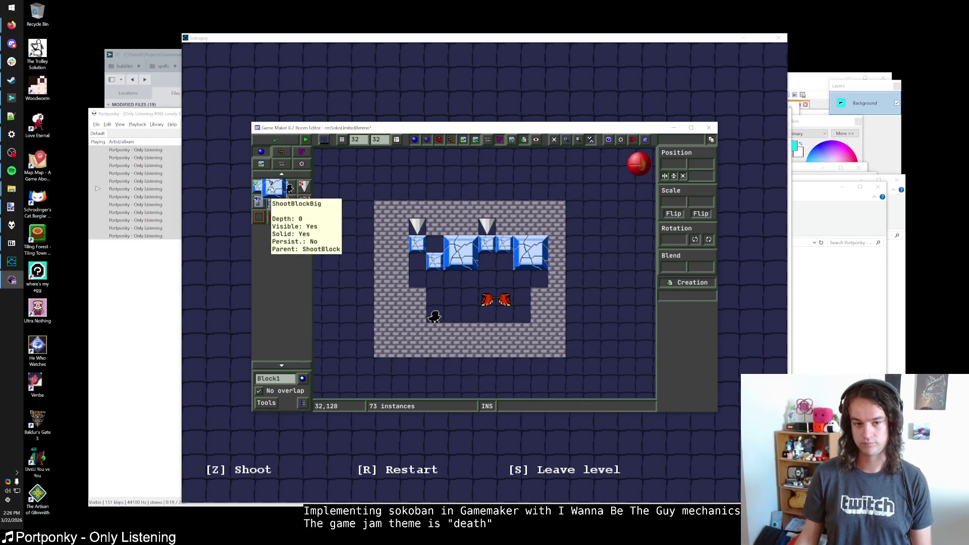
key(ctrl+z)
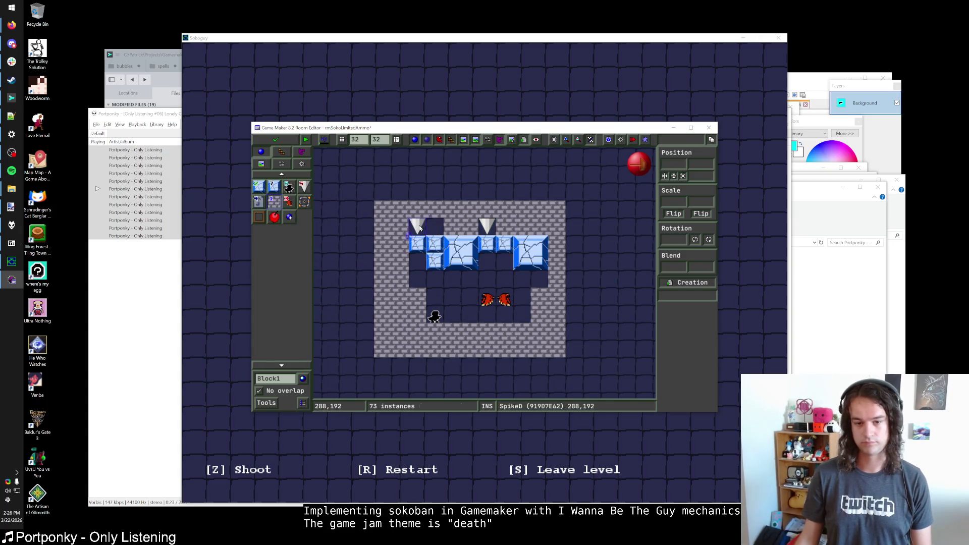
drag(417, 225, 435, 226)
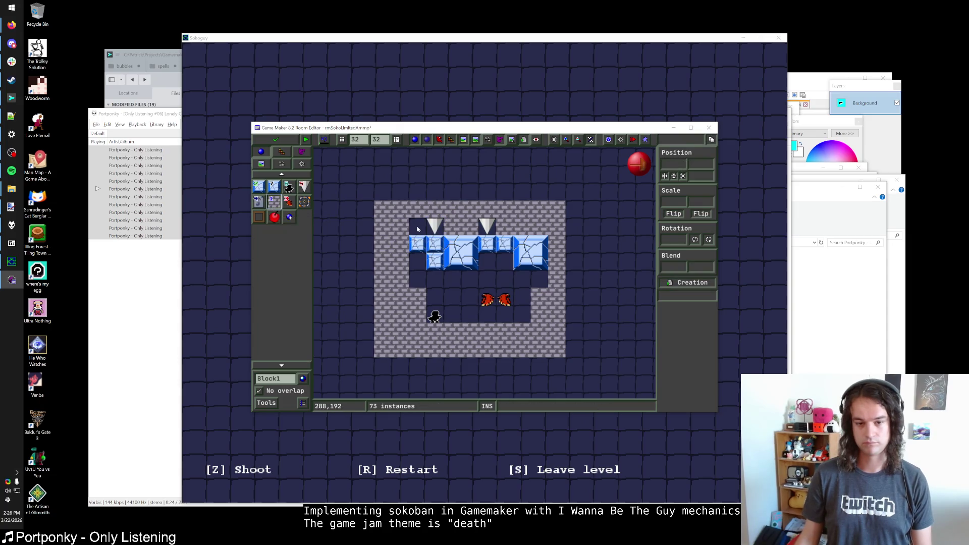
right_click(416, 255)
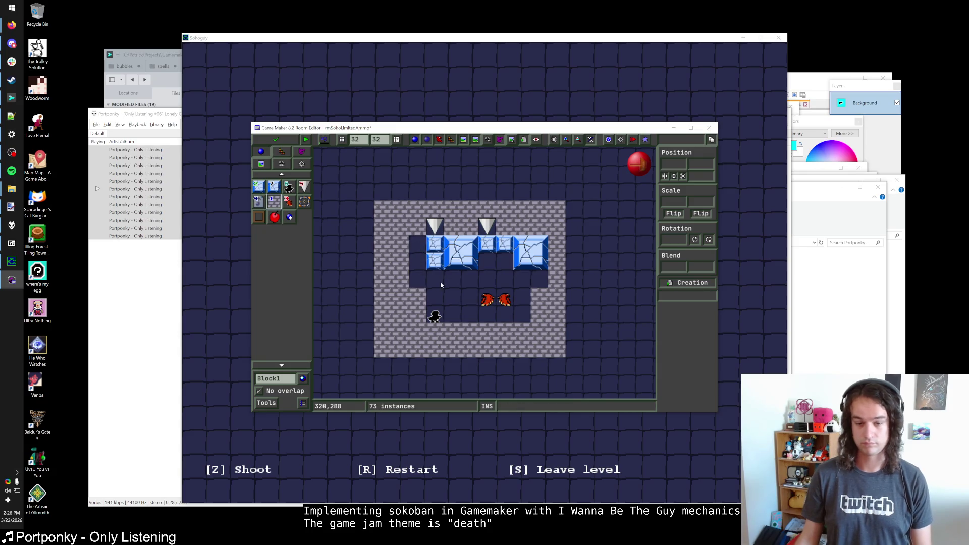
click(417, 244)
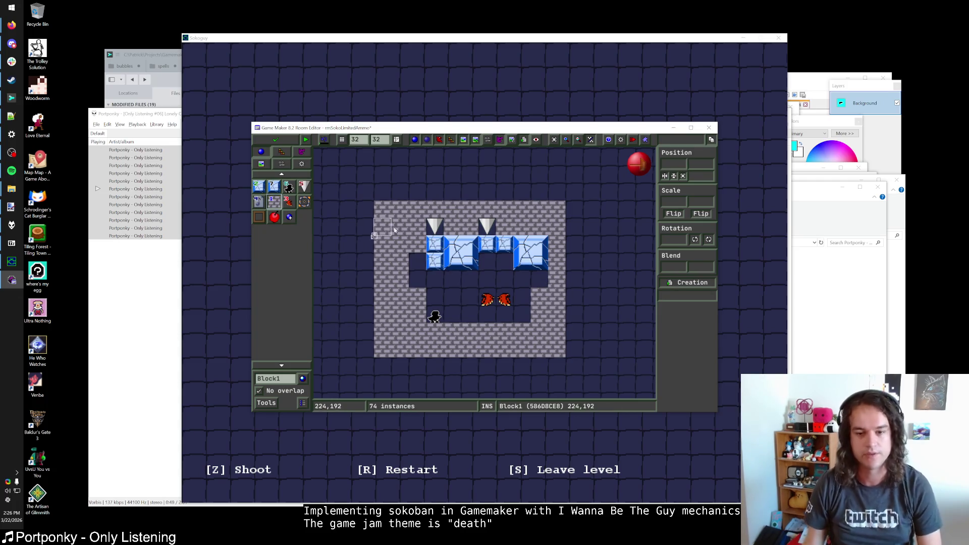
right_click(418, 227)
drag(434, 226, 418, 227)
right_click(417, 244)
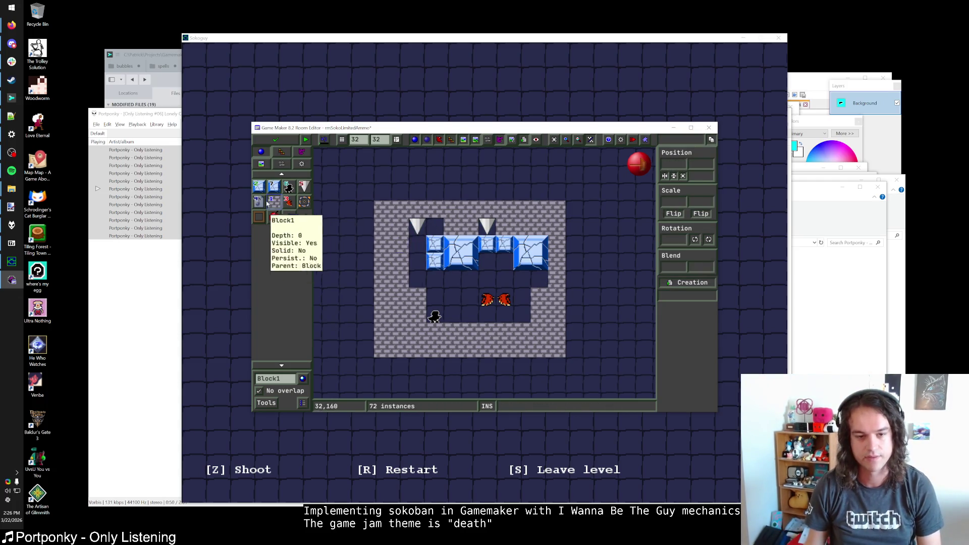
click(417, 244)
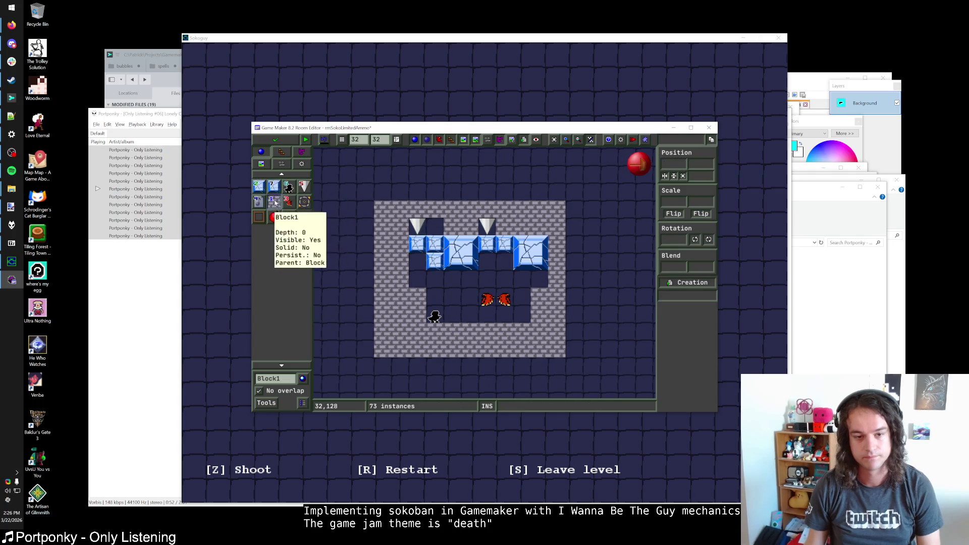
click(434, 226)
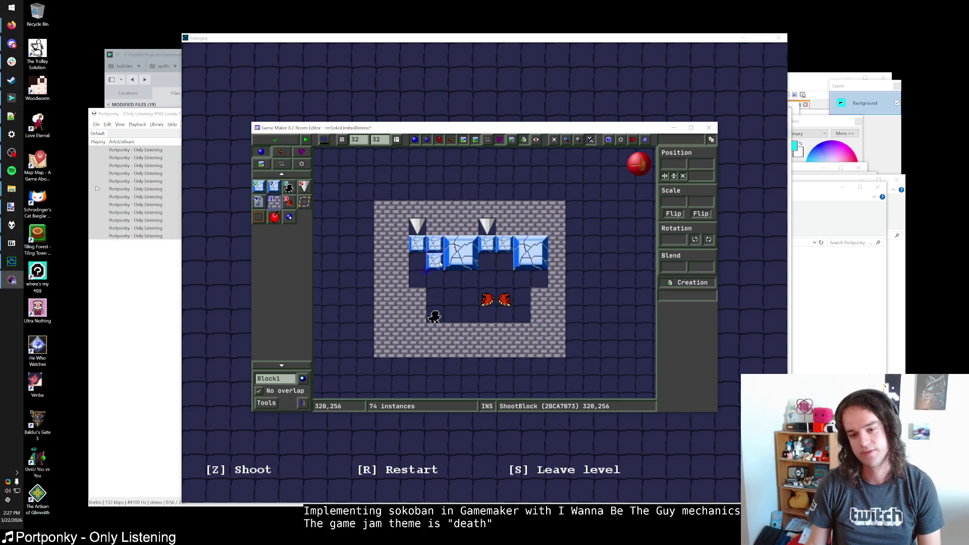
right_click(433, 233)
drag(416, 227, 435, 227)
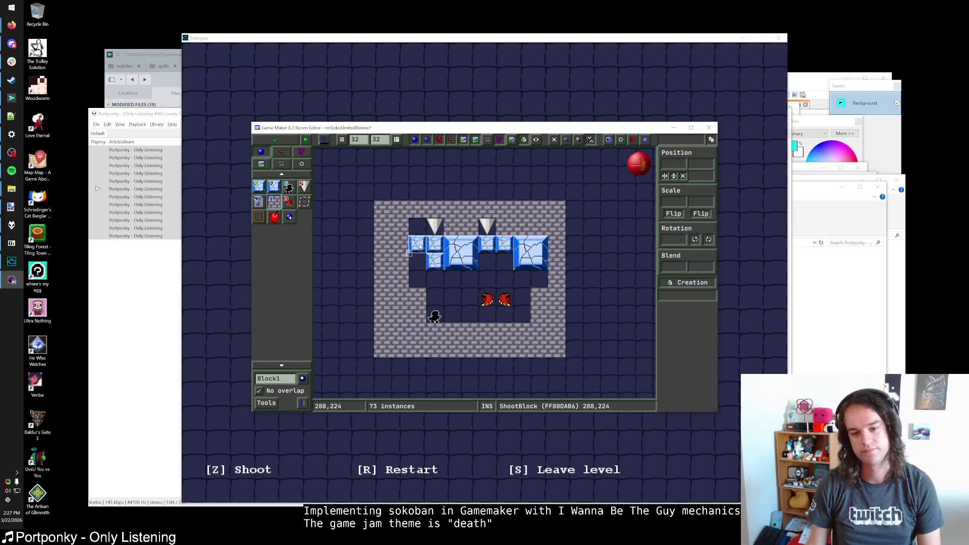
Replace the two small top-left blocks with a large cracked shoot-block
click(273, 186)
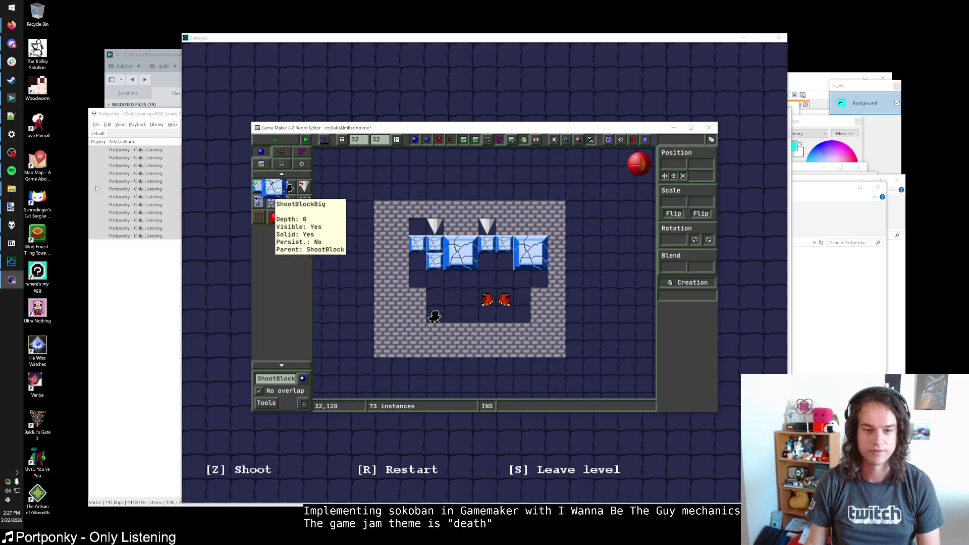
right_click(433, 244)
right_click(422, 241)
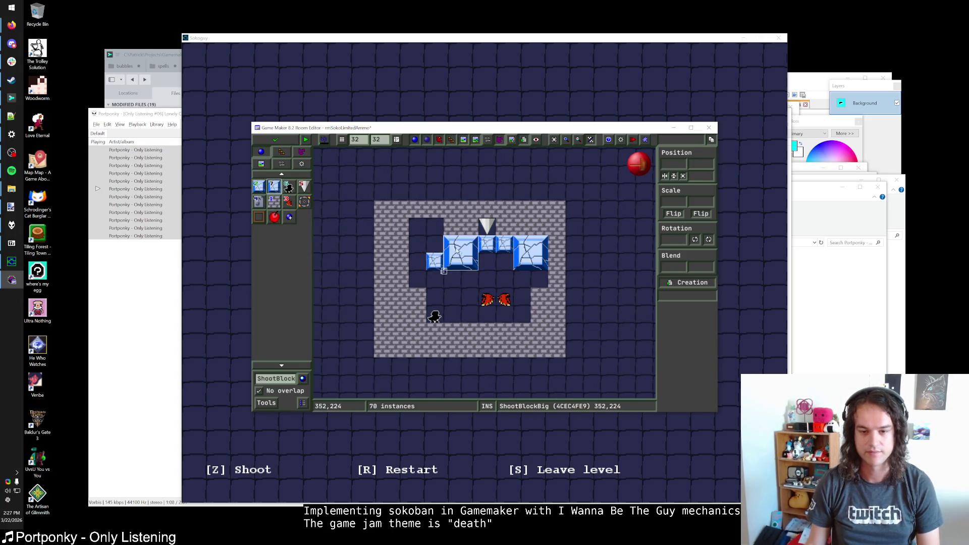
mouse_move(435, 237)
mouse_down()
mouse_move(429, 243)
mouse_move(414, 229)
mouse_up()
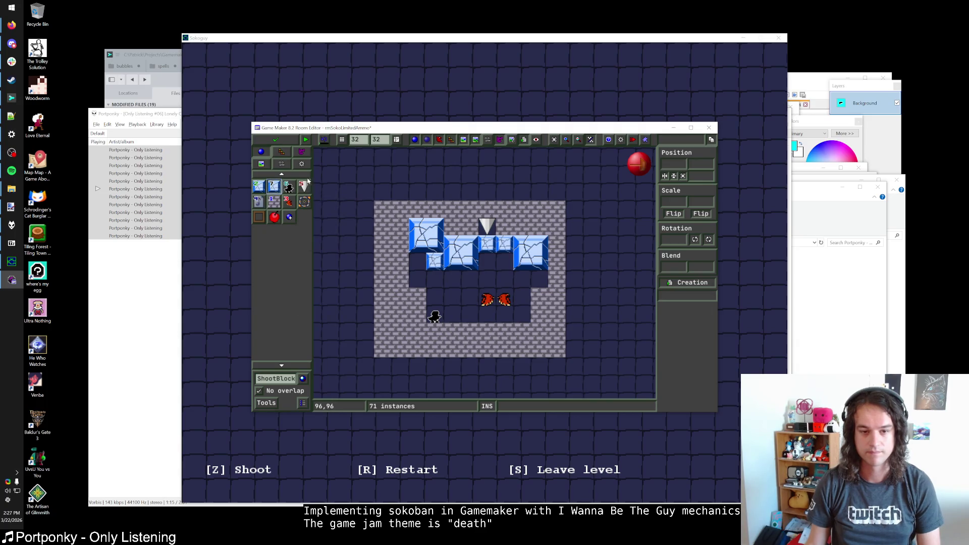
click(283, 379)
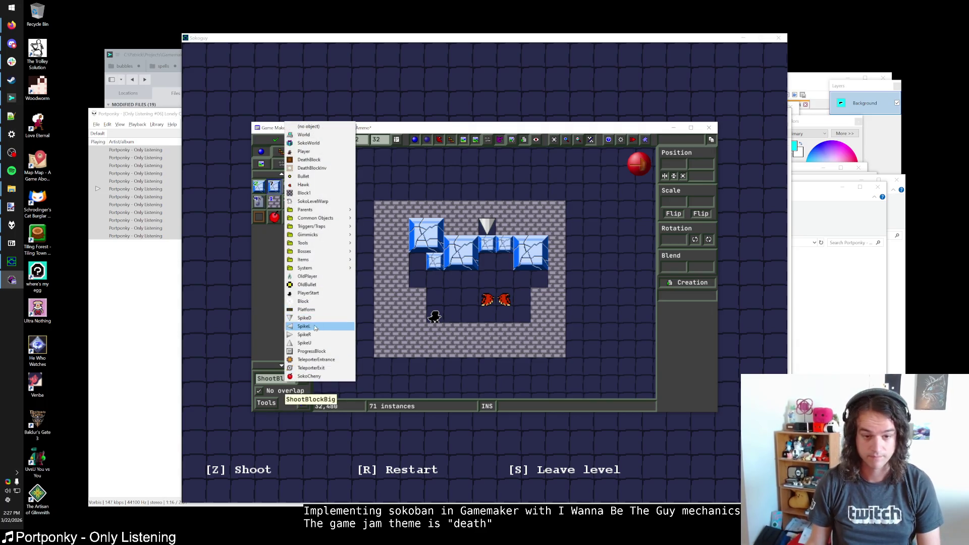
Place a SpikeR left of the big block and paint Block1 walls on the left, right and top
click(305, 334)
click(400, 244)
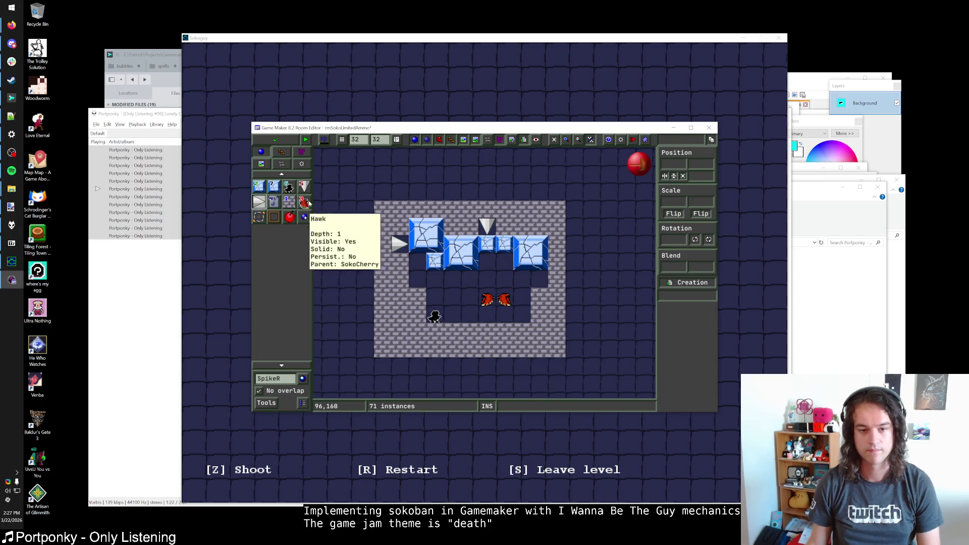
click(289, 201)
drag(365, 352, 365, 203)
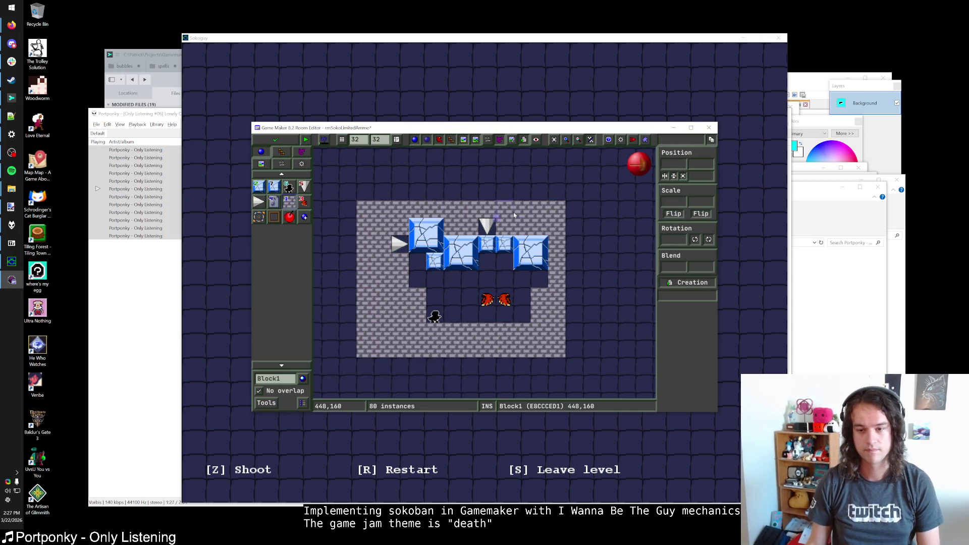
mouse_move(574, 207)
mouse_down()
mouse_move(575, 280)
mouse_move(592, 354)
mouse_move(574, 288)
mouse_up()
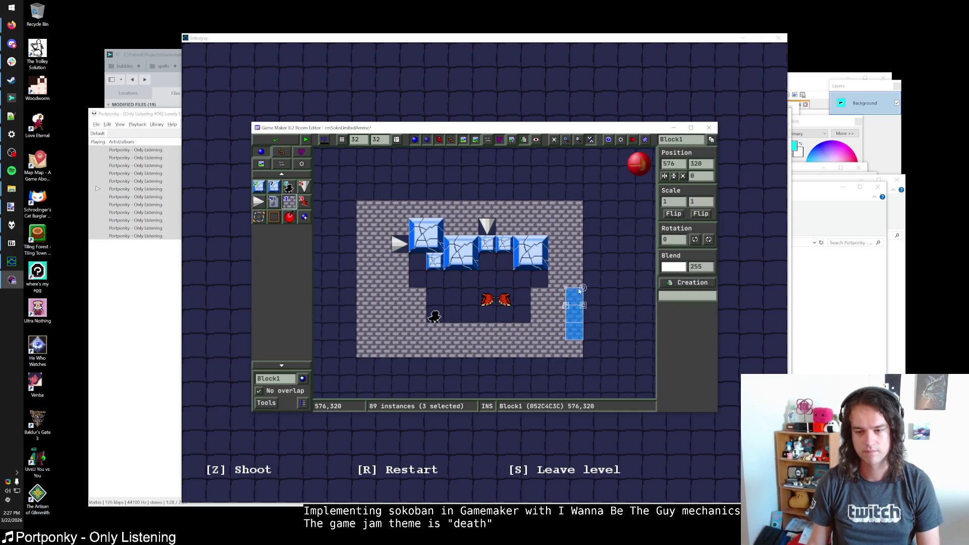
drag(576, 192, 359, 191)
click(519, 186)
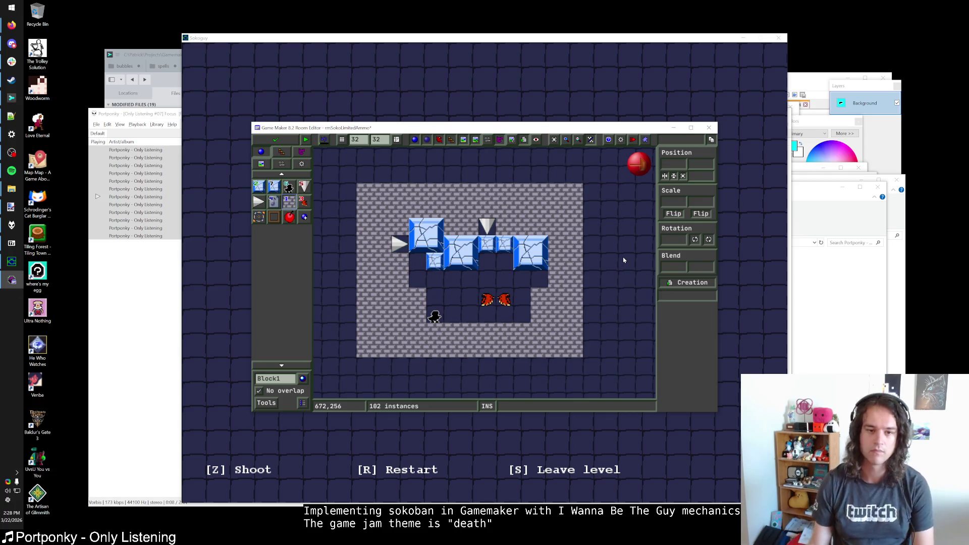
Maximize the room editor, remove stray wall blocks, and save and close rmSokoLimitedAmmo
double_click(377, 128)
scroll(469, 222, up, 2)
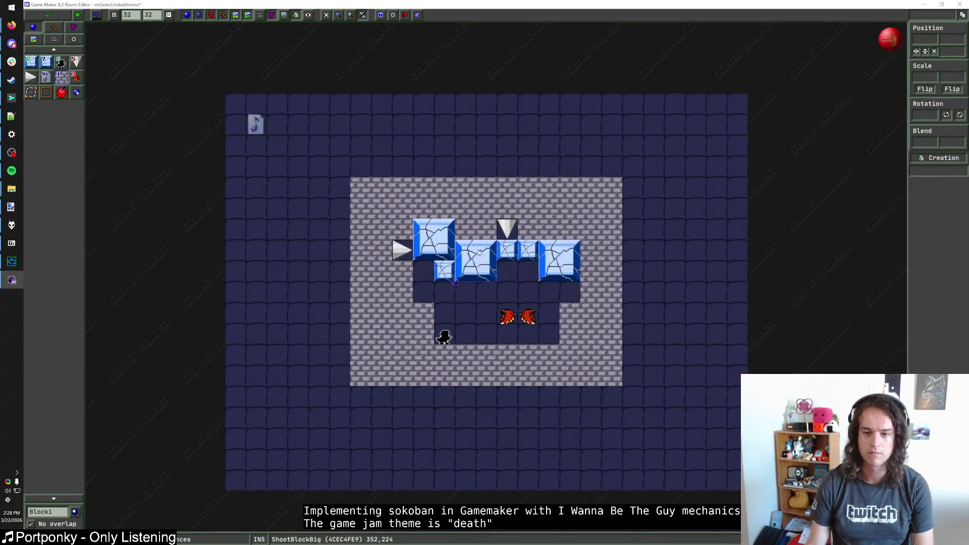
scroll(470, 222, up, 1)
click(457, 269)
right_click(458, 270)
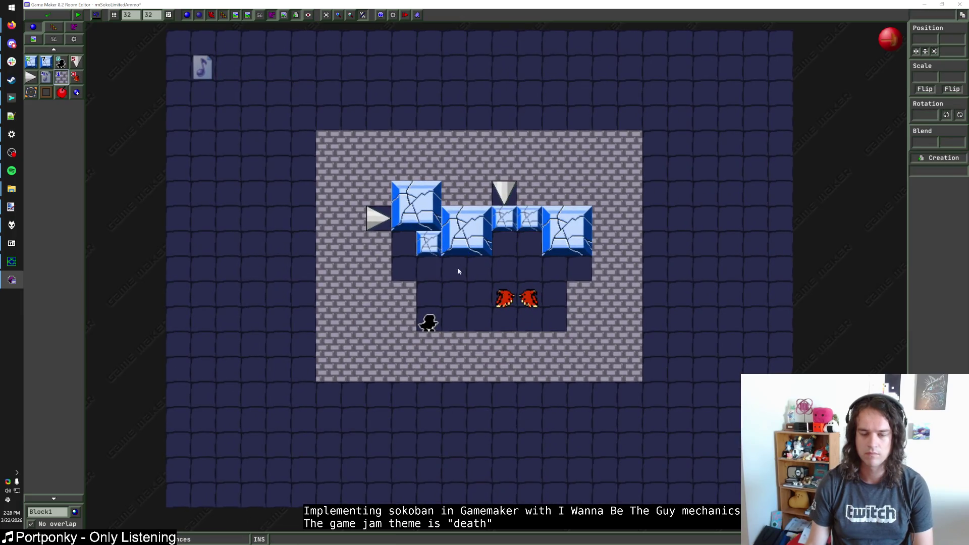
click(413, 276)
right_click(414, 276)
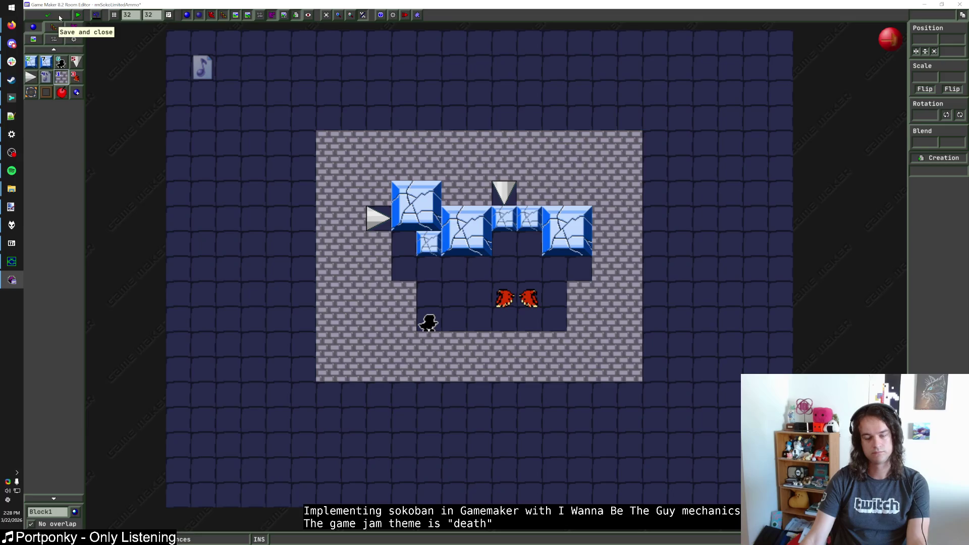
click(59, 18)
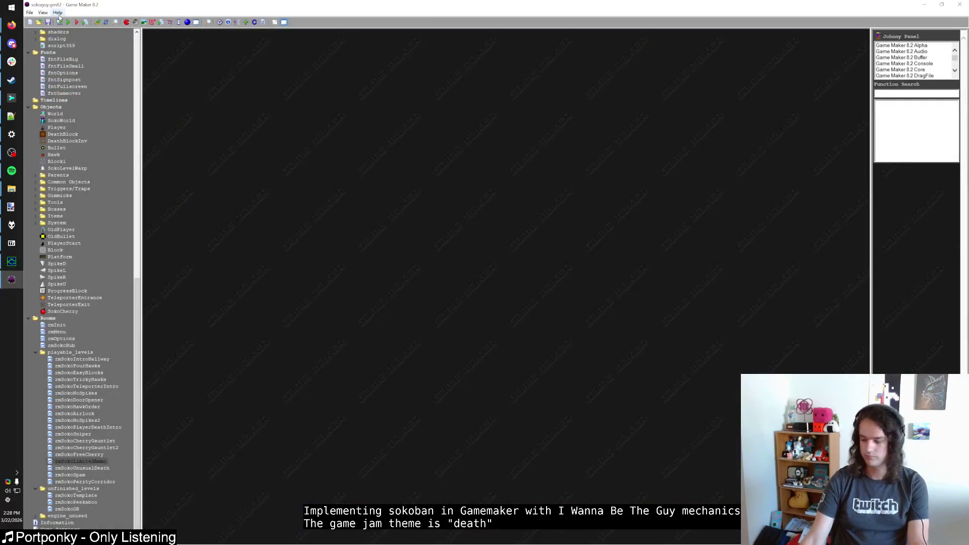